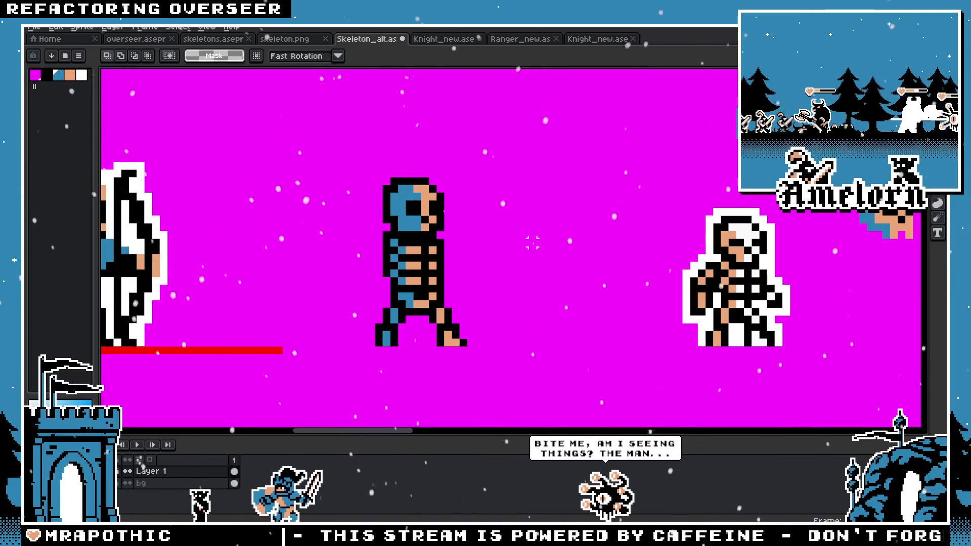
Paste the tan-and-blue-skull skeleton variant and drop it to the right of the tan-outlined skeleton.
key("ctrl+v")
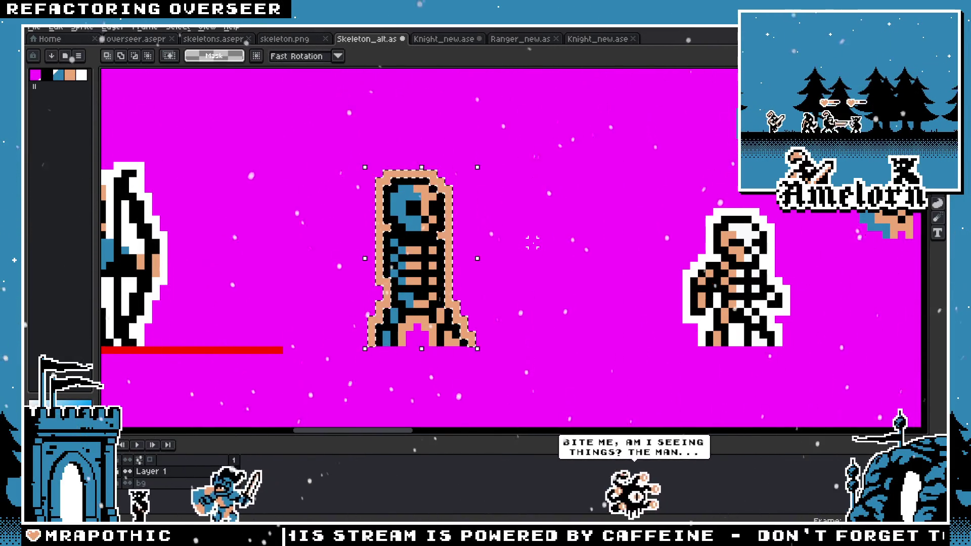
left_click_drag(458, 271, 600, 269)
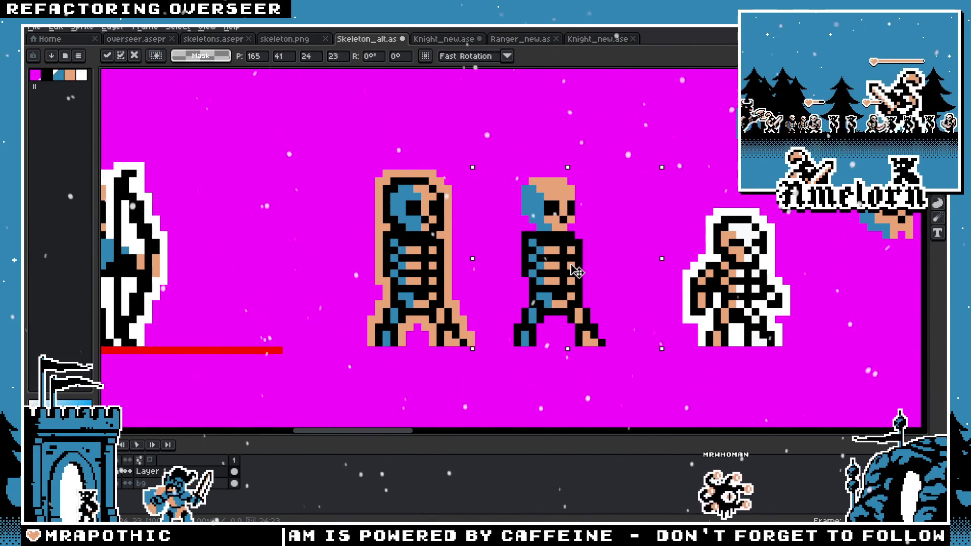
left_click_drag(577, 272, 599, 272)
key("Return")
left_click_drag(533, 136, 452, 194)
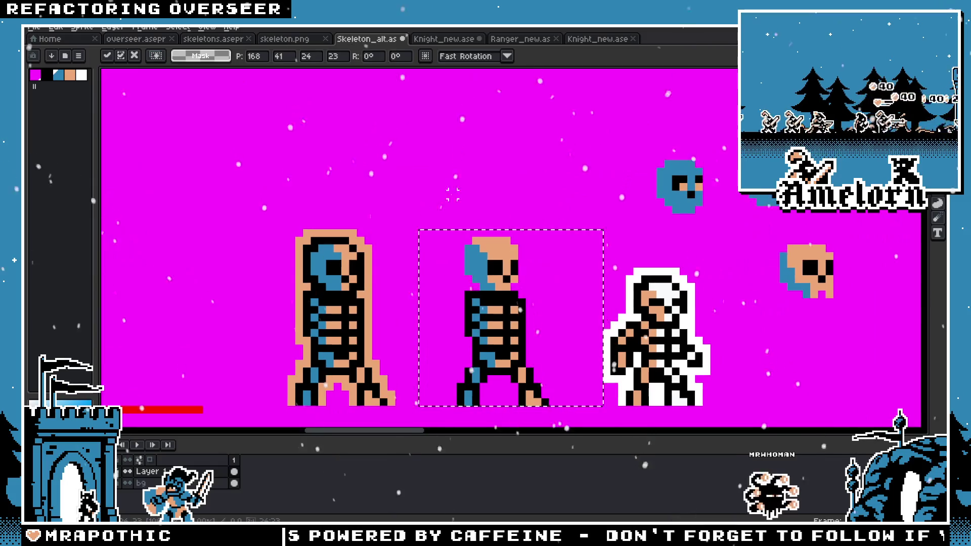
key("ctrl+d")
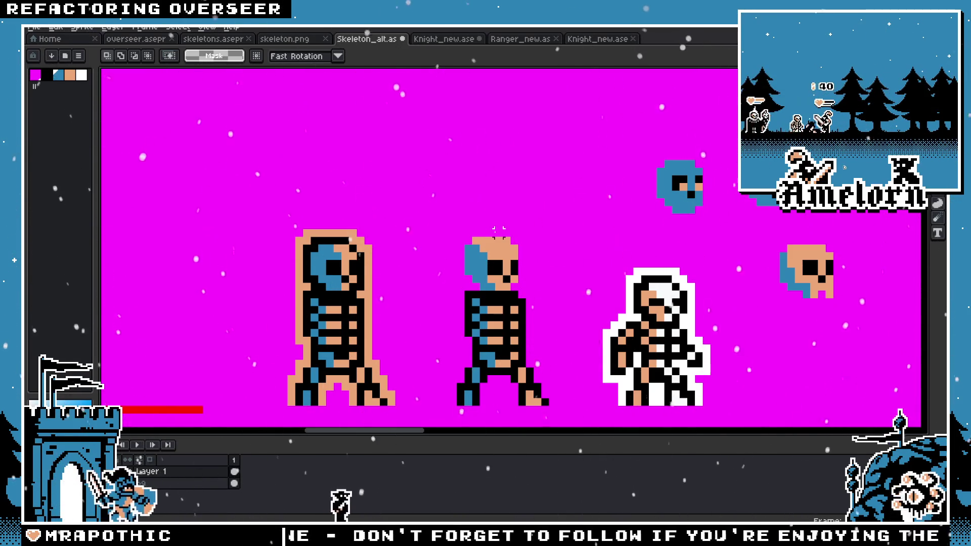
scroll(545, 287, "down", 2)
scroll(486, 160, "up", 3)
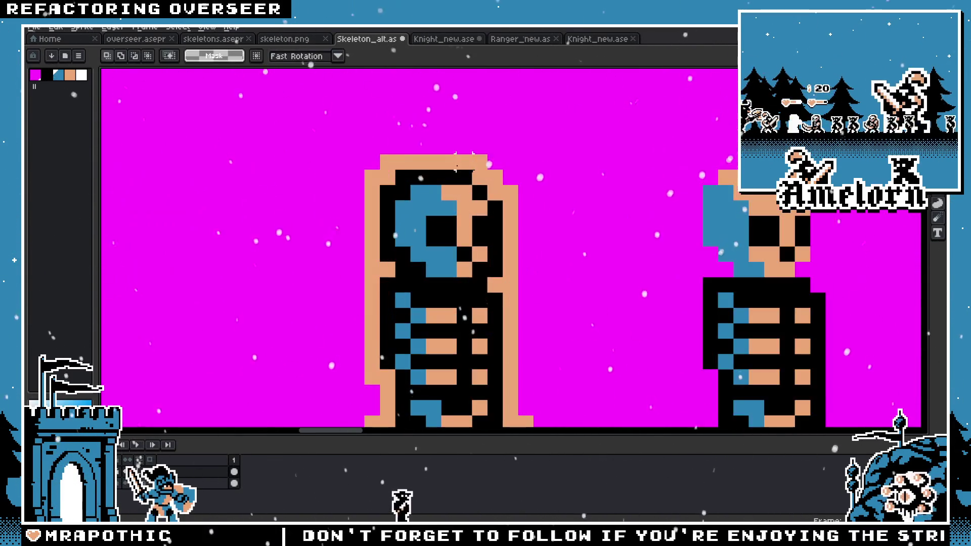
scroll(485, 159, "up", 1)
scroll(485, 158, "down", 2)
Select the left skeleton's tan outline by colour and recolour it white.
left_click_drag(373, 124, 553, 354)
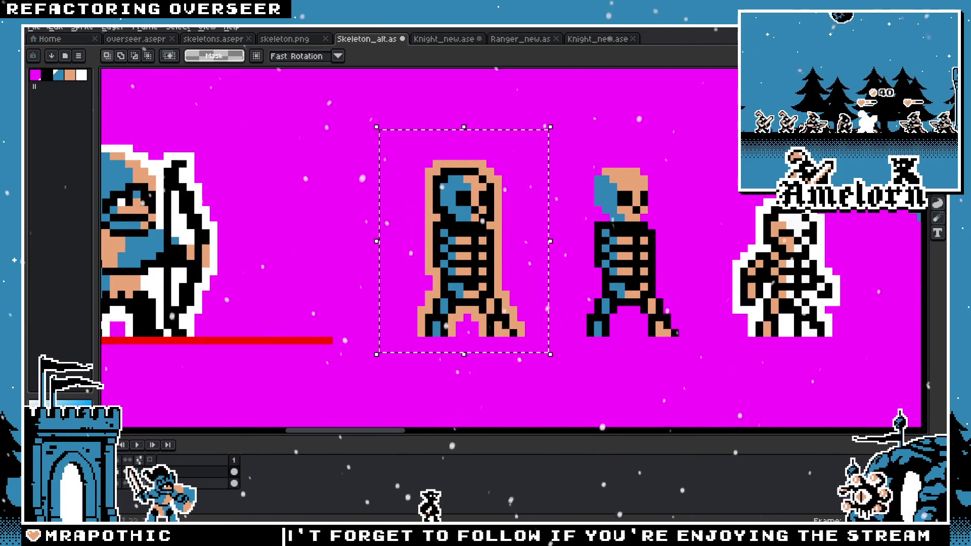
key("w")
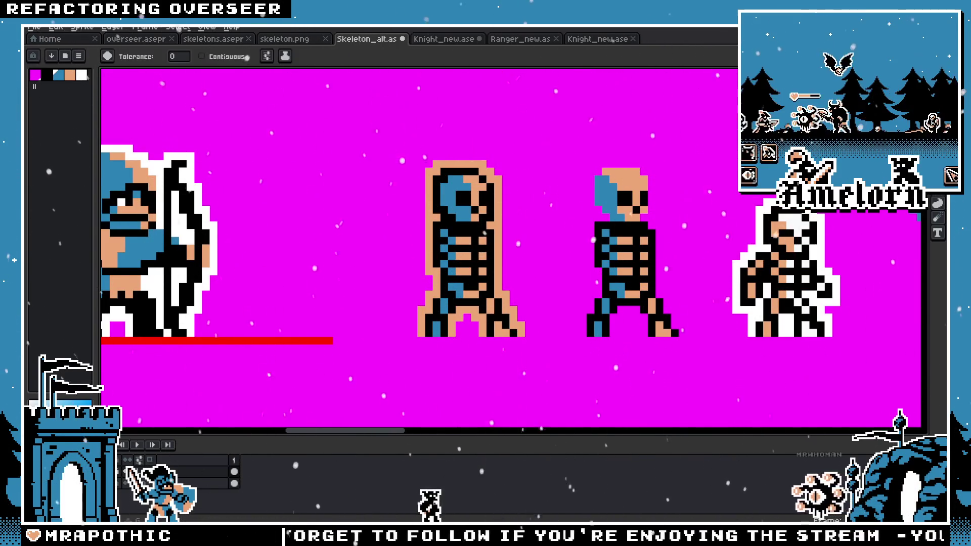
scroll(520, 217, "up", 1)
scroll(672, 217, "up", 1)
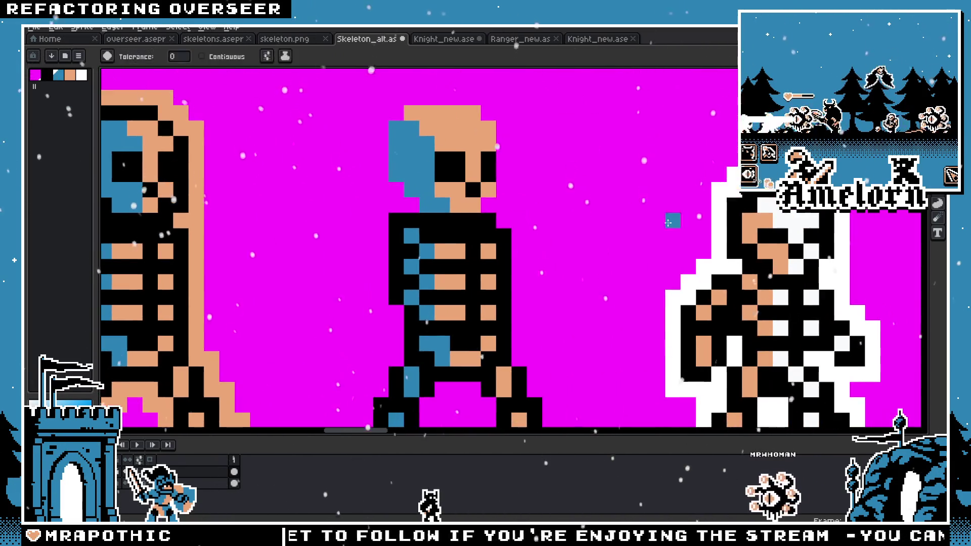
key("i")
scroll(697, 195, "left", 3)
key("w")
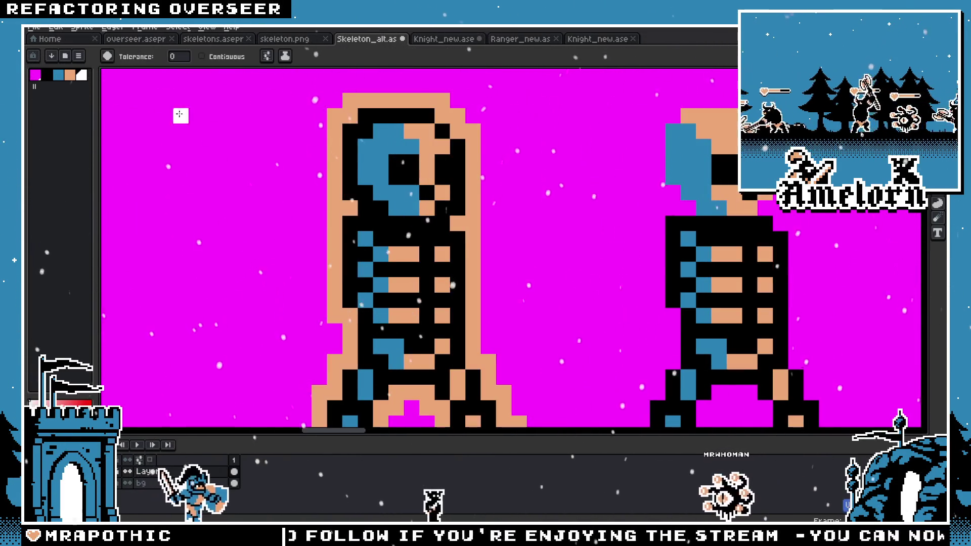
left_click(456, 148)
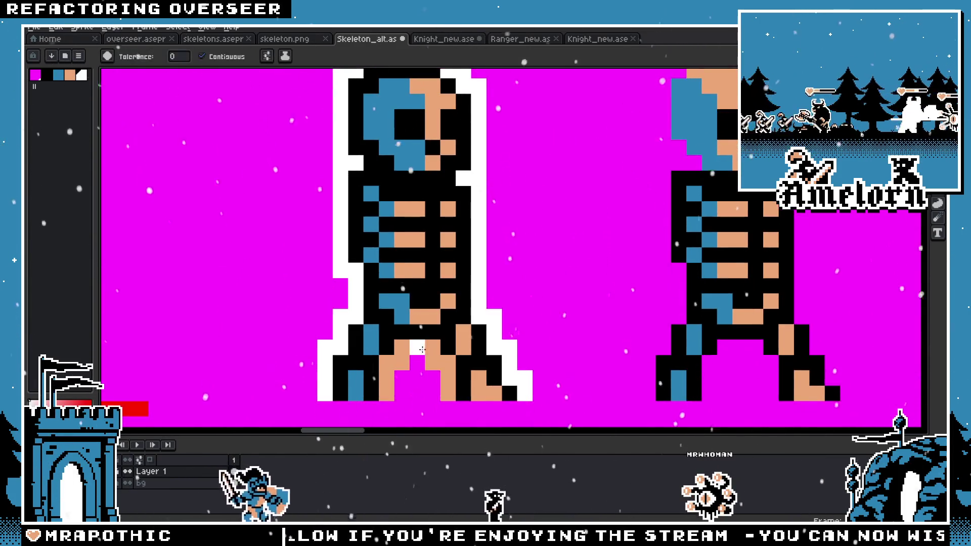
scroll(363, 313, "down", 3)
scroll(508, 251, "up", 1)
Sample tan from the middle skull and paint one tan pixel at the ribcage's top-right corner.
key("m")
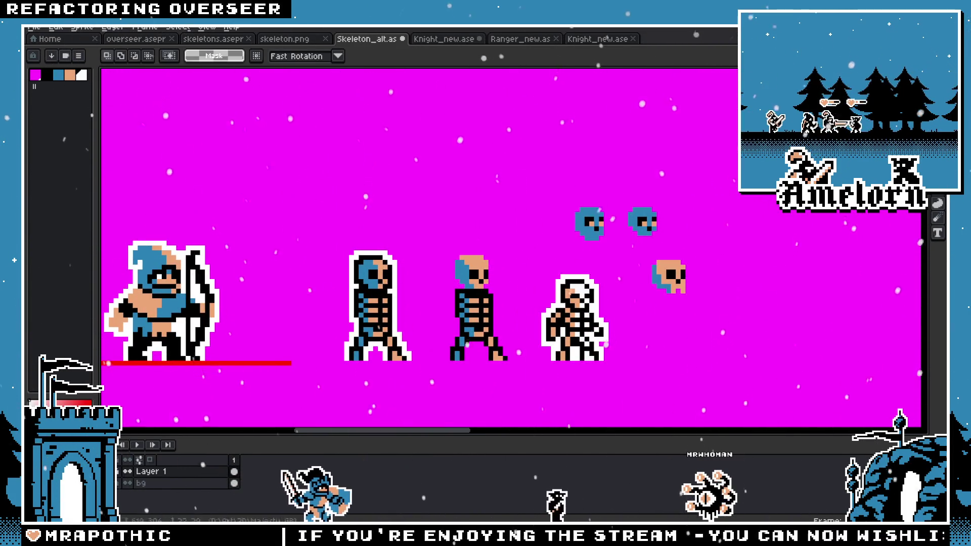
scroll(455, 228, "up", 1)
left_click_drag(470, 145, 536, 198)
scroll(536, 197, "up", 2)
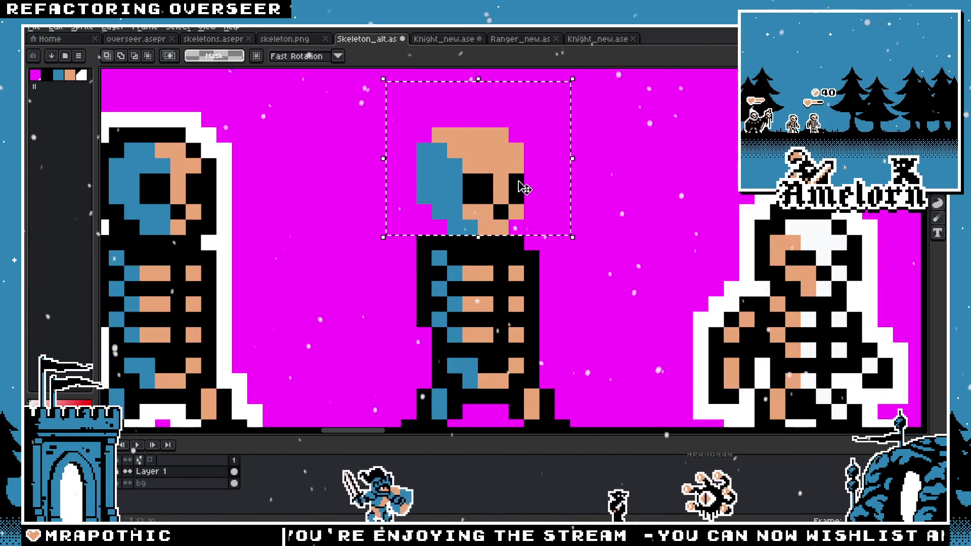
key("i")
key("b")
scroll(486, 228, "up", 2)
scroll(486, 228, "down", 3)
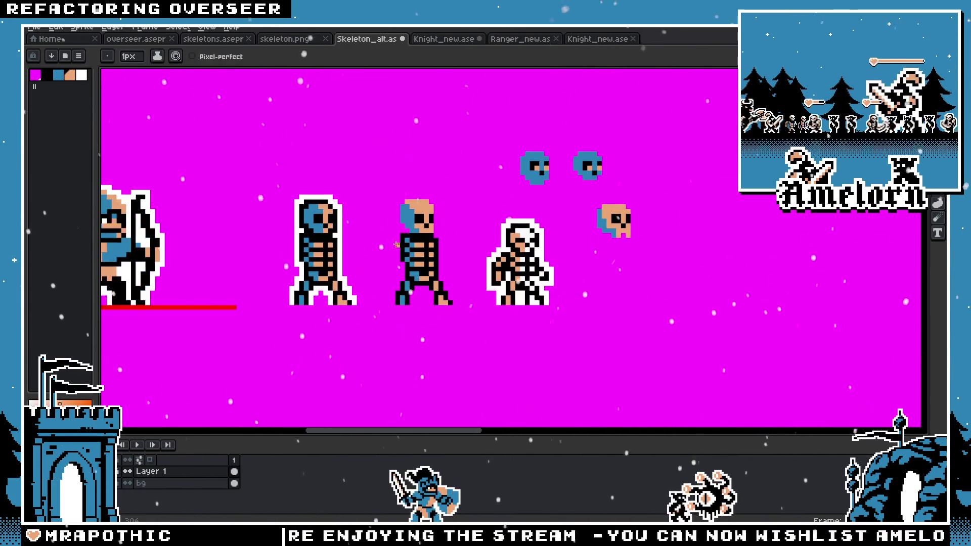
scroll(436, 236, "up", 3)
left_click(438, 239)
scroll(437, 237, "down", 3)
scroll(531, 227, "up", 2)
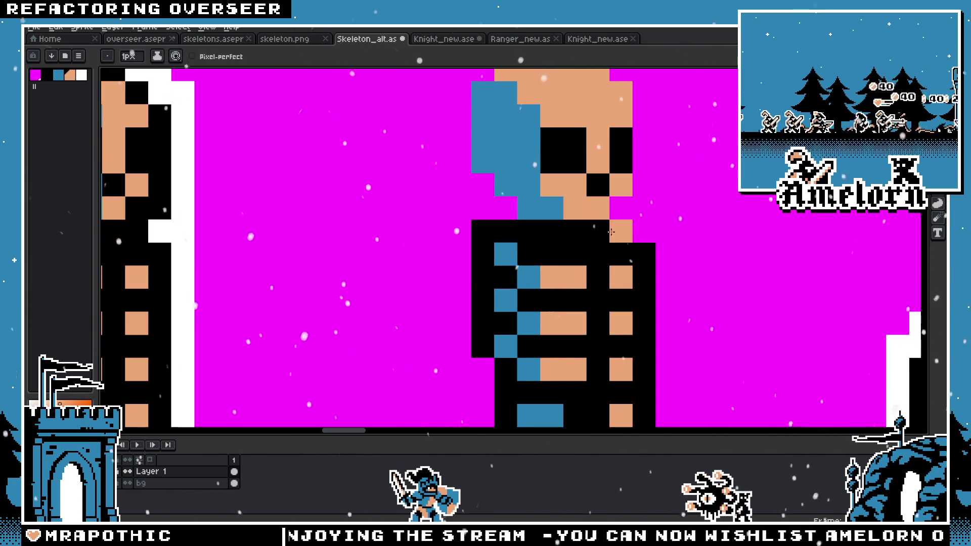
scroll(594, 230, "down", 1)
scroll(593, 230, "up", 1)
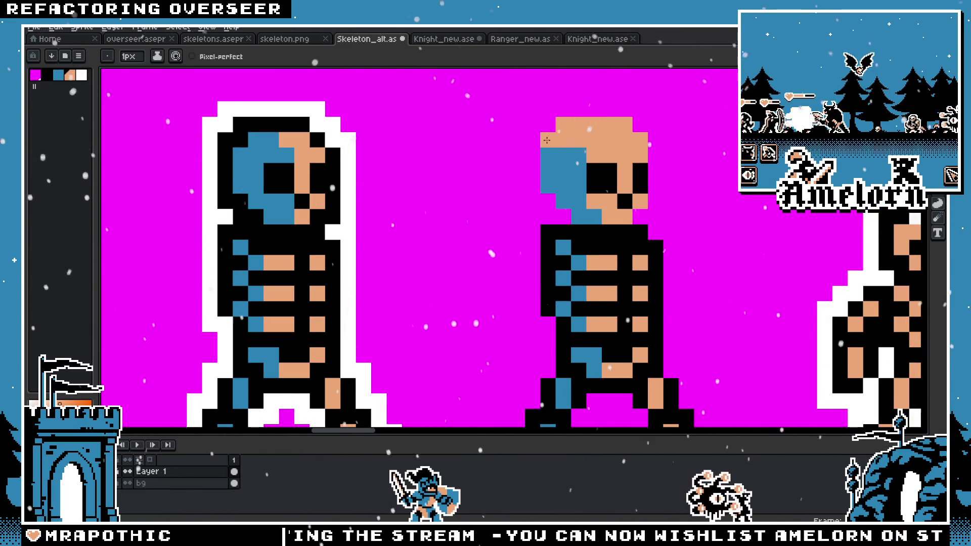
scroll(549, 160, "down", 3)
scroll(521, 196, "up", 2)
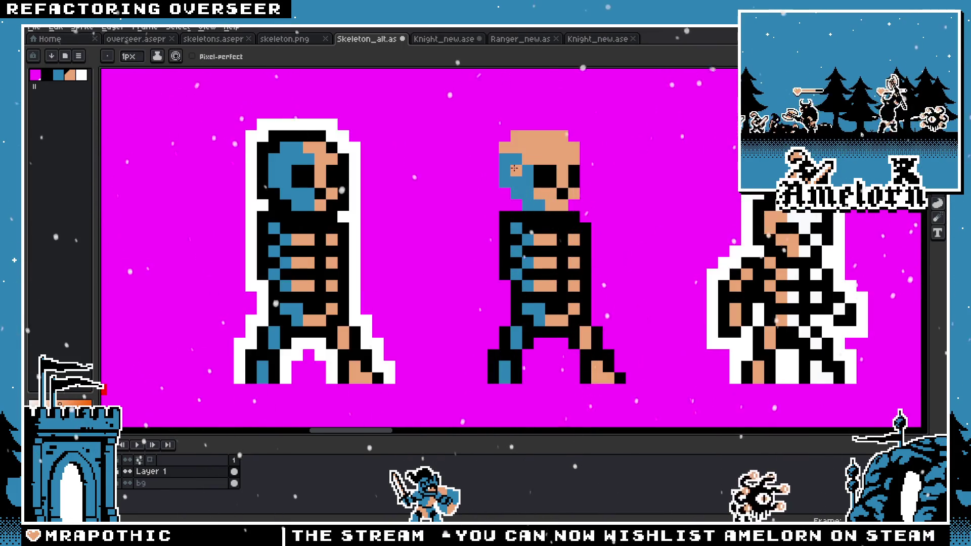
scroll(514, 149, "down", 3)
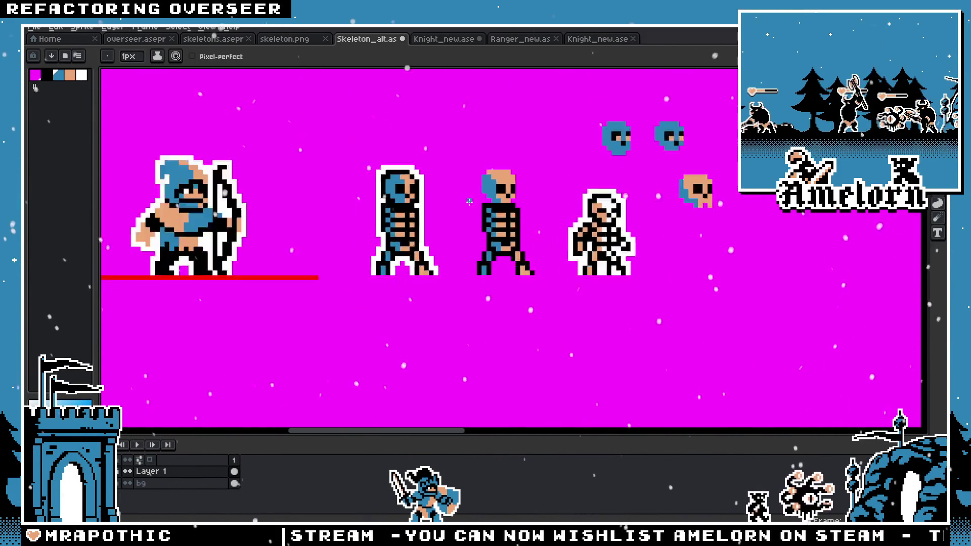
scroll(486, 190, "up", 1)
scroll(477, 206, "up", 1)
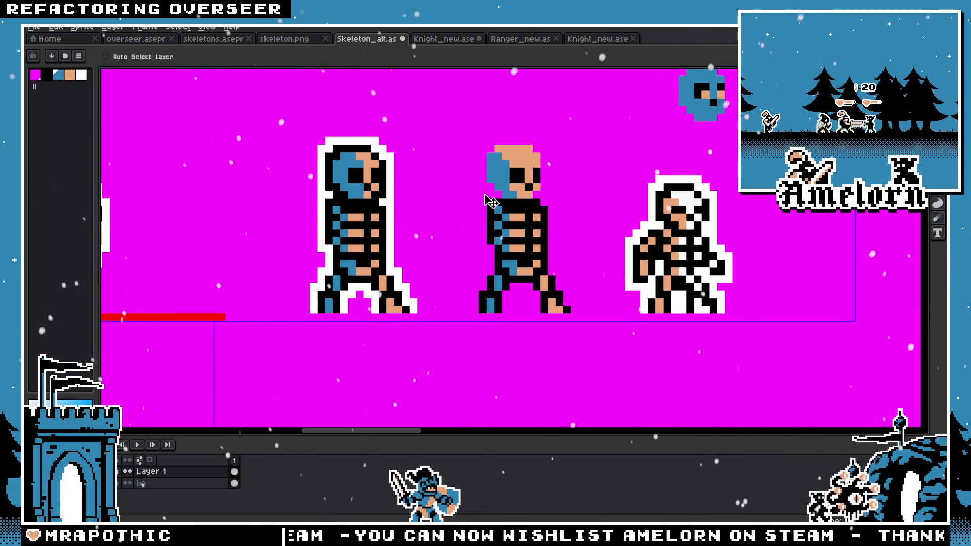
key("m")
scroll(513, 227, "up", 1)
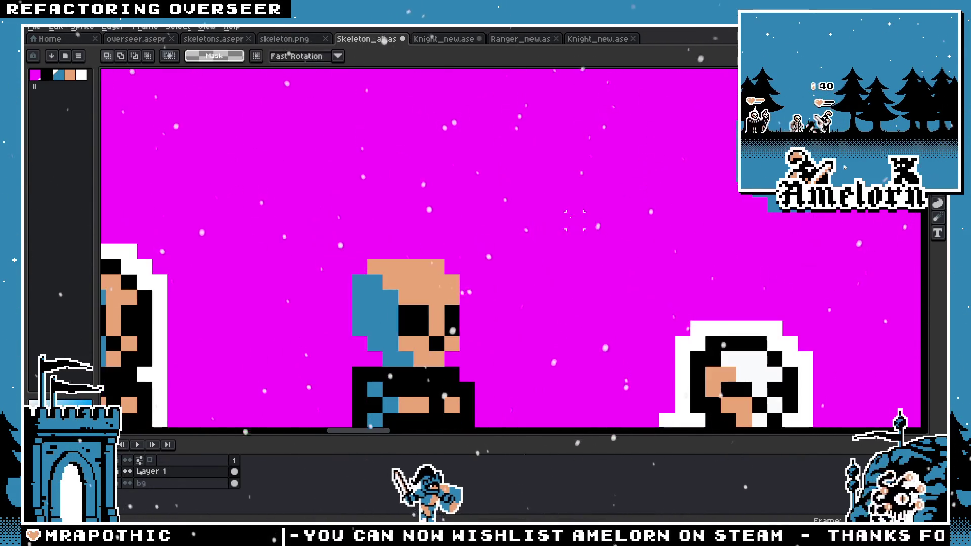
Move the middle skeleton's skull up-left and drop a copy of it beside the top skull.
mouse_move(319, 211)
left_mouse_down()
mouse_move(554, 368)
mouse_move(381, 241)
mouse_move(359, 185)
left_mouse_up()
scroll(401, 343, "down", 2)
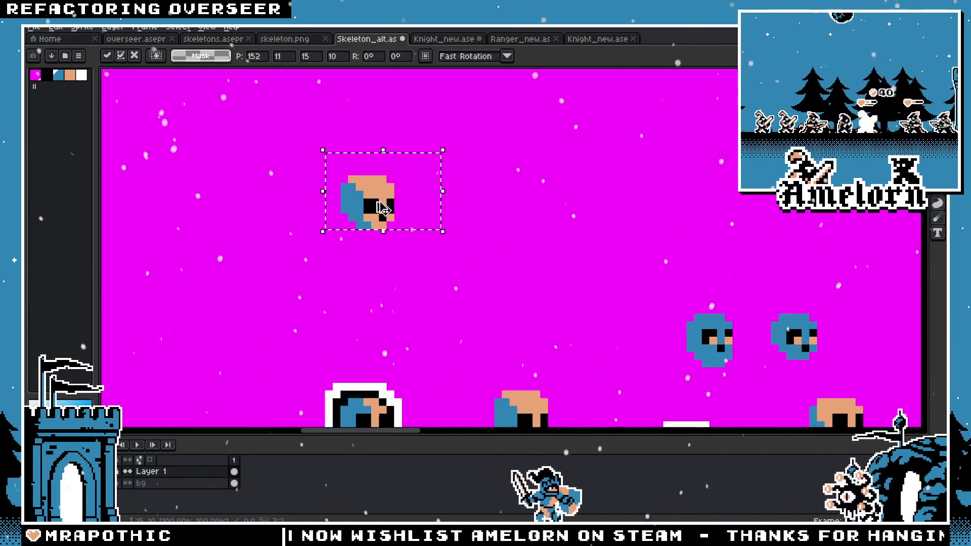
key("ctrl+d")
key("ctrl+shift+d")
left_click_drag(524, 410, 469, 200)
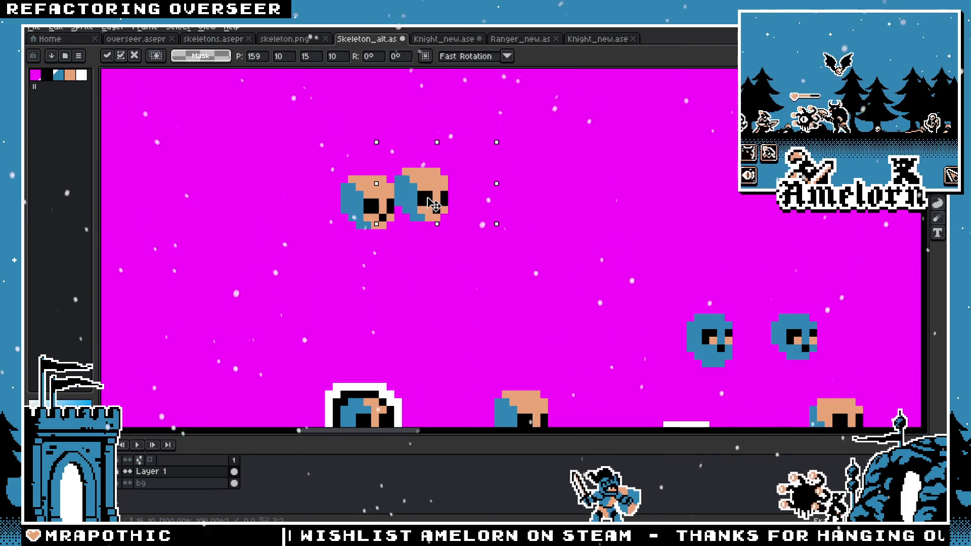
key("ctrl+d")
scroll(363, 179, "up", 2)
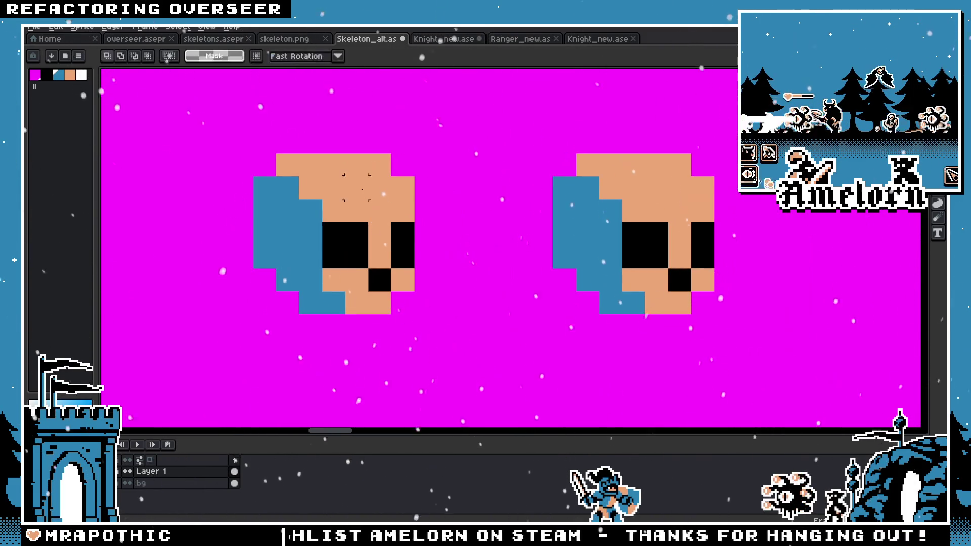
Paint the left skull's top-left blue pixel tan with the pencil.
key("b")
left_click(270, 182)
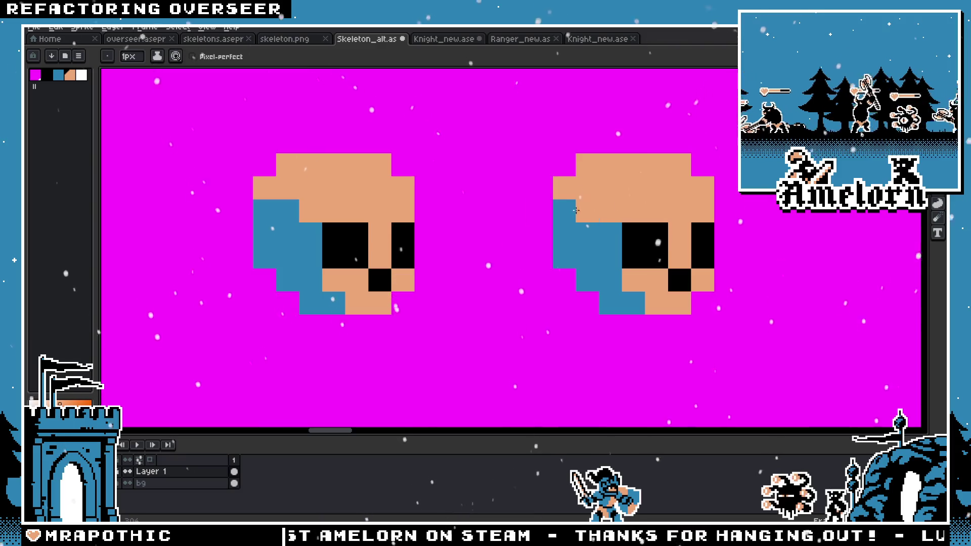
scroll(576, 211, "down", 5)
scroll(412, 255, "down", 2)
scroll(416, 258, "up", 4)
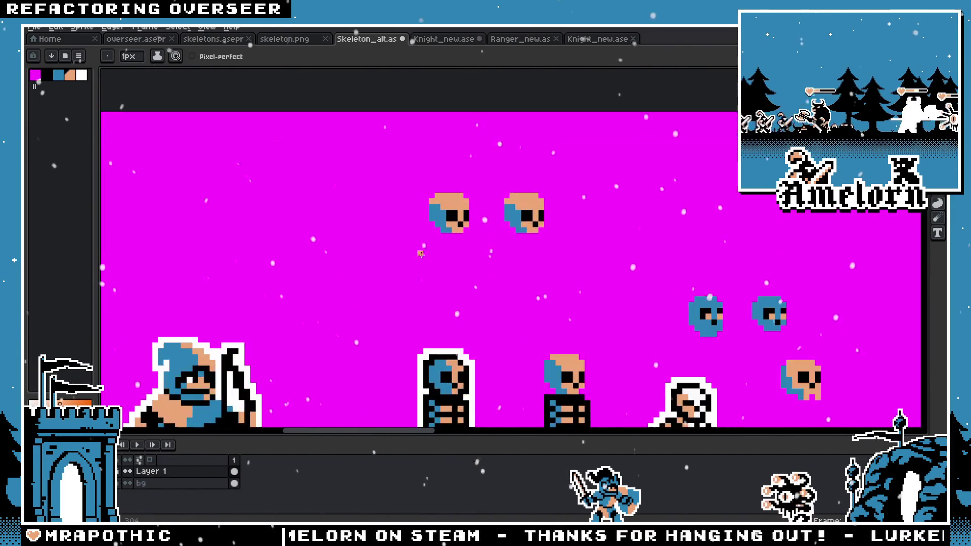
scroll(454, 238, "up", 1)
key("v")
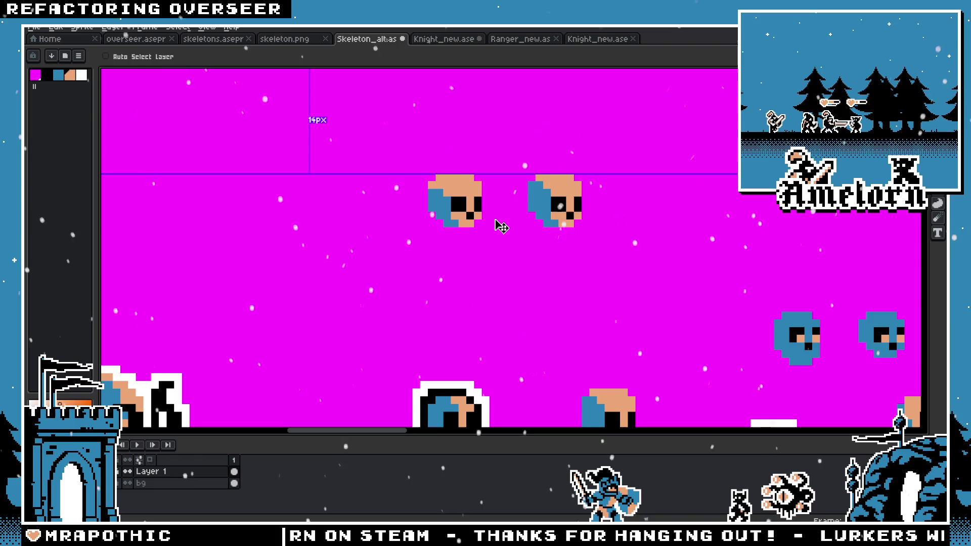
scroll(543, 177, "up", 1)
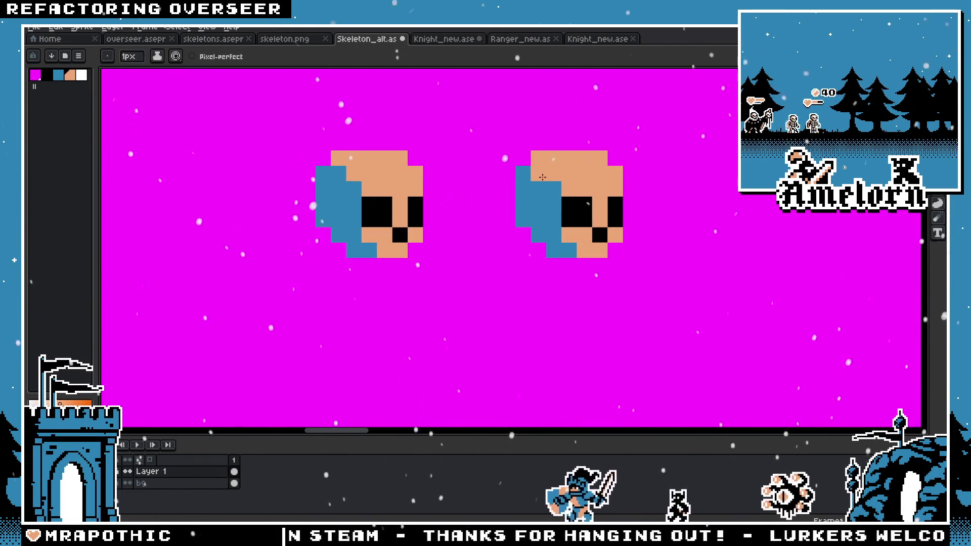
scroll(537, 202, "down", 4)
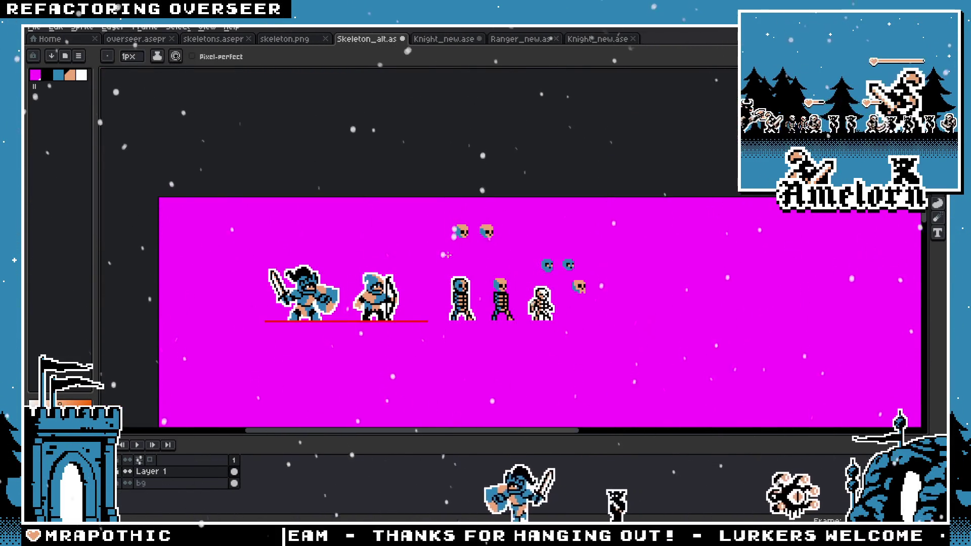
scroll(448, 256, "up", 4)
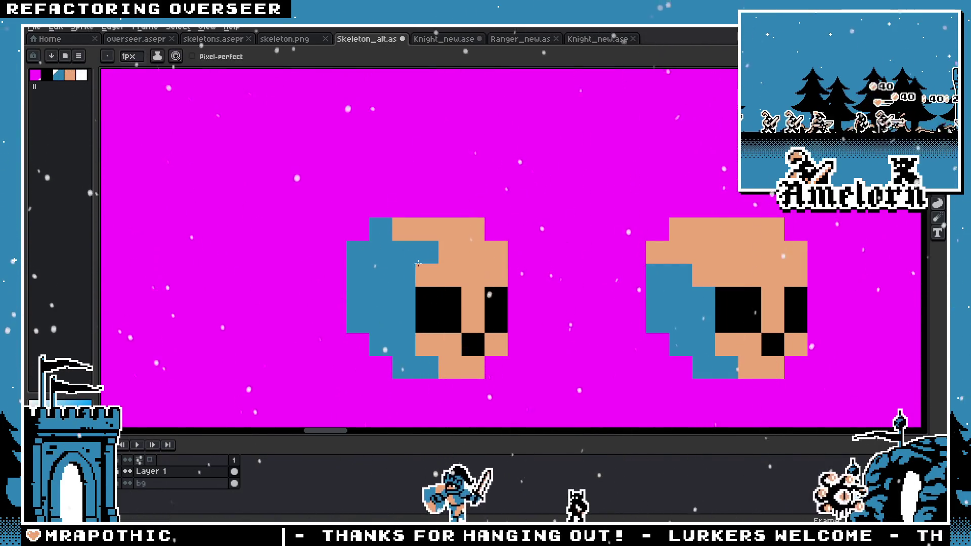
scroll(395, 331, "down", 1)
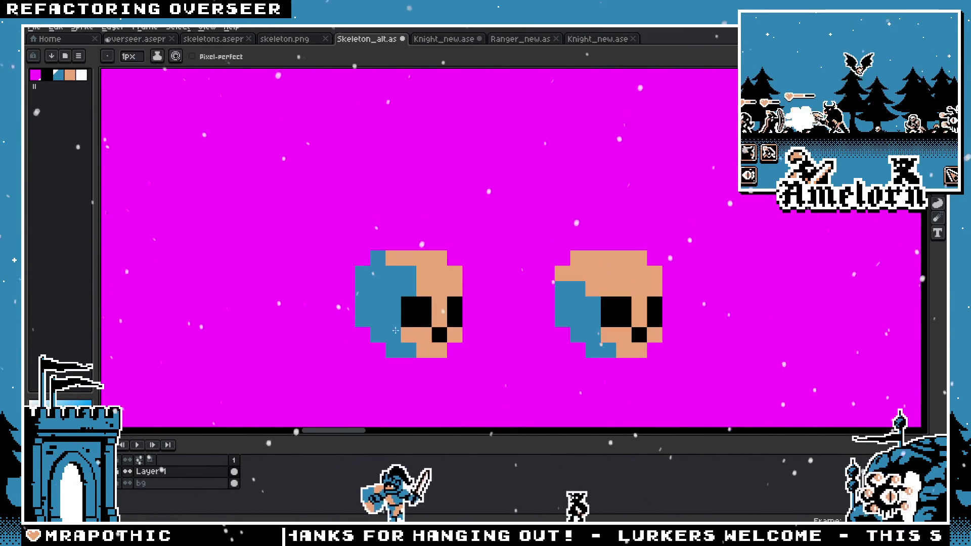
left_click(378, 258)
key("m")
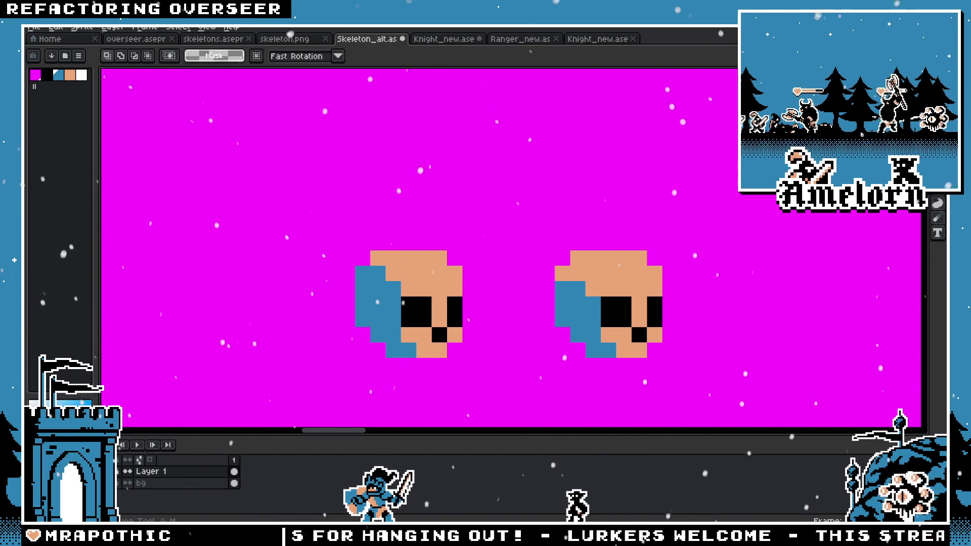
left_click_drag(299, 195, 451, 336)
key("ctrl+c")
key("ctrl+v")
left_click_drag(378, 264, 806, 264)
key("ctrl+d")
scroll(460, 204, "down", 2)
scroll(460, 203, "up", 1)
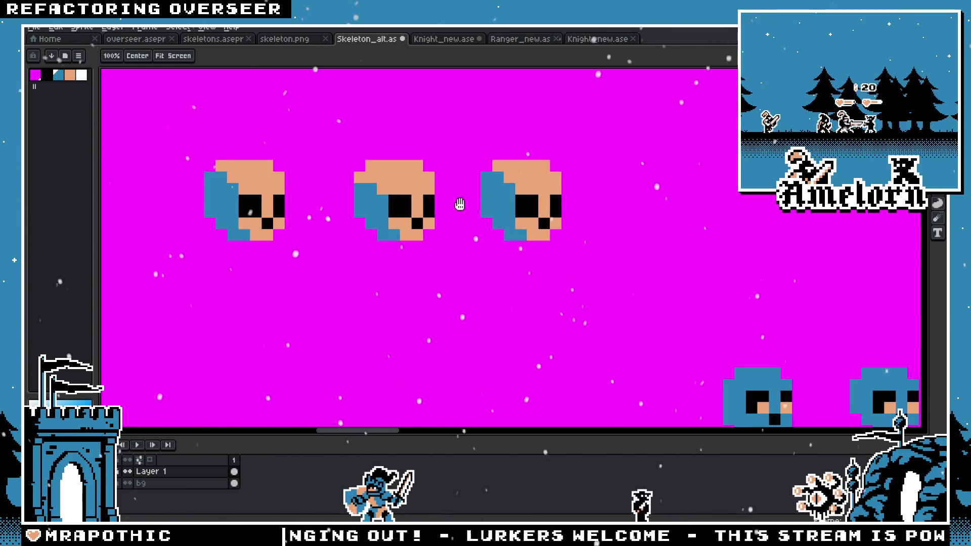
left_click_drag(460, 204, 507, 251)
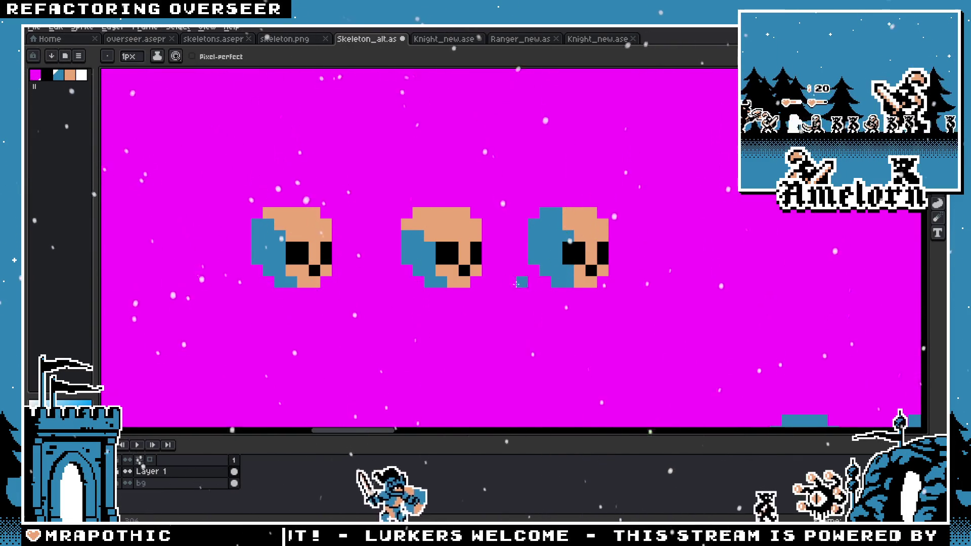
scroll(554, 259, "down", 2)
scroll(531, 253, "up", 2)
scroll(521, 258, "down", 3)
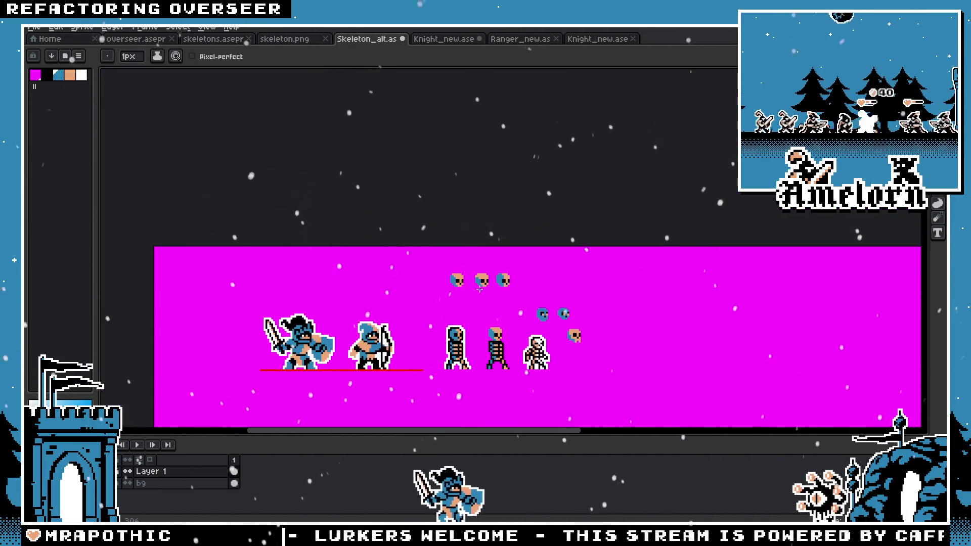
scroll(486, 283, "up", 3)
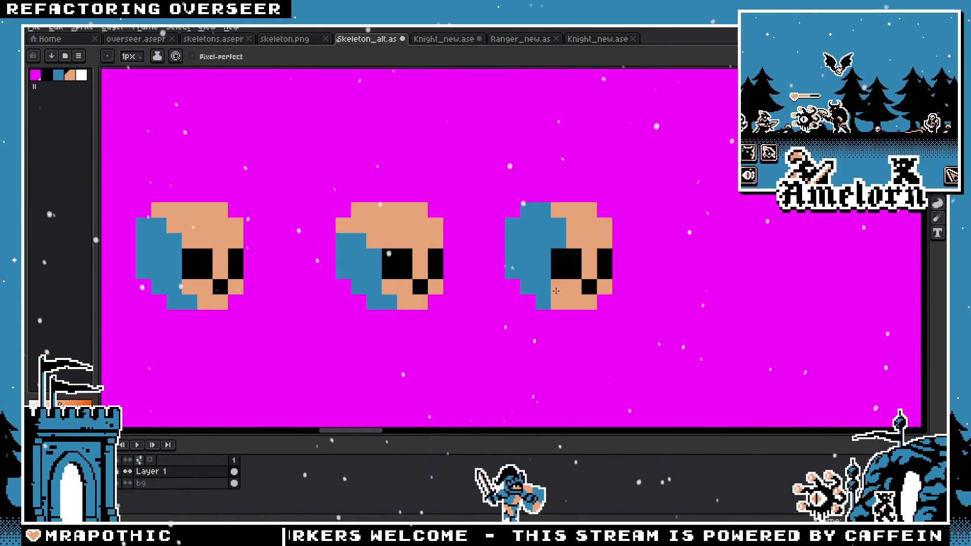
left_click(523, 302)
scroll(539, 302, "down", 3)
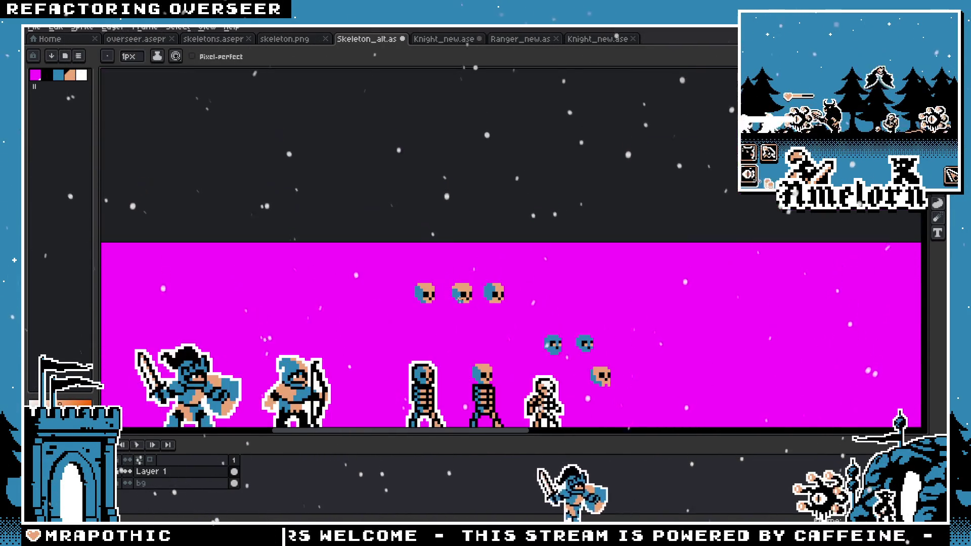
scroll(531, 297, "down", 2)
scroll(493, 289, "up", 4)
scroll(574, 172, "up", 2)
key("i")
key("b")
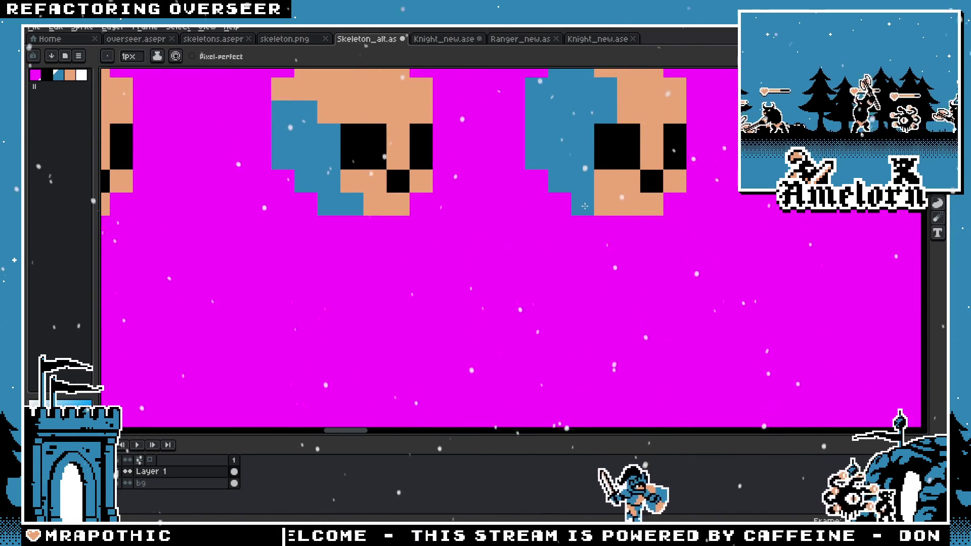
scroll(518, 238, "down", 3)
scroll(518, 238, "down", 1)
scroll(520, 239, "up", 2)
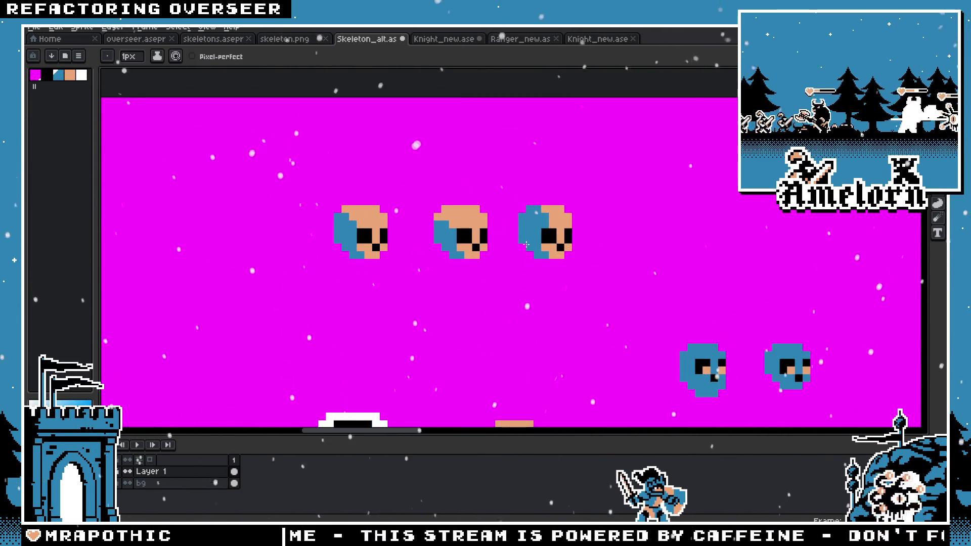
scroll(532, 228, "up", 2)
key("i")
left_click(563, 197)
key("b")
left_click(540, 199)
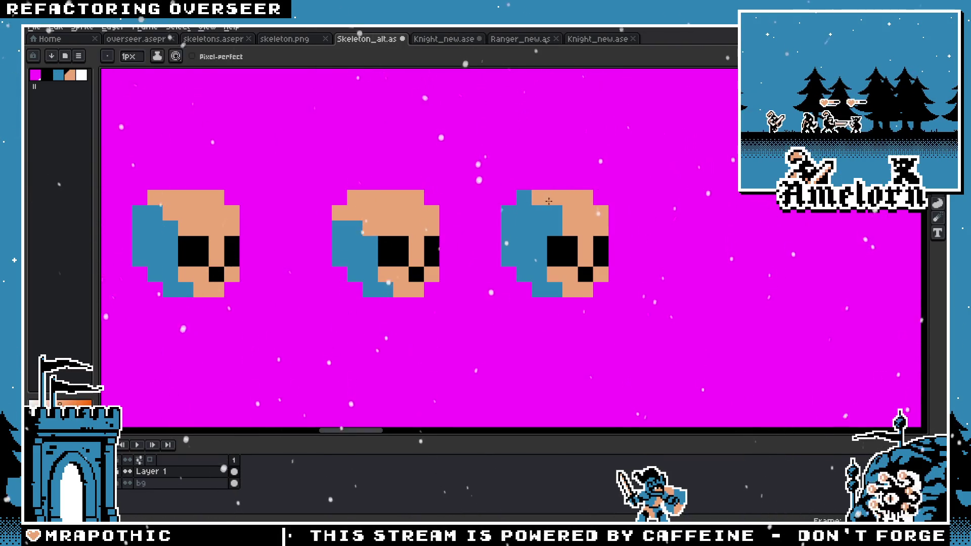
scroll(492, 224, "down", 4)
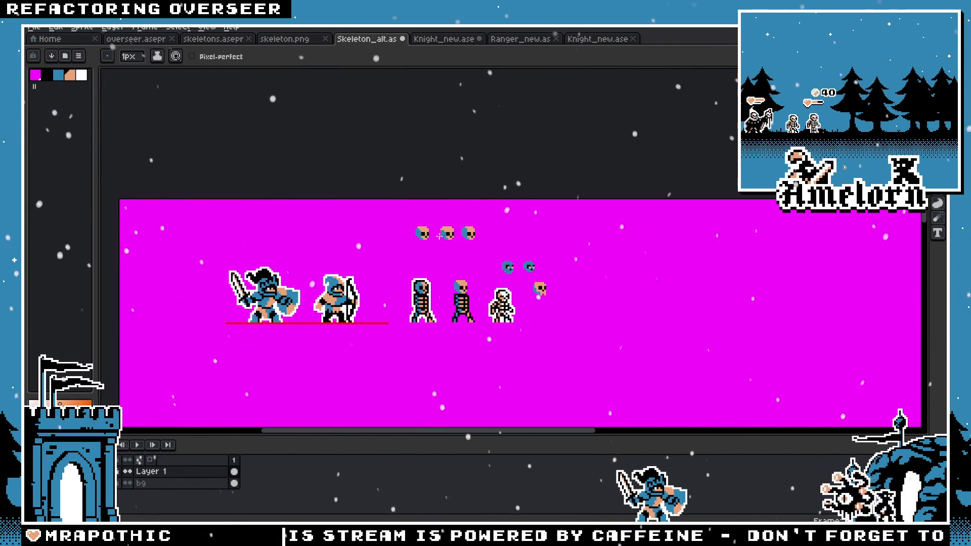
scroll(439, 236, "up", 2)
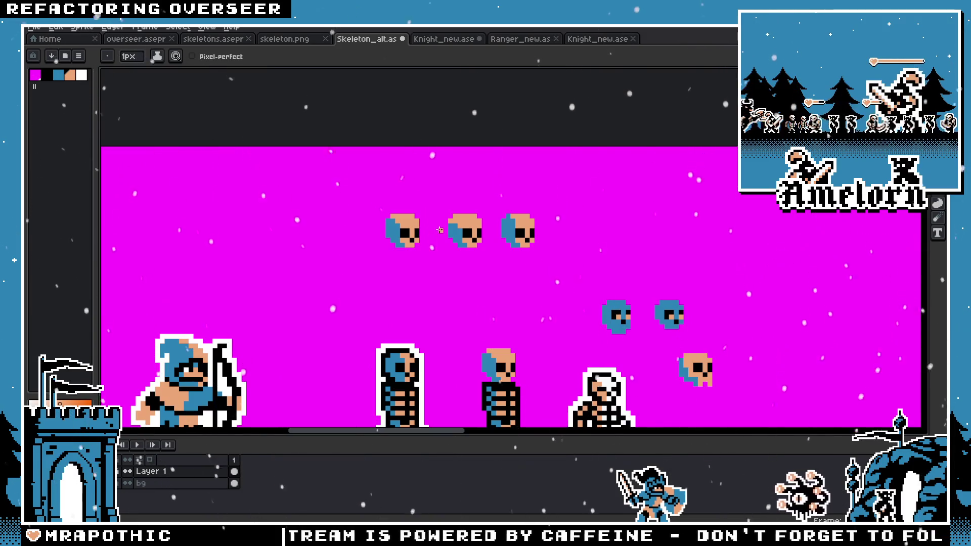
scroll(439, 230, "up", 2)
scroll(448, 243, "down", 2)
scroll(458, 258, "down", 1)
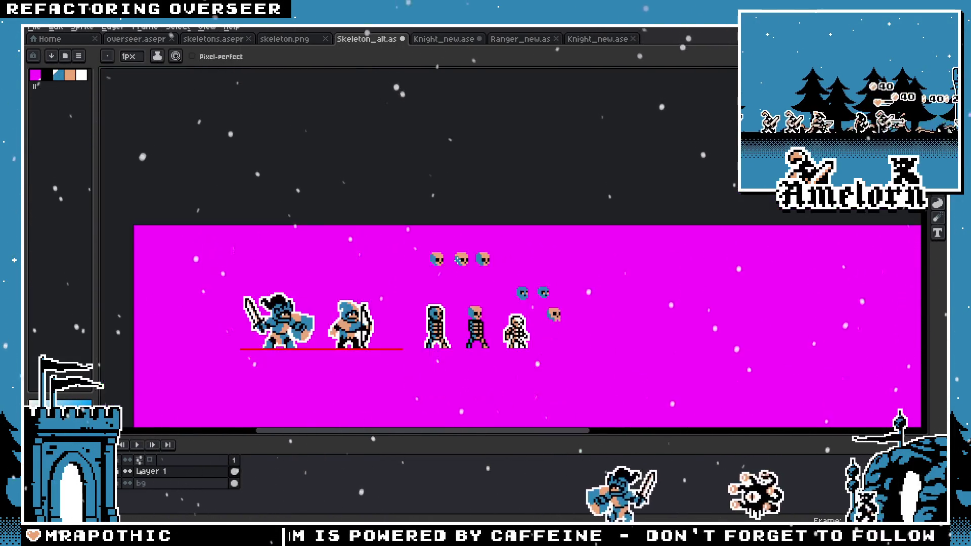
scroll(458, 260, "up", 3)
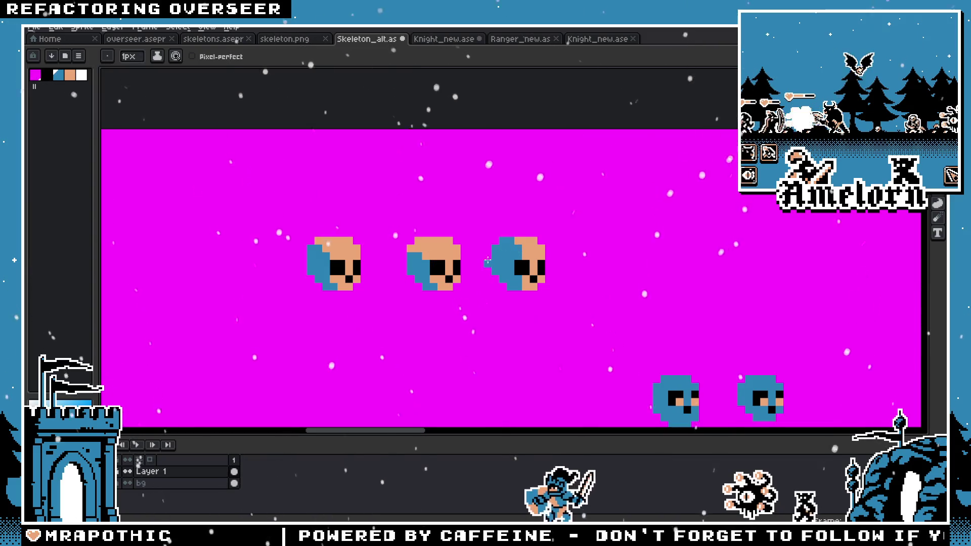
scroll(487, 260, "down", 1)
key("v")
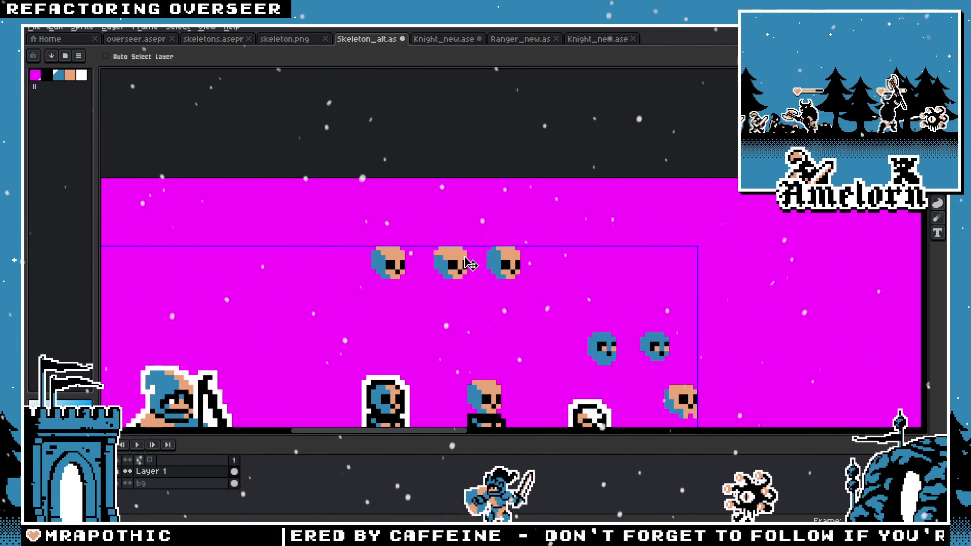
key("b")
scroll(471, 263, "down", 2)
scroll(471, 263, "down", 1)
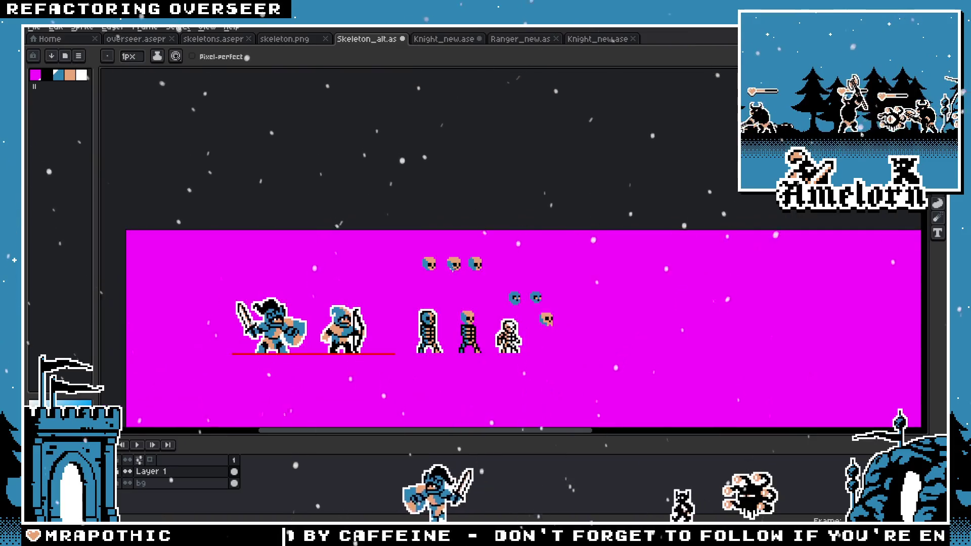
scroll(454, 264, "up", 3)
left_click(516, 310, "alt")
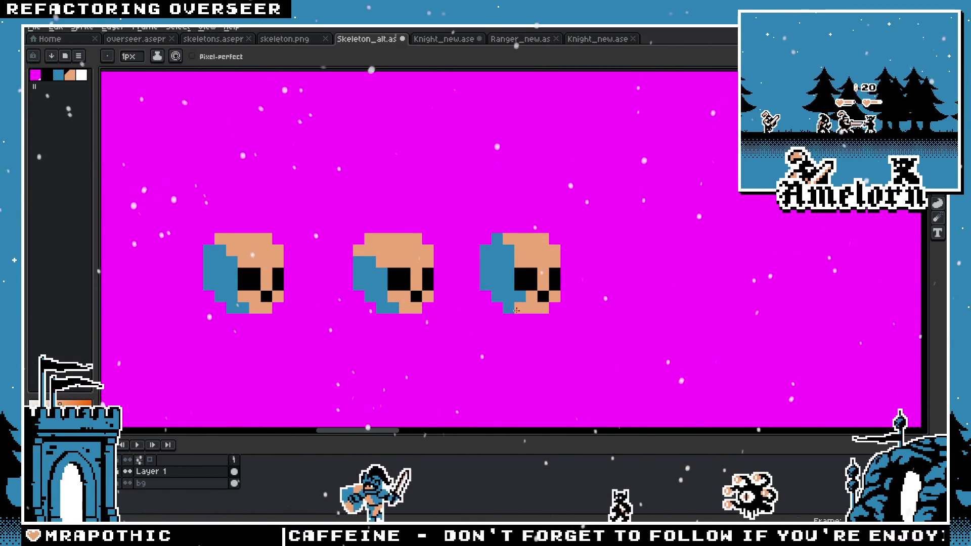
scroll(520, 320, "down", 3)
scroll(501, 311, "up", 3)
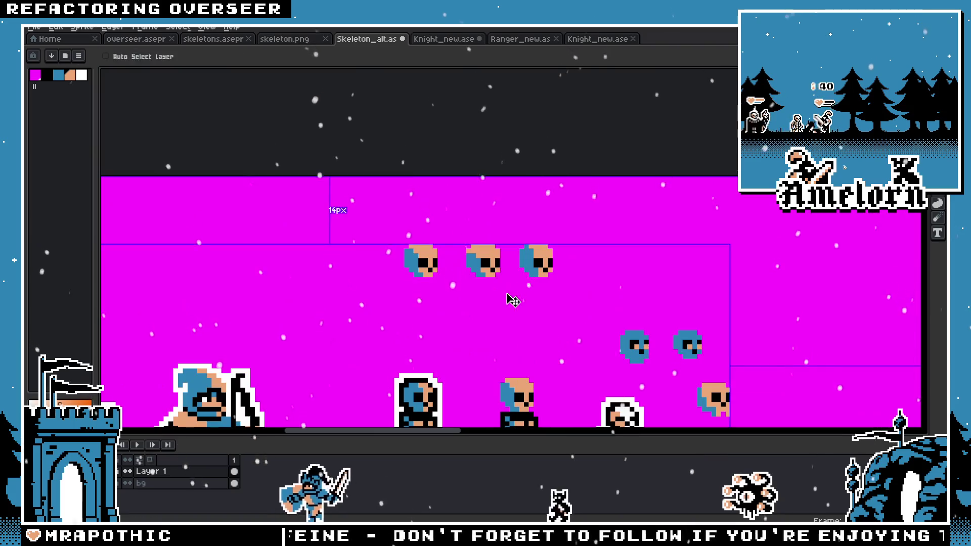
scroll(532, 283, "up", 2)
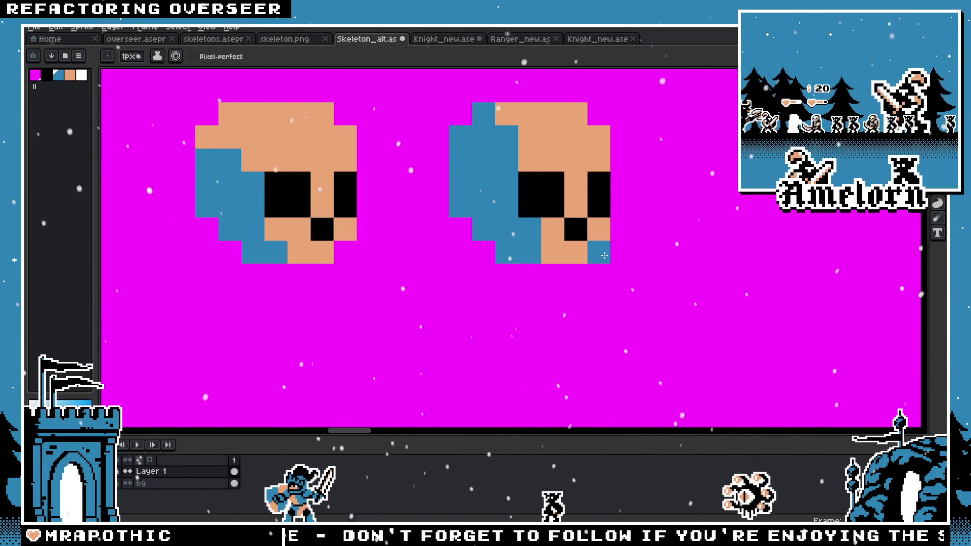
scroll(501, 277, "down", 4)
scroll(495, 274, "up", 3)
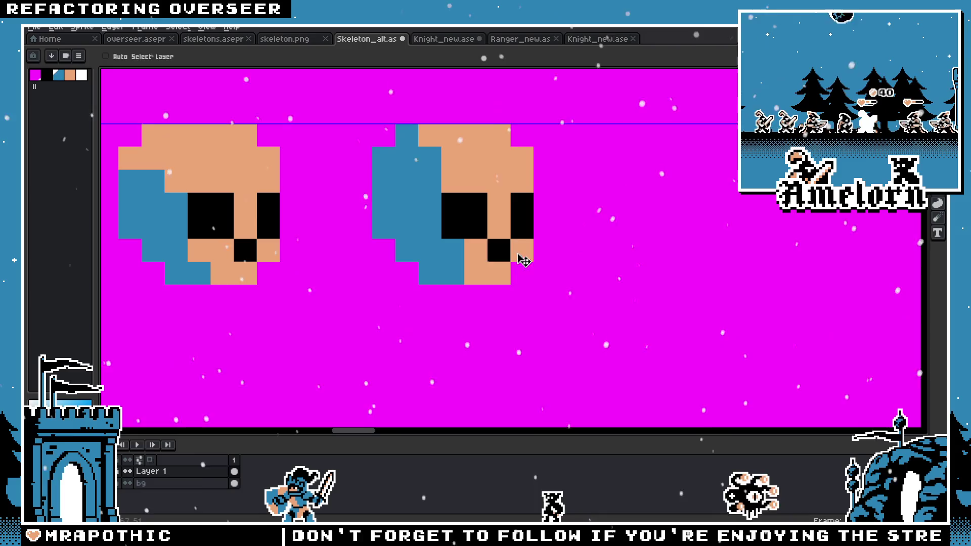
left_click(523, 227)
left_click(475, 228)
scroll(470, 239, "down", 4)
scroll(388, 262, "up", 1)
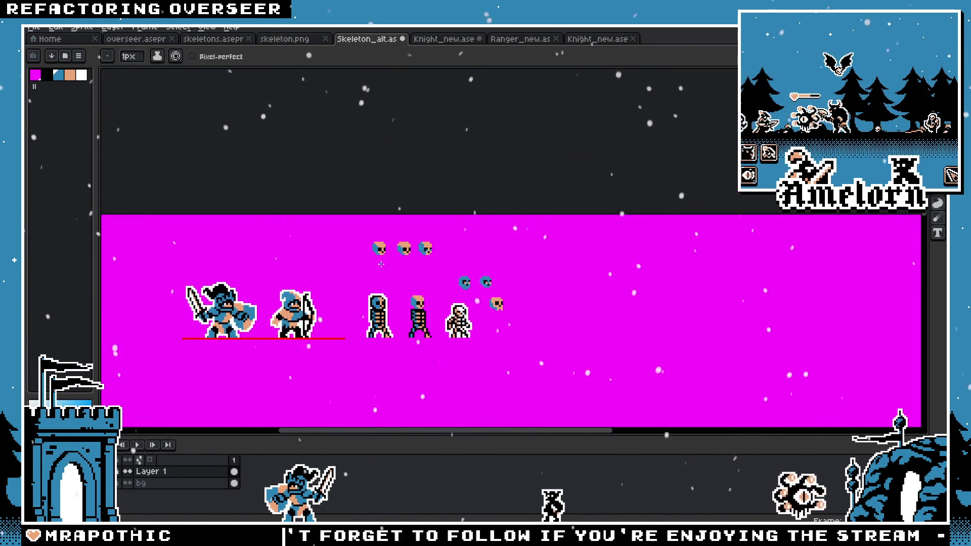
scroll(381, 264, "up", 1)
scroll(418, 251, "up", 3)
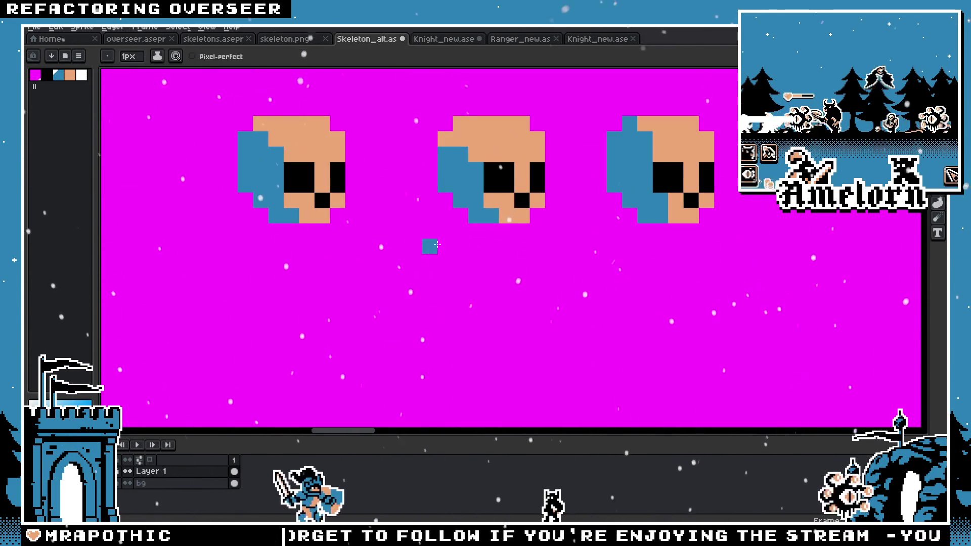
scroll(425, 250, "down", 1)
left_click_drag(402, 304, 351, 280)
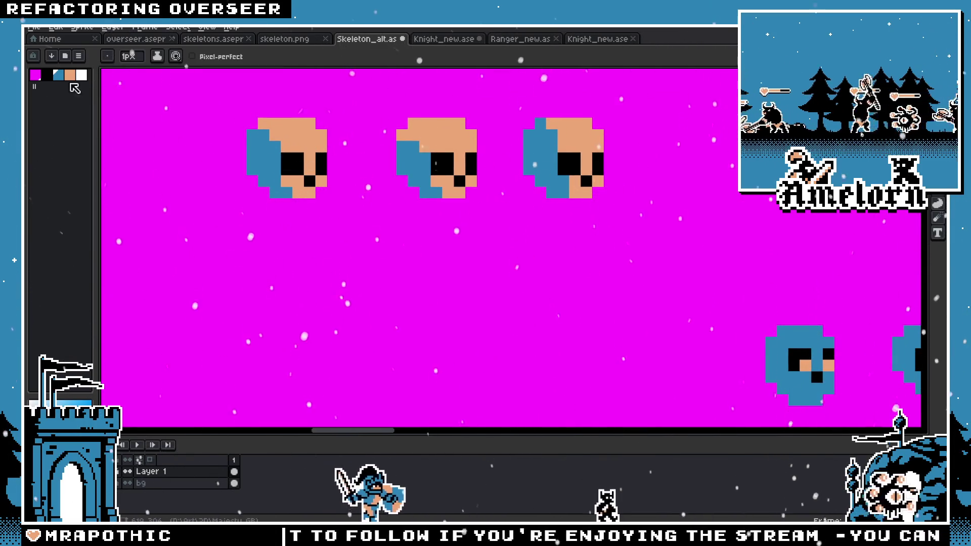
key("b")
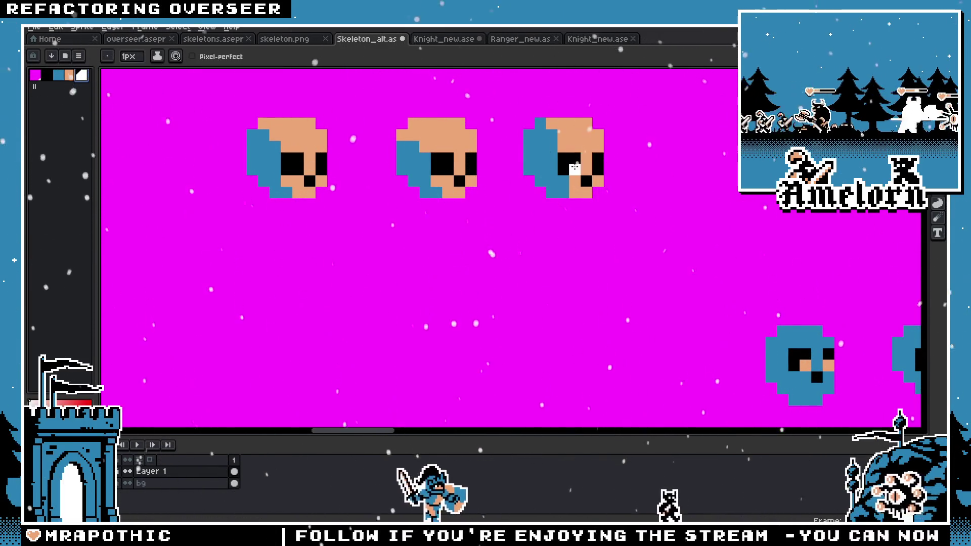
scroll(368, 214, "down", 5)
scroll(369, 215, "up", 1)
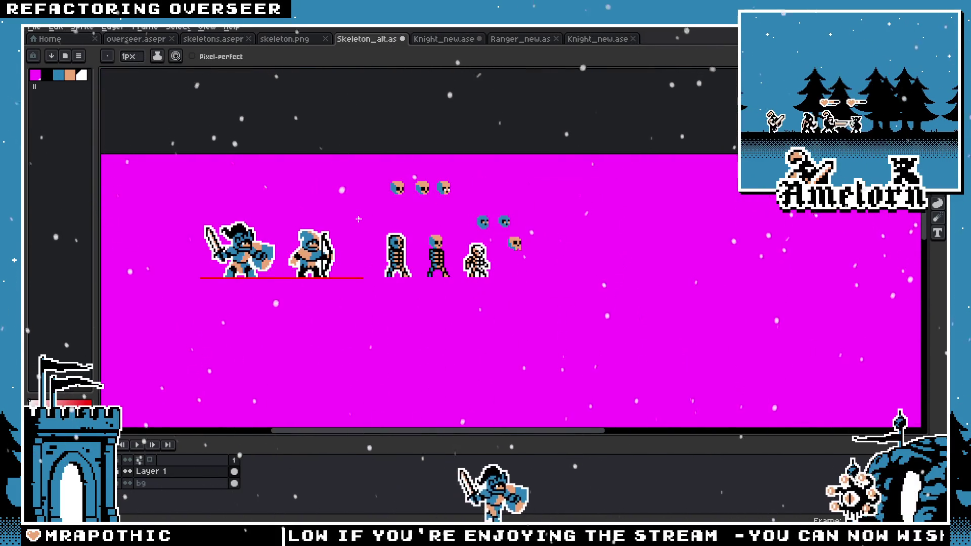
scroll(362, 221, "up", 2)
scroll(363, 221, "up", 1)
scroll(395, 191, "up", 1)
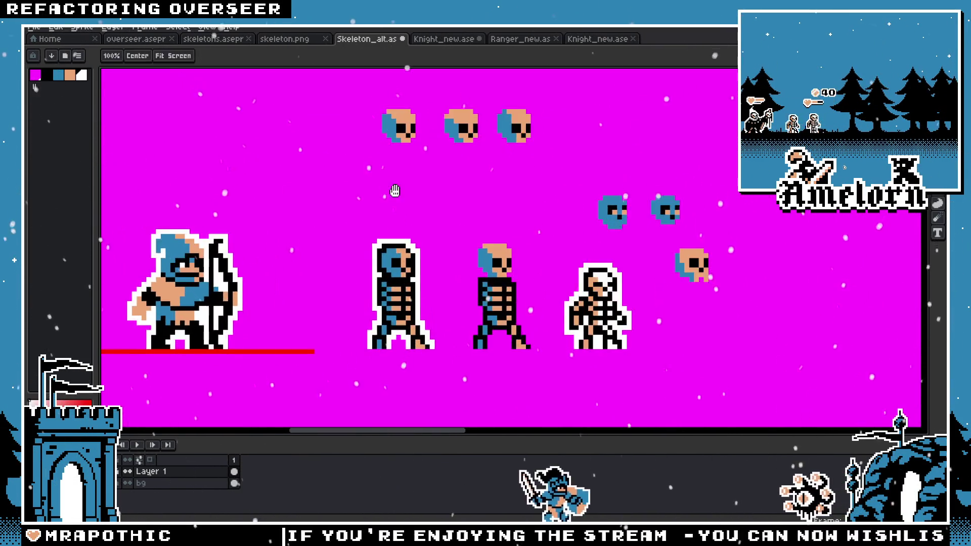
scroll(395, 191, "up", 1)
scroll(601, 164, "up", 2)
scroll(577, 165, "up", 1)
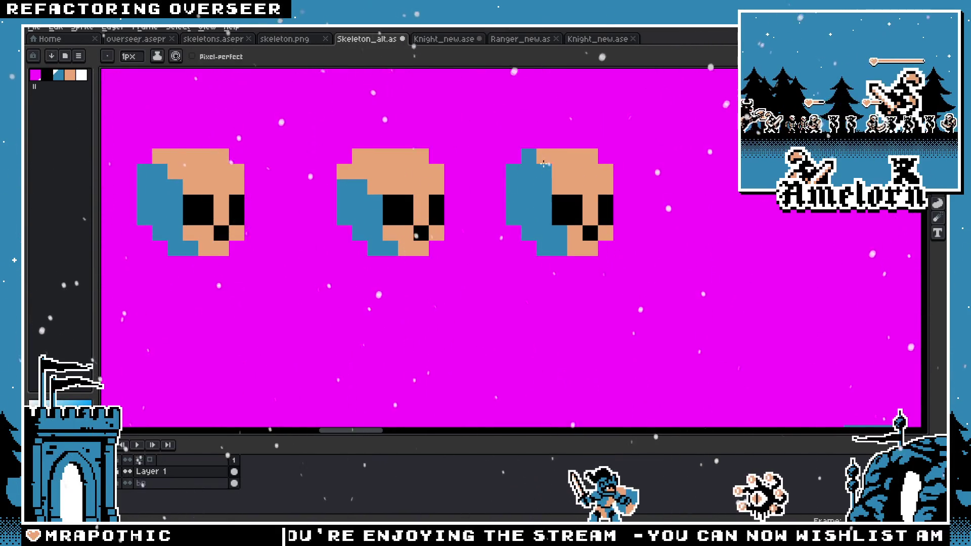
scroll(546, 188, "down", 3)
scroll(493, 205, "up", 3)
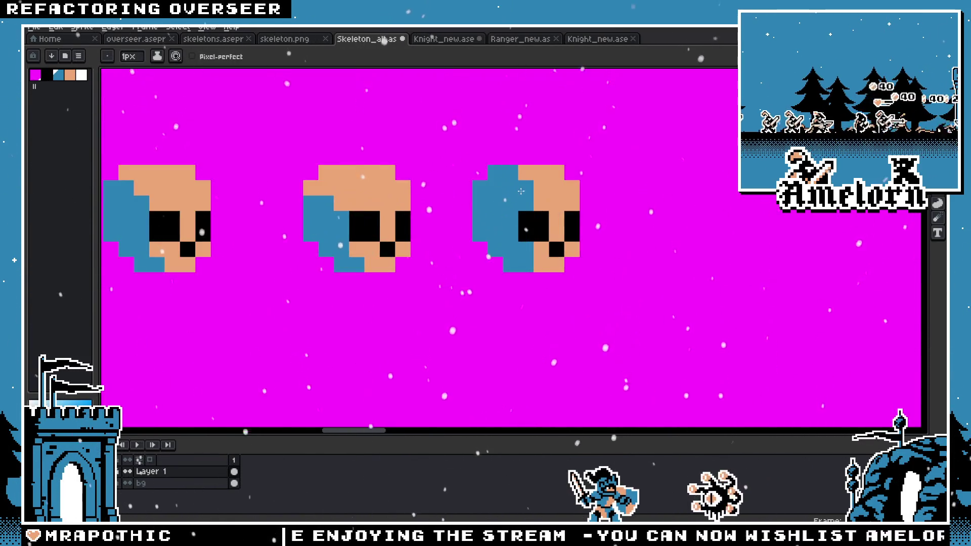
scroll(425, 228, "down", 3)
scroll(403, 237, "down", 1)
scroll(397, 237, "up", 2)
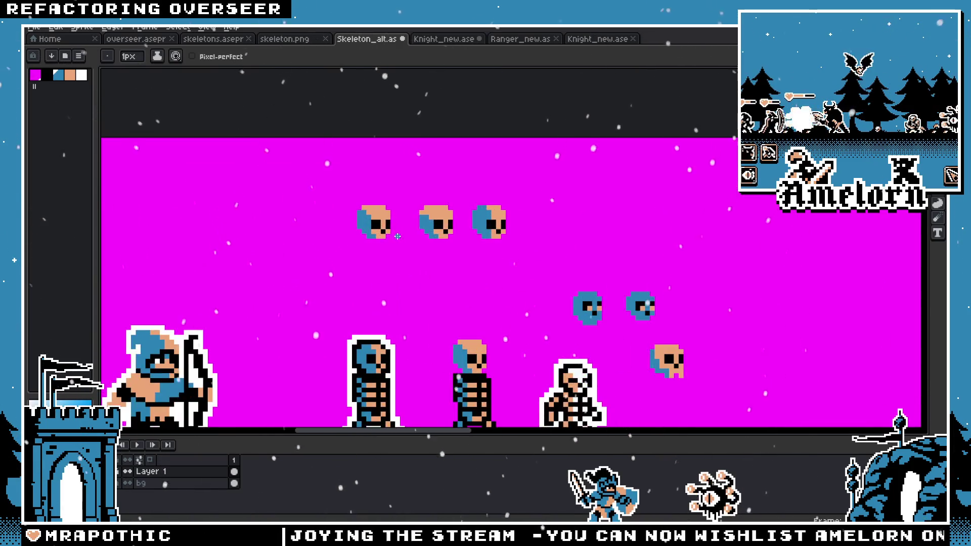
scroll(359, 227, "up", 2)
key("i")
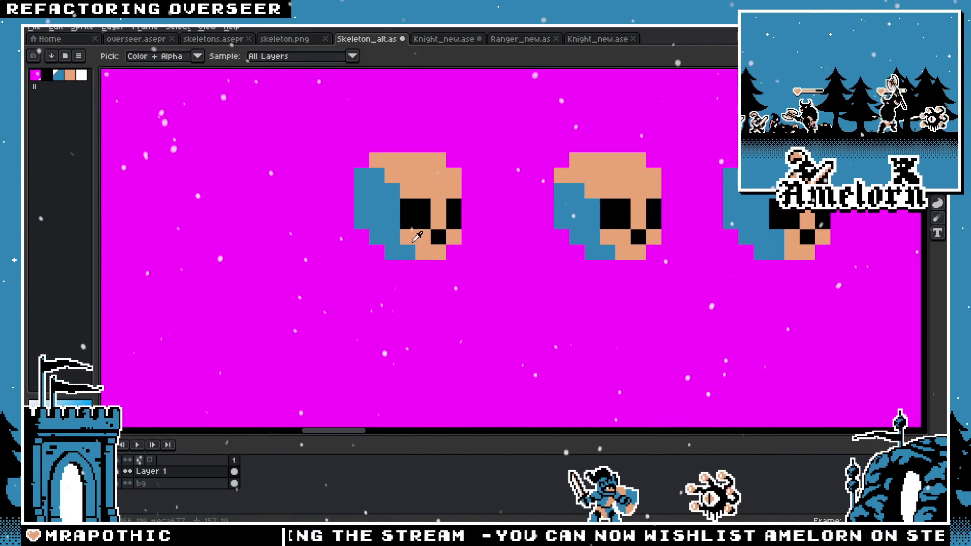
scroll(386, 259, "down", 3)
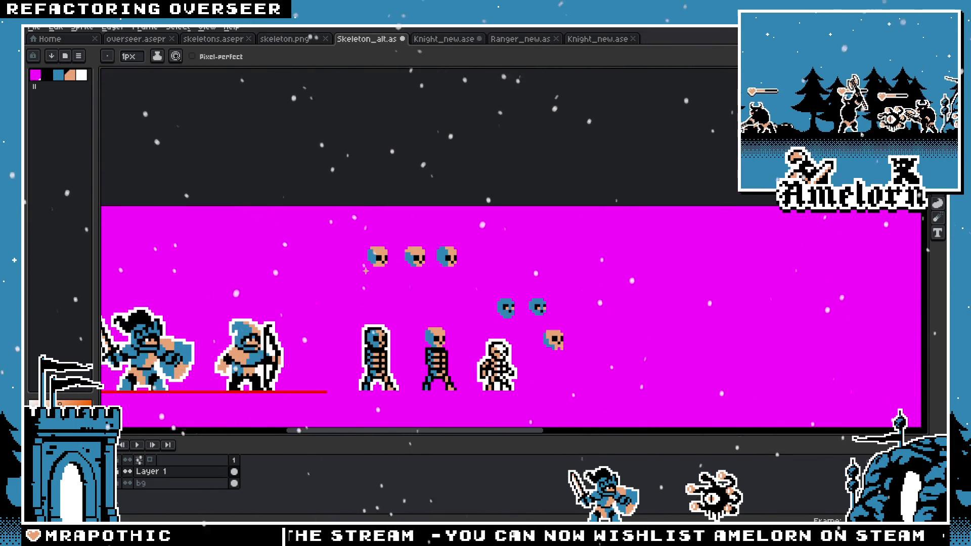
scroll(366, 270, "up", 1)
scroll(406, 262, "up", 1)
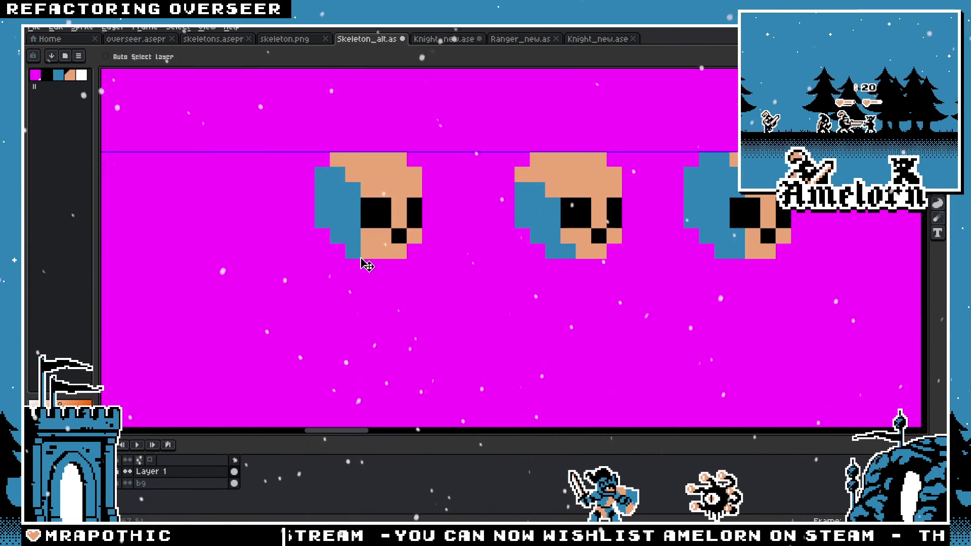
scroll(445, 296, "down", 2)
scroll(497, 302, "down", 1)
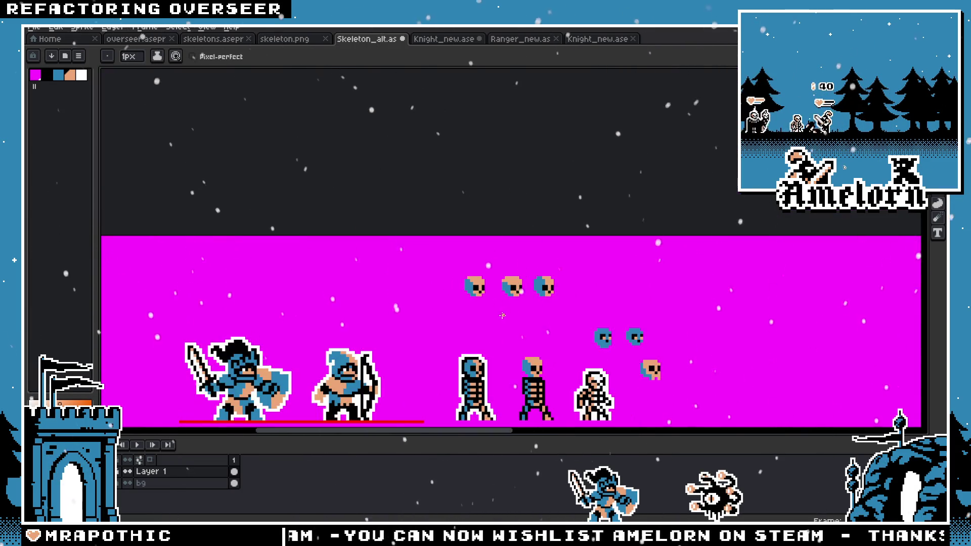
scroll(486, 299, "up", 2)
scroll(469, 292, "up", 1)
key("i")
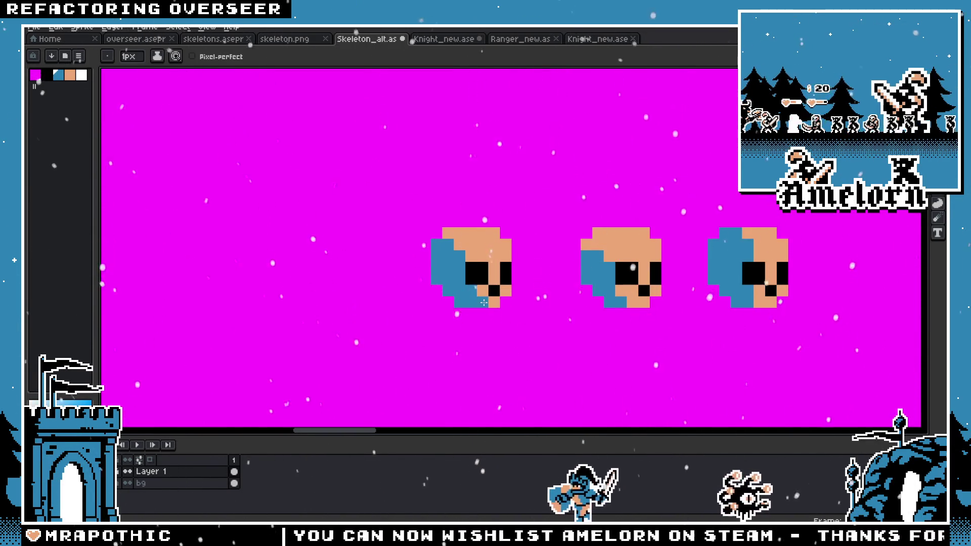
scroll(483, 302, "down", 1)
scroll(455, 300, "down", 2)
scroll(433, 298, "down", 1)
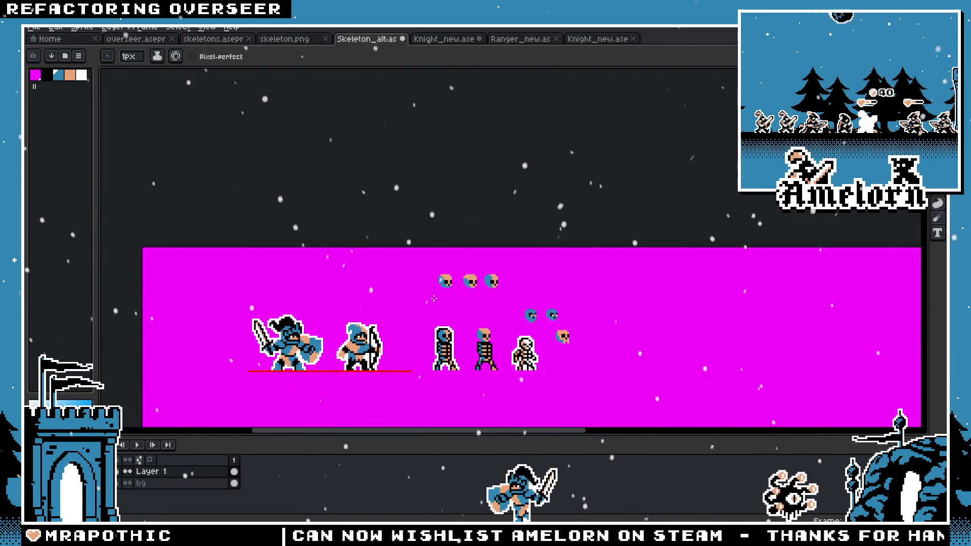
scroll(431, 295, "up", 3)
scroll(419, 265, "up", 2)
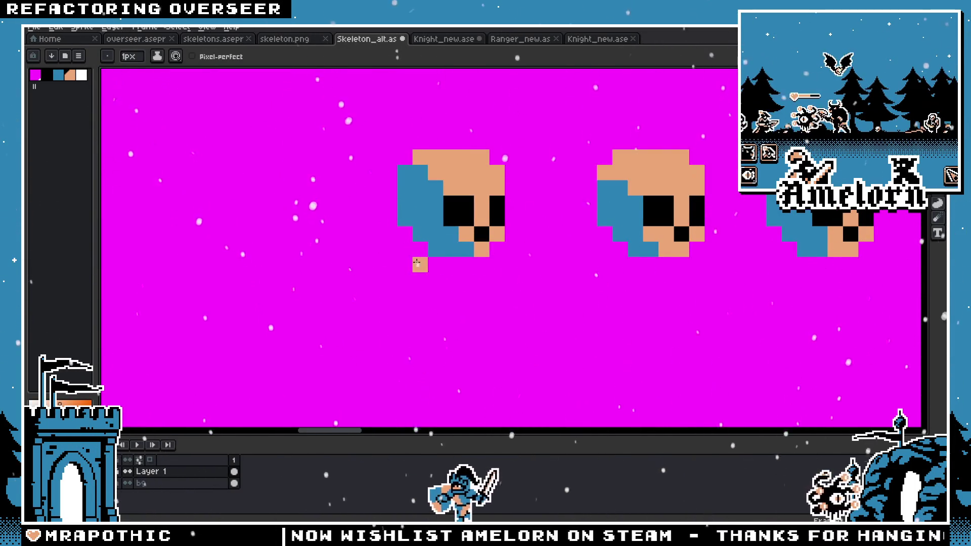
scroll(416, 263, "down", 3)
scroll(402, 269, "down", 1)
scroll(407, 273, "up", 3)
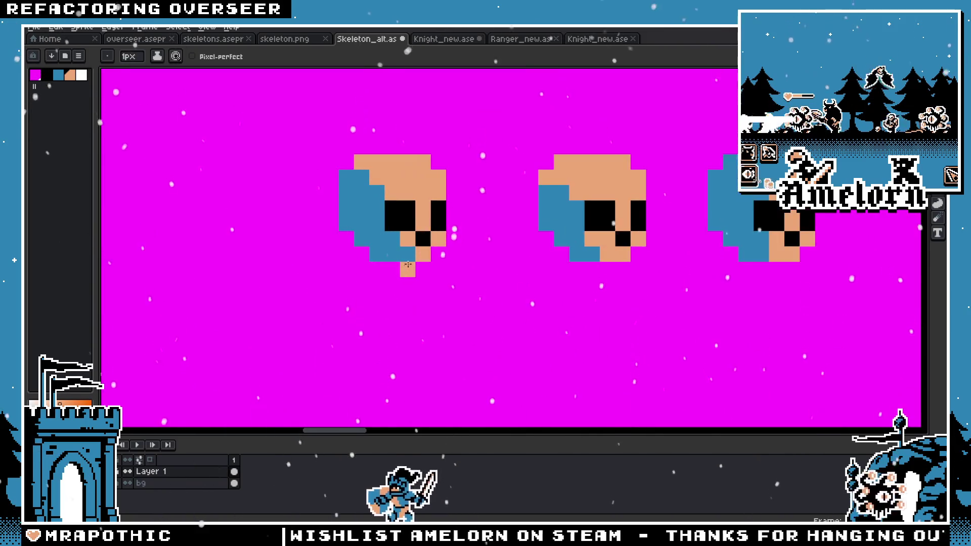
scroll(394, 273, "down", 1)
scroll(379, 273, "down", 2)
scroll(369, 275, "up", 2)
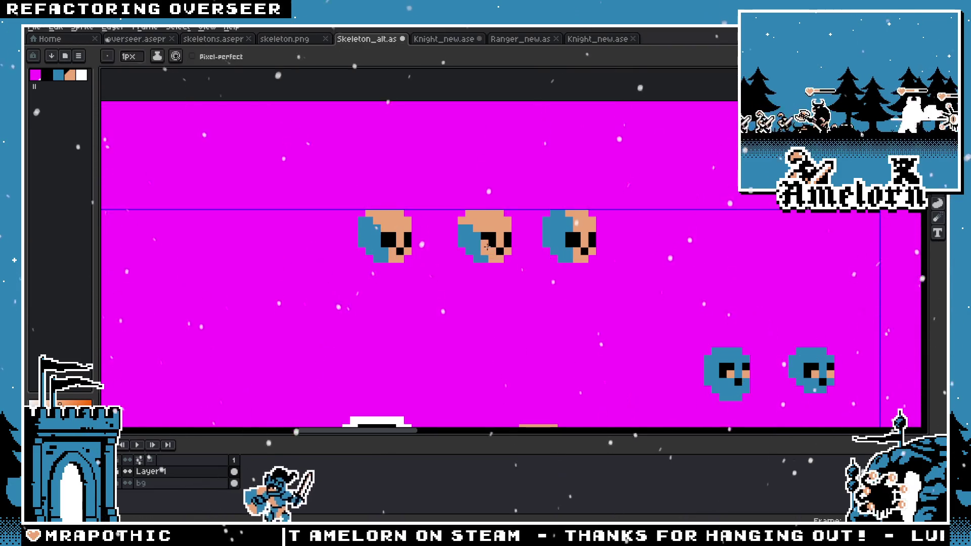
key("v")
key("b")
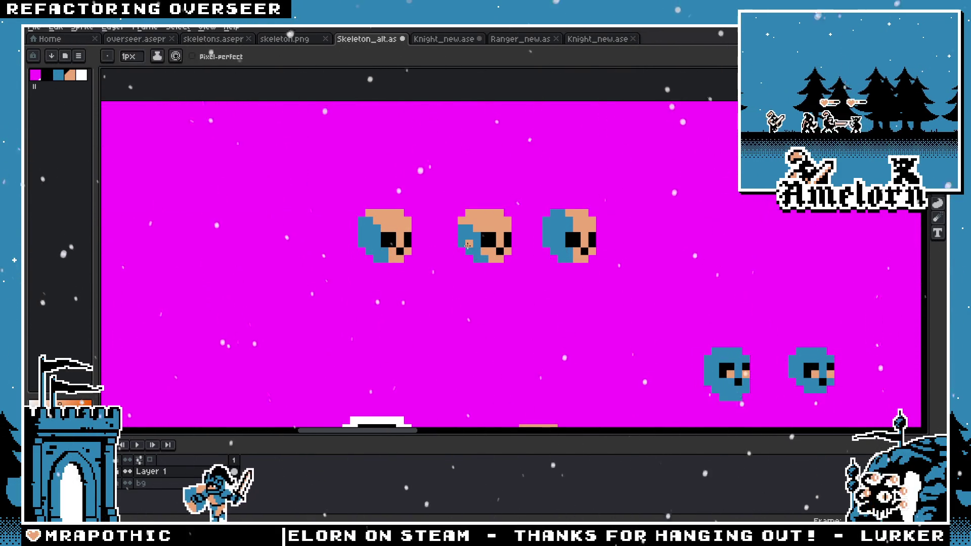
scroll(471, 253, "down", 1)
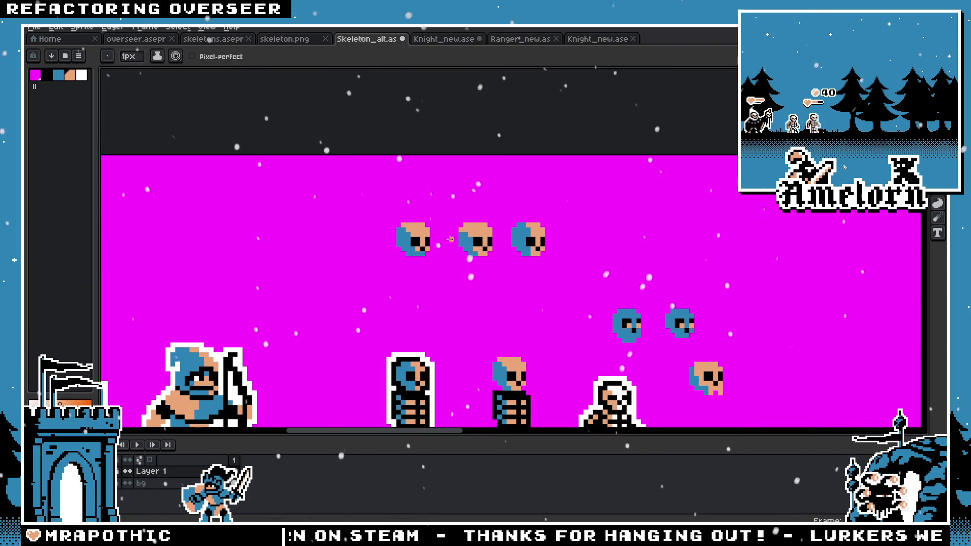
scroll(423, 247, "up", 2)
key("i")
scroll(391, 273, "down", 4)
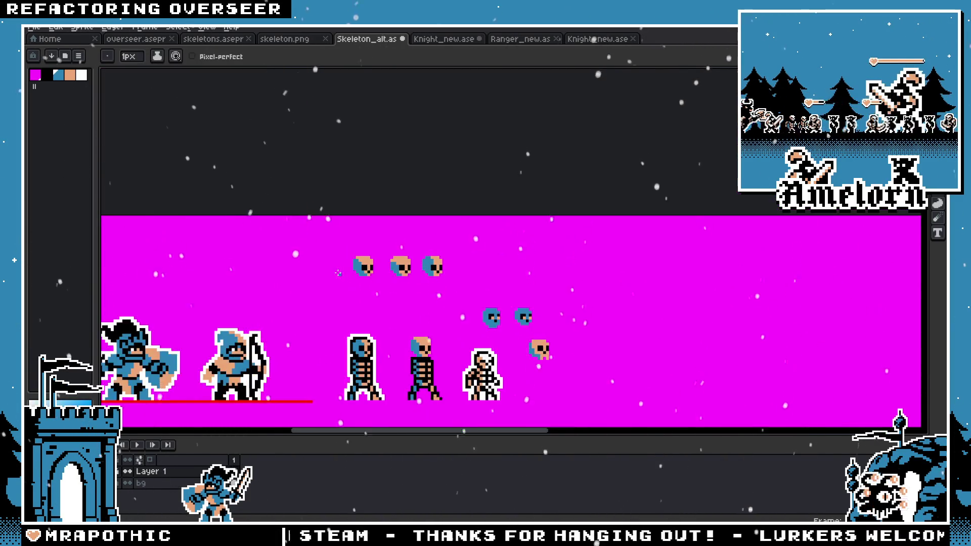
scroll(355, 280, "down", 1)
scroll(354, 280, "up", 1)
scroll(354, 280, "up", 1)
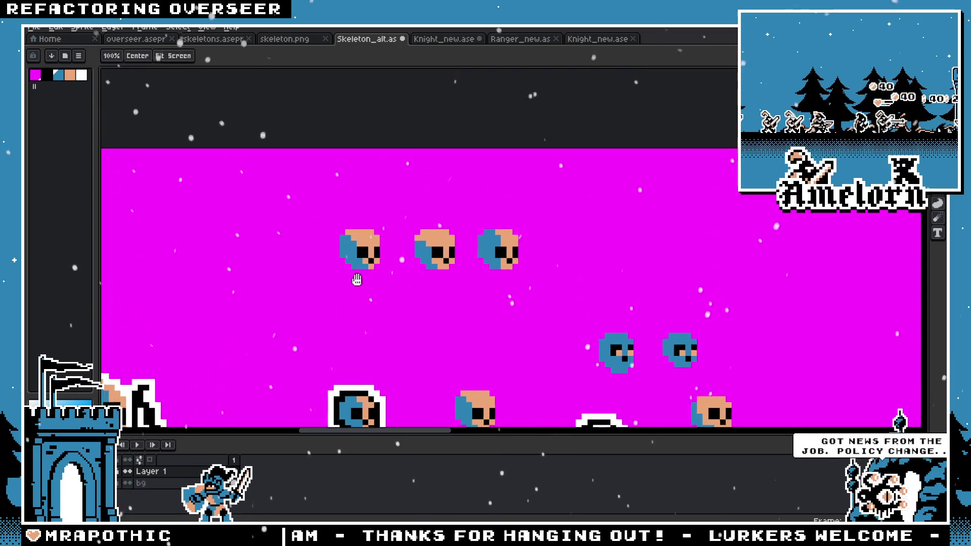
scroll(354, 280, "up", 2)
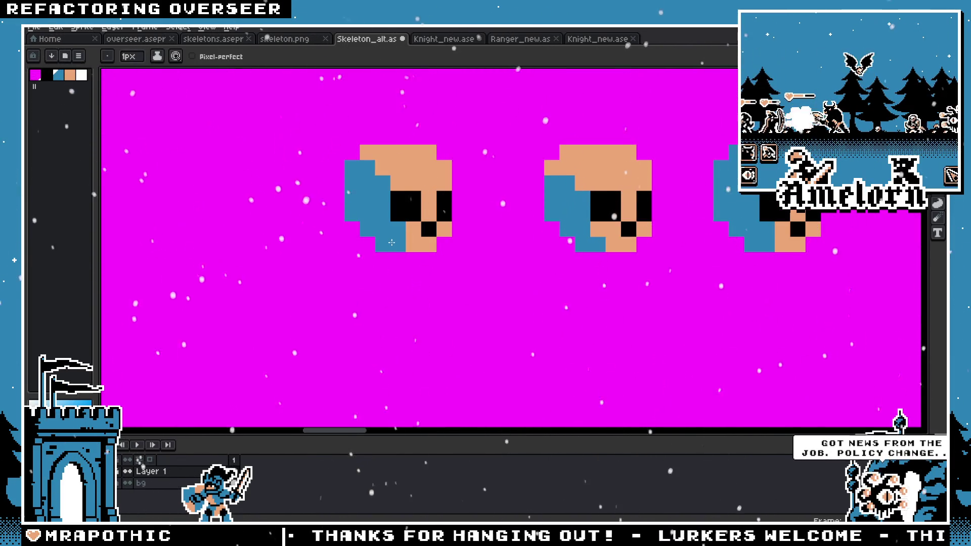
key("m")
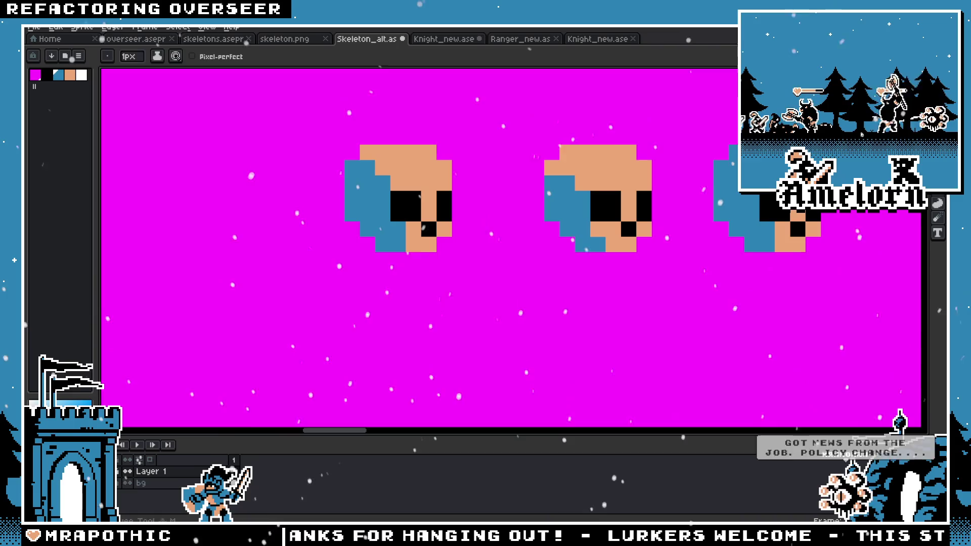
left_click_drag(314, 113, 503, 282)
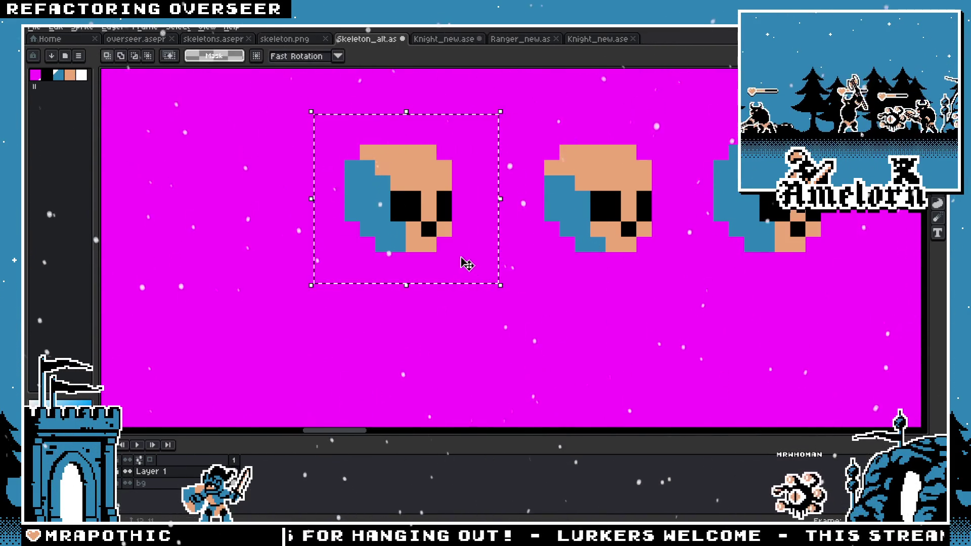
left_click(337, 137)
left_click_drag(328, 129, 469, 269)
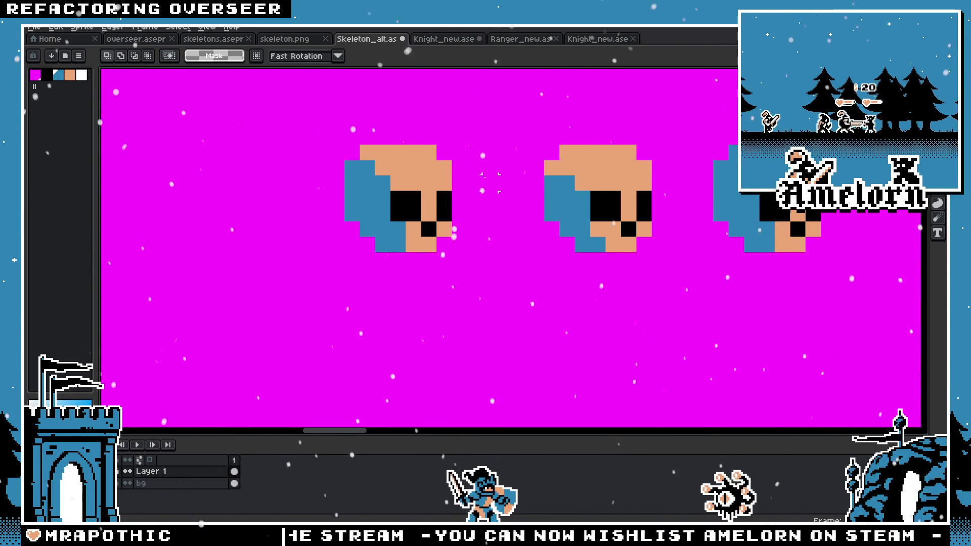
scroll(489, 182, "down", 3)
scroll(509, 220, "up", 2)
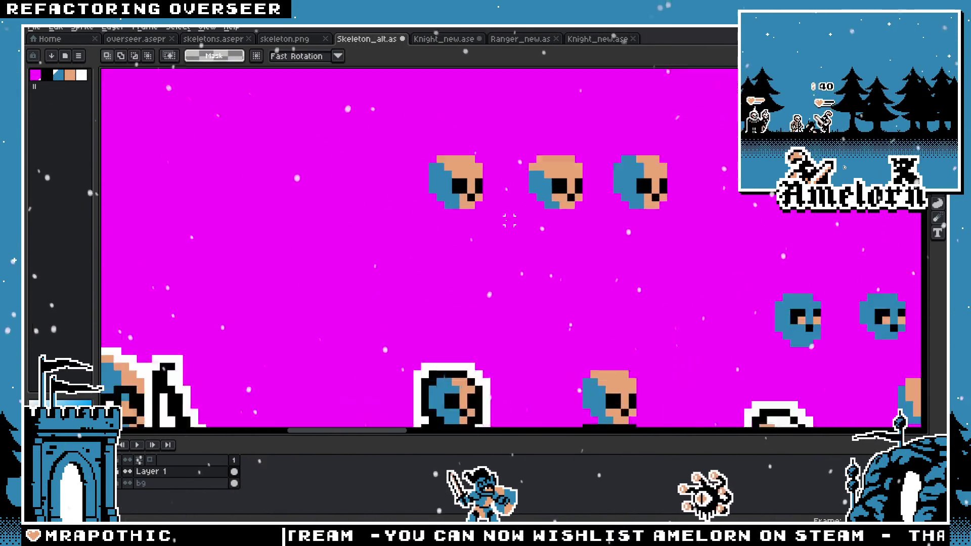
scroll(509, 220, "up", 1)
scroll(486, 235, "up", 1)
Pick black and paint one pixel beside the skull's eye to widen its socket.
key("b")
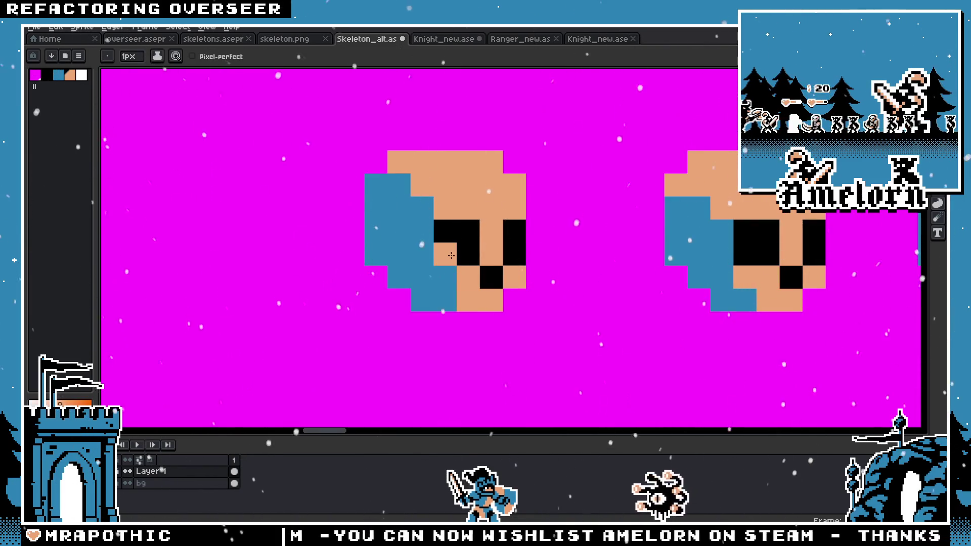
scroll(631, 259, "down", 4)
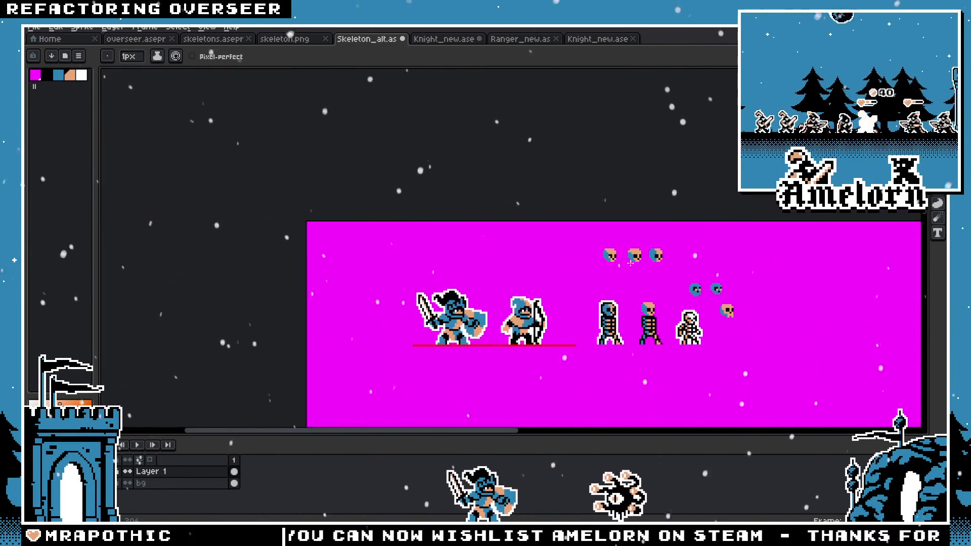
scroll(631, 260, "up", 4)
key("i")
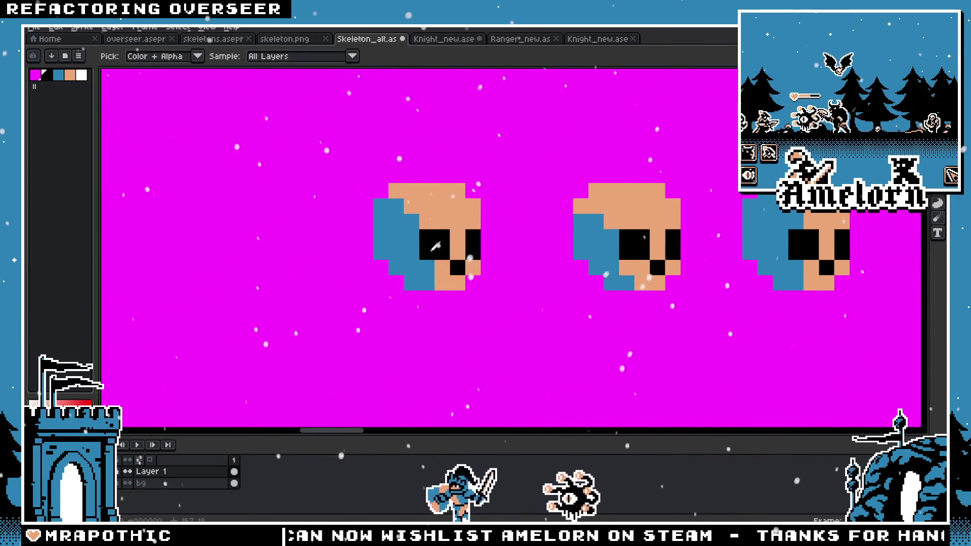
key("b")
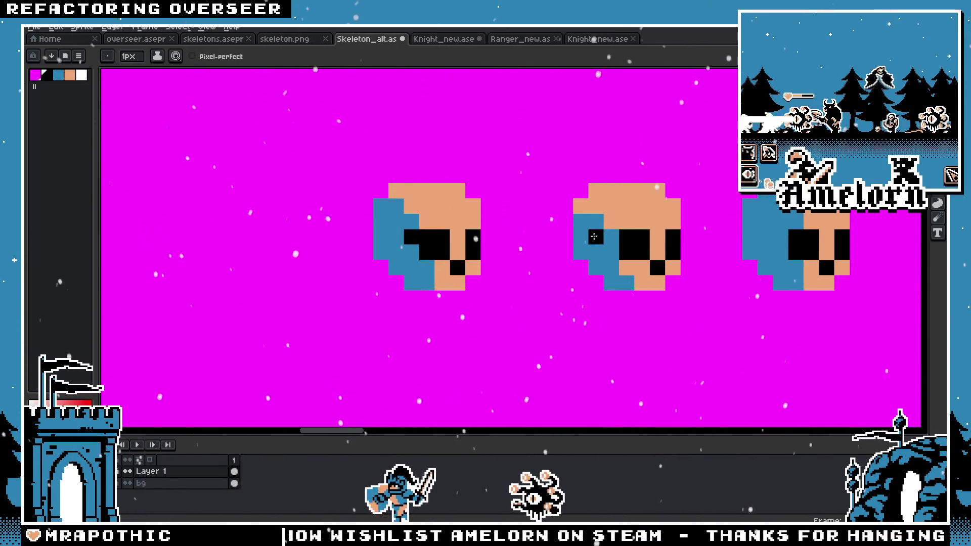
scroll(594, 237, "down", 2)
scroll(588, 254, "down", 2)
scroll(427, 244, "up", 5)
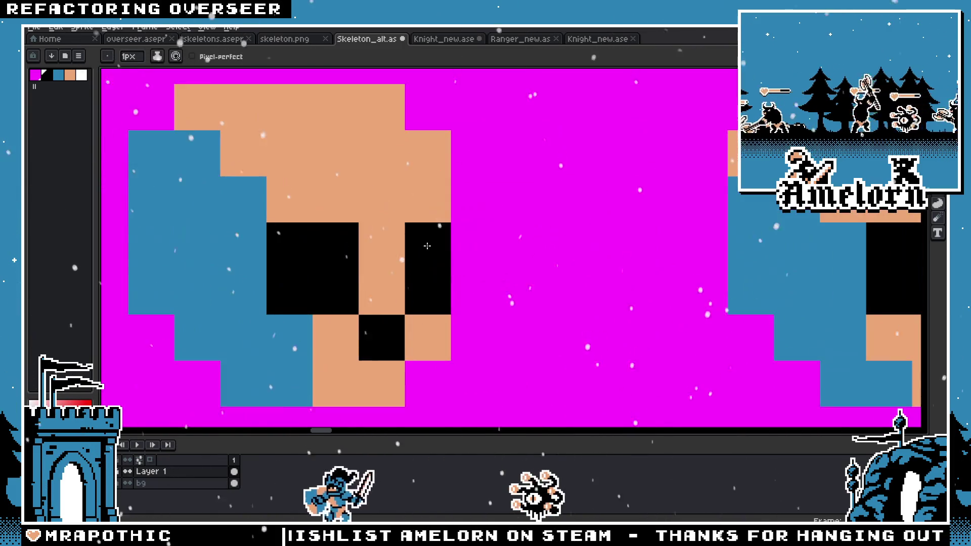
left_click(243, 245)
scroll(455, 242, "down", 3)
scroll(463, 240, "down", 1)
scroll(468, 239, "up", 1)
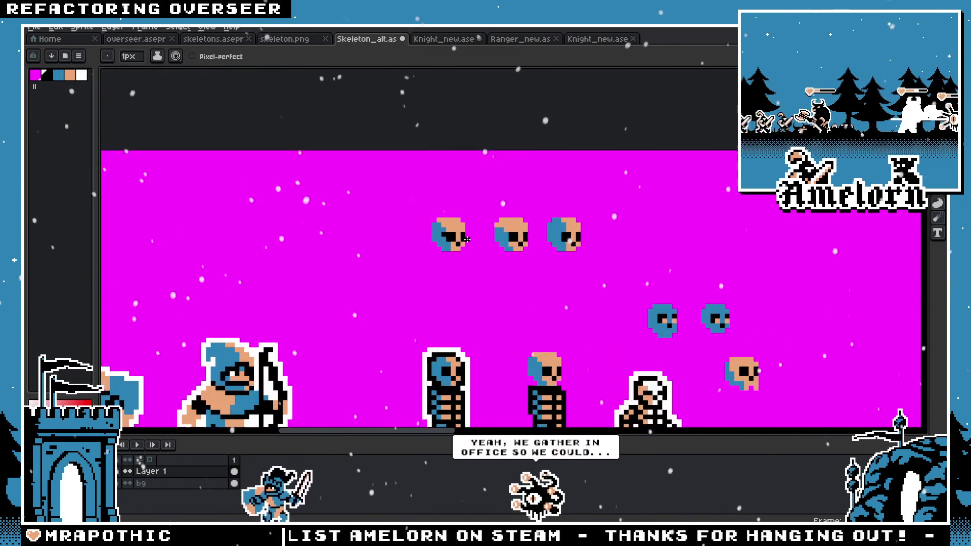
scroll(436, 262, "down", 2)
scroll(407, 283, "up", 1)
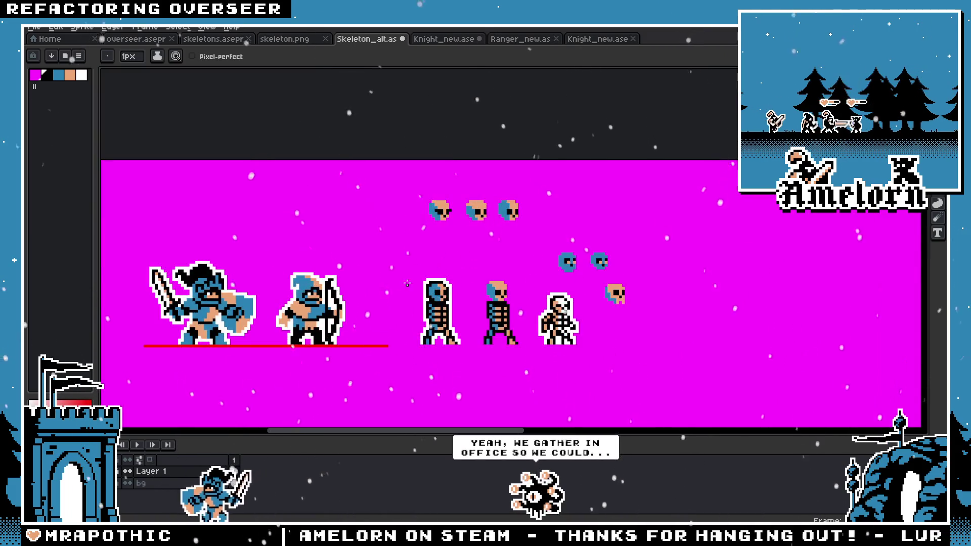
scroll(420, 228, "up", 3)
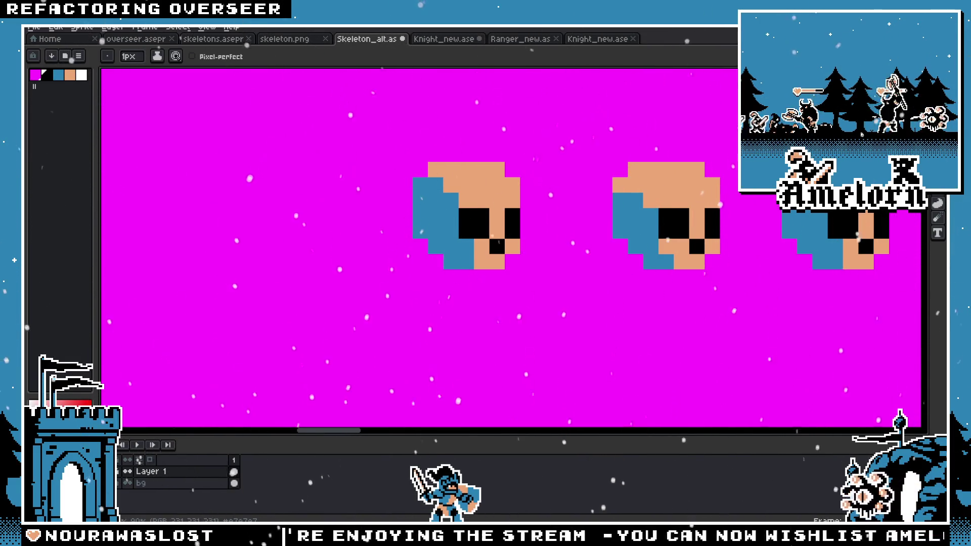
key("m")
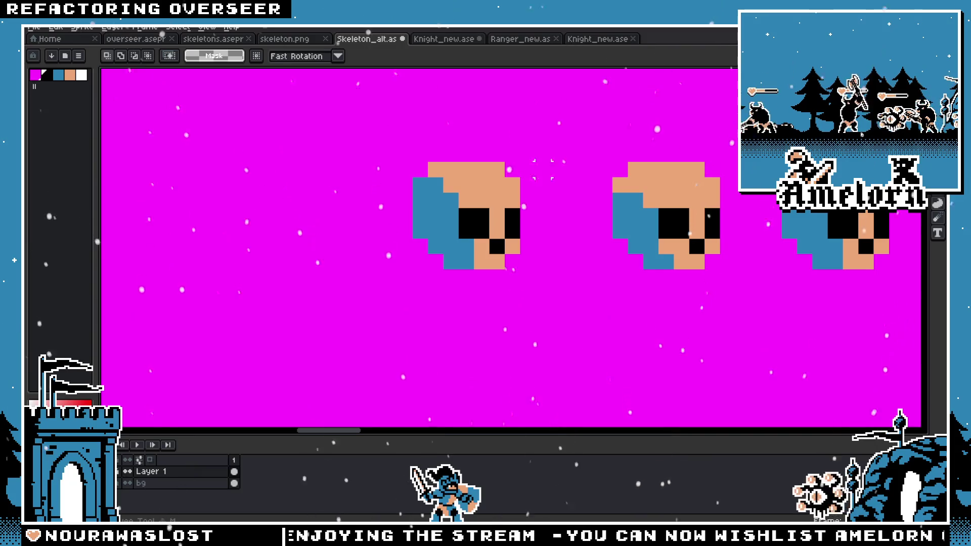
scroll(507, 174, "right", 3)
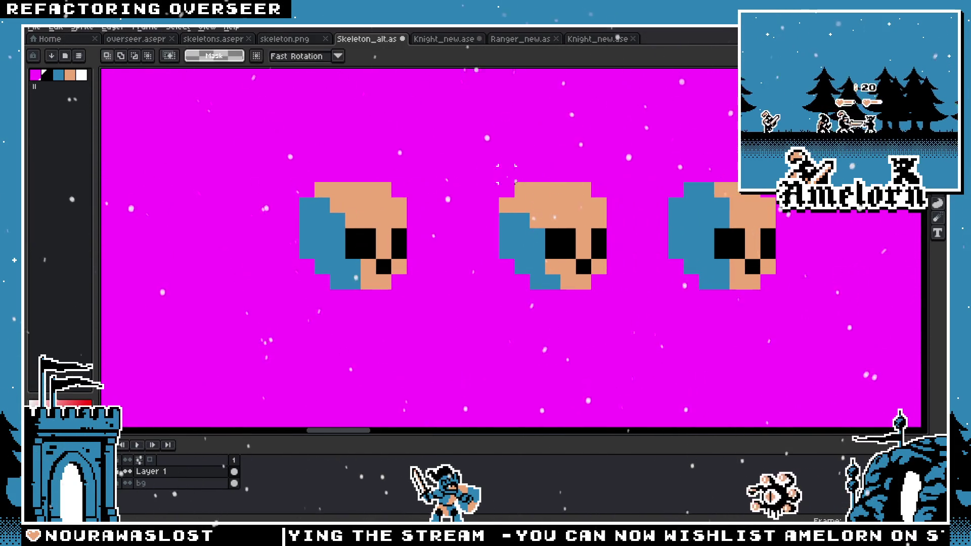
key("b")
left_click(341, 203, "alt")
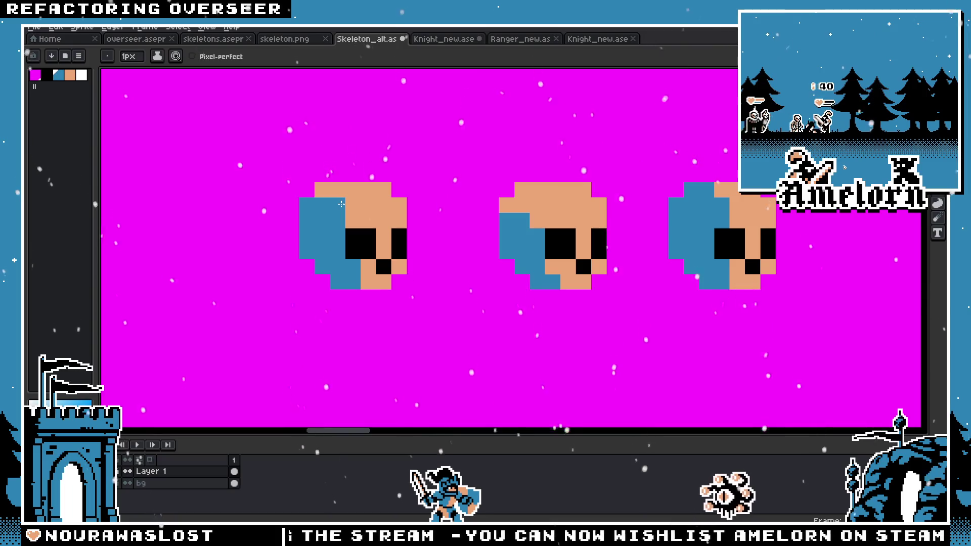
scroll(451, 196, "down", 5)
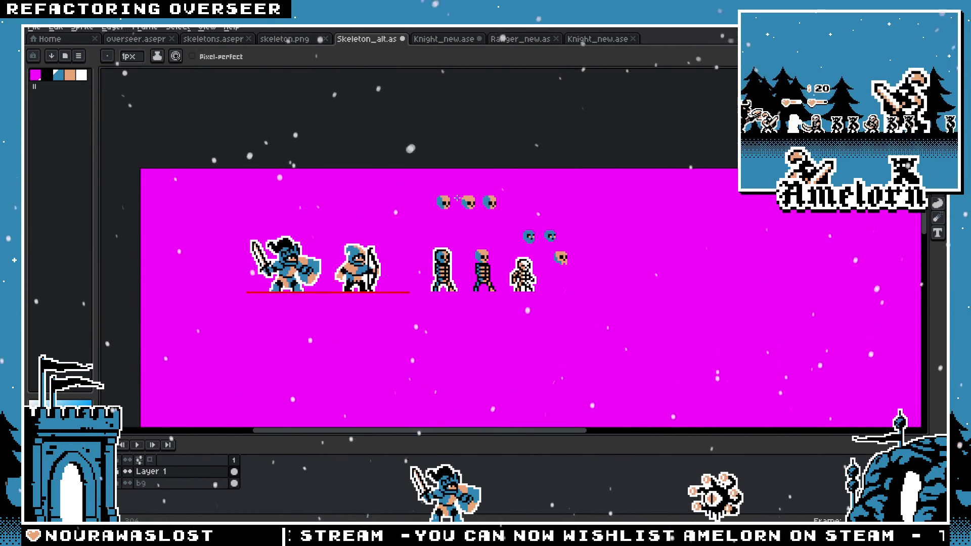
scroll(457, 197, "up", 2)
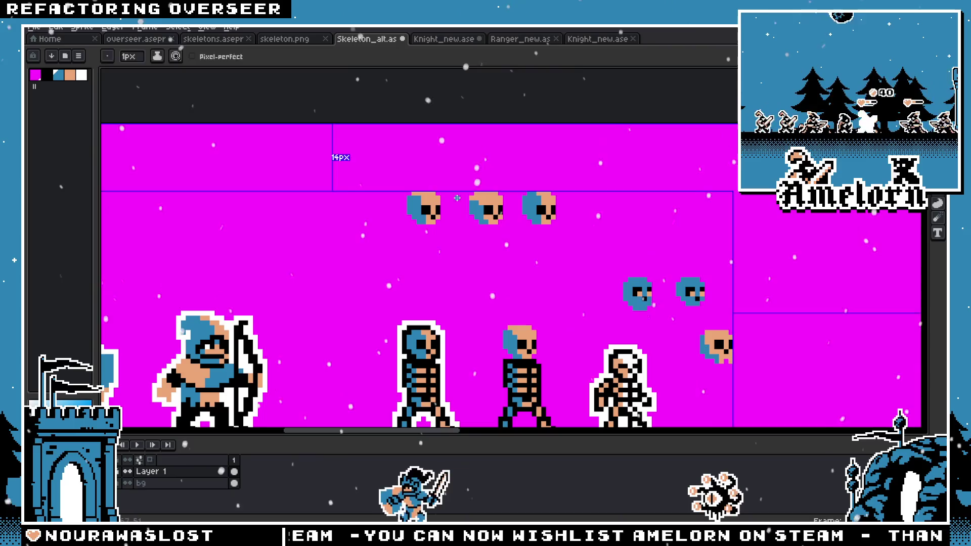
scroll(457, 197, "down", 1)
scroll(457, 198, "down", 3)
scroll(513, 182, "up", 4)
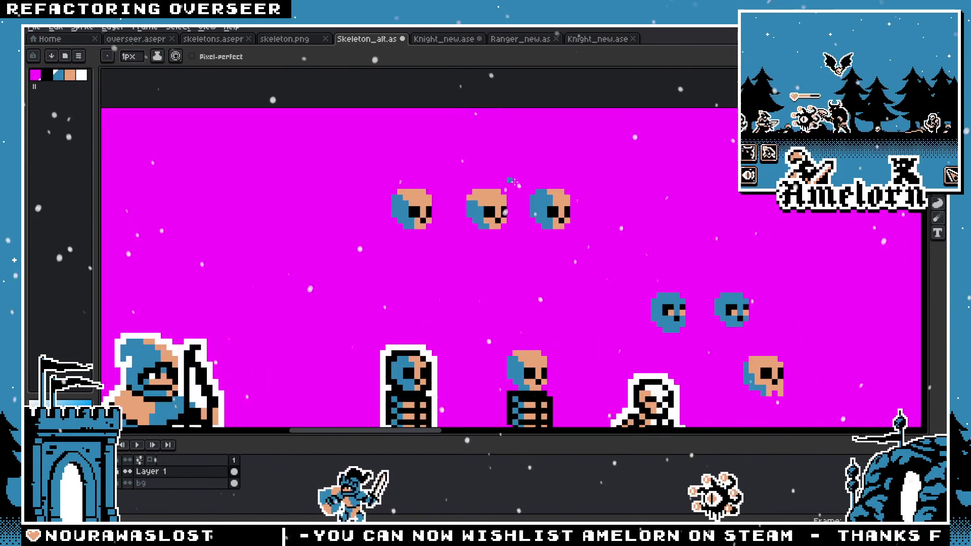
scroll(494, 242, "up", 3)
scroll(528, 263, "down", 1)
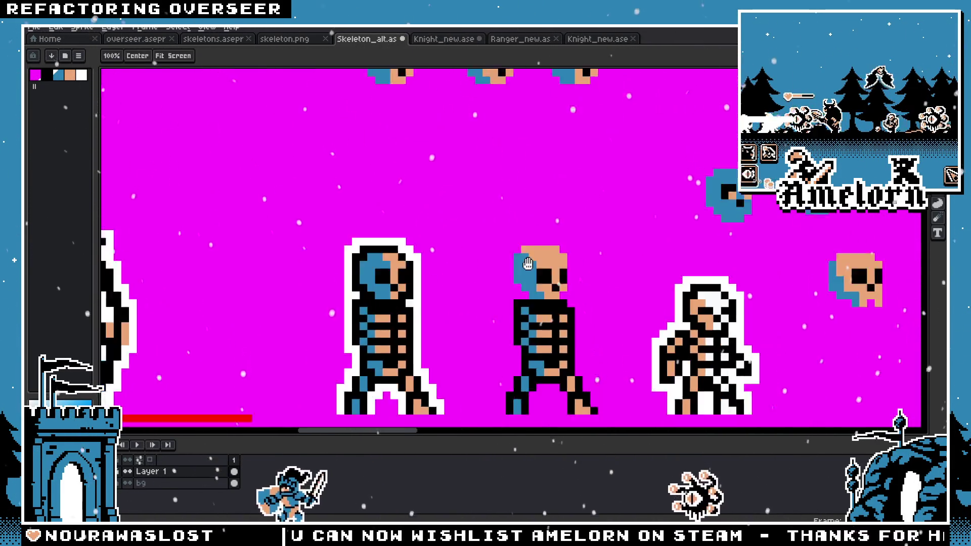
scroll(528, 263, "up", 1)
key("b")
scroll(536, 282, "down", 3)
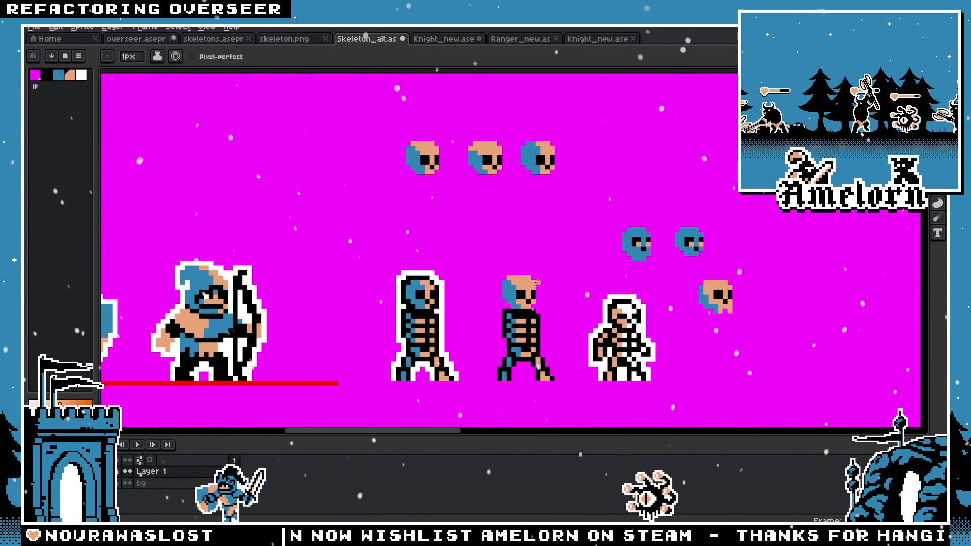
scroll(536, 282, "up", 1)
key("alt")
scroll(421, 278, "down", 3)
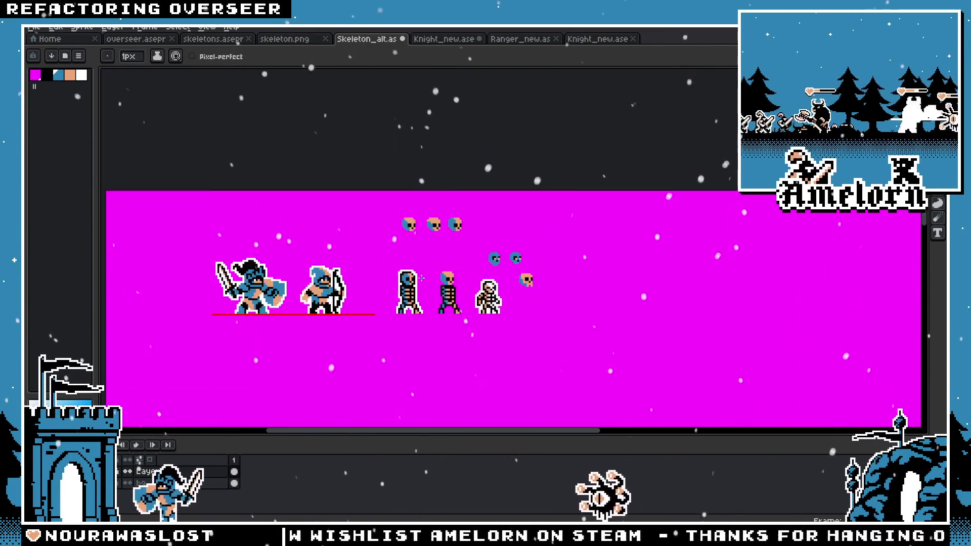
scroll(421, 278, "up", 3)
scroll(413, 262, "up", 1)
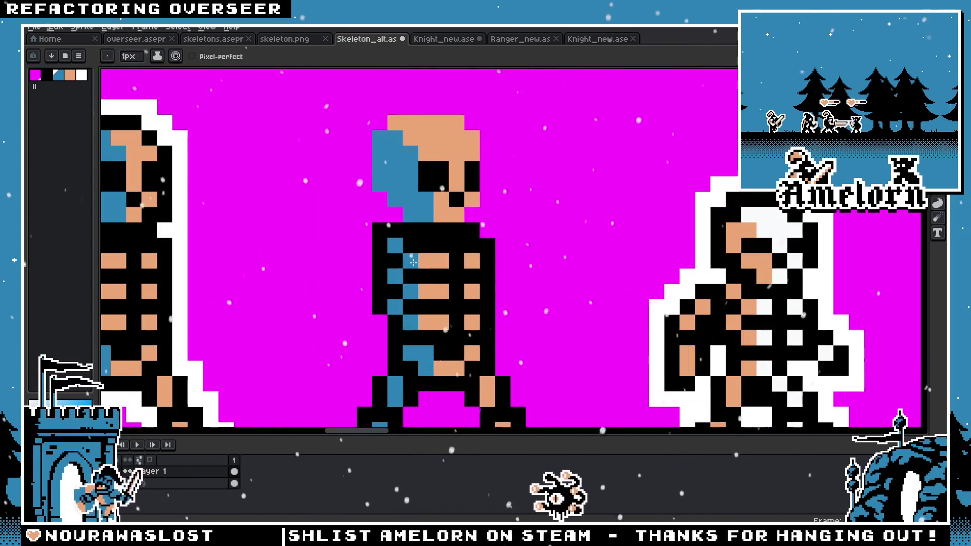
scroll(393, 335, "down", 3)
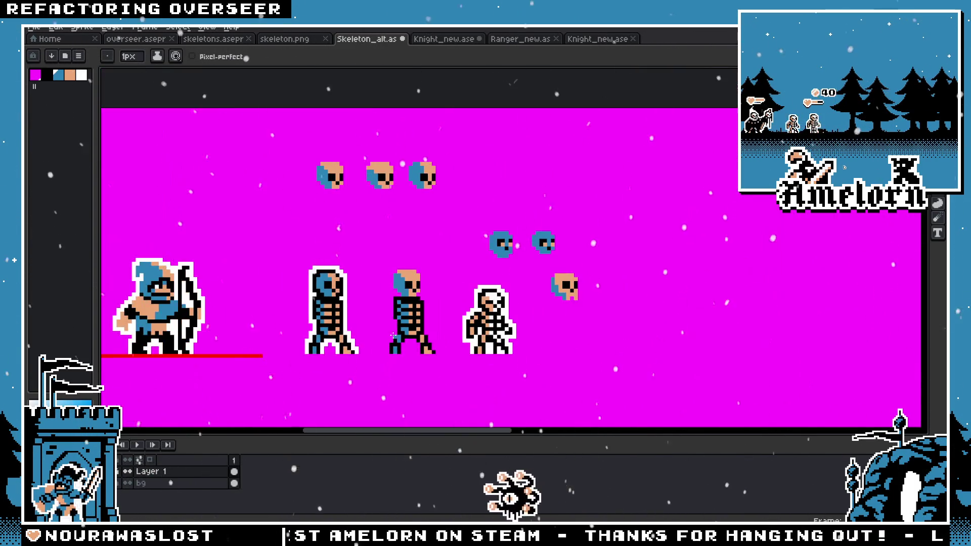
scroll(393, 335, "up", 2)
scroll(380, 338, "down", 3)
scroll(366, 342, "down", 1)
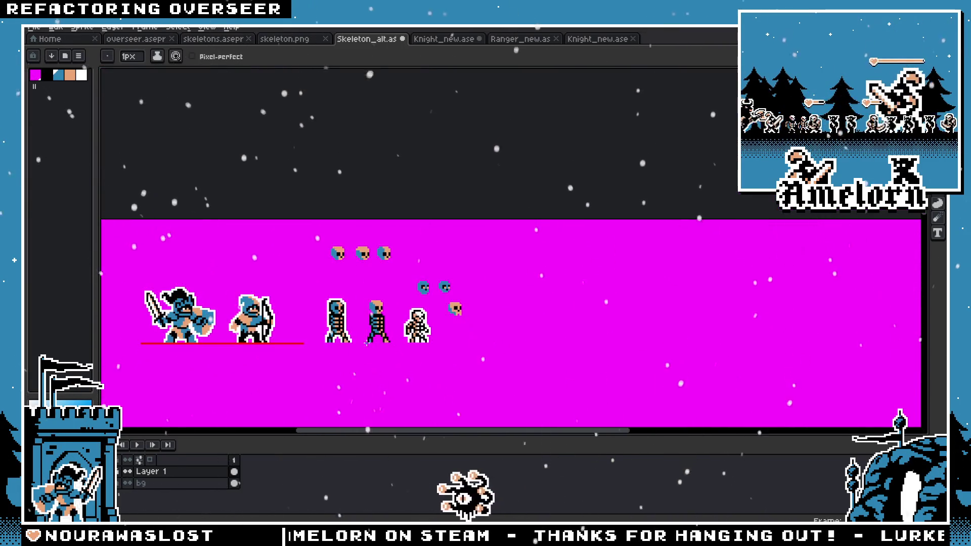
scroll(366, 342, "up", 2)
scroll(436, 296, "down", 1)
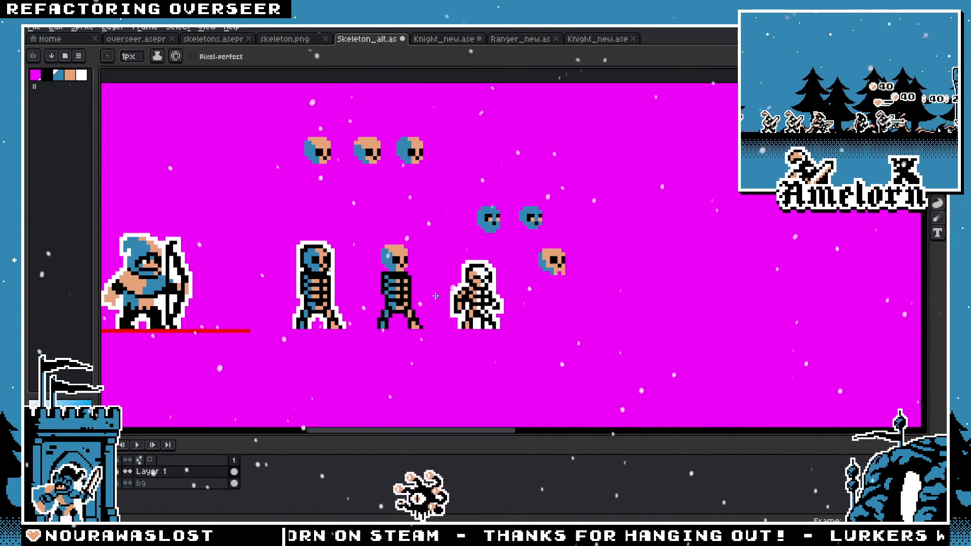
scroll(437, 296, "down", 1)
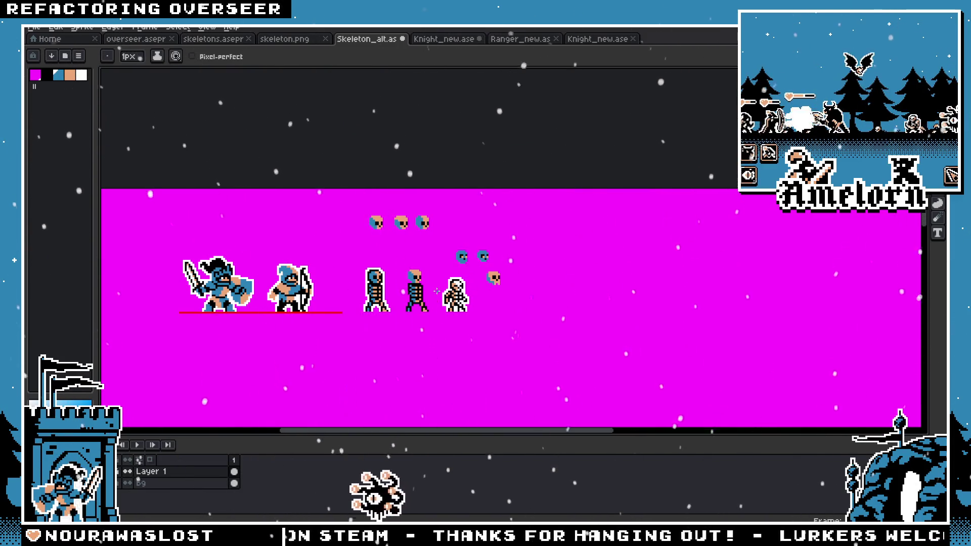
scroll(416, 290, "up", 2)
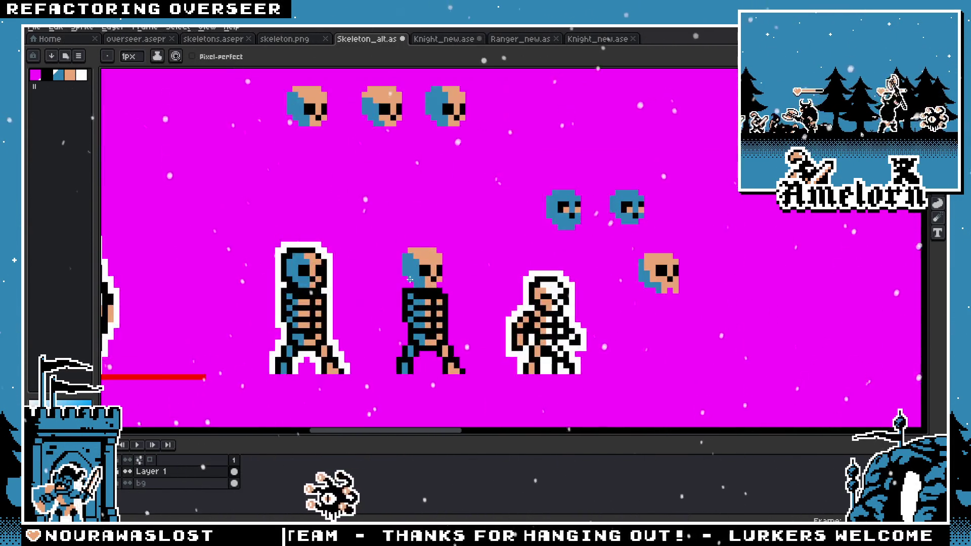
scroll(414, 290, "up", 1)
scroll(431, 300, "up", 1)
scroll(433, 278, "down", 3)
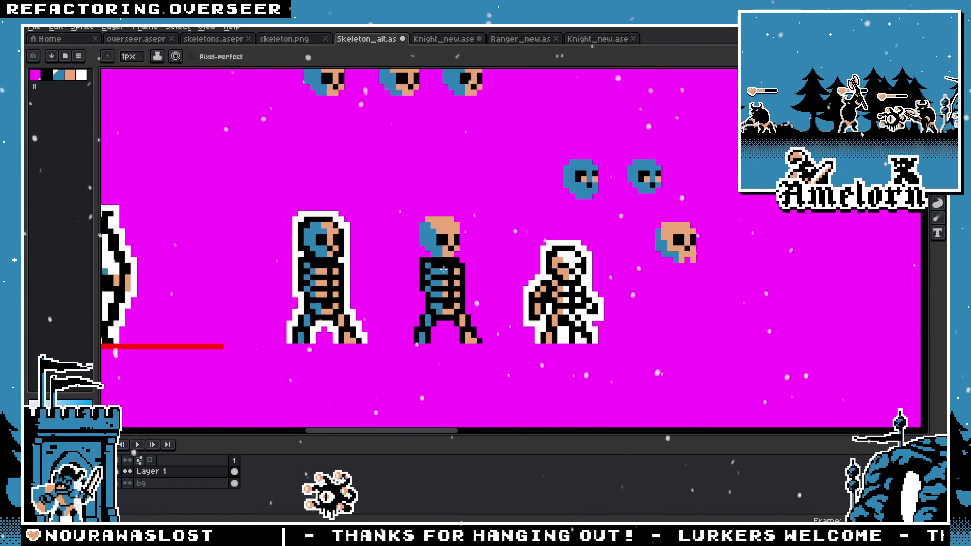
scroll(433, 278, "up", 1)
scroll(459, 267, "up", 2)
Paint the three blue rib pixels of the middle skeleton tan.
left_click_drag(458, 267, 441, 264)
left_click(440, 294)
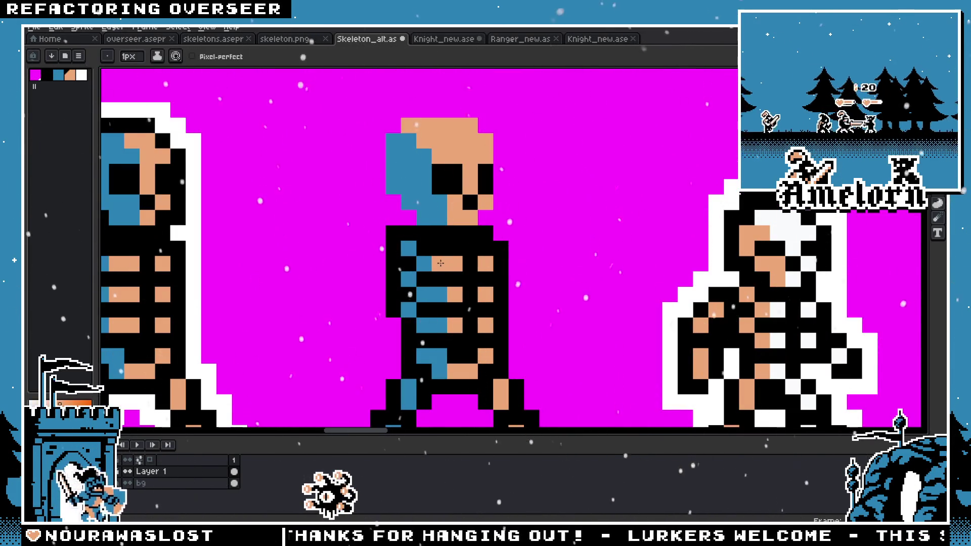
left_click(440, 325)
scroll(389, 327, "down", 5)
scroll(411, 316, "up", 3)
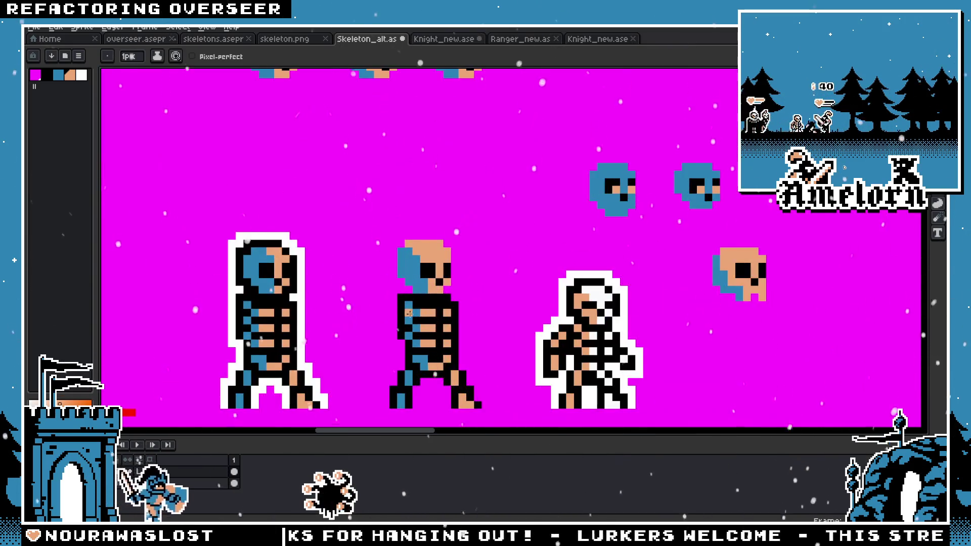
scroll(426, 305, "up", 3)
Clear the torso's top black row and repaint the column left of the ribs, ending erased.
left_click_drag(463, 326, 402, 325)
scroll(379, 340, "down", 2)
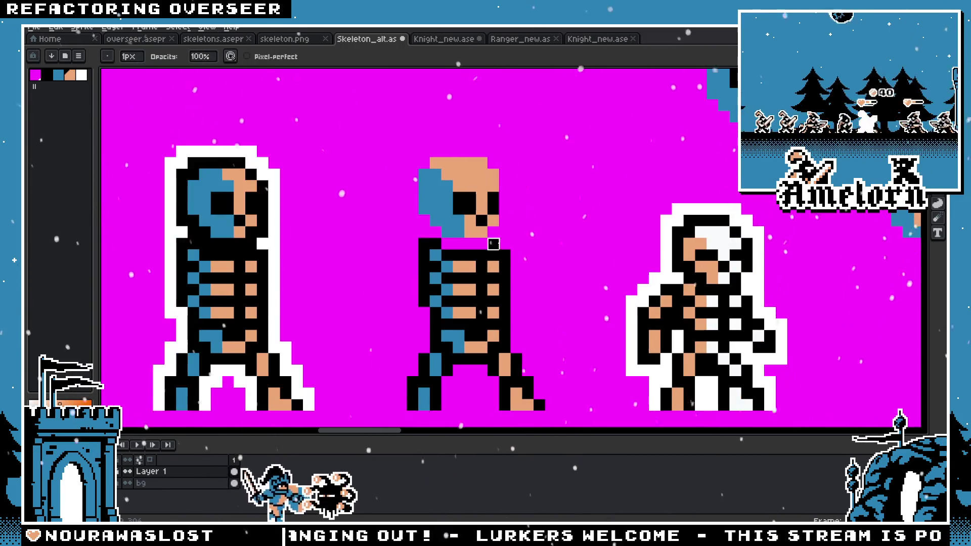
scroll(470, 266, "down", 3)
scroll(463, 269, "up", 3)
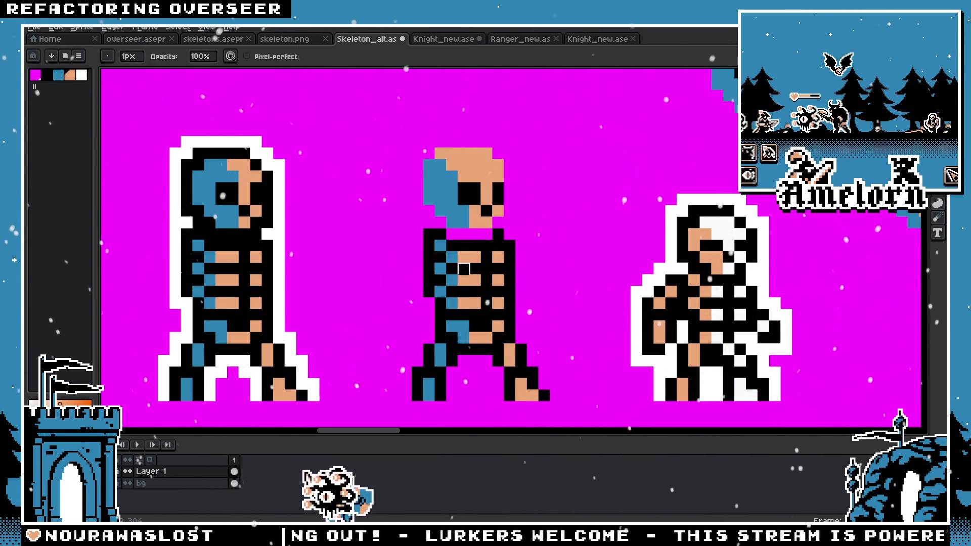
scroll(463, 258, "up", 2)
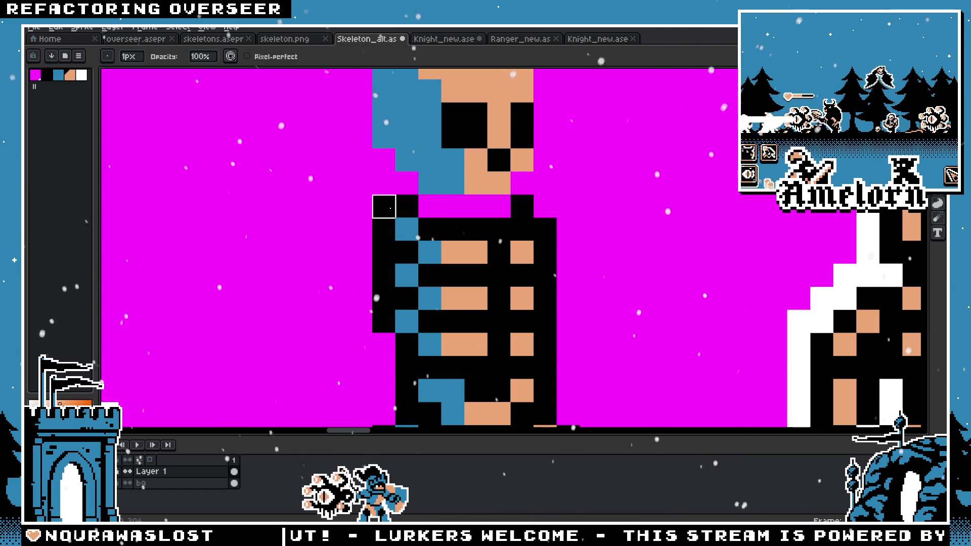
left_click_drag(384, 207, 383, 276)
left_click_drag(384, 207, 384, 252)
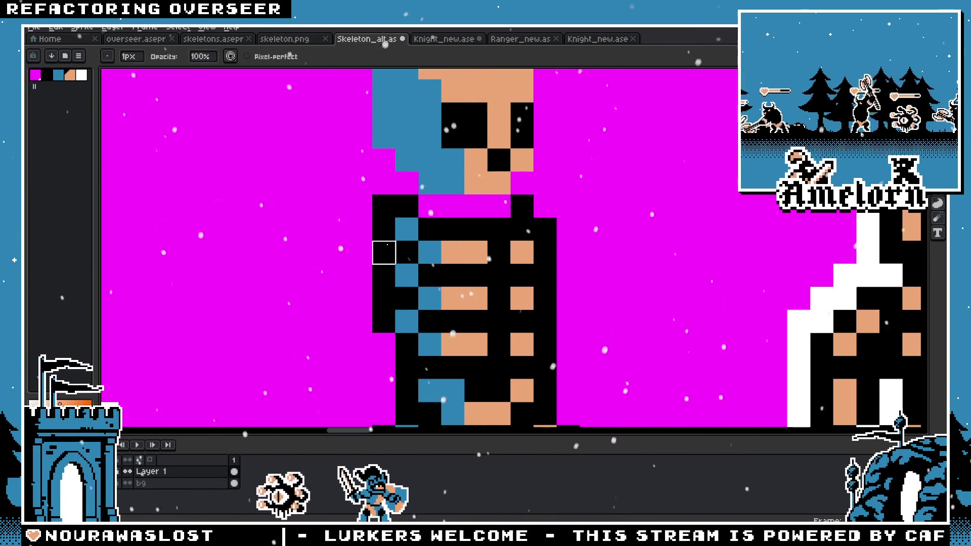
left_click_drag(384, 207, 382, 296)
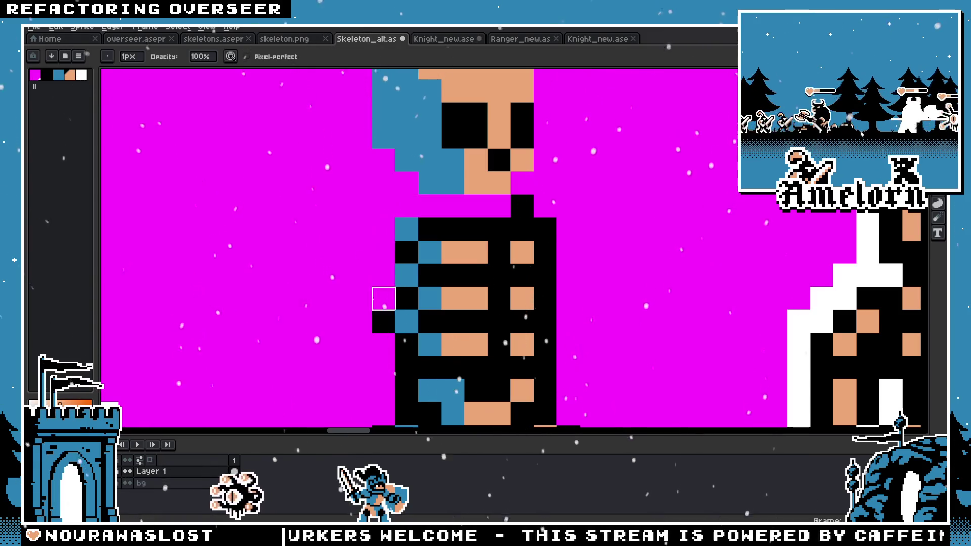
scroll(338, 321, "down", 3)
scroll(342, 323, "up", 3)
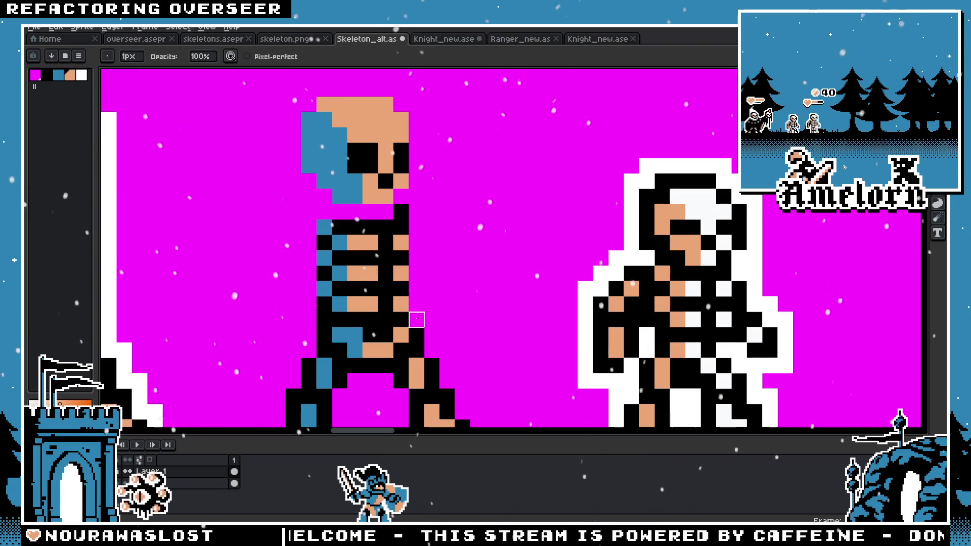
scroll(324, 320, "down", 3)
scroll(372, 314, "up", 1)
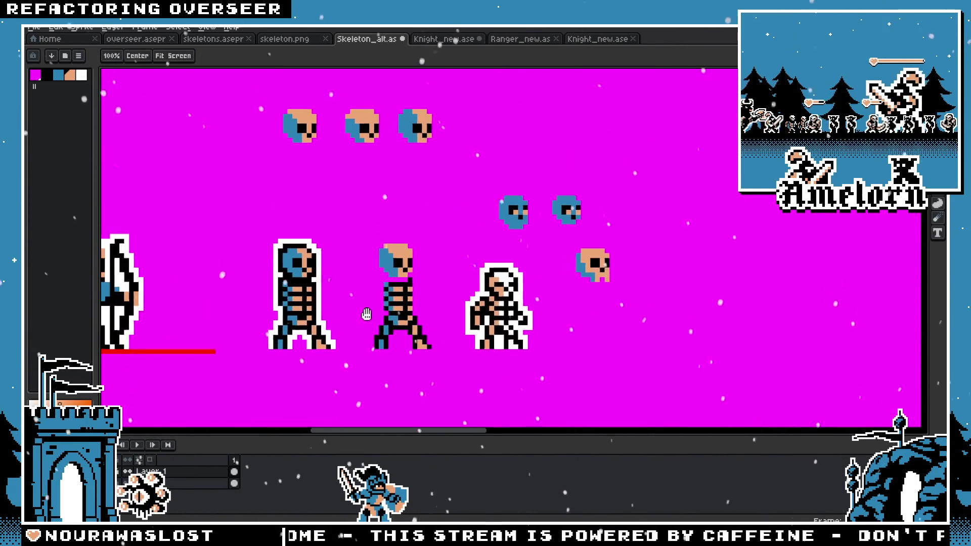
scroll(408, 304, "up", 2)
scroll(410, 303, "up", 1)
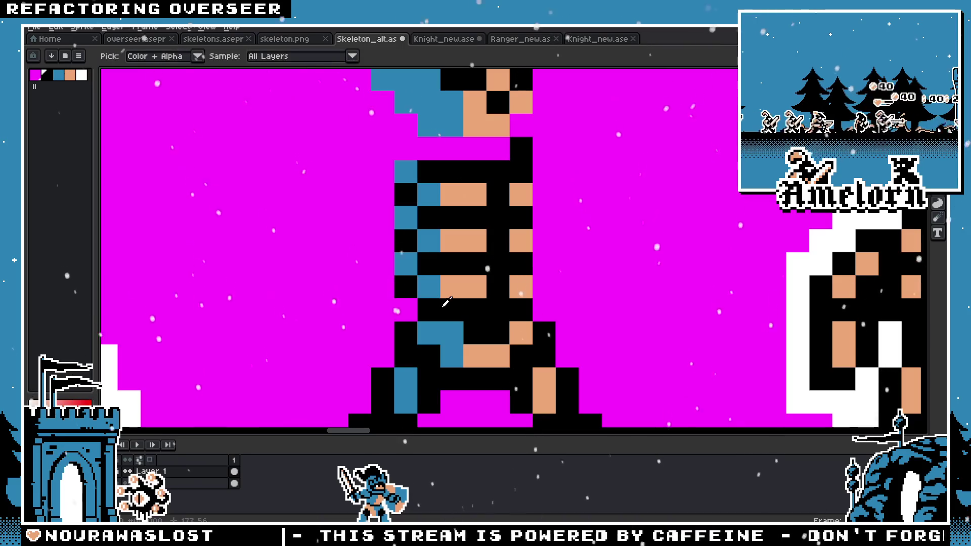
Add black side and neck pixels and erase the two black shoulder pixels to magenta.
left_click(537, 249)
scroll(538, 249, "down", 2)
scroll(481, 201, "up", 1)
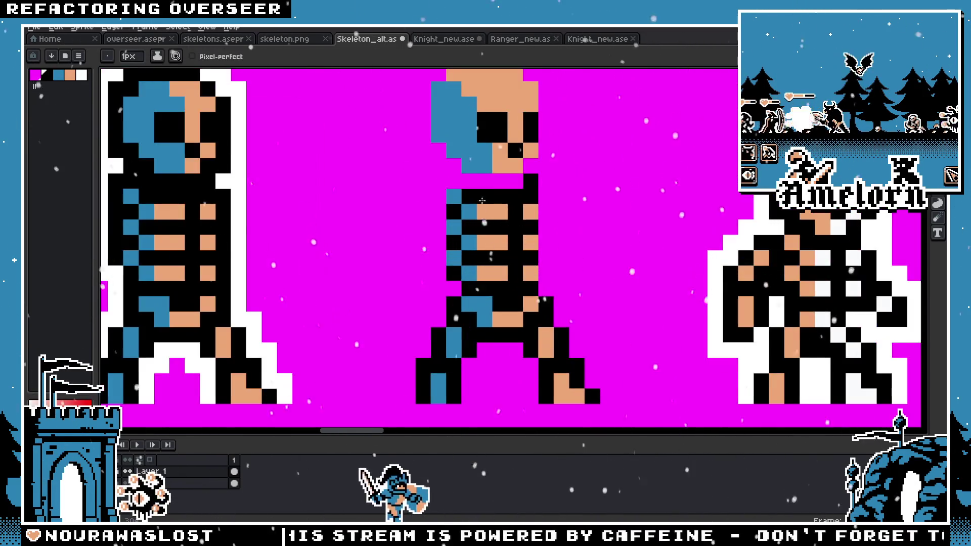
right_click(453, 182)
right_click(532, 182)
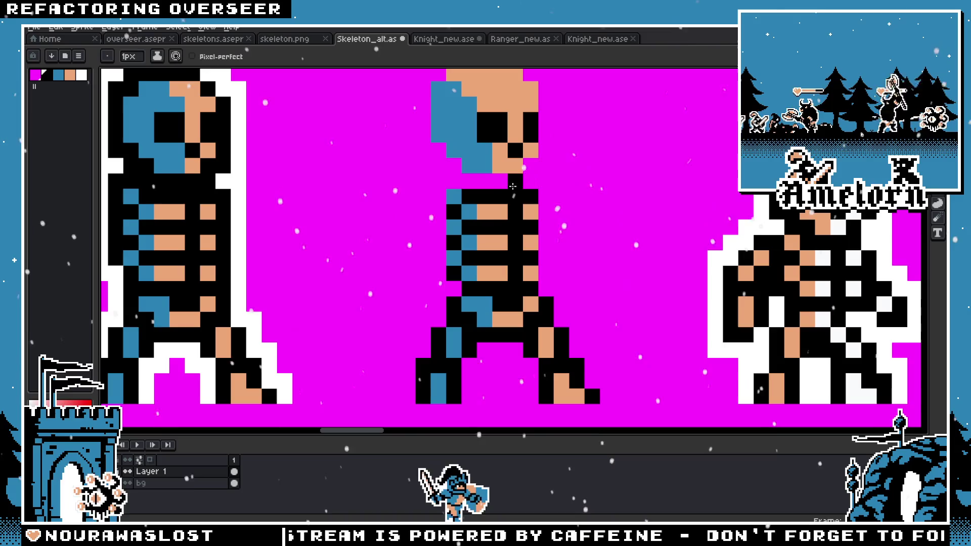
left_click(484, 182)
scroll(489, 180, "down", 3)
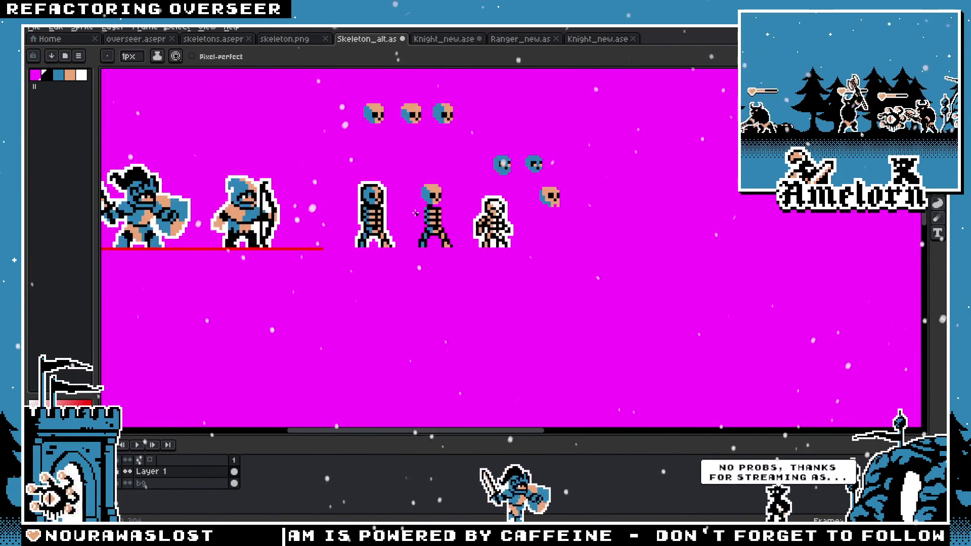
scroll(443, 193, "up", 2)
scroll(444, 192, "down", 1)
scroll(372, 200, "down", 2)
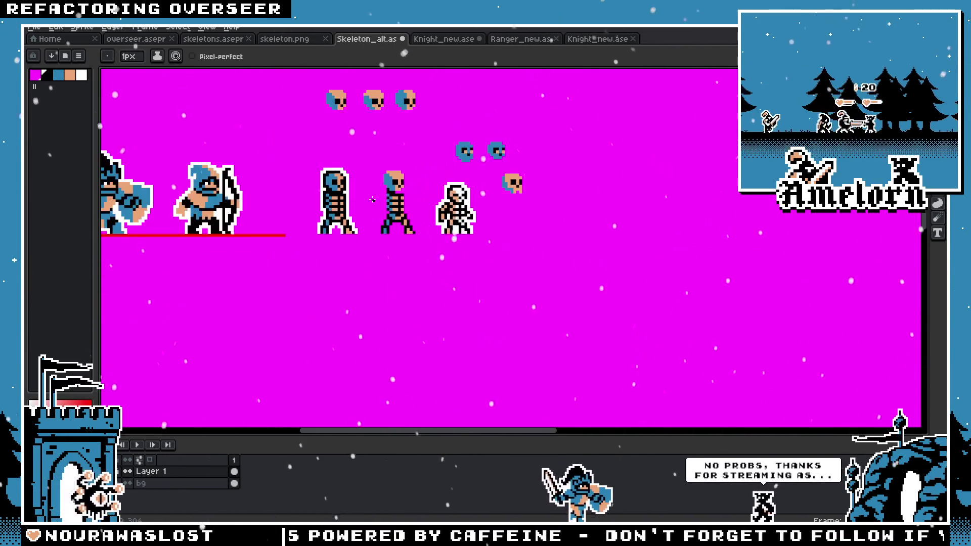
scroll(436, 245, "up", 1)
scroll(437, 246, "up", 2)
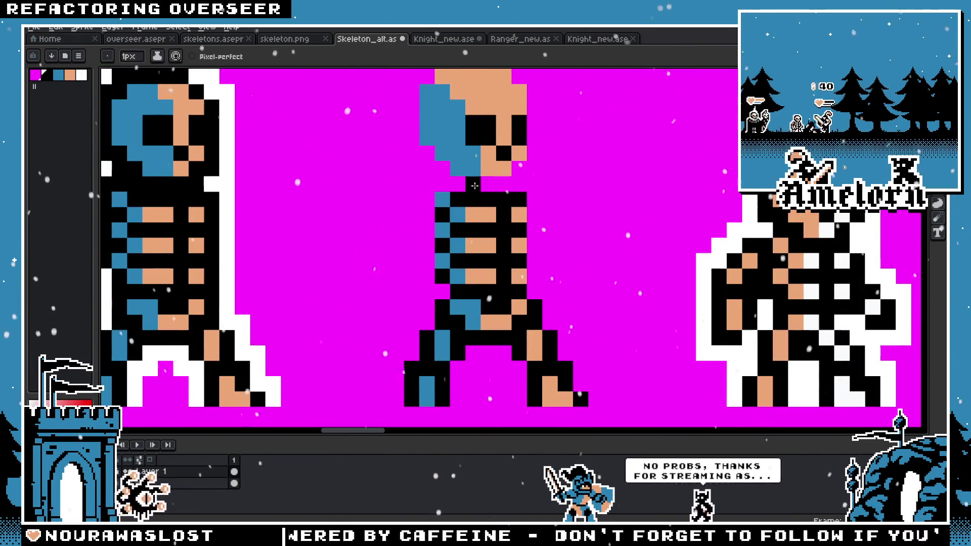
scroll(483, 184, "down", 2)
scroll(455, 205, "up", 1)
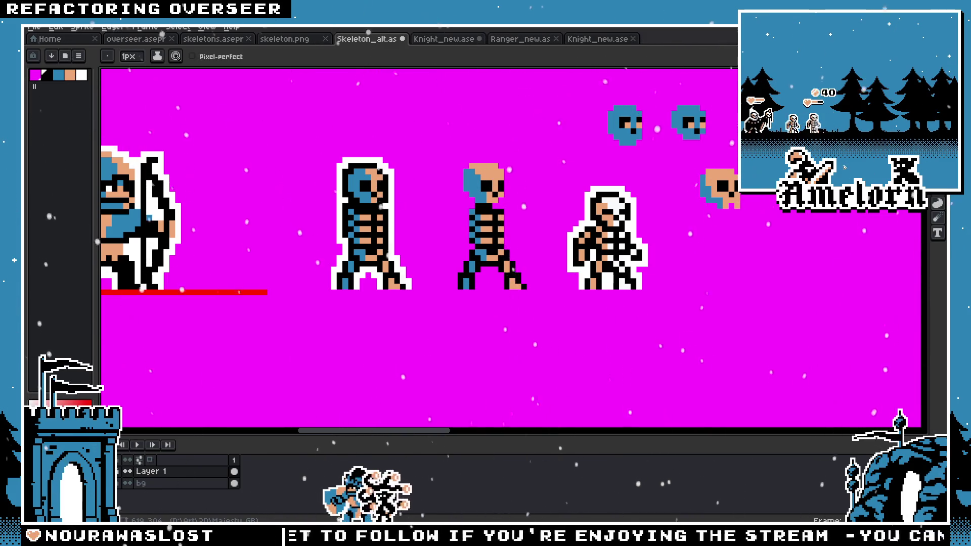
scroll(548, 238, "up", 2)
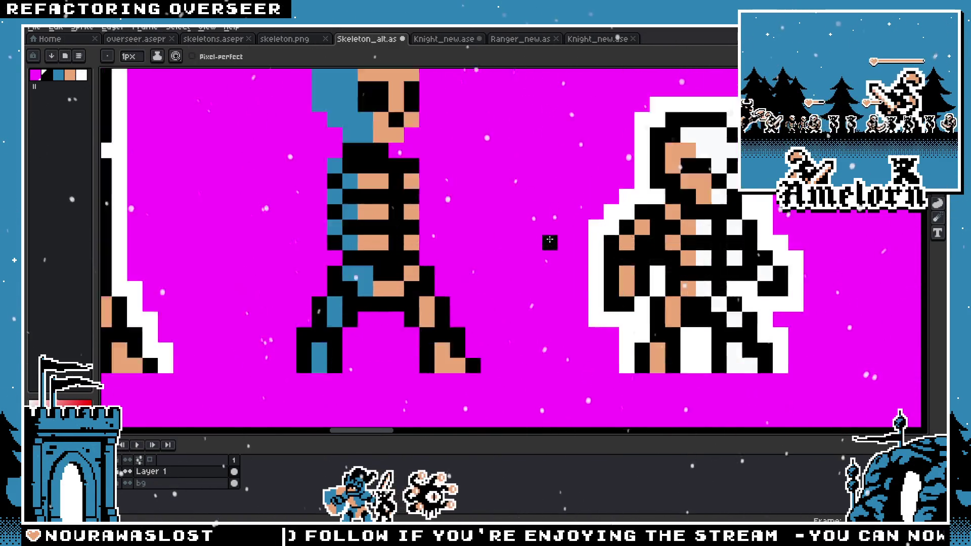
scroll(549, 238, "up", 1)
scroll(529, 238, "down", 2)
scroll(528, 237, "up", 1)
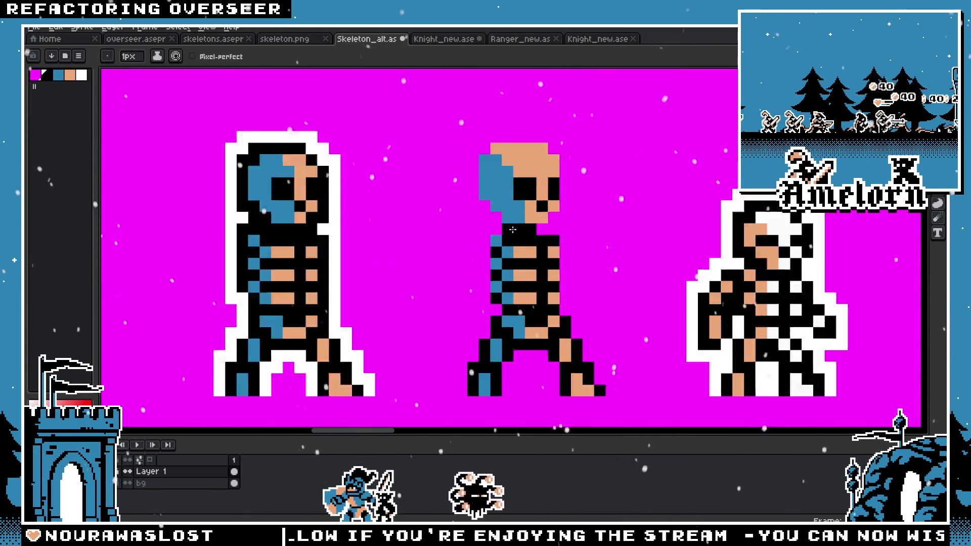
scroll(529, 237, "up", 3)
Switch to the Move tool while reshaping the middle skeleton's neck pixels.
key("v")
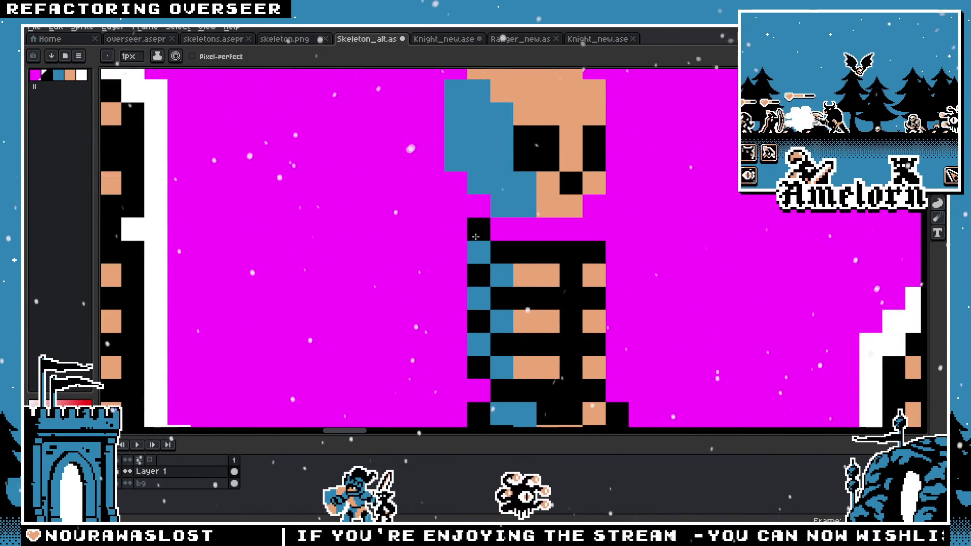
scroll(475, 237, "down", 3)
scroll(517, 221, "up", 2)
scroll(548, 210, "up", 2)
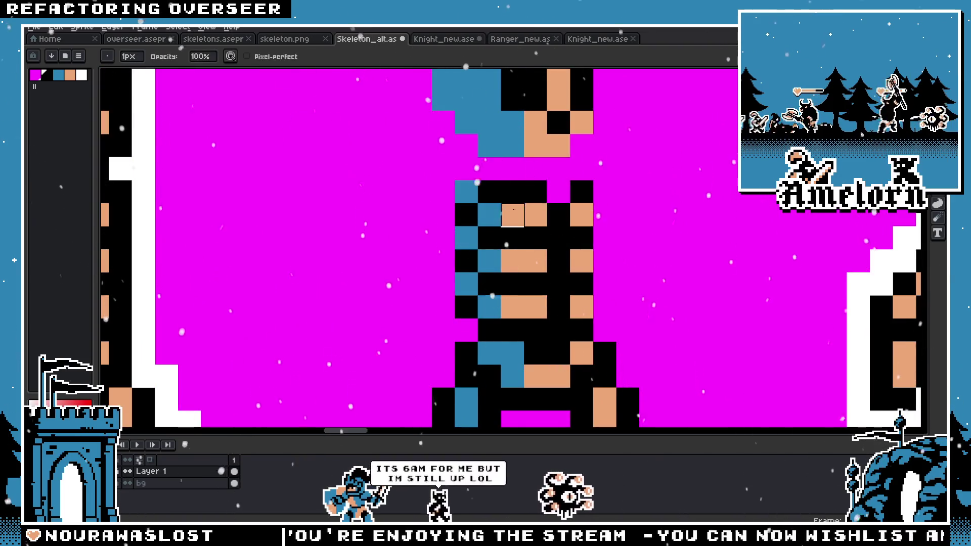
scroll(513, 212, "down", 3)
scroll(539, 229, "up", 4)
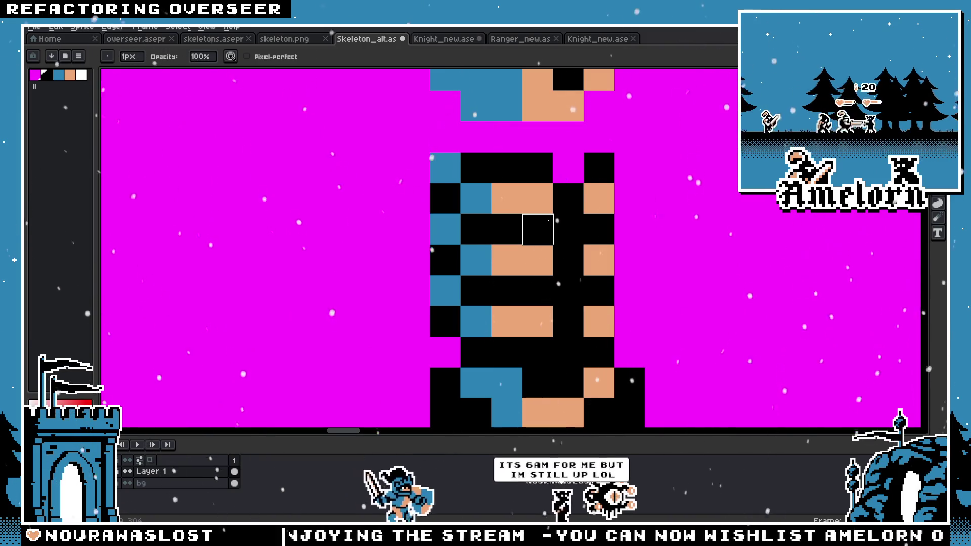
scroll(568, 199, "down", 3)
scroll(568, 200, "up", 3)
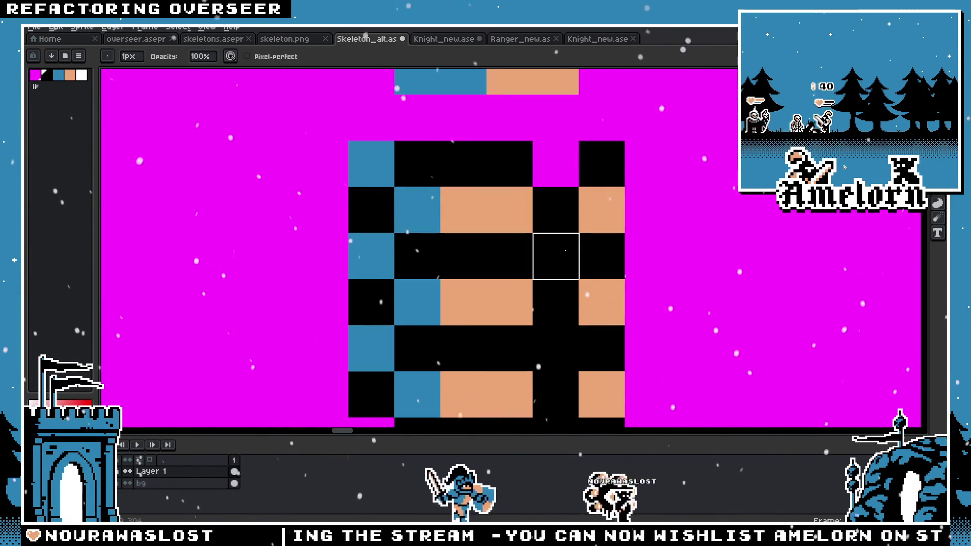
scroll(530, 252, "down", 3)
scroll(529, 251, "up", 3)
scroll(462, 282, "down", 4)
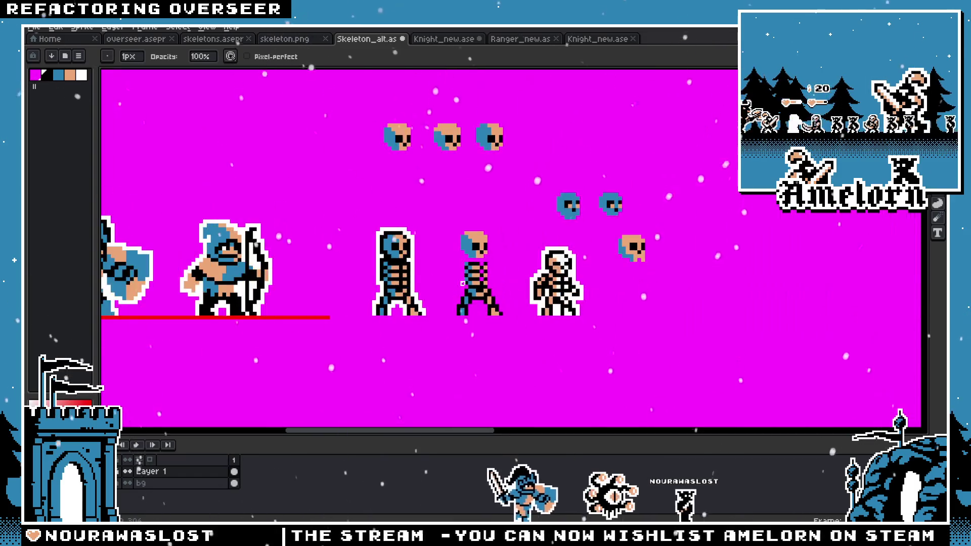
scroll(467, 282, "up", 3)
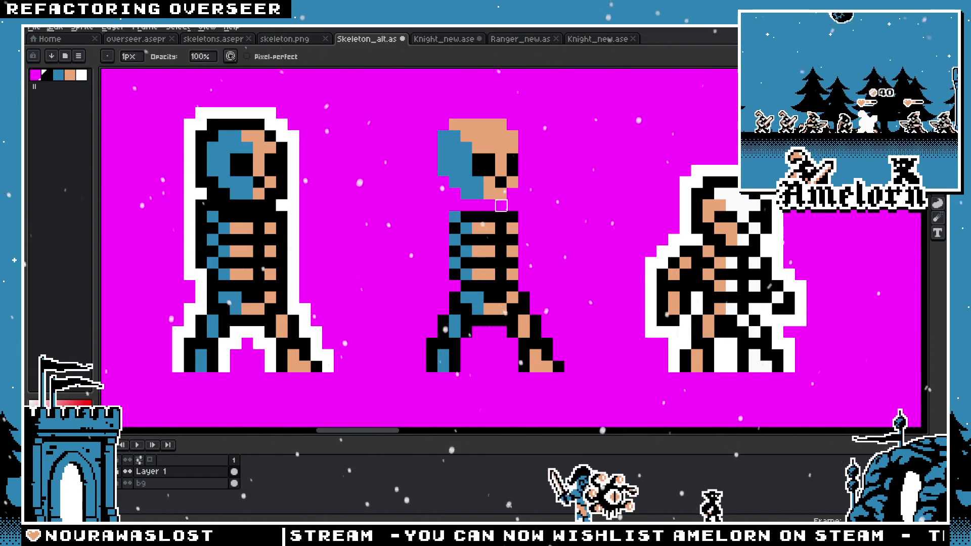
scroll(488, 228, "down", 2)
scroll(462, 324, "up", 3)
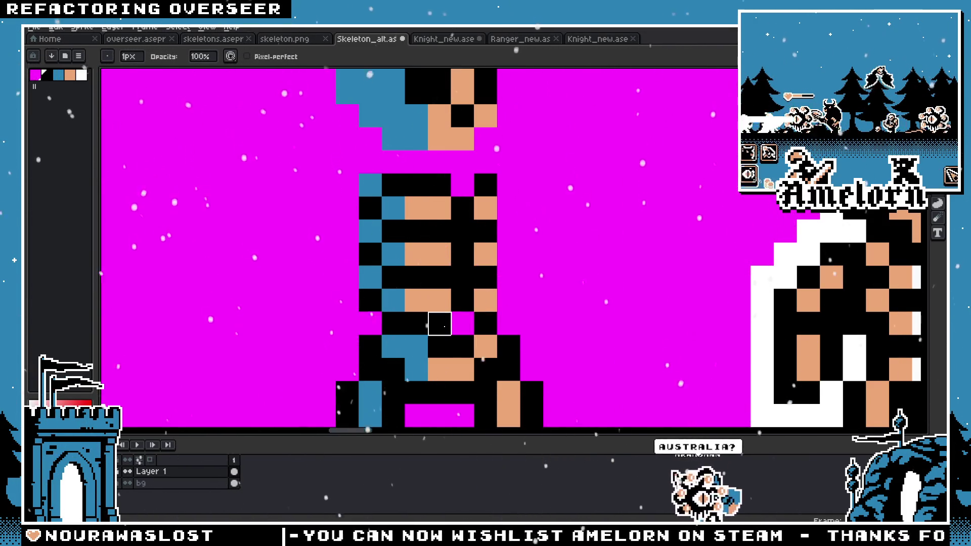
scroll(505, 323, "down", 1)
scroll(504, 322, "down", 3)
scroll(480, 262, "up", 1)
scroll(480, 261, "up", 2)
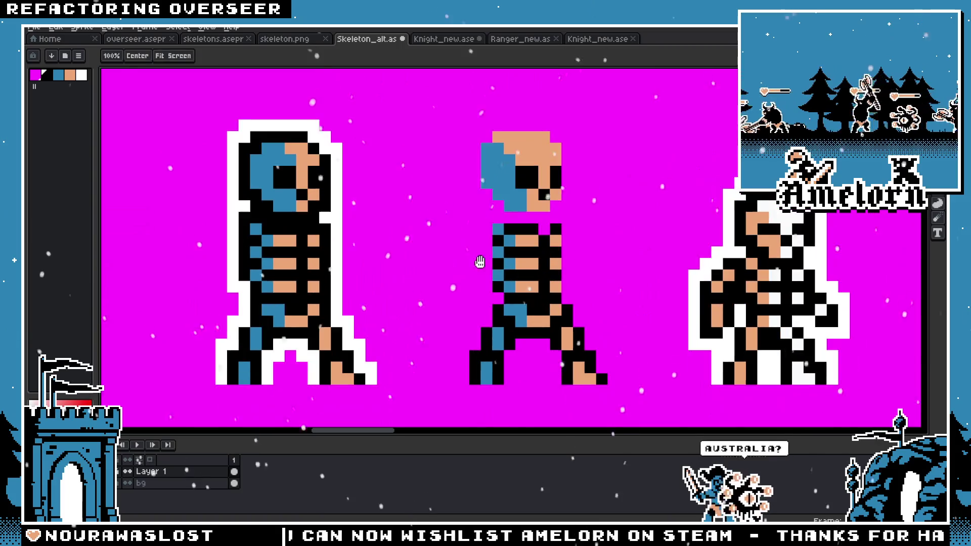
scroll(523, 232, "up", 1)
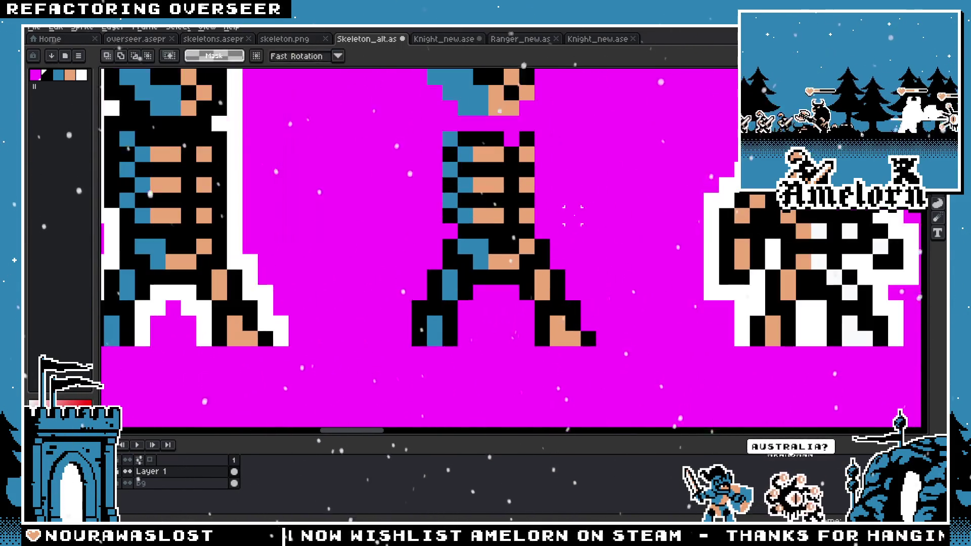
scroll(524, 232, "down", 2)
scroll(524, 232, "up", 2)
scroll(493, 244, "up", 1)
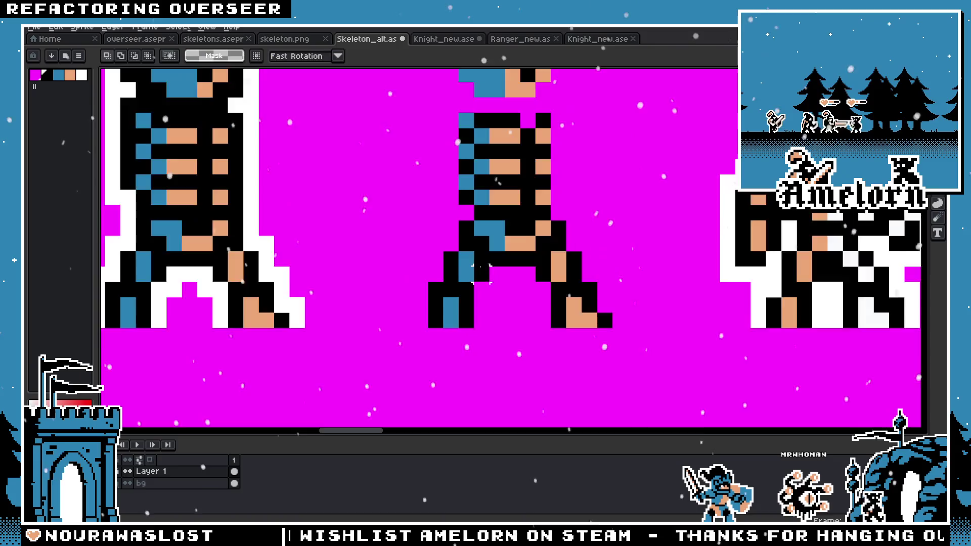
scroll(461, 257, "up", 1)
Sample colours from the middle skeleton's foot before repainting its left leg's blue shading.
key("i")
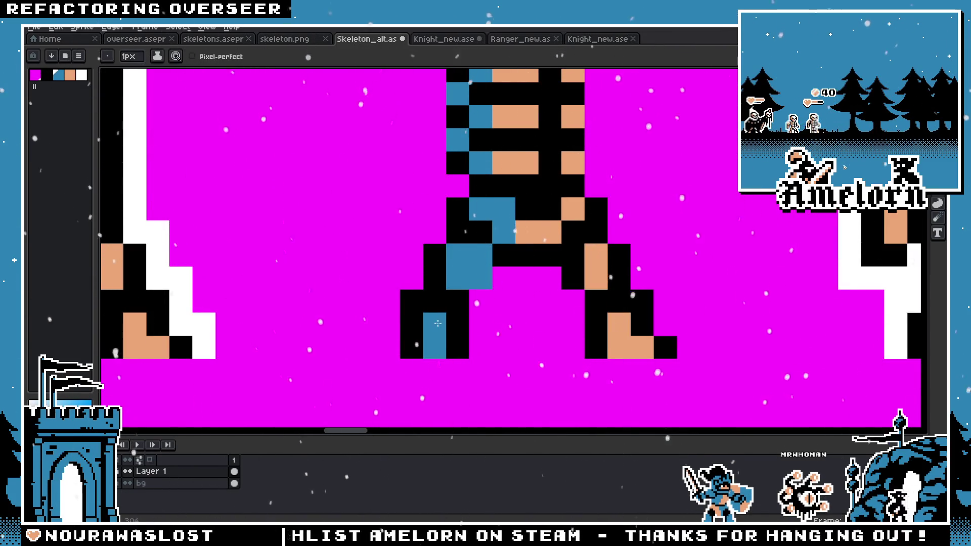
scroll(449, 350, "down", 5)
scroll(438, 328, "up", 4)
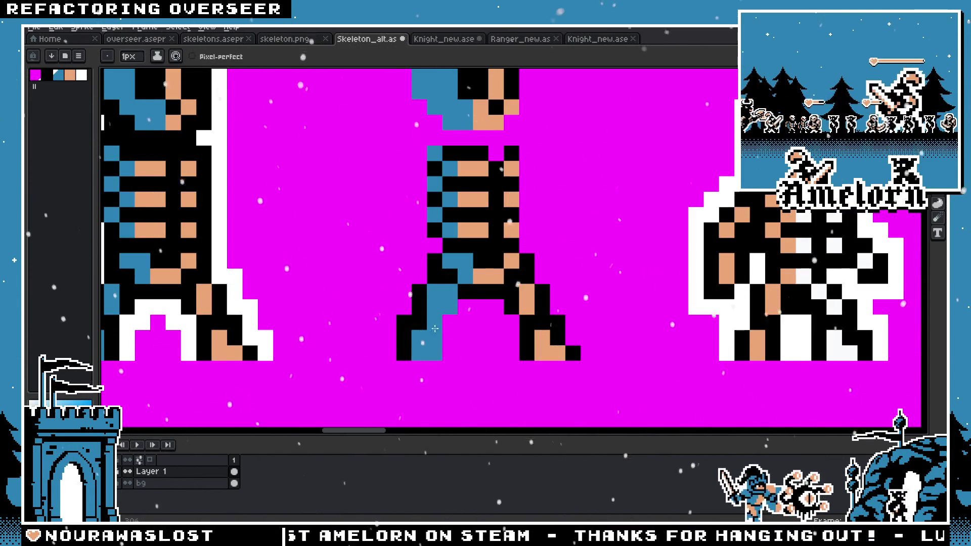
key("i")
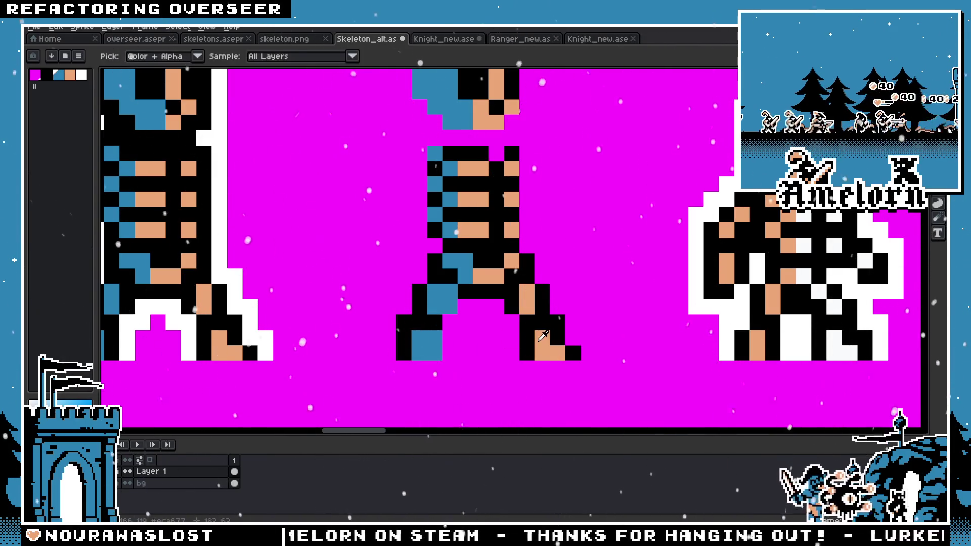
scroll(513, 296, "down", 3)
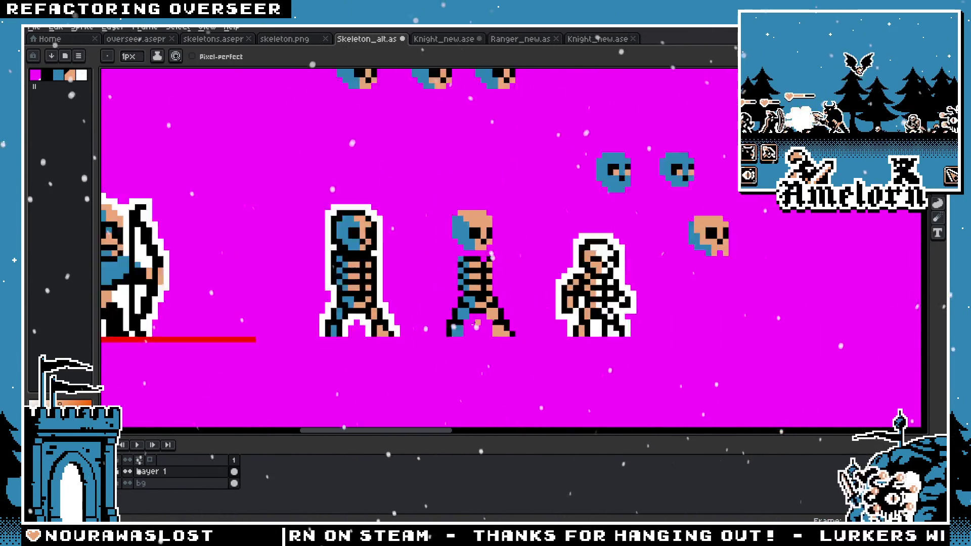
scroll(514, 297, "down", 1)
scroll(391, 243, "up", 3)
scroll(391, 244, "up", 1)
key("e")
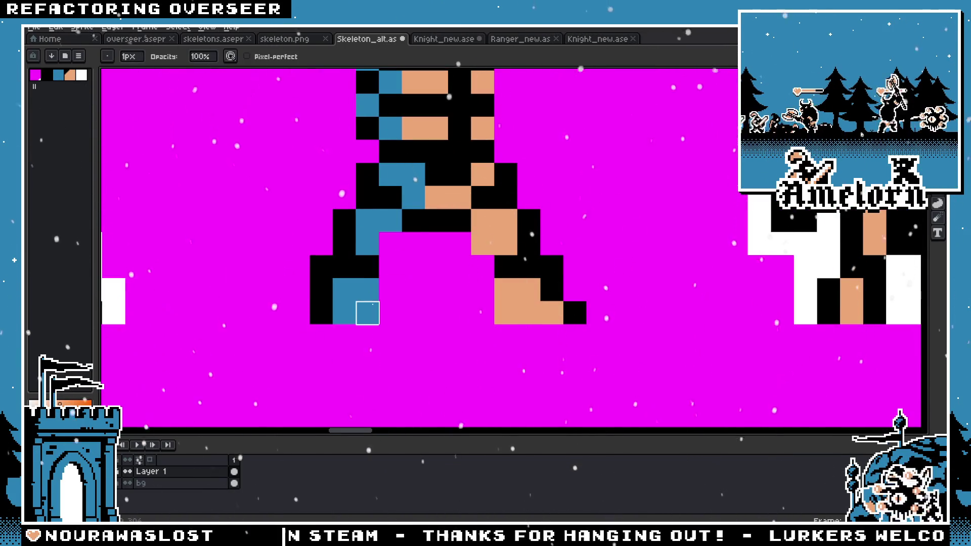
scroll(415, 313, "down", 5)
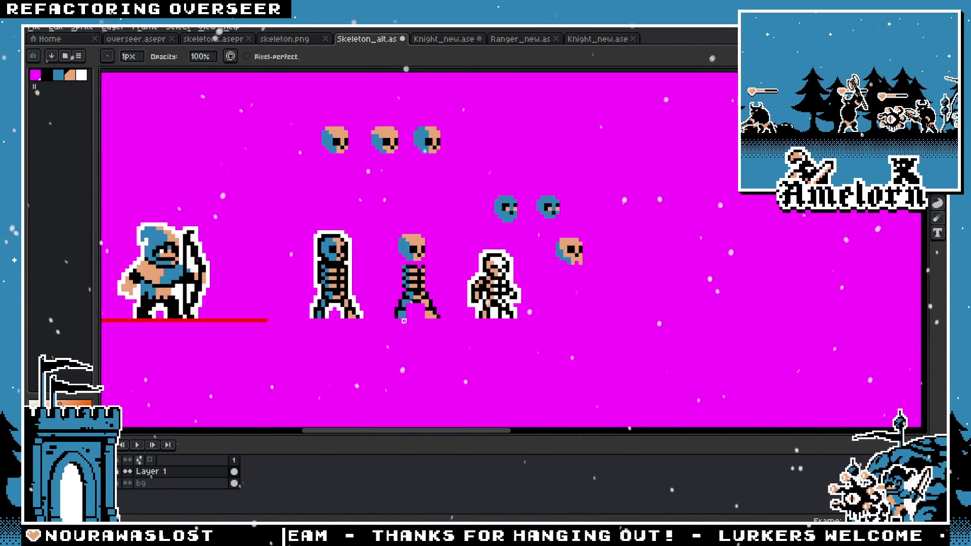
scroll(418, 312, "up", 4)
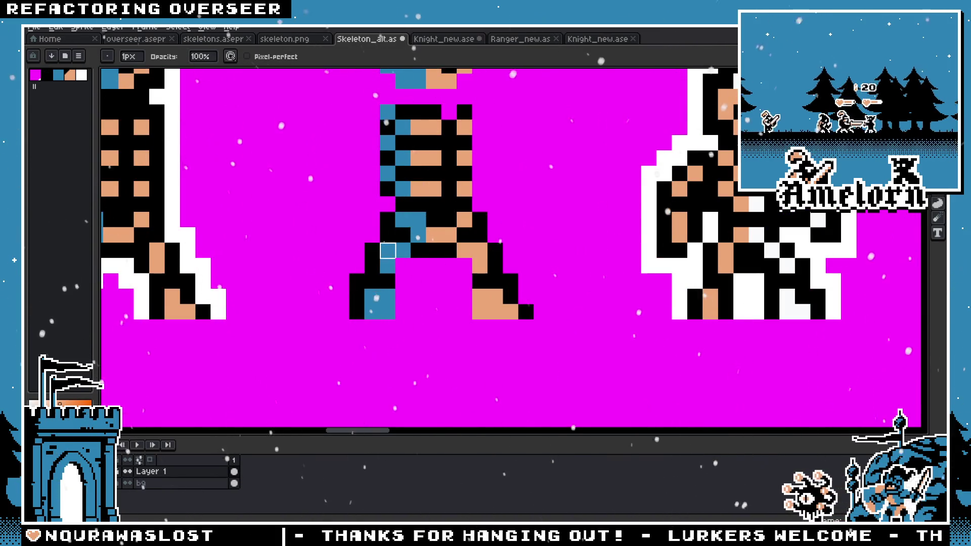
scroll(388, 251, "up", 1)
scroll(387, 250, "up", 1)
scroll(409, 243, "up", 1)
Place a black pixel at the top of the middle skeleton's ribcage, just under the skull.
key("space")
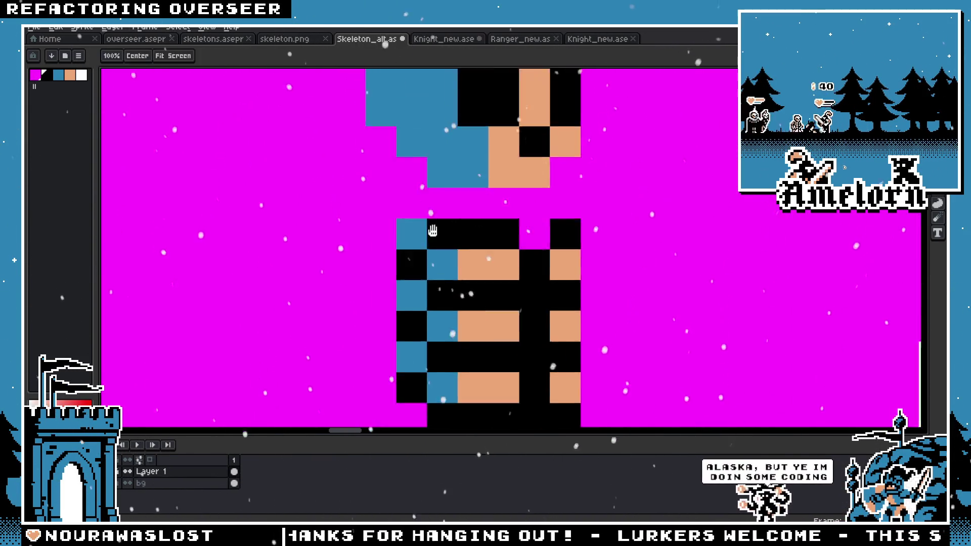
left_click_drag(432, 230, 452, 265)
left_click(428, 231)
scroll(417, 247, "down", 4)
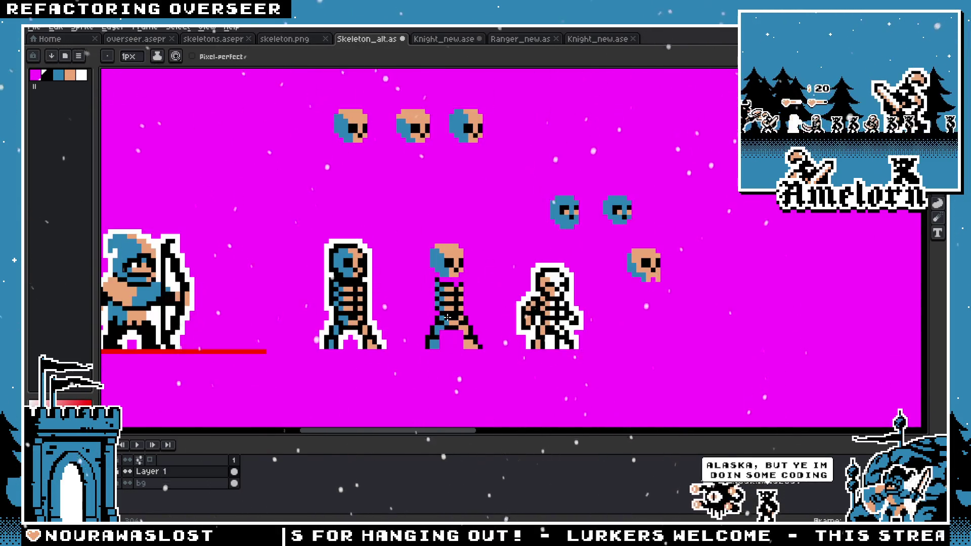
scroll(450, 317, "up", 3)
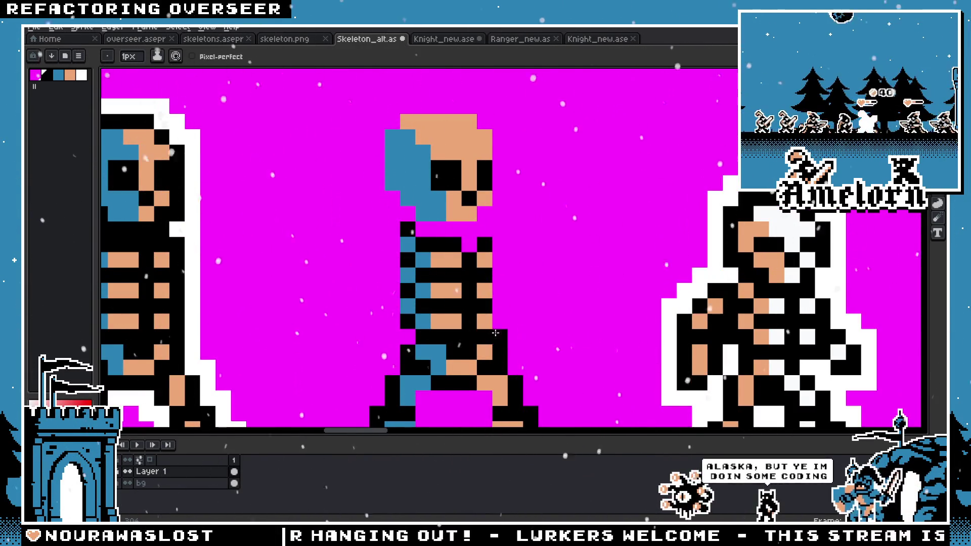
scroll(469, 284, "down", 1)
scroll(471, 291, "up", 2)
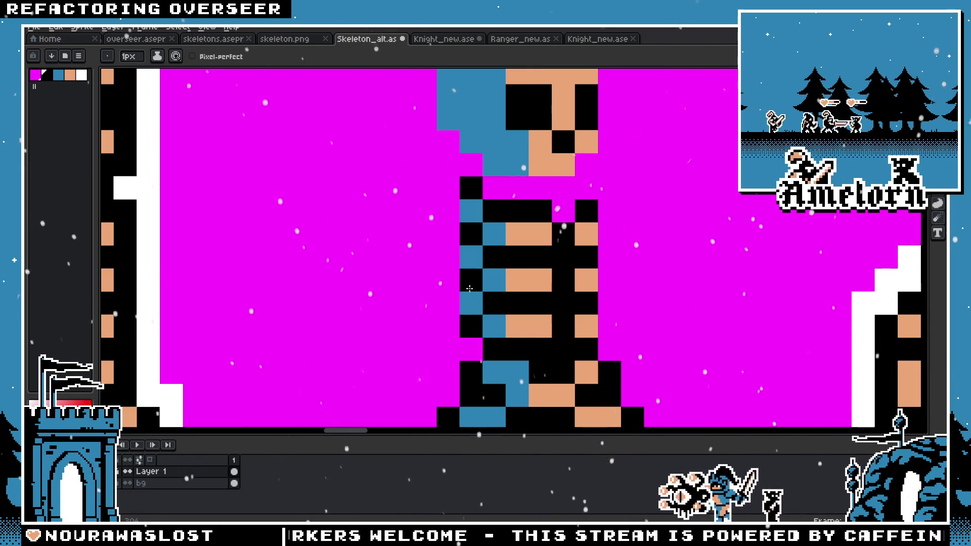
scroll(533, 268, "down", 1)
scroll(532, 268, "down", 1)
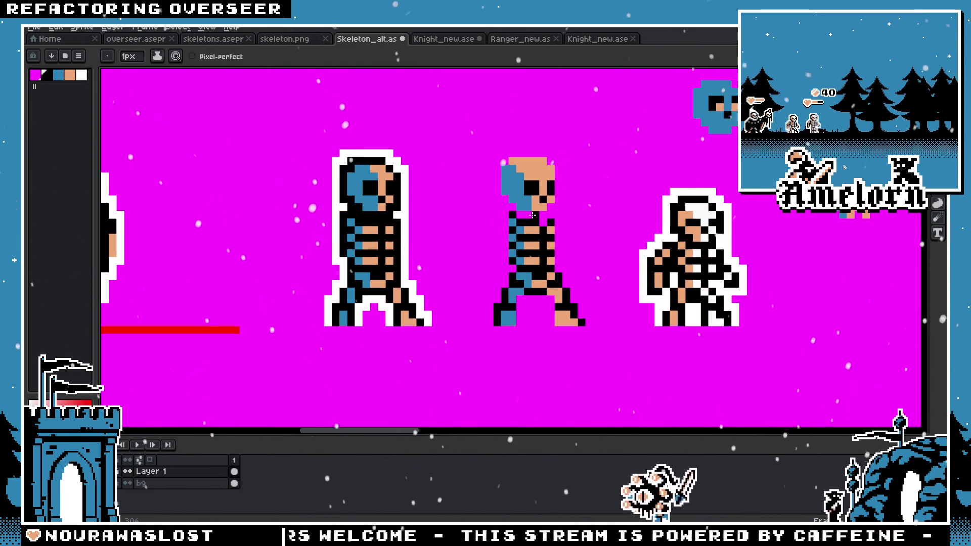
key("m")
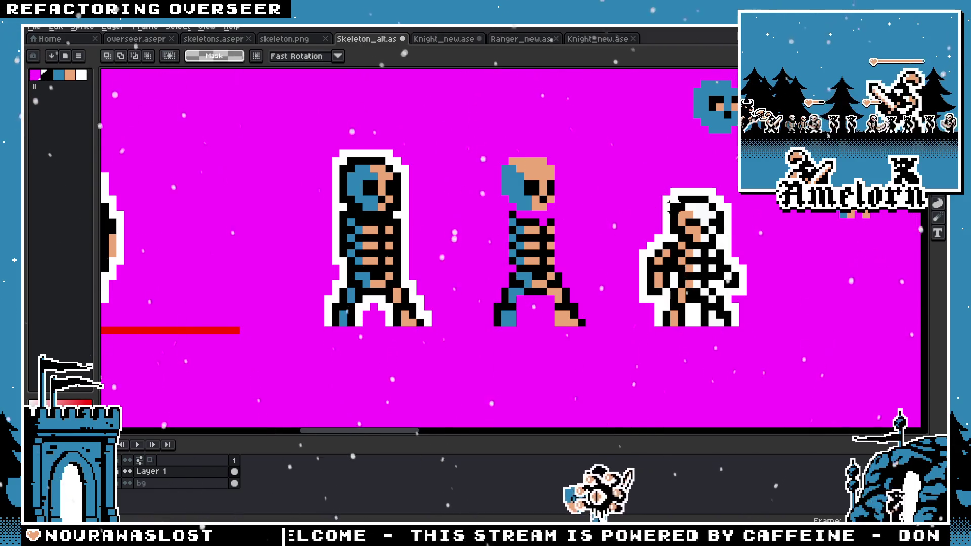
scroll(687, 207, "up", 2)
key("i")
scroll(708, 174, "down", 2)
key("m")
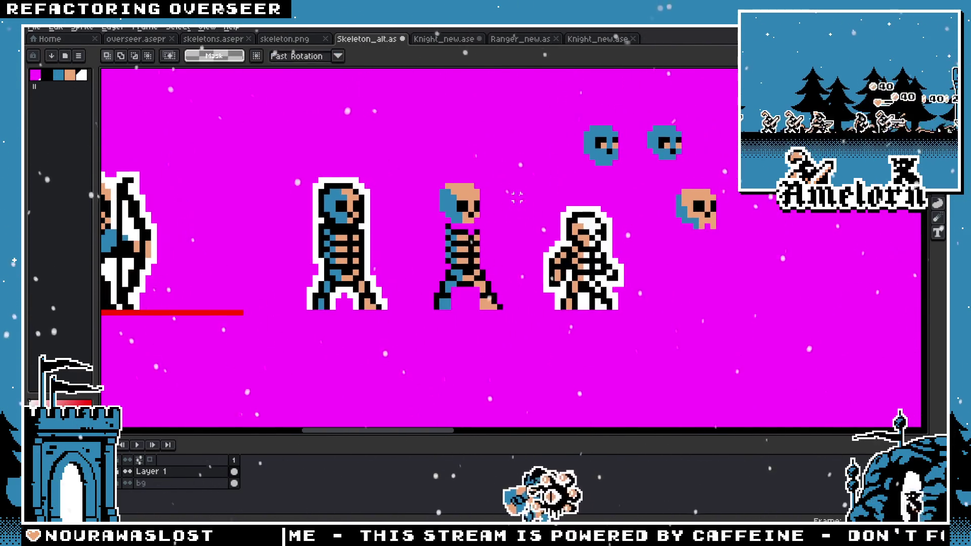
scroll(486, 227, "up", 1)
left_click_drag(555, 149, 420, 242)
left_click_drag(487, 220, 498, 220)
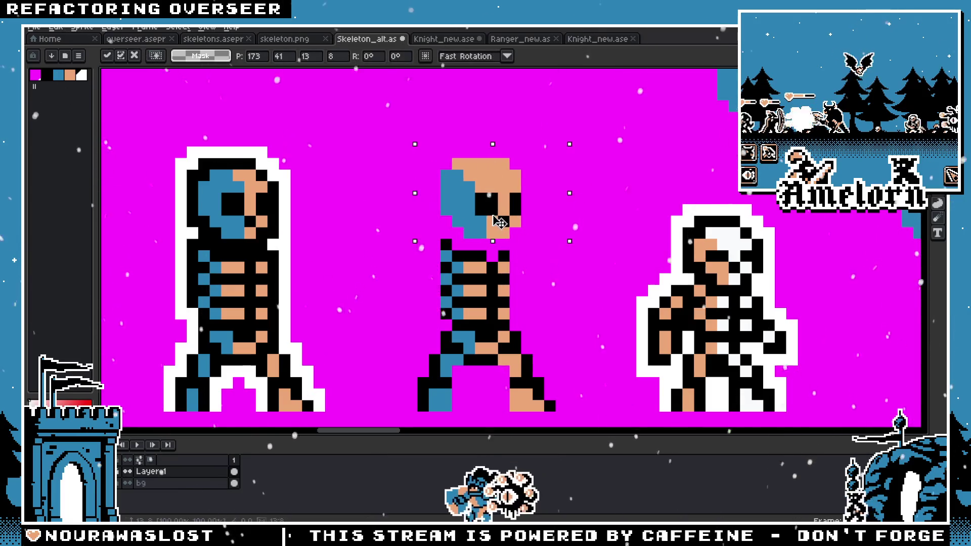
key("ctrl+d")
scroll(536, 216, "down", 3)
scroll(531, 228, "down", 1)
scroll(531, 228, "up", 1)
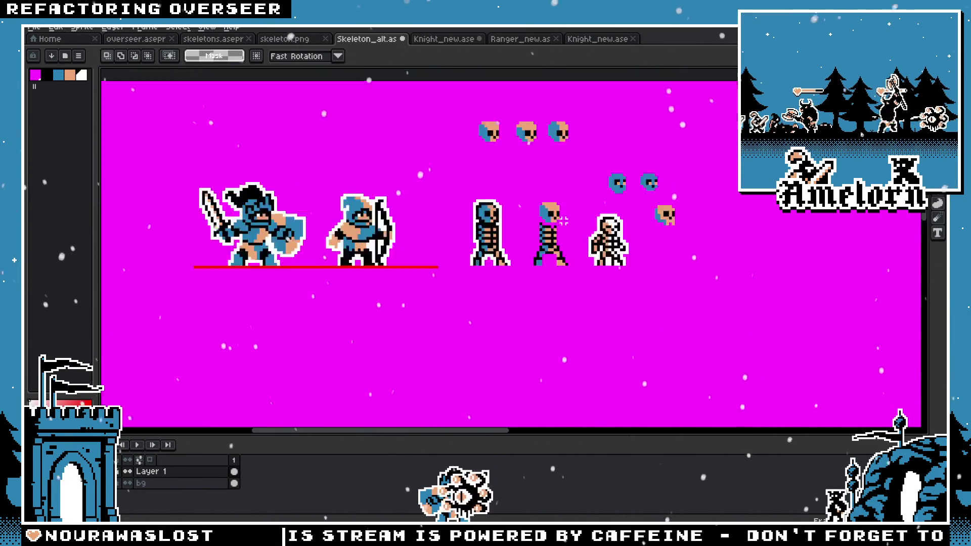
scroll(523, 238, "up", 2)
scroll(523, 238, "up", 1)
left_click_drag(575, 97, 364, 387)
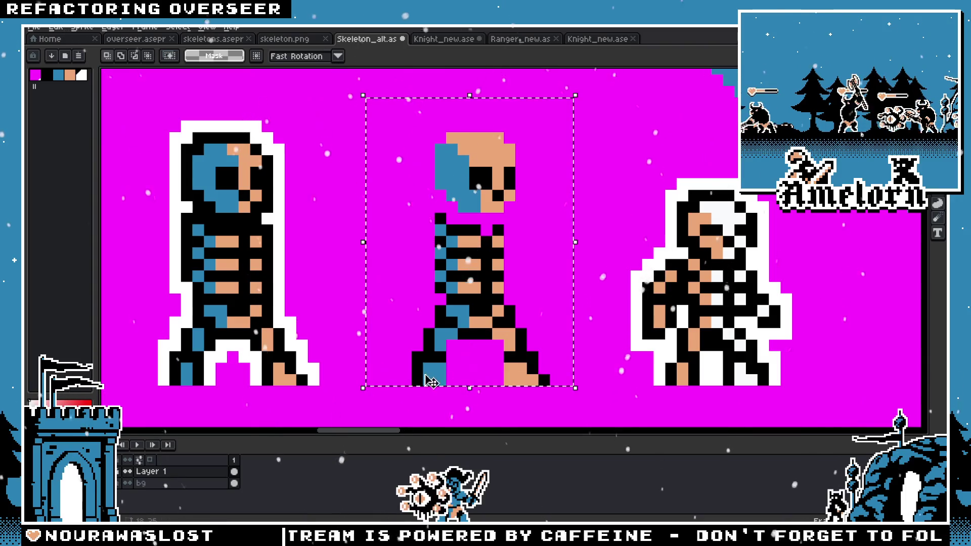
key("shift+o")
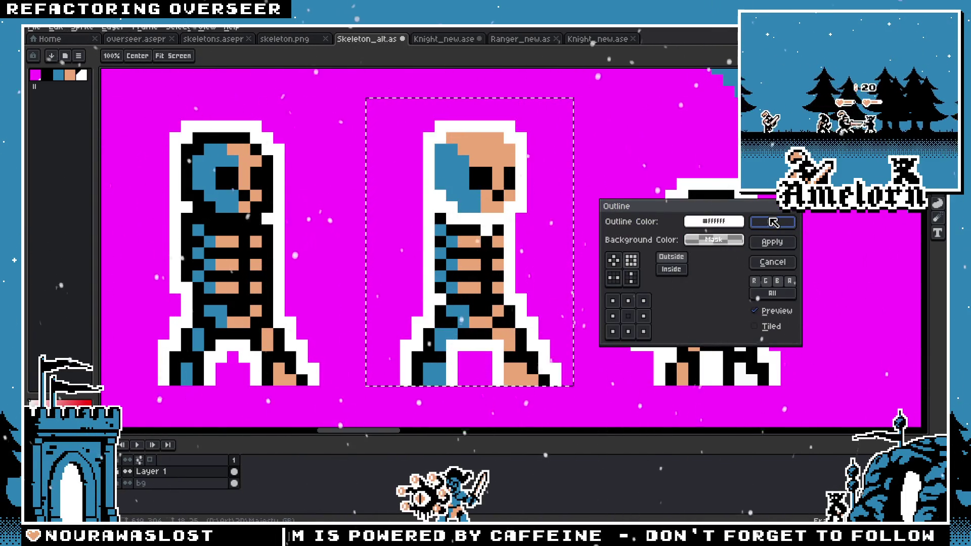
left_click(773, 225)
scroll(572, 225, "down", 4)
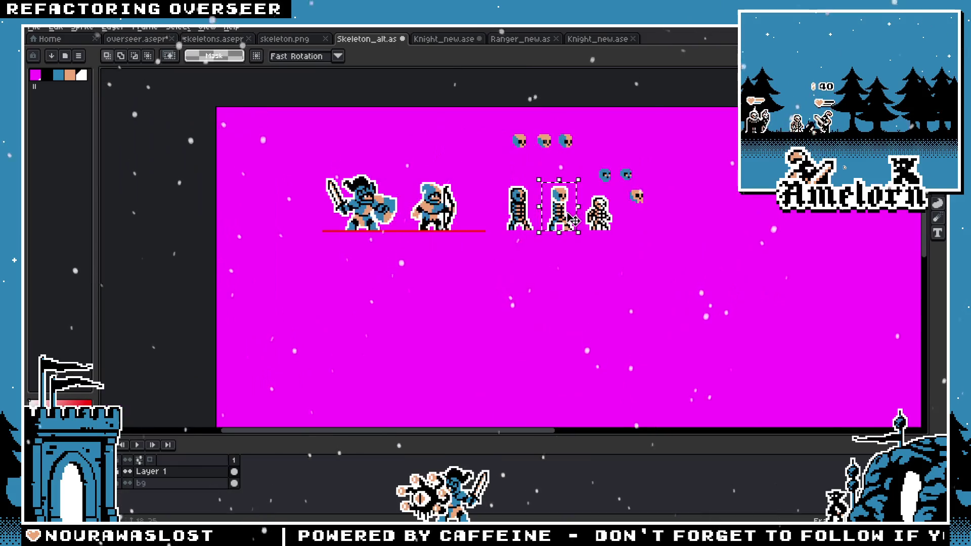
scroll(571, 225, "down", 1)
scroll(571, 226, "up", 3)
scroll(549, 265, "up", 1)
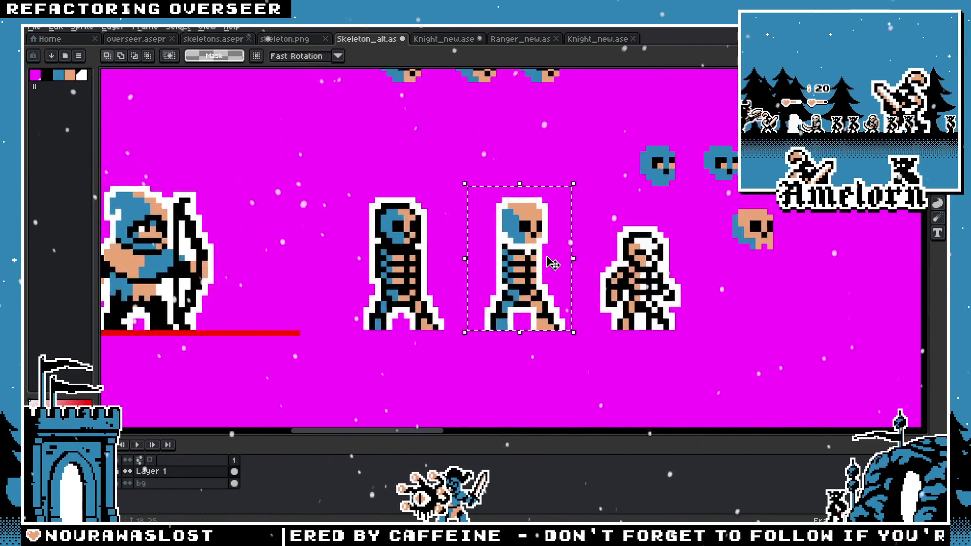
scroll(528, 272, "up", 1)
key("ctrl+z")
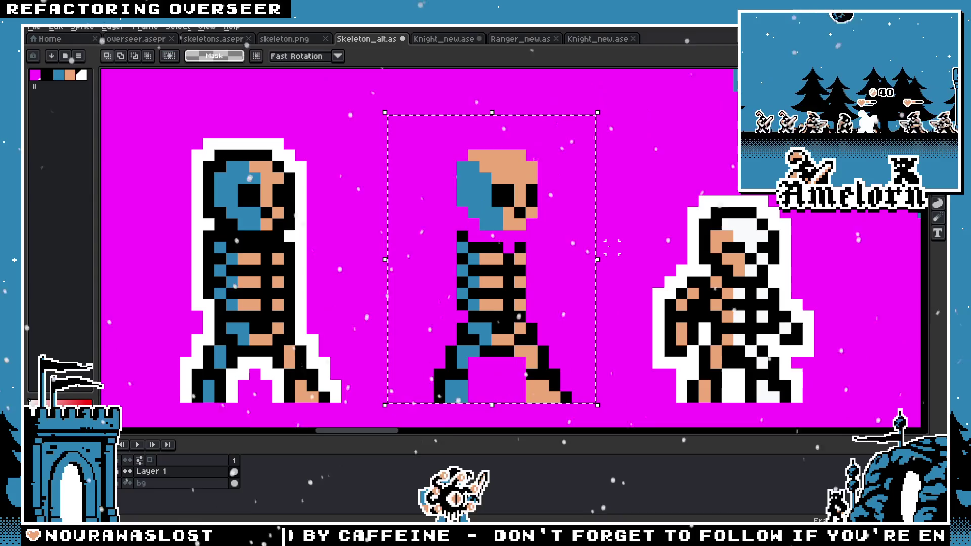
key("i")
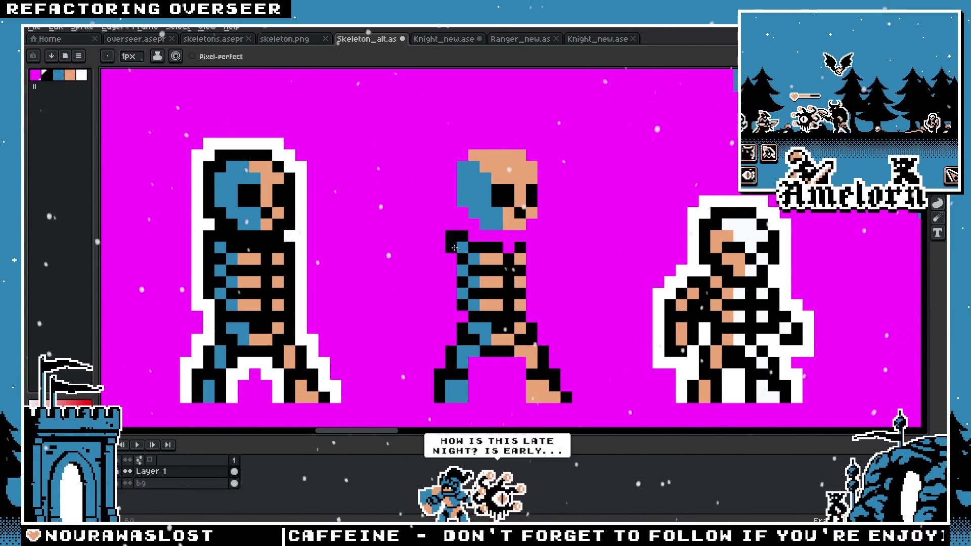
scroll(543, 305, "down", 4)
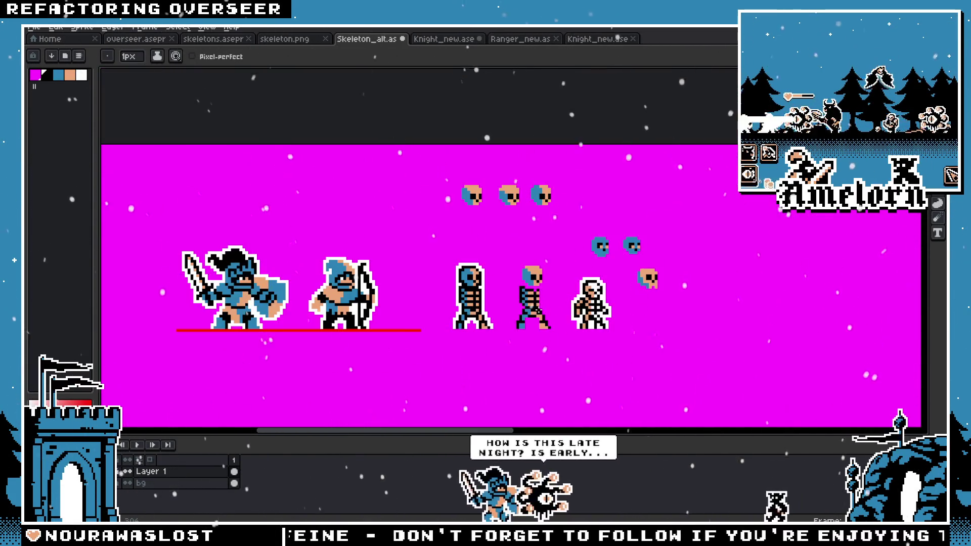
scroll(544, 305, "up", 1)
scroll(543, 305, "up", 2)
Marquee the middle skeleton's head and nudge it down one pixel onto the ribcage.
key("m")
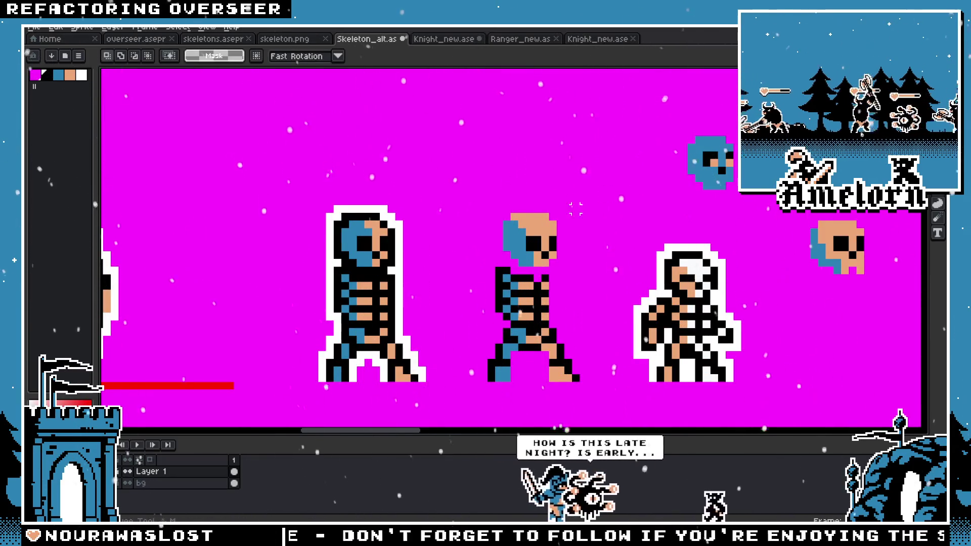
left_click_drag(477, 195, 574, 268)
key("Down")
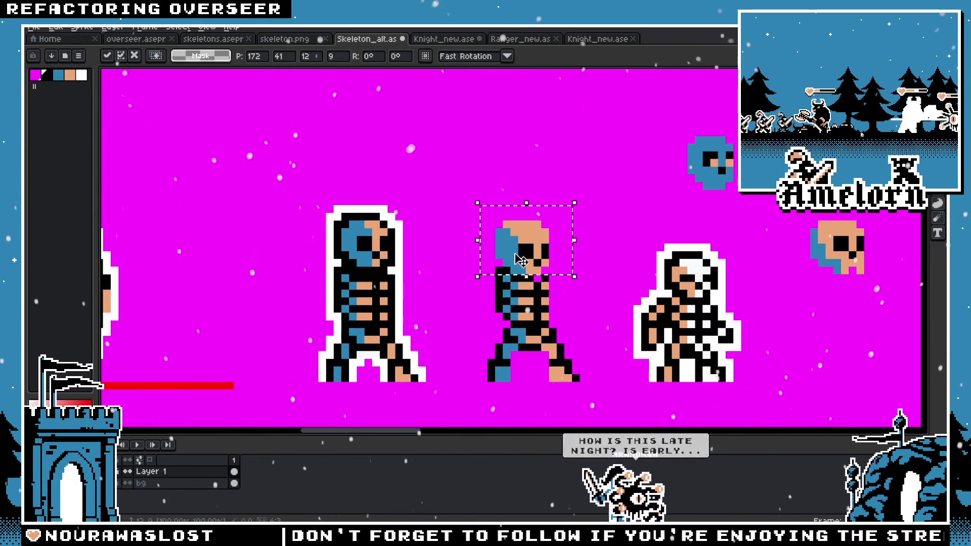
key("ctrl+d")
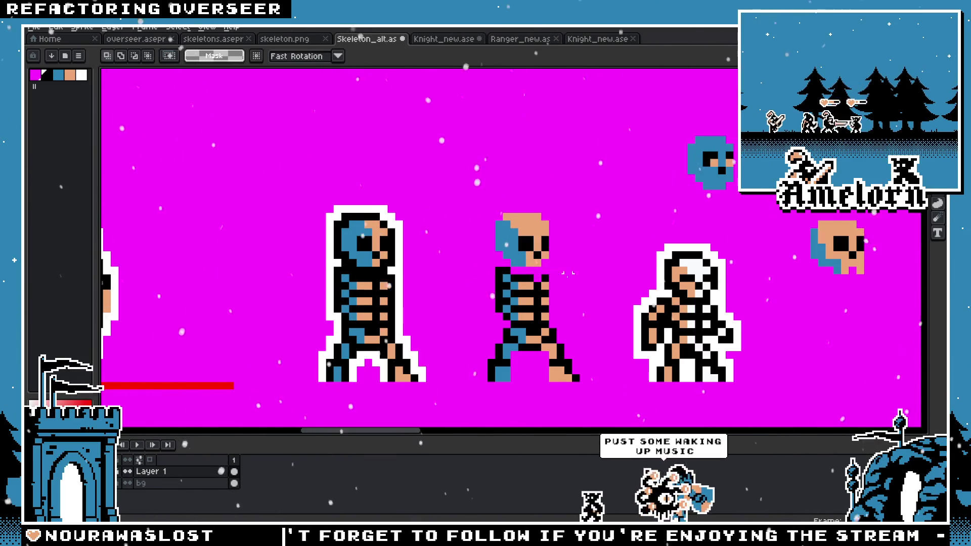
scroll(527, 252, "up", 1)
scroll(525, 253, "up", 2)
scroll(523, 255, "down", 3)
scroll(523, 256, "up", 2)
Touch up the seam between skull and ribs with sampled colours and the pencil.
key("i")
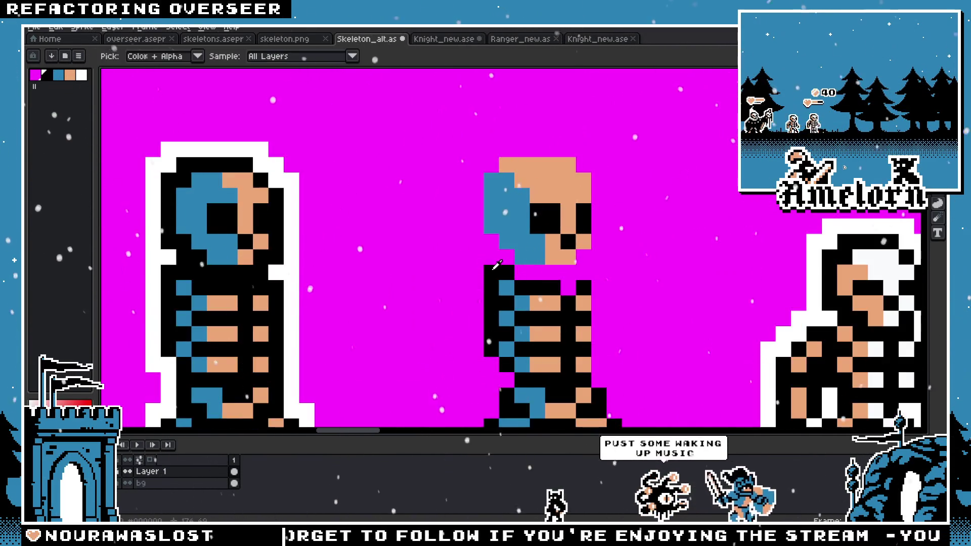
key("b")
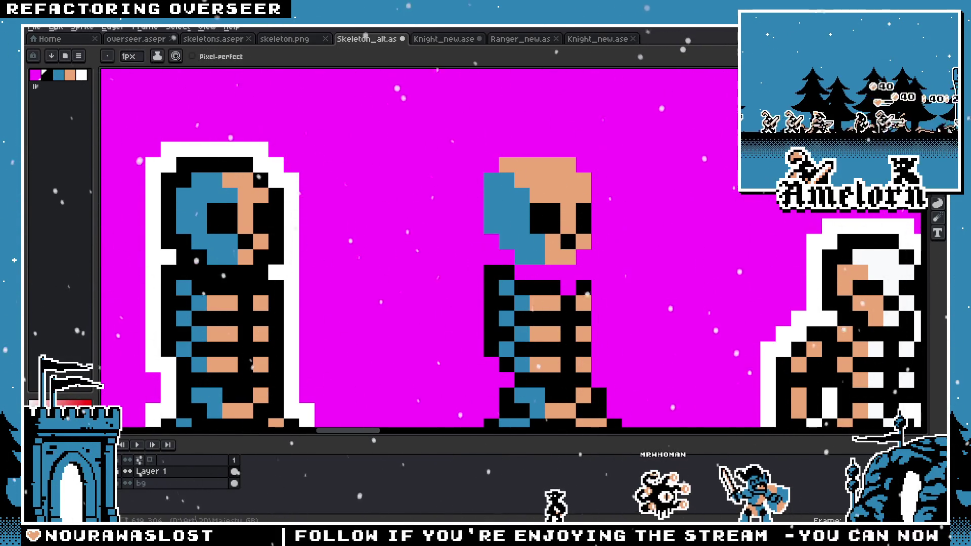
scroll(586, 239, "down", 3)
scroll(577, 250, "down", 1)
scroll(562, 264, "up", 3)
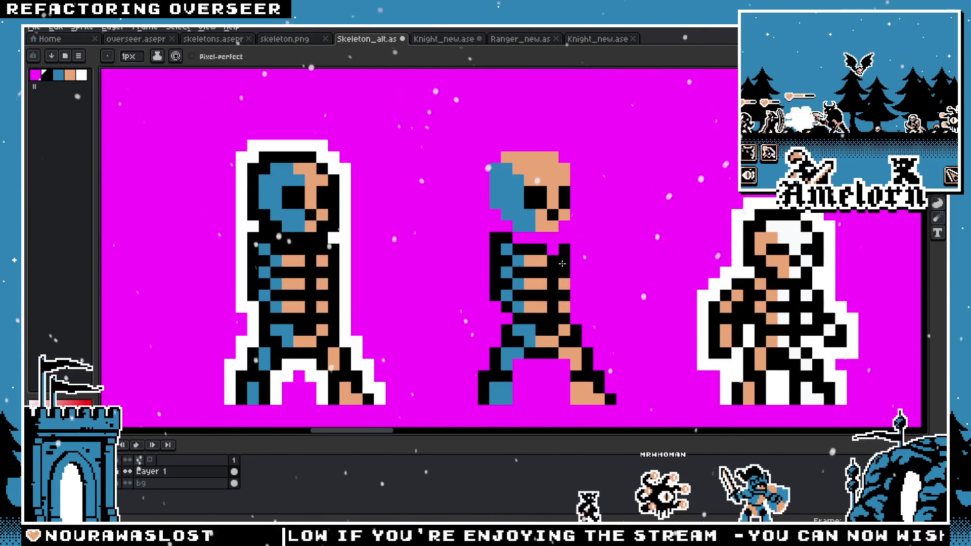
scroll(545, 263, "up", 2)
scroll(486, 258, "down", 4)
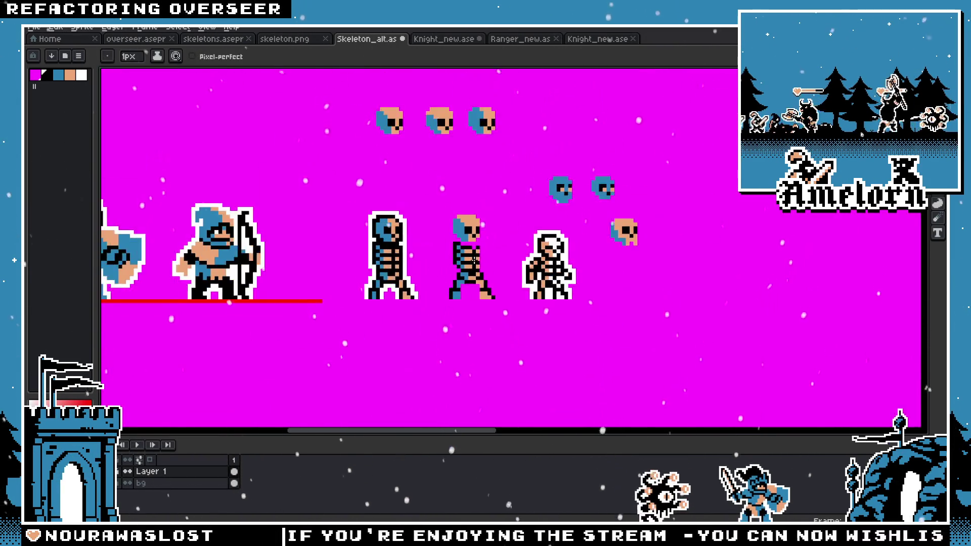
scroll(457, 251, "up", 2)
scroll(457, 251, "up", 2)
scroll(470, 265, "down", 4)
scroll(493, 296, "up", 2)
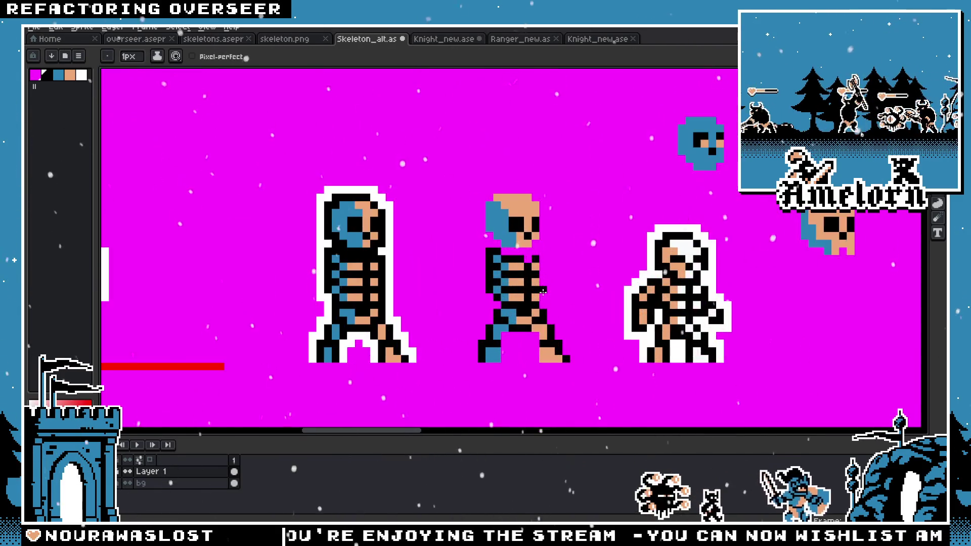
scroll(516, 326, "up", 2)
scroll(516, 327, "up", 1)
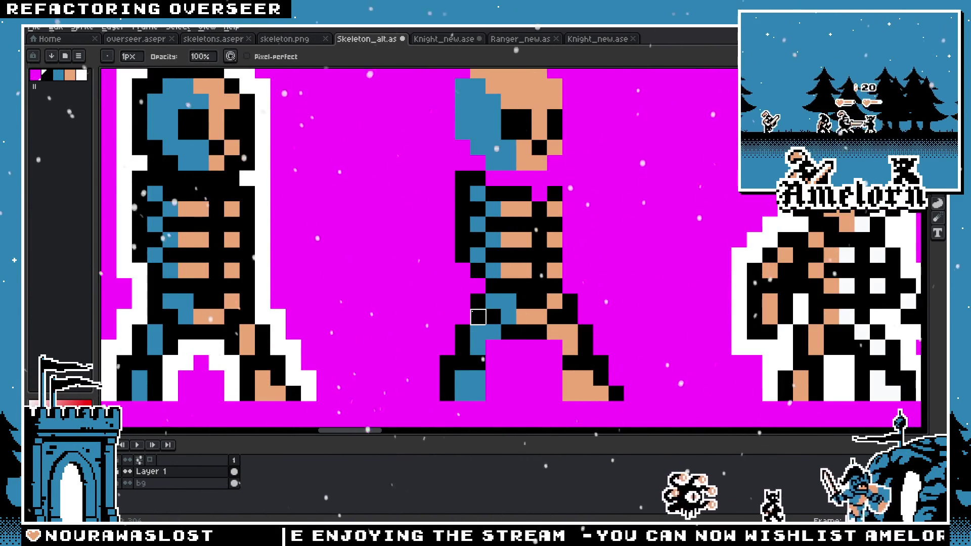
scroll(525, 286, "down", 3)
scroll(516, 266, "up", 3)
scroll(505, 227, "up", 1)
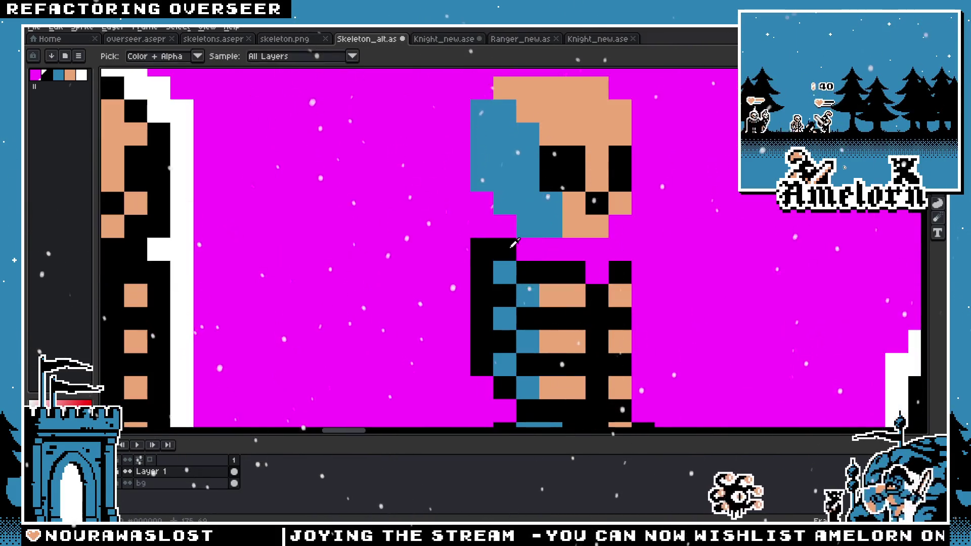
scroll(505, 226, "down", 3)
scroll(602, 253, "up", 2)
key("alt")
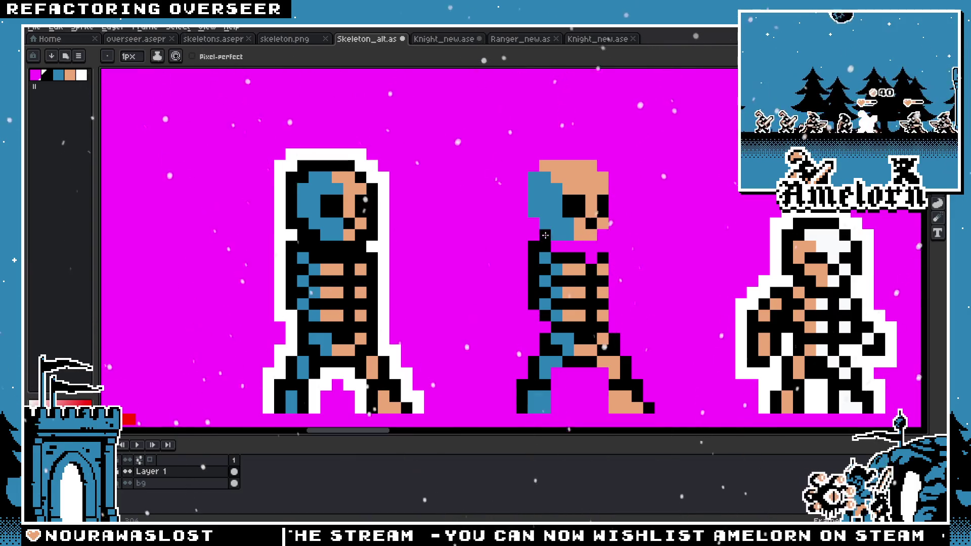
scroll(636, 210, "down", 1)
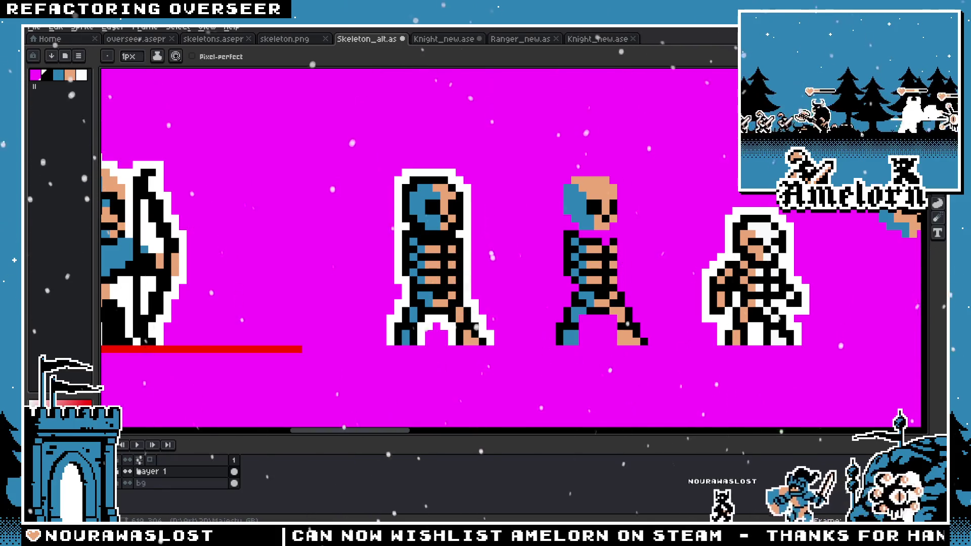
Zoom onto the middle skeleton's legs and repaint a stray blue foot pixel black.
key("m")
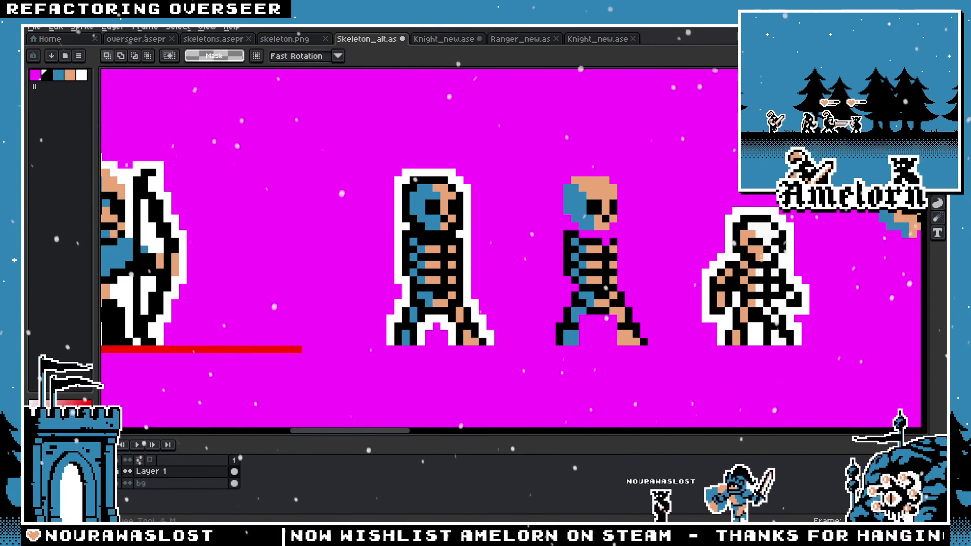
key("z")
left_click(805, 300)
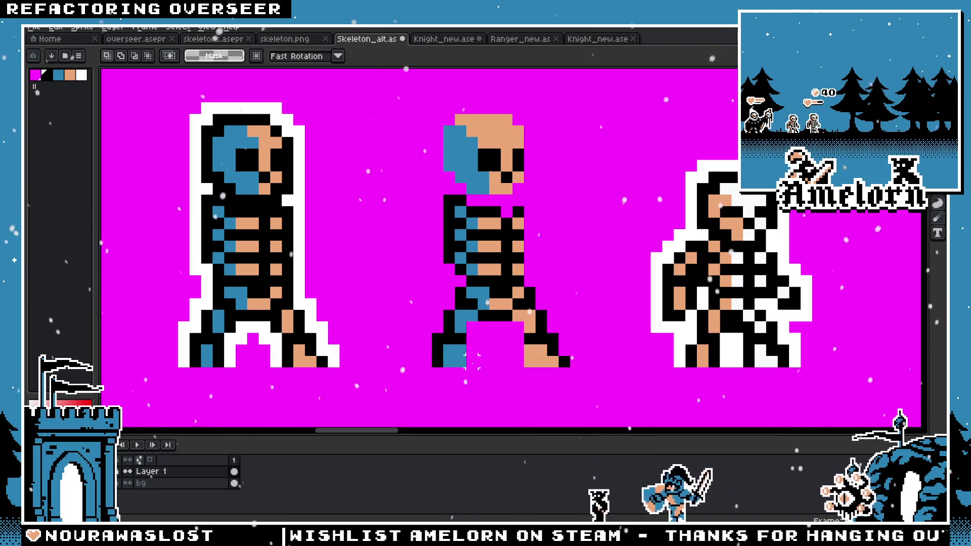
scroll(478, 357, "up", 1)
scroll(463, 333, "up", 1)
key("i")
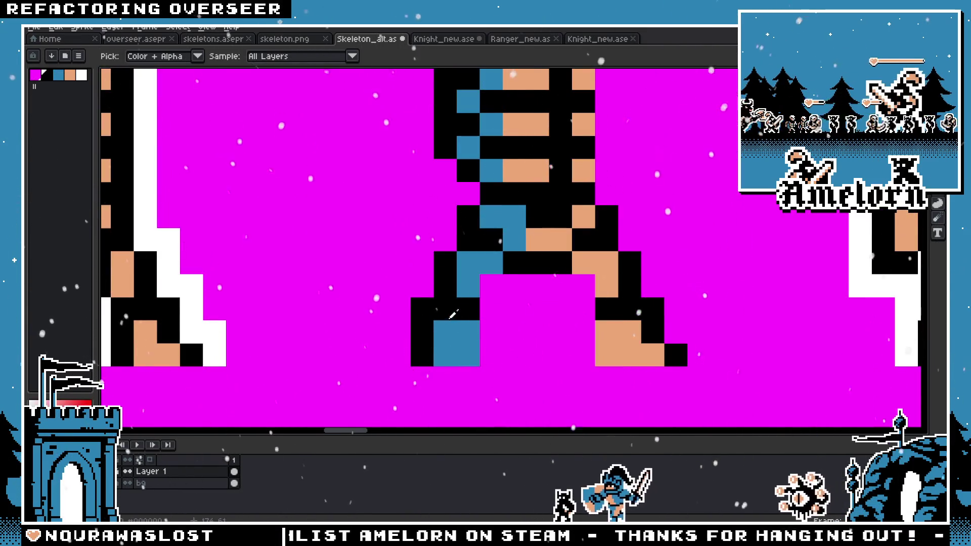
key("b")
left_click(453, 334)
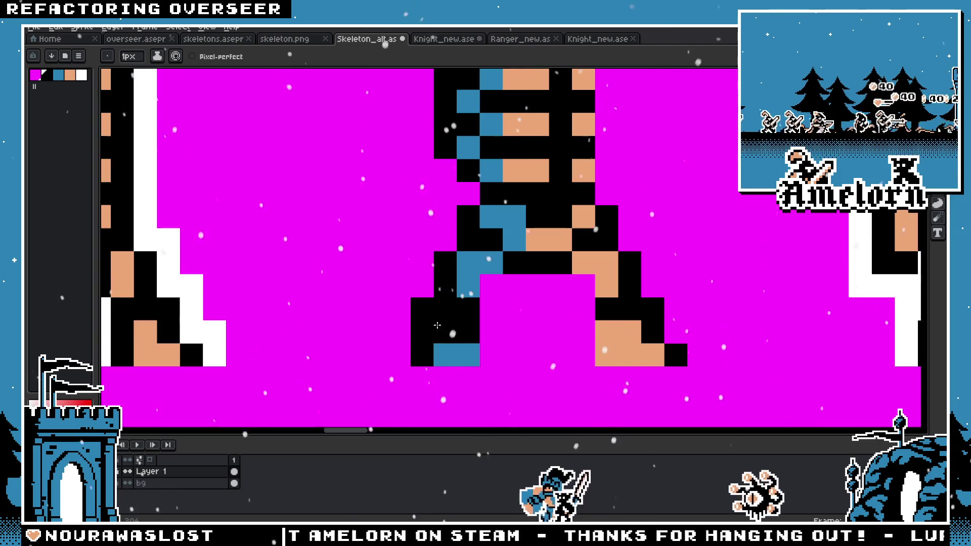
scroll(437, 324, "down", 4)
scroll(453, 261, "up", 3)
key("i")
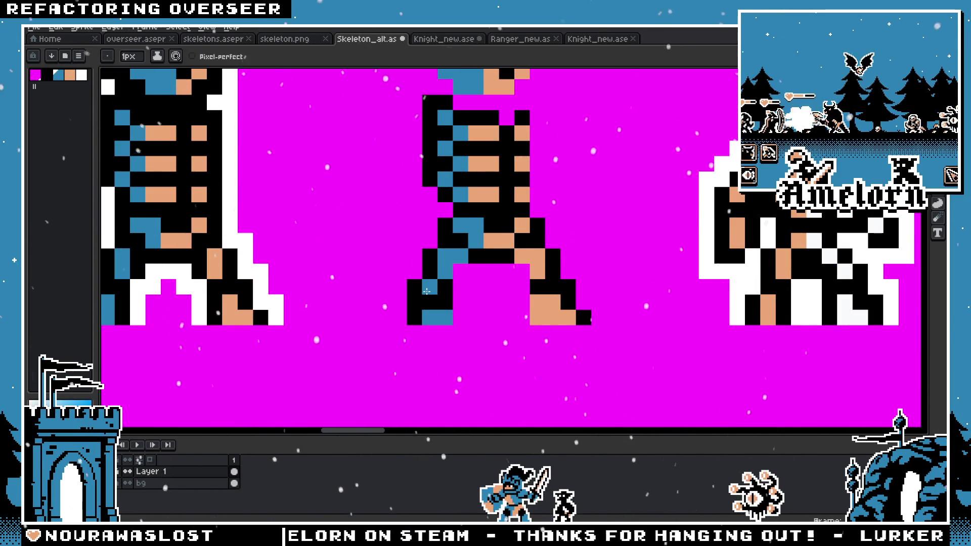
scroll(419, 300, "down", 4)
scroll(395, 315, "up", 4)
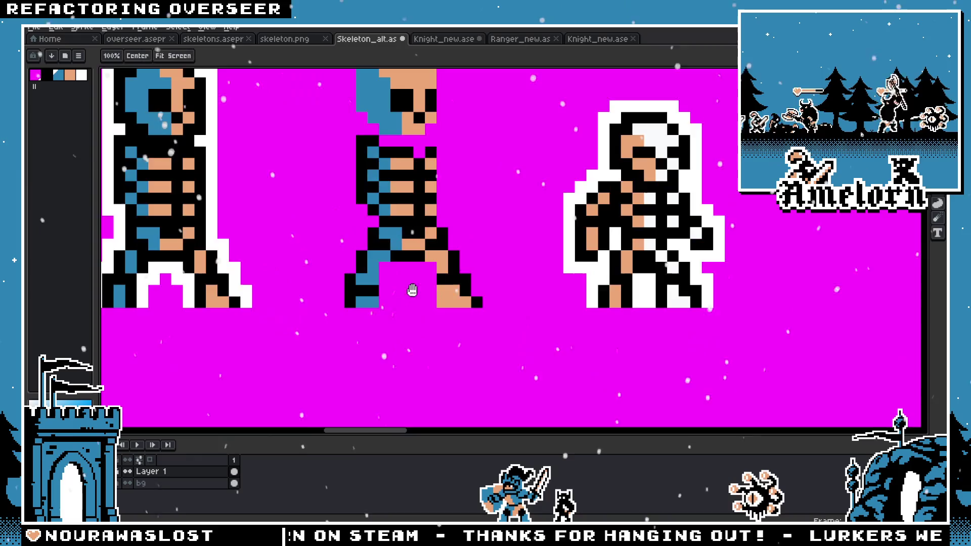
scroll(499, 309, "up", 1)
scroll(509, 311, "down", 3)
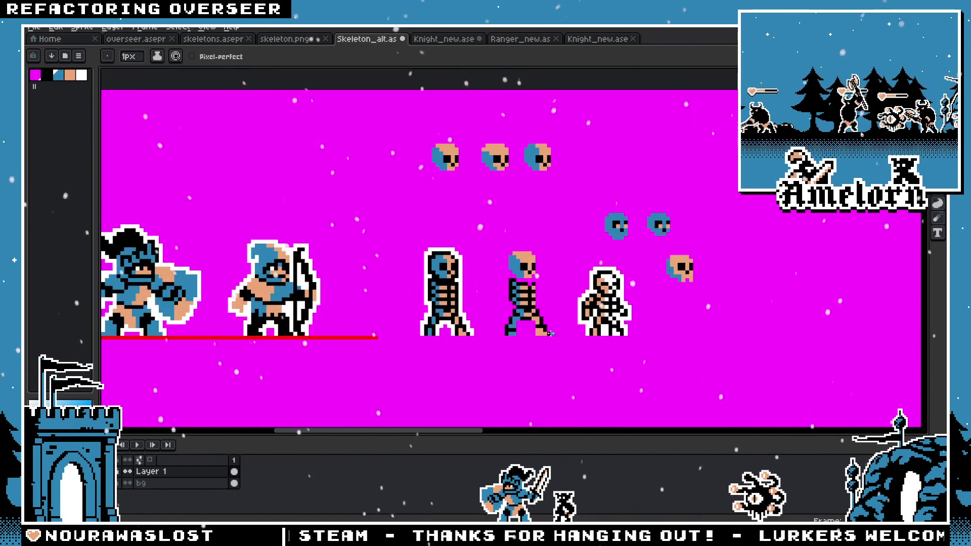
scroll(524, 313, "up", 3)
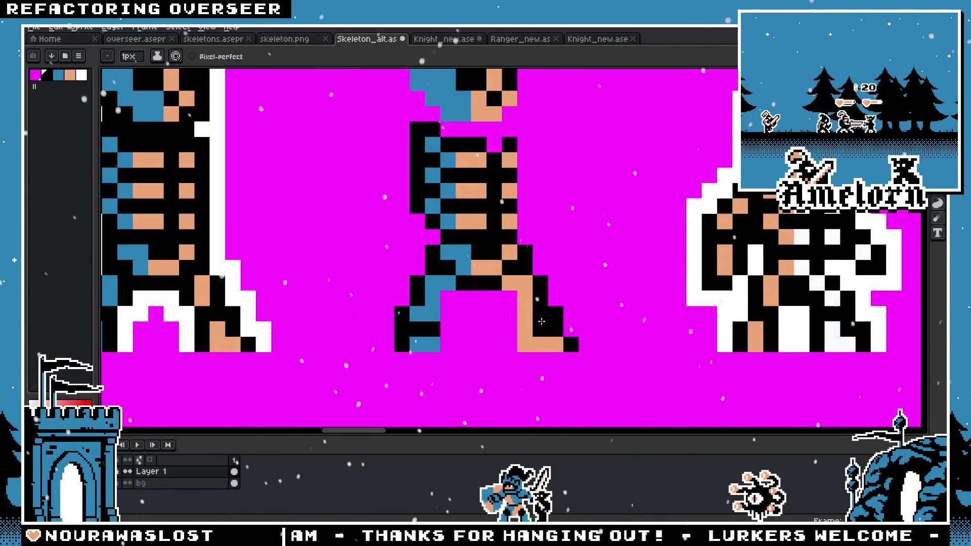
scroll(541, 322, "down", 2)
scroll(499, 348, "down", 1)
scroll(497, 345, "up", 3)
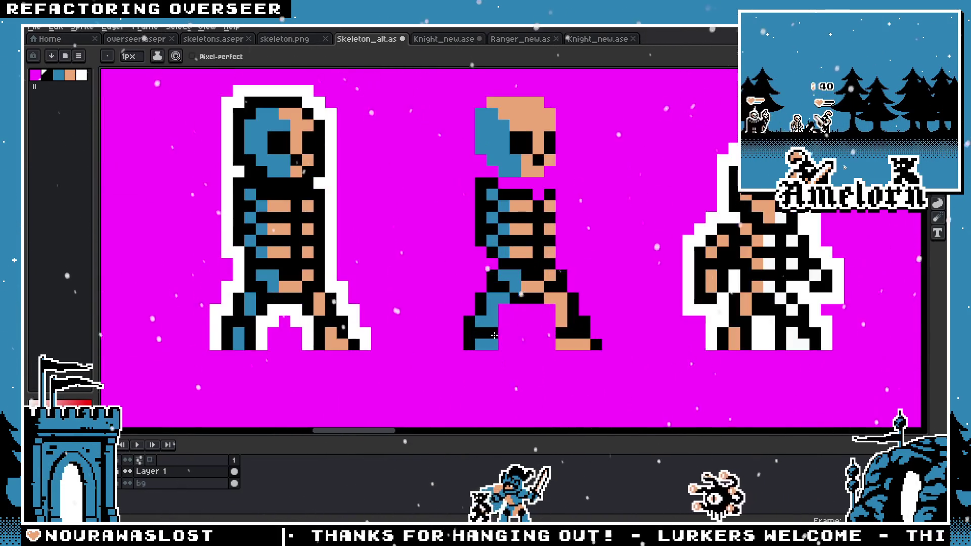
scroll(586, 323, "up", 1)
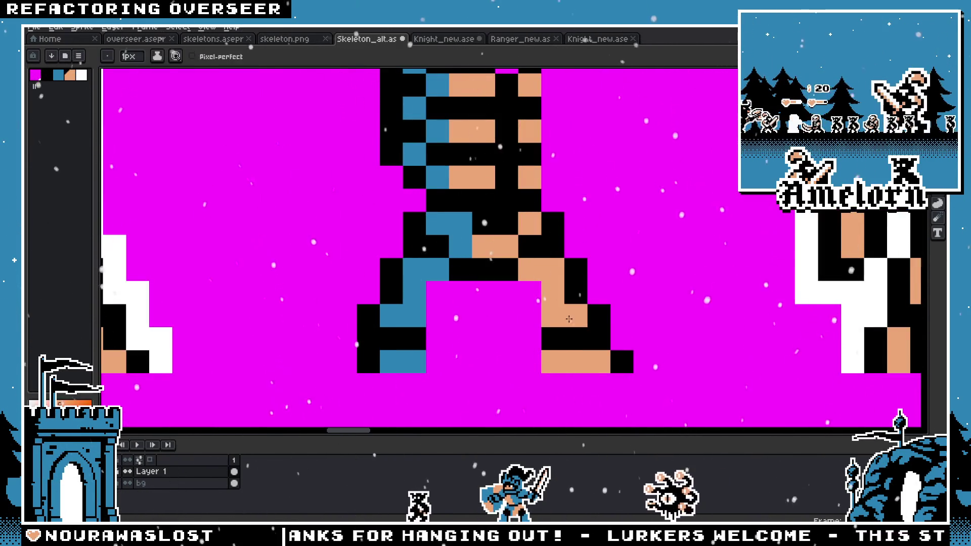
scroll(548, 311, "down", 4)
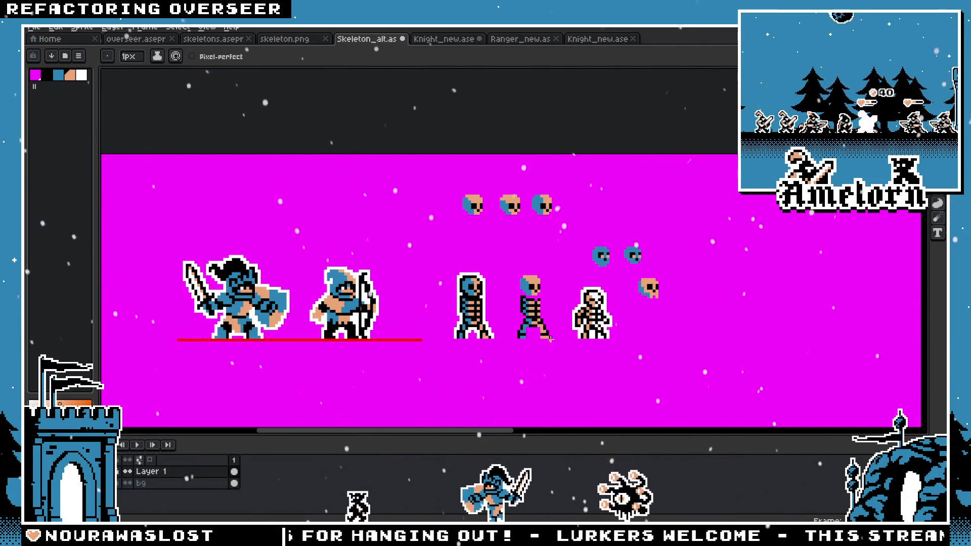
scroll(535, 341, "up", 4)
scroll(503, 312, "up", 2)
Darken two tan leg pixels to black and recolour the left foot pixel blue.
left_click(503, 312, "alt")
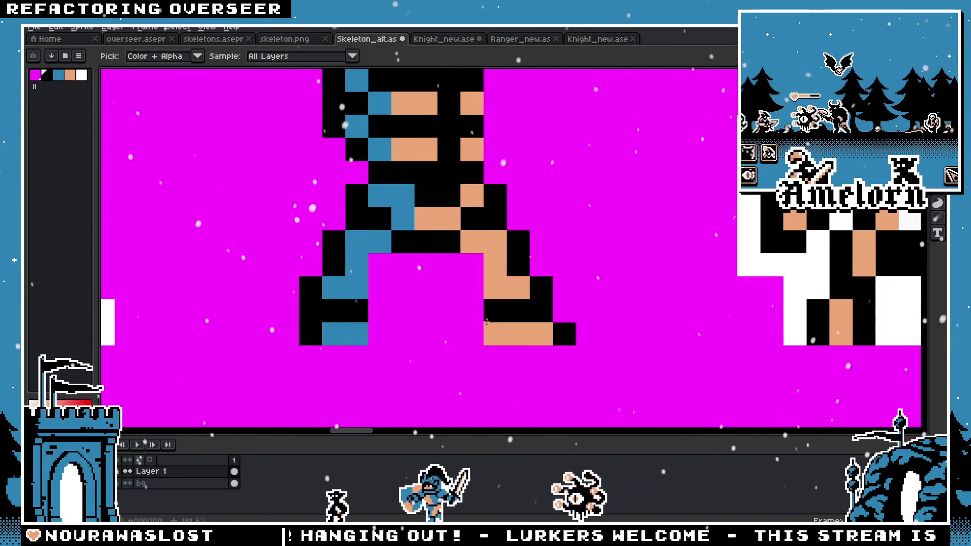
left_click(501, 330)
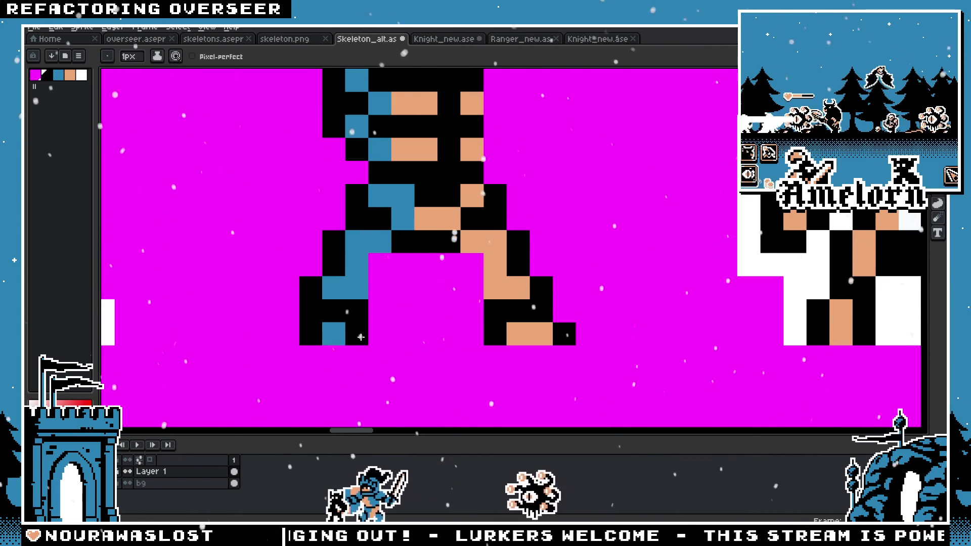
left_click(334, 336, "alt")
left_click(315, 336)
scroll(369, 346, "down", 5)
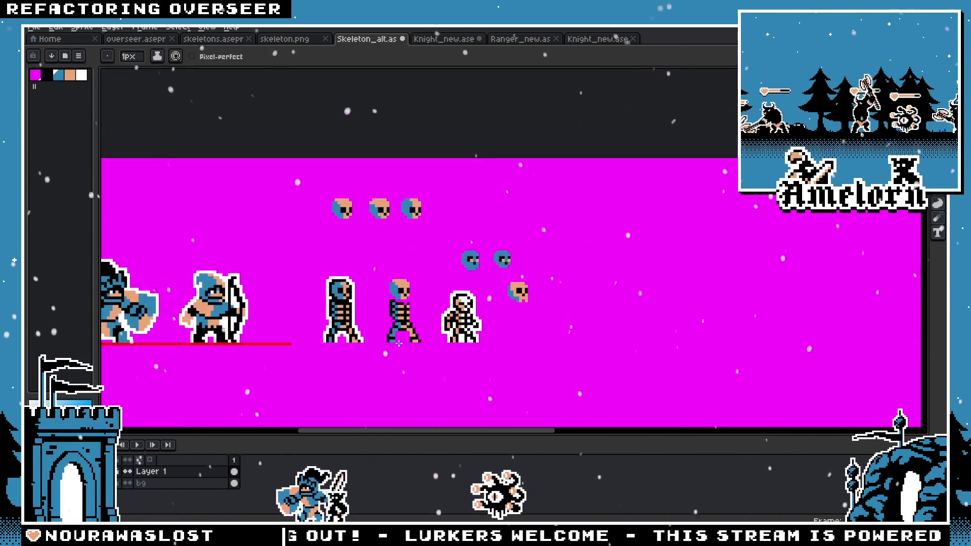
scroll(393, 347, "down", 1)
scroll(392, 347, "up", 3)
scroll(408, 326, "up", 1)
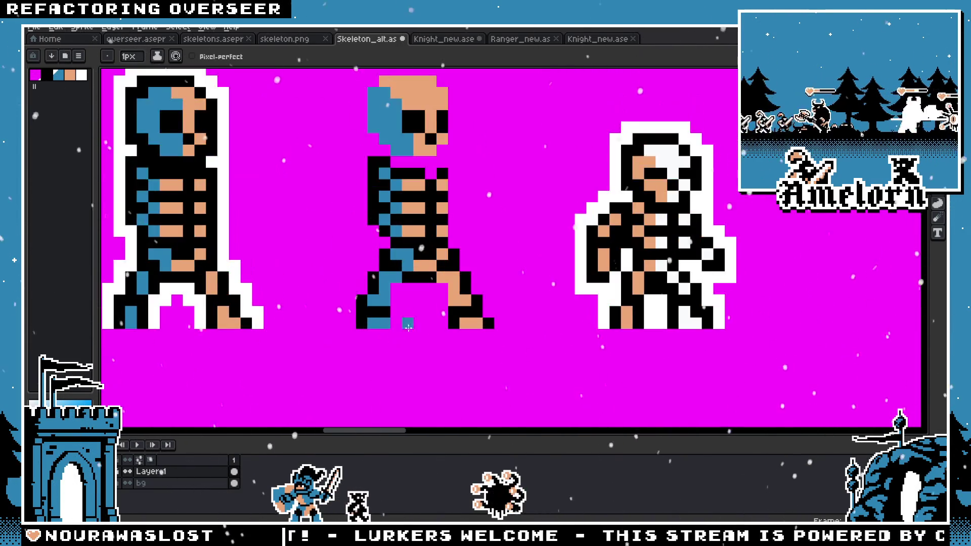
scroll(383, 327, "down", 1)
scroll(389, 311, "up", 1)
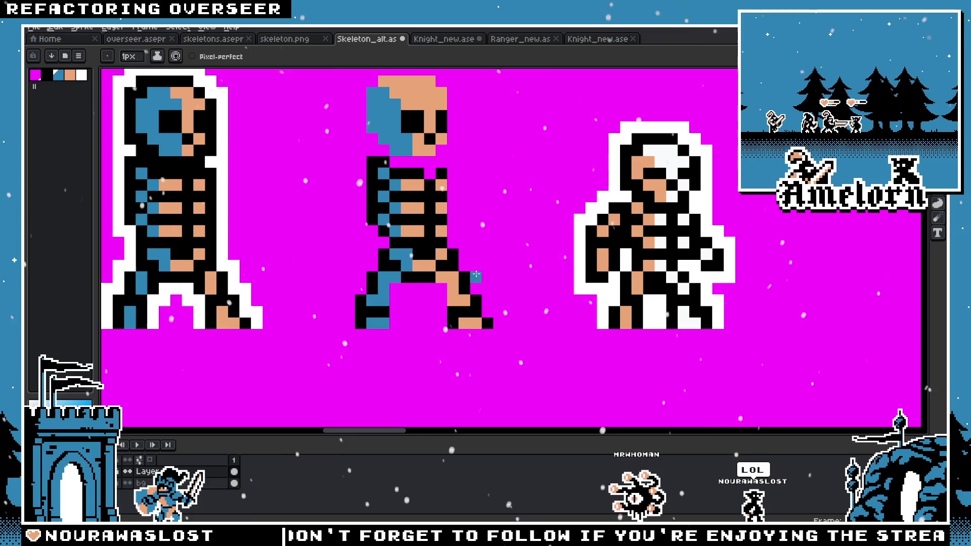
Erase the stray pixel between the middle skeleton's skull and ribcage, reframing the view as needed.
key("m")
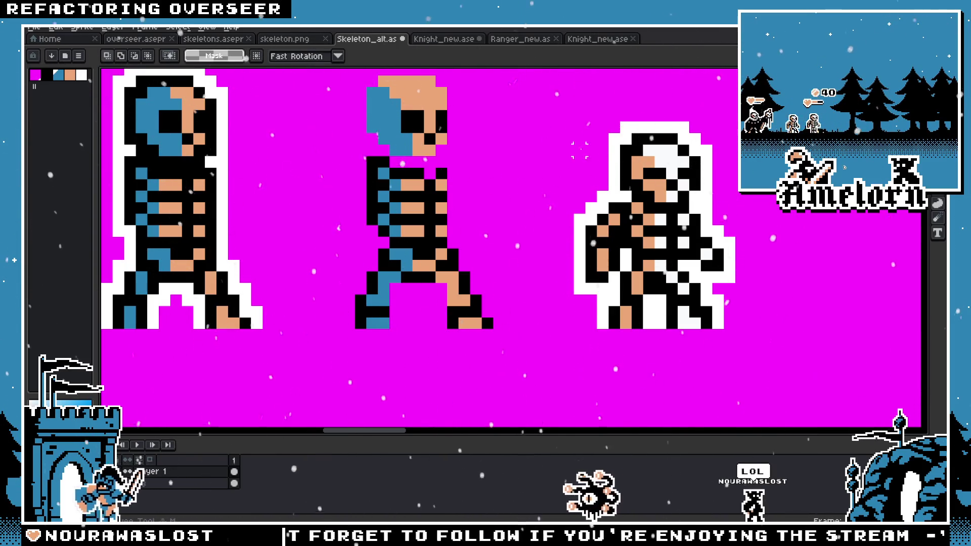
left_click_drag(512, 148, 590, 187)
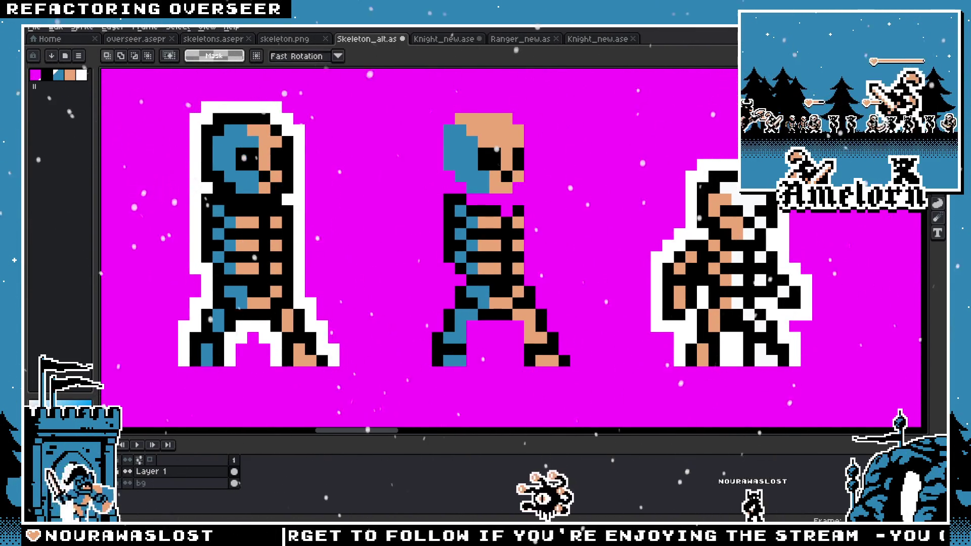
key("b")
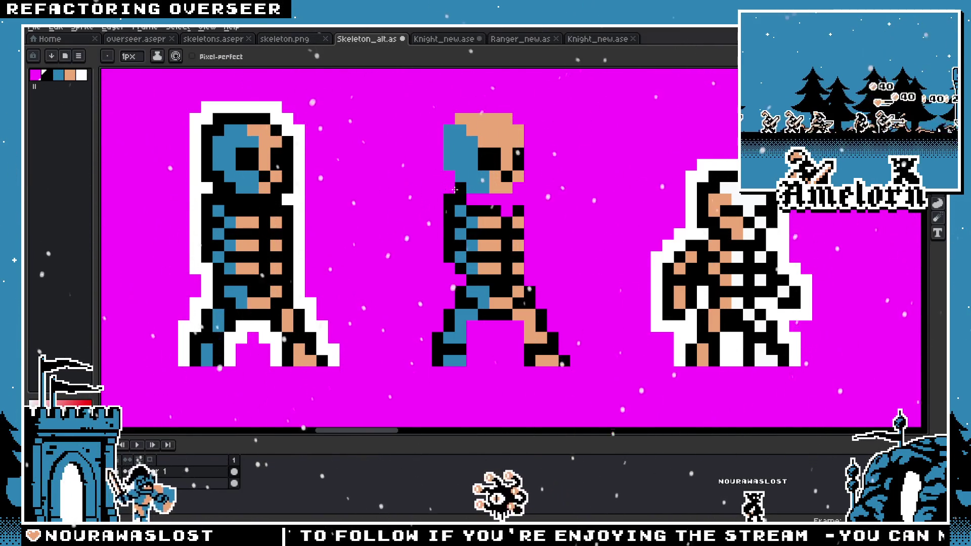
scroll(455, 189, "down", 4)
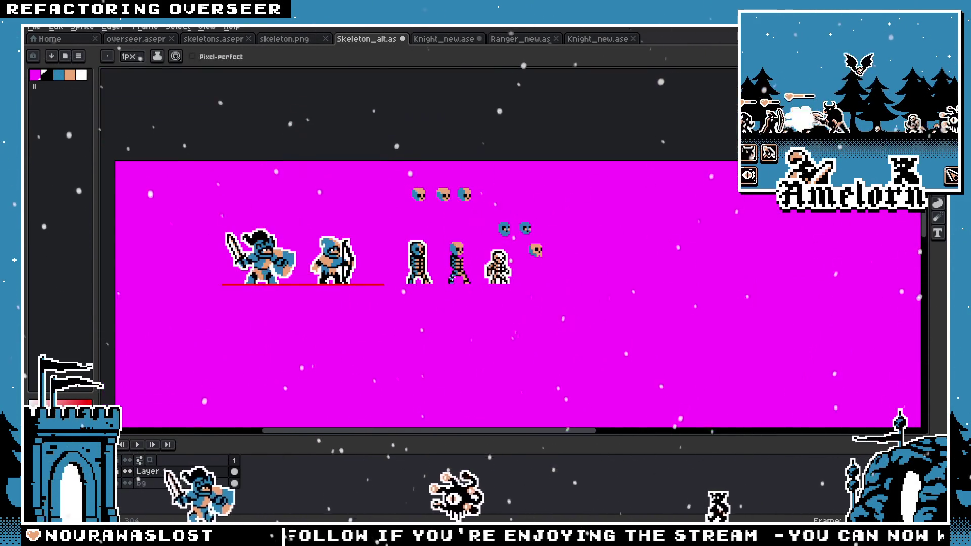
scroll(465, 255, "up", 3)
scroll(388, 240, "down", 3)
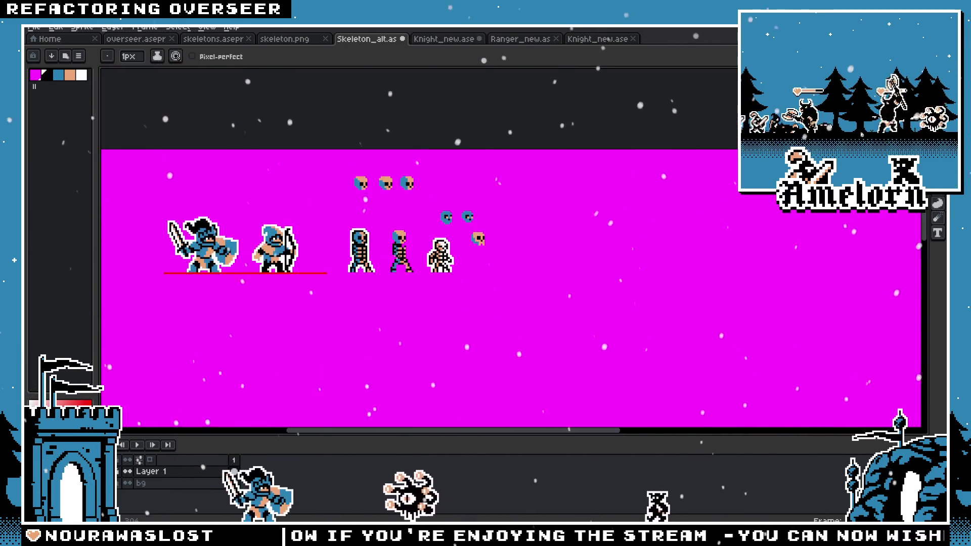
scroll(398, 255, "up", 2)
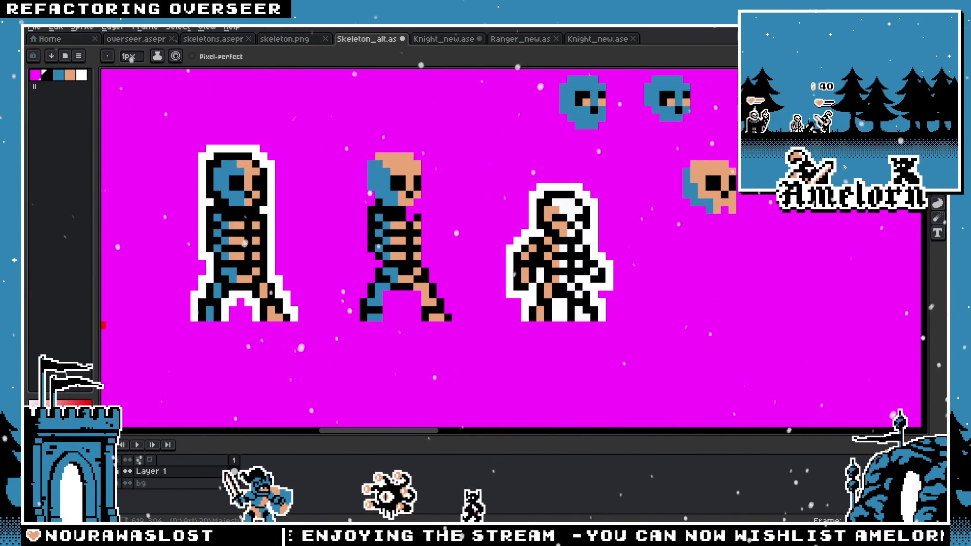
key("m")
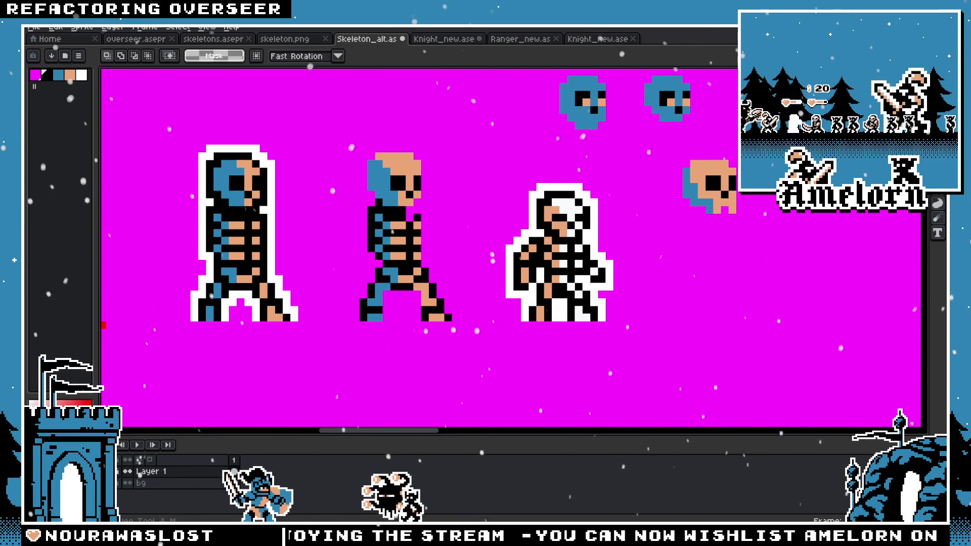
scroll(546, 194, "down", 2)
scroll(536, 193, "up", 2)
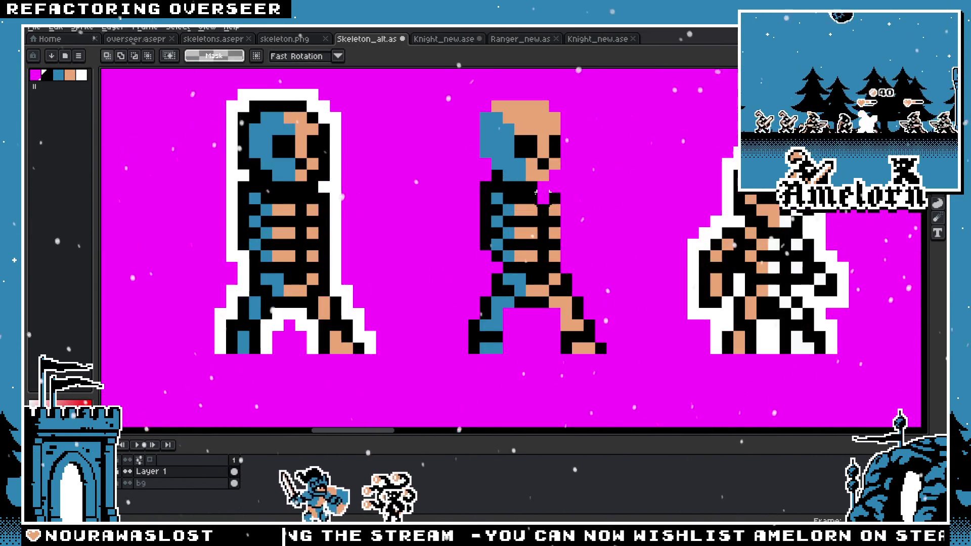
scroll(509, 245, "down", 2)
scroll(509, 245, "up", 2)
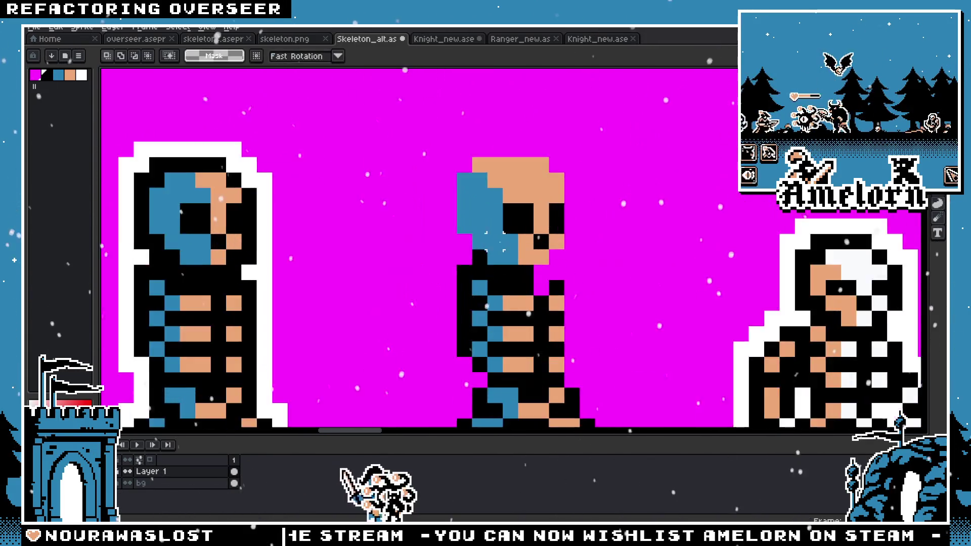
scroll(523, 262, "up", 2)
key("b")
scroll(541, 283, "down", 2)
scroll(486, 250, "down", 2)
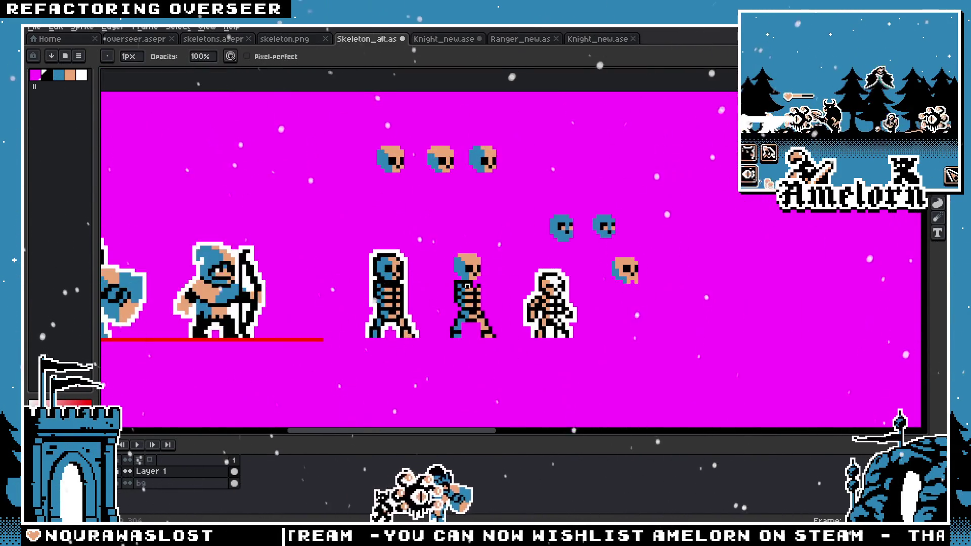
scroll(429, 235, "up", 4)
key("e")
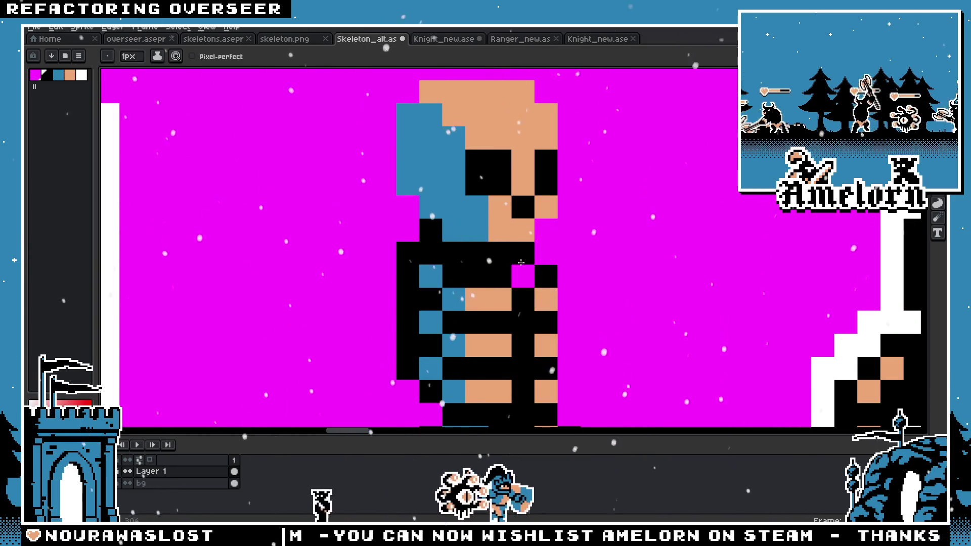
scroll(430, 234, "down", 5)
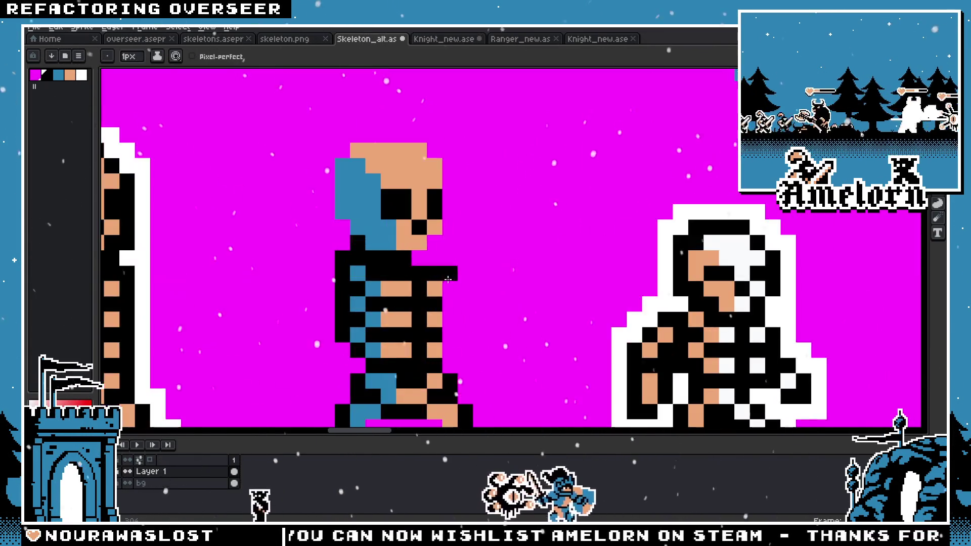
scroll(455, 285, "up", 3)
scroll(456, 285, "down", 4)
scroll(453, 243, "up", 1)
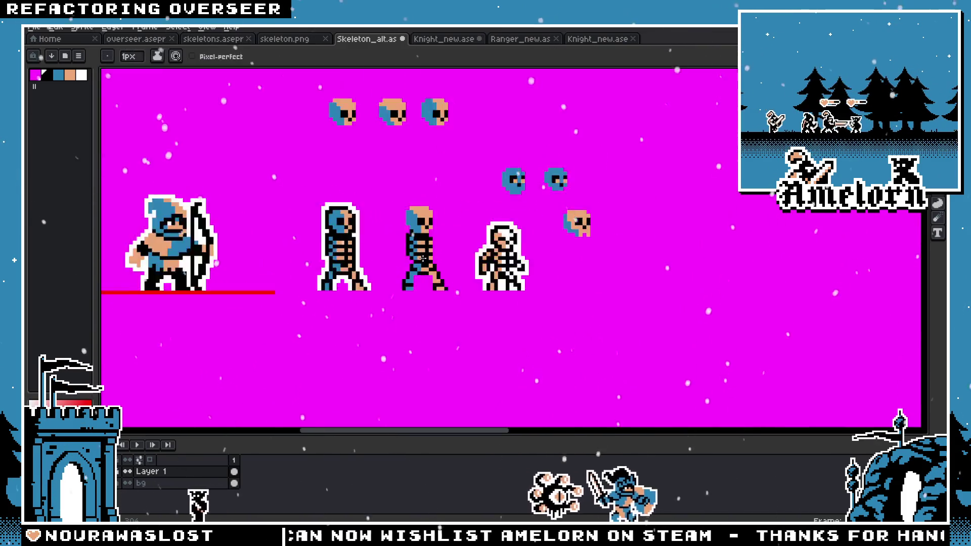
scroll(453, 243, "up", 1)
scroll(453, 243, "up", 3)
left_click_drag(466, 298, 470, 276)
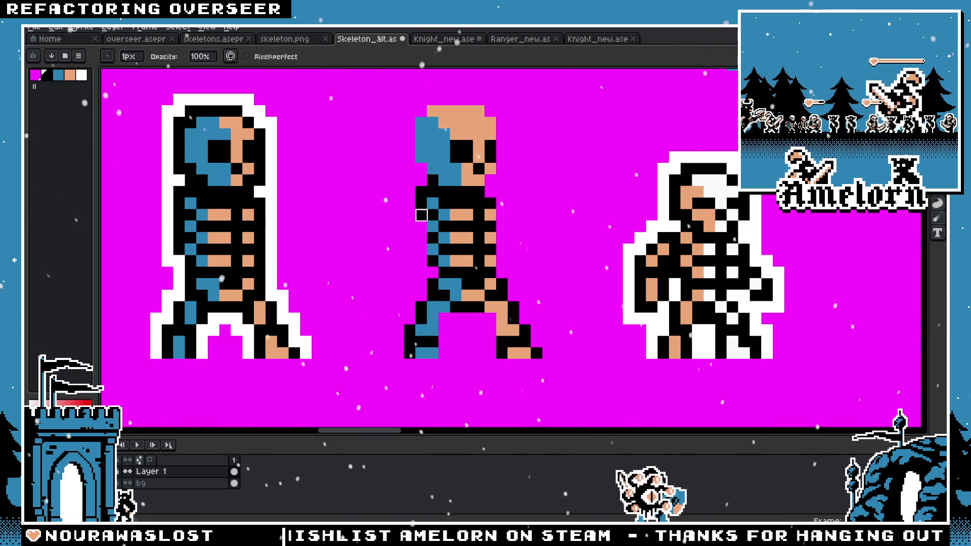
scroll(422, 193, "down", 3)
scroll(380, 252, "up", 1)
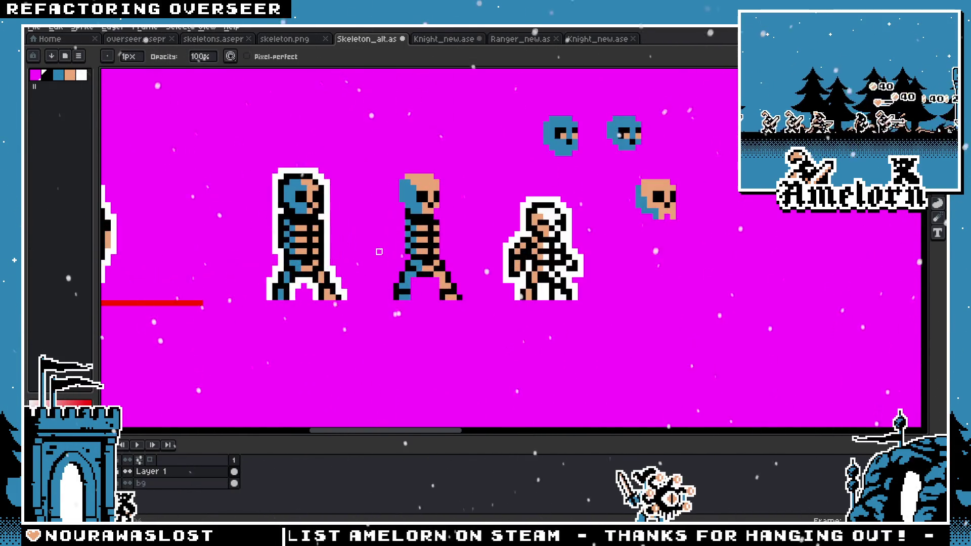
scroll(395, 243, "up", 2)
scroll(660, 292, "down", 1)
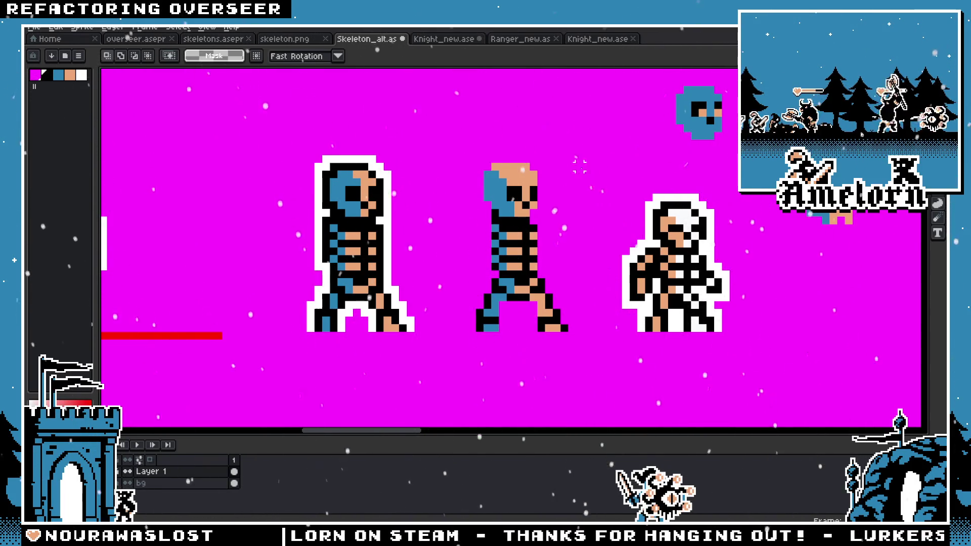
left_click_drag(592, 147, 445, 332)
key("i")
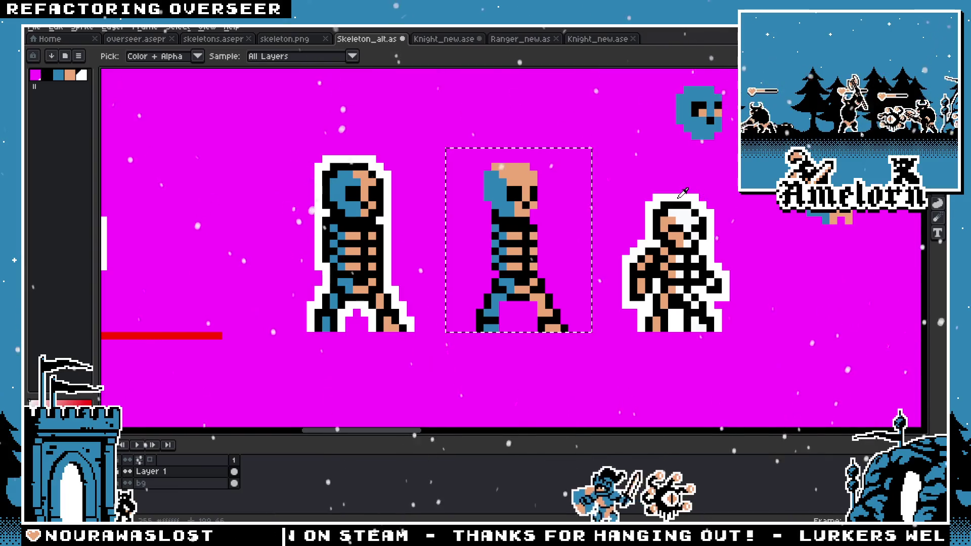
key("h")
key("shift+o")
left_click(778, 220)
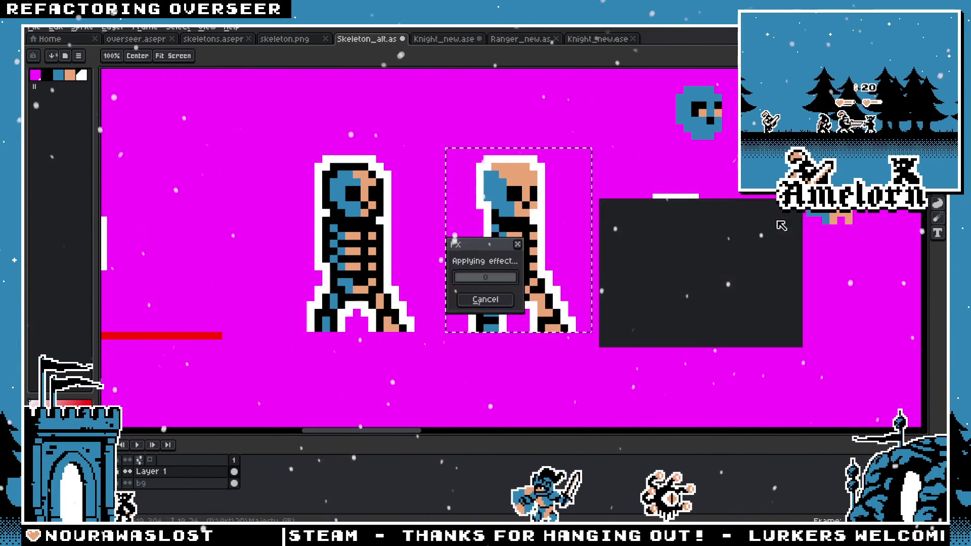
key("m")
left_click_drag(583, 141, 472, 214)
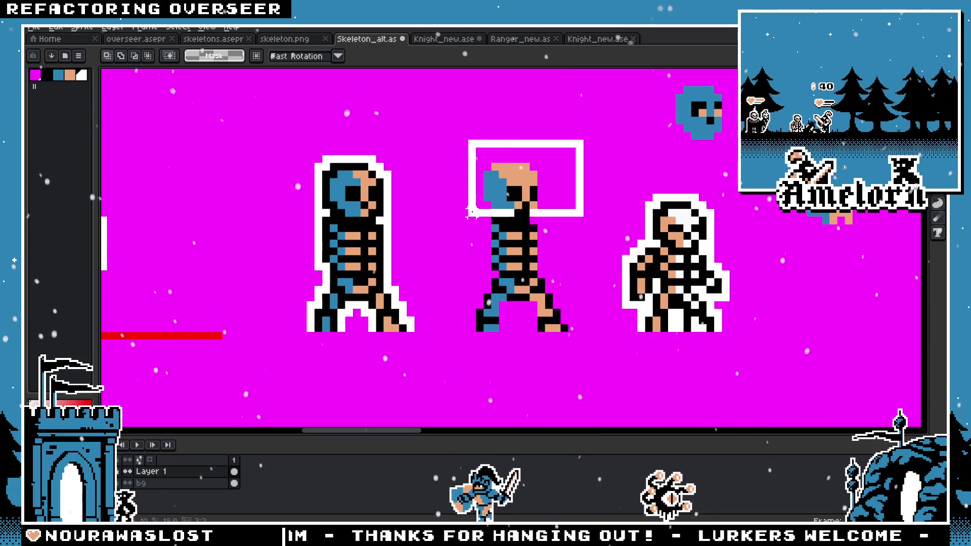
left_click(533, 197)
key("ctrl+d")
scroll(538, 216, "down", 5)
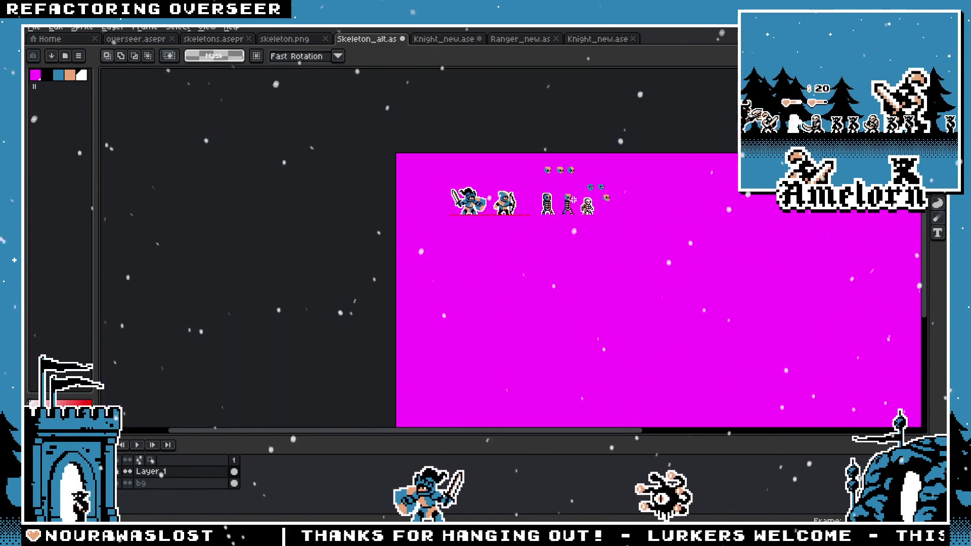
scroll(537, 216, "up", 2)
scroll(538, 217, "up", 1)
scroll(537, 217, "up", 1)
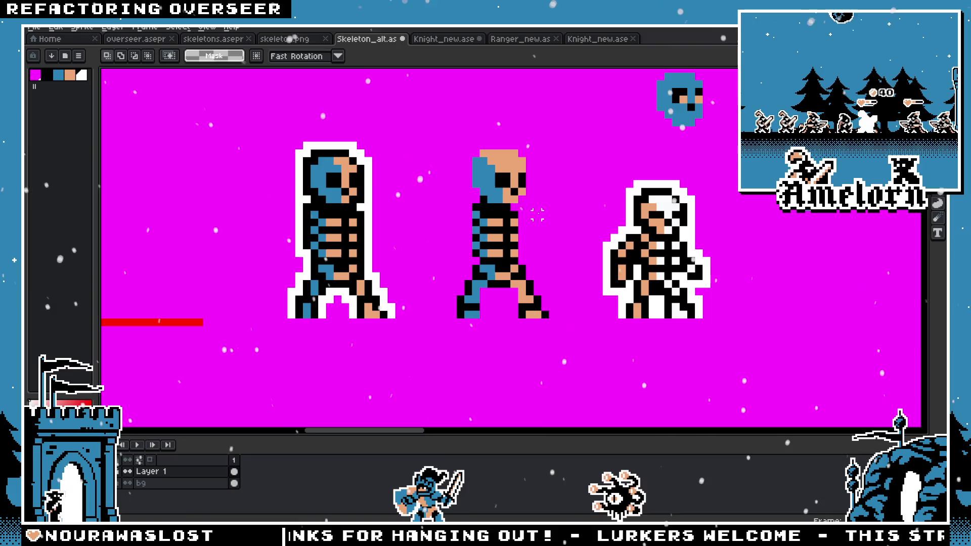
Select the middle skeleton and apply a white outline effect to it.
left_click_drag(571, 126, 434, 319)
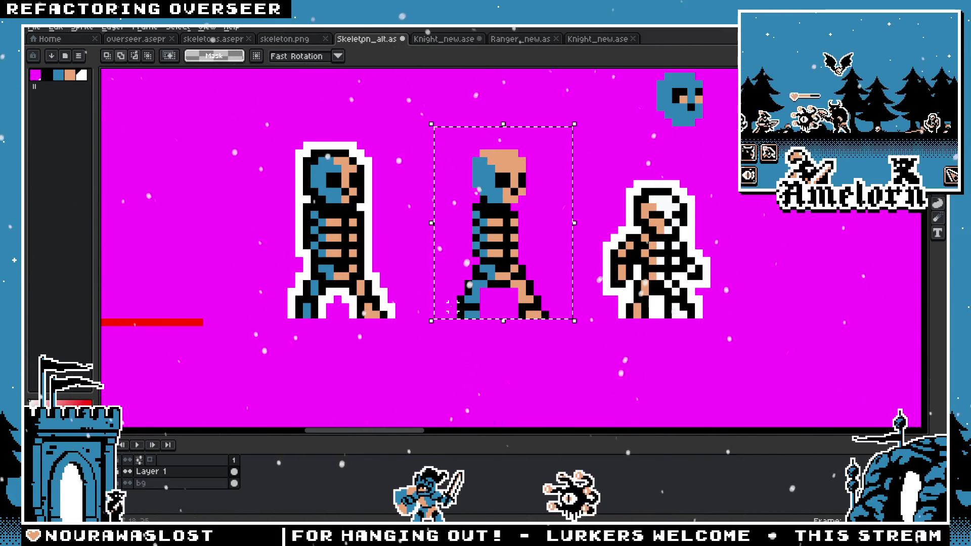
key("shift+o")
left_click(760, 222)
scroll(583, 190, "down", 1)
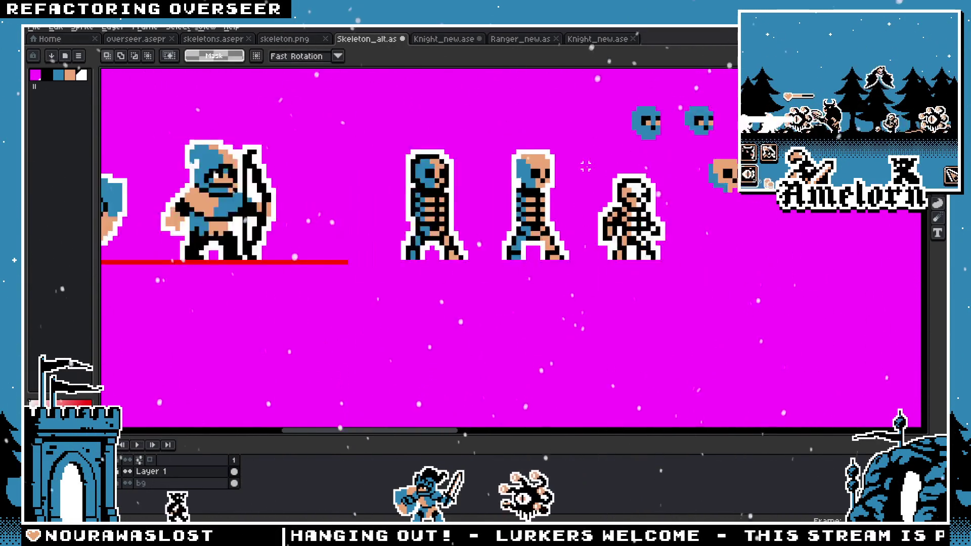
scroll(583, 189, "down", 1)
scroll(583, 189, "down", 1)
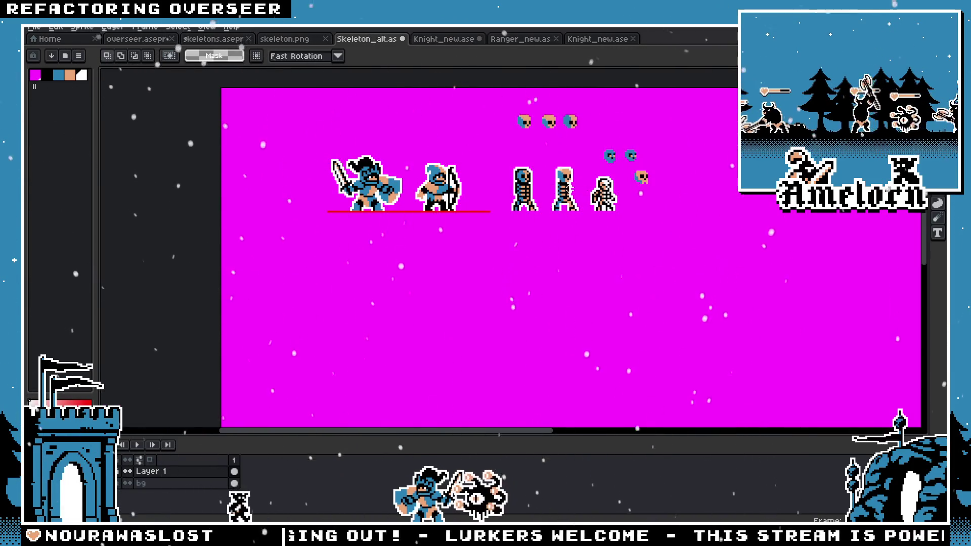
scroll(569, 187, "up", 3)
scroll(539, 263, "up", 1)
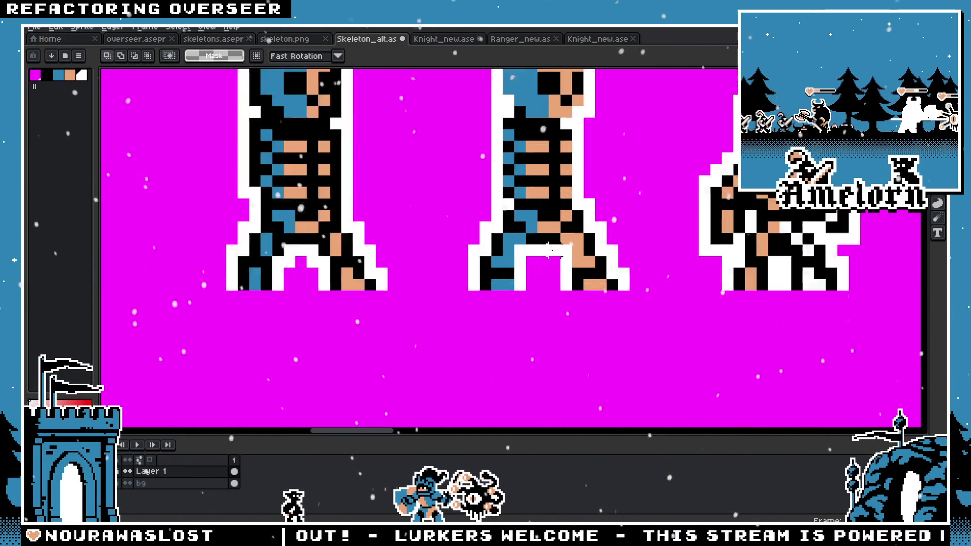
scroll(554, 258, "up", 1)
Check colours on the outlined skeleton and save the sprite file with Ctrl+S.
key("b")
key("i")
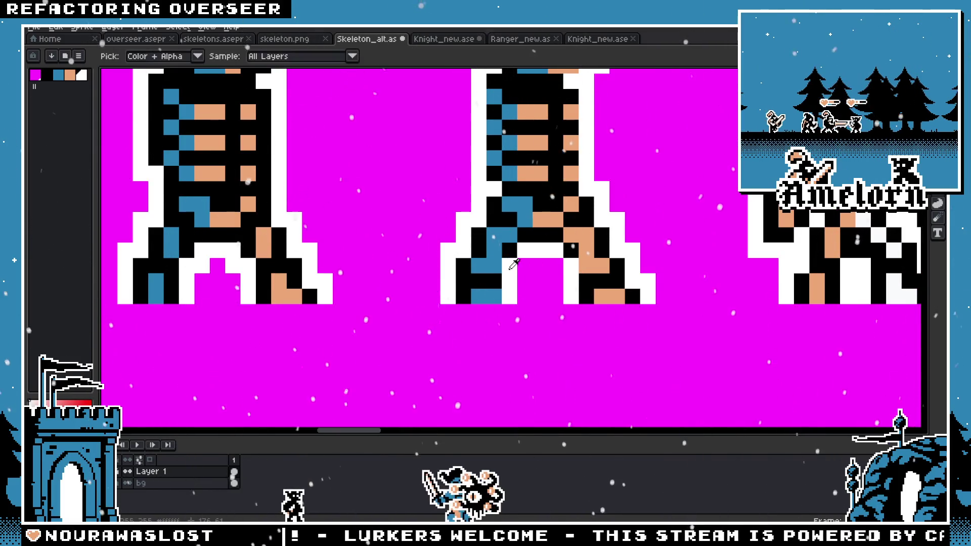
scroll(548, 265, "down", 4)
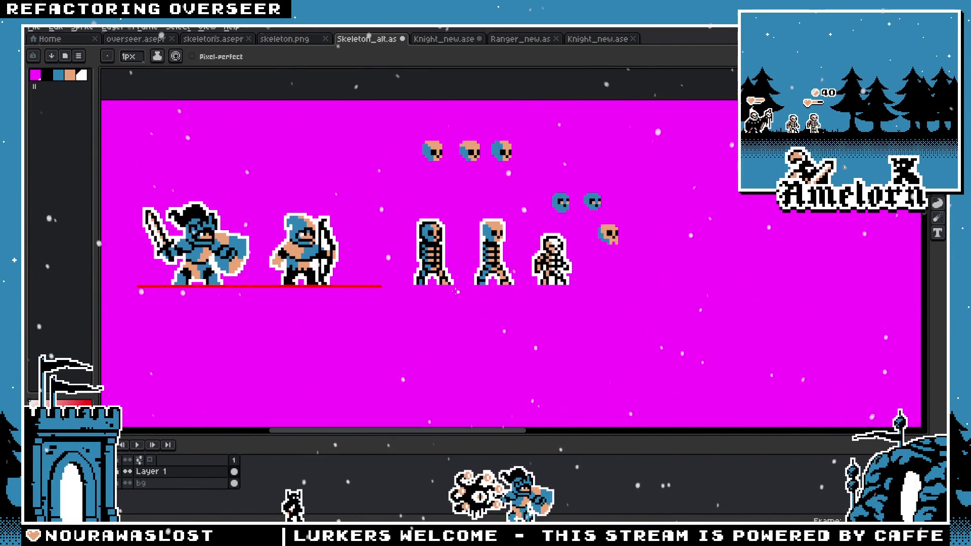
scroll(481, 298, "up", 2)
scroll(454, 304, "down", 3)
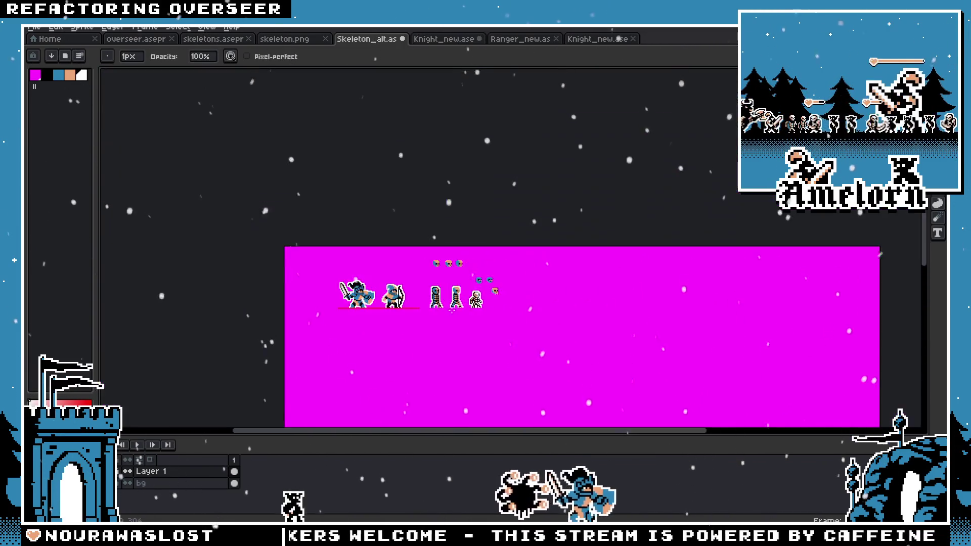
scroll(454, 304, "up", 3)
scroll(450, 303, "up", 1)
key("alt")
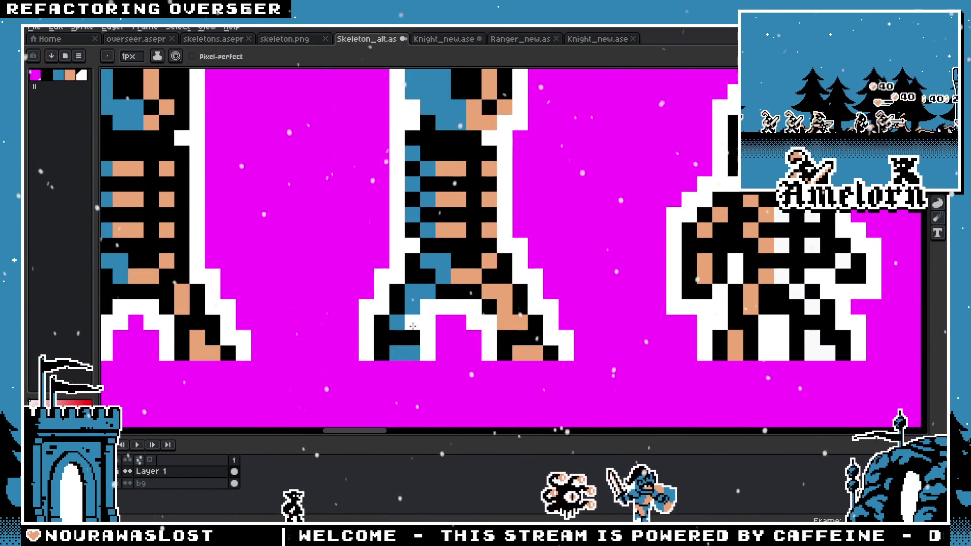
scroll(444, 302, "down", 5)
scroll(410, 283, "up", 2)
scroll(411, 283, "up", 2)
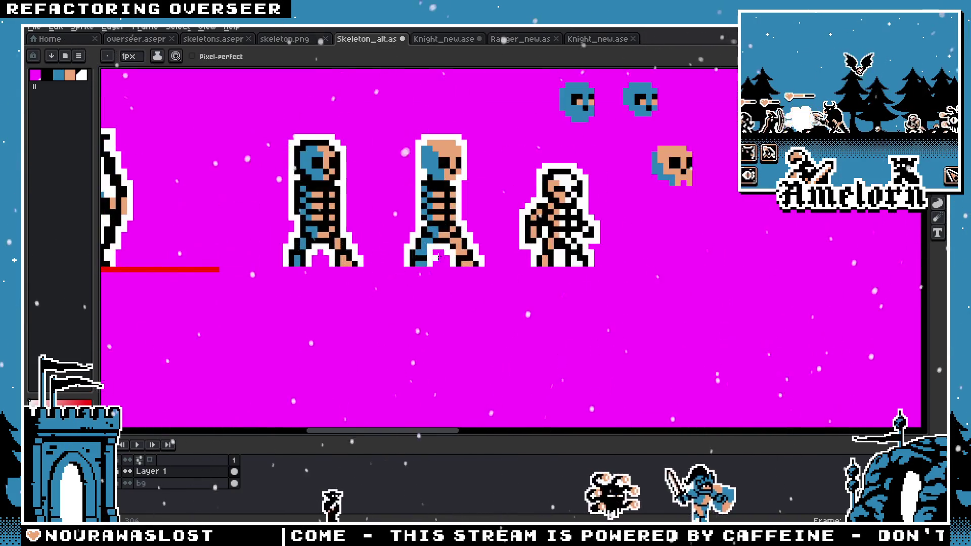
scroll(427, 301, "up", 1)
key("v")
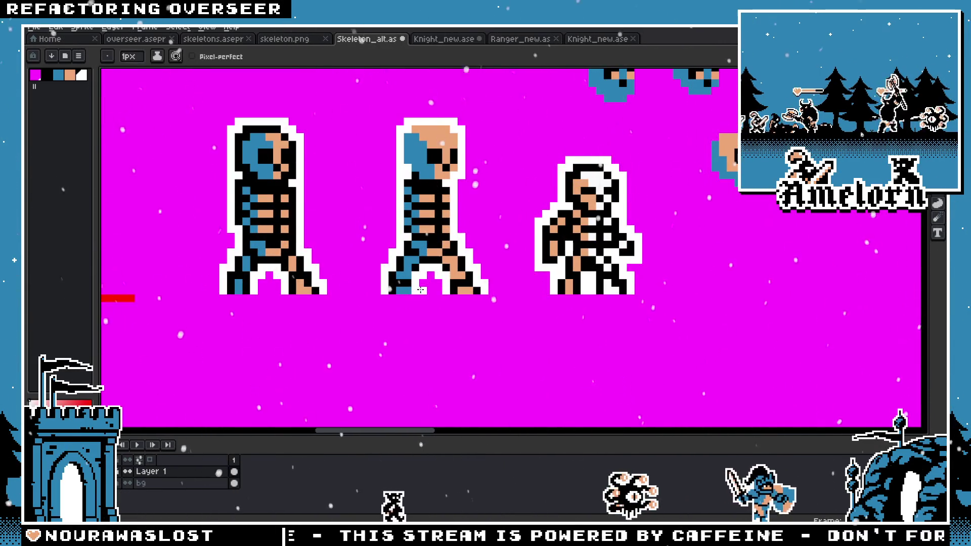
scroll(427, 303, "down", 2)
key("ctrl+s")
key("b")
scroll(439, 282, "up", 1)
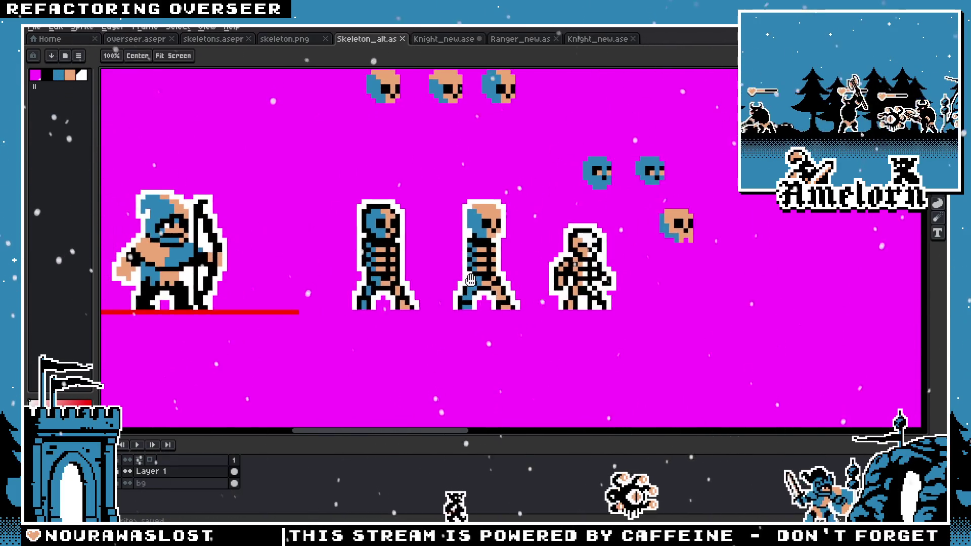
Undo back to the unoutlined walking pose of the middle skeleton.
key("m")
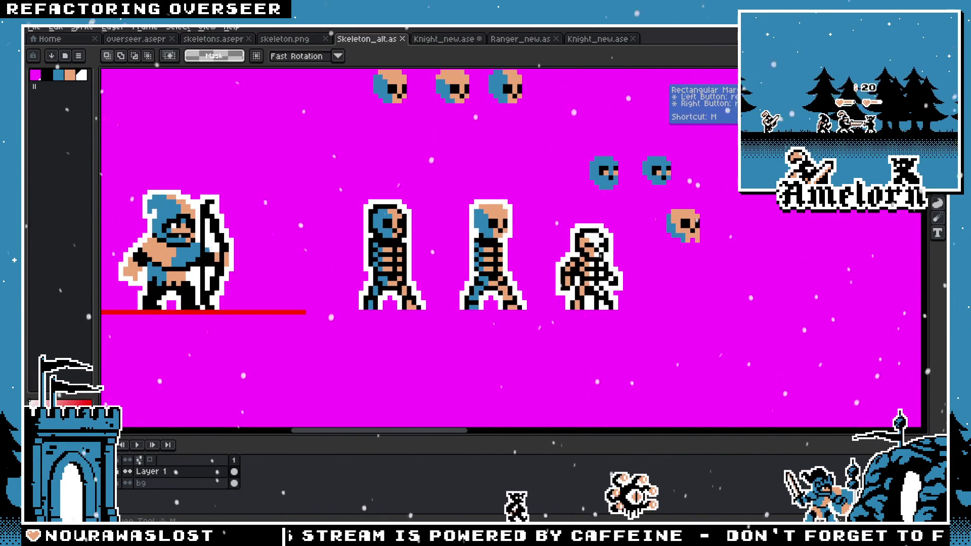
scroll(493, 231, "up", 1)
left_click_drag(420, 165, 570, 246)
key("ctrl+d")
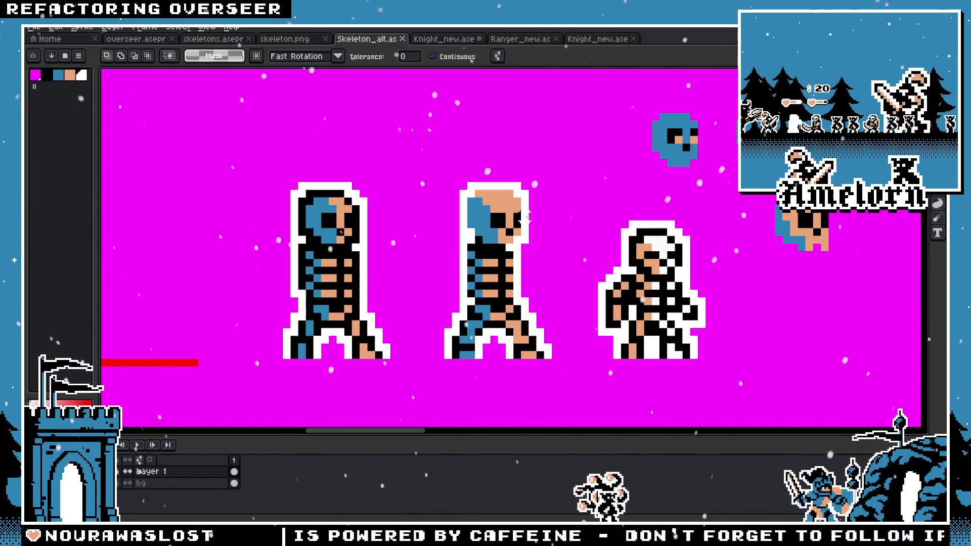
key("ctrl+z")
key("ctrl+z")
key("ctrl+z")
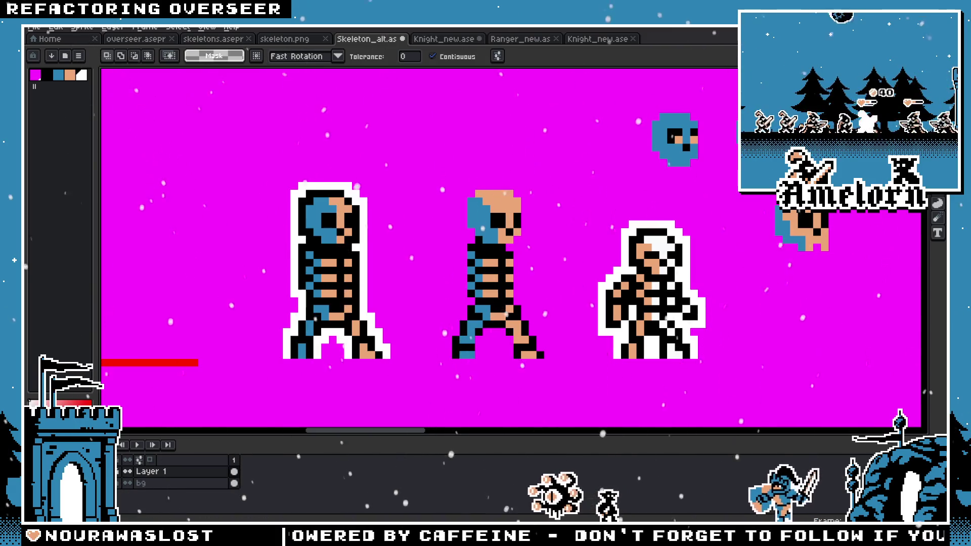
Elliptical-select the middle skeleton's skull and shift it slightly up and forward.
key("shift+m")
left_click_drag(435, 165, 562, 247)
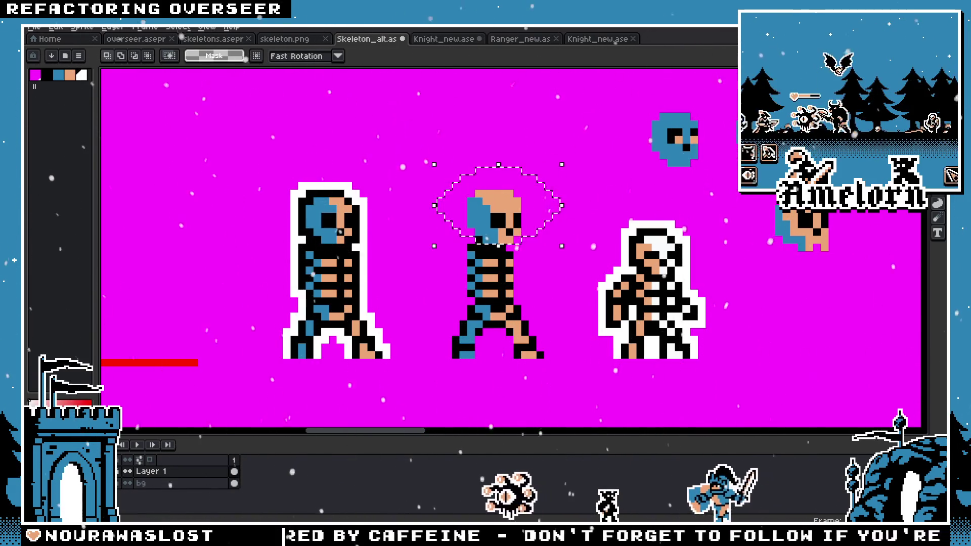
mouse_move(544, 189)
left_mouse_down()
mouse_move(454, 241)
mouse_move(515, 240)
left_mouse_up()
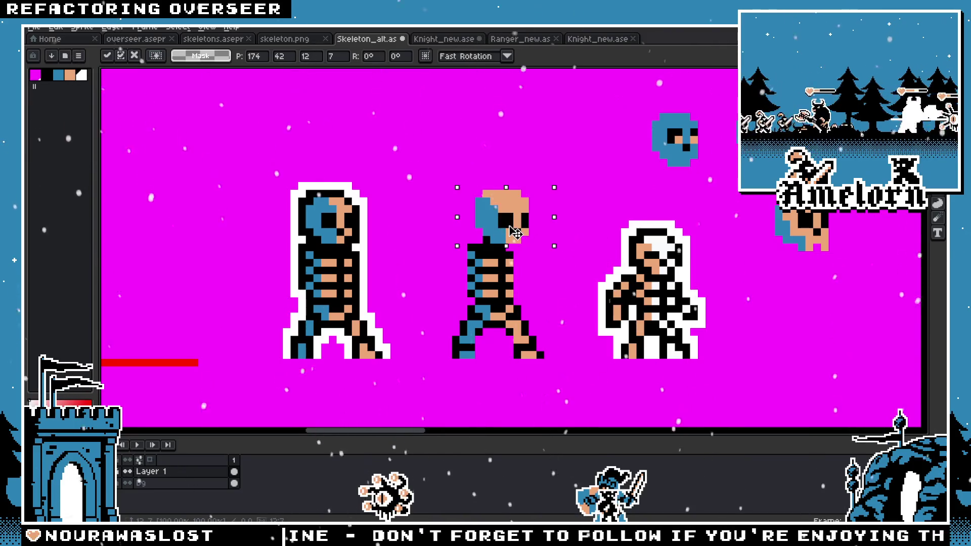
key("ctrl+d")
scroll(493, 259, "up", 1)
key("i")
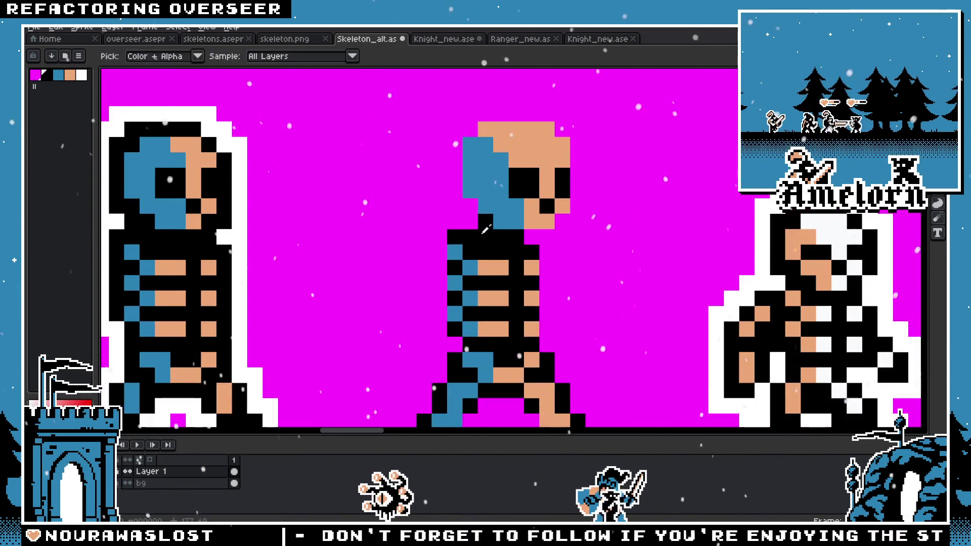
scroll(494, 227, "down", 1)
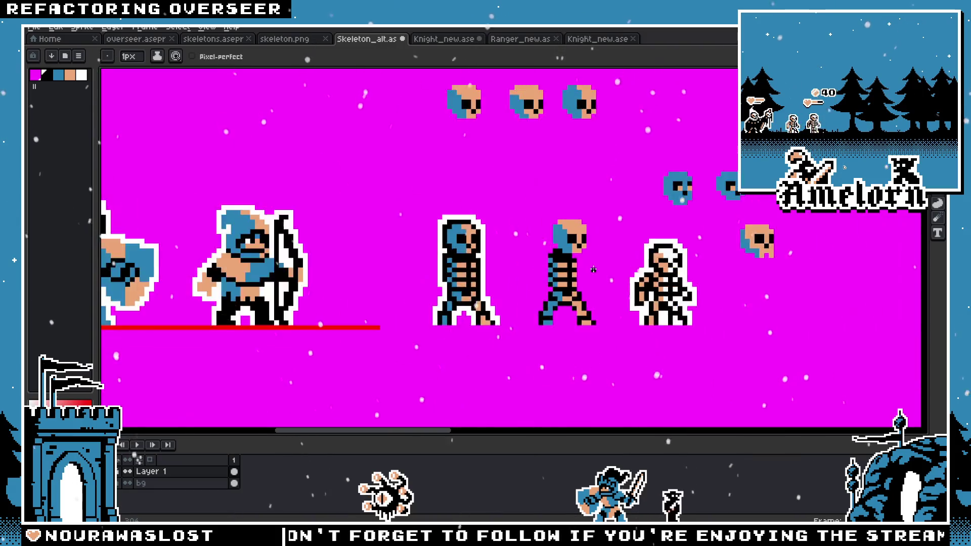
scroll(547, 258, "down", 1)
scroll(597, 287, "up", 1)
key("ctrl")
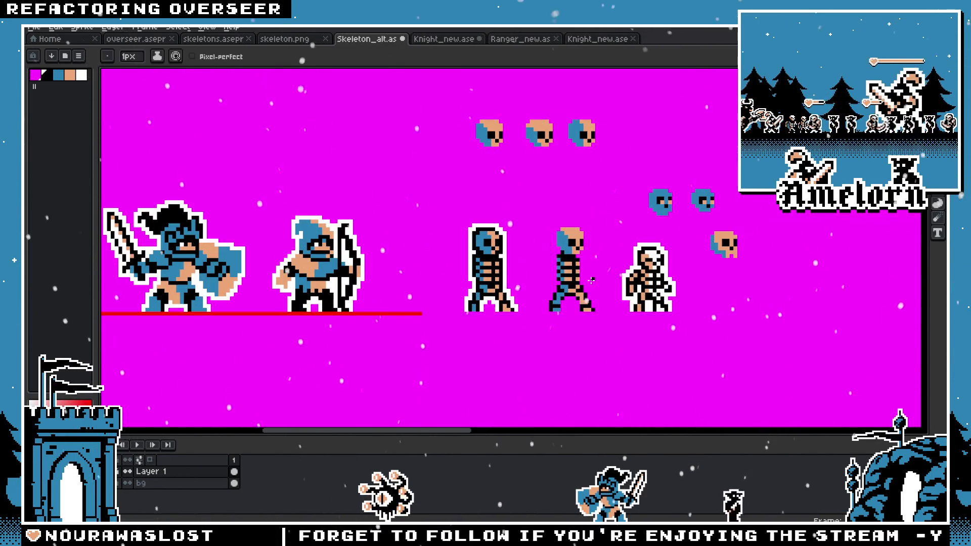
scroll(592, 281, "up", 2)
scroll(531, 270, "up", 1)
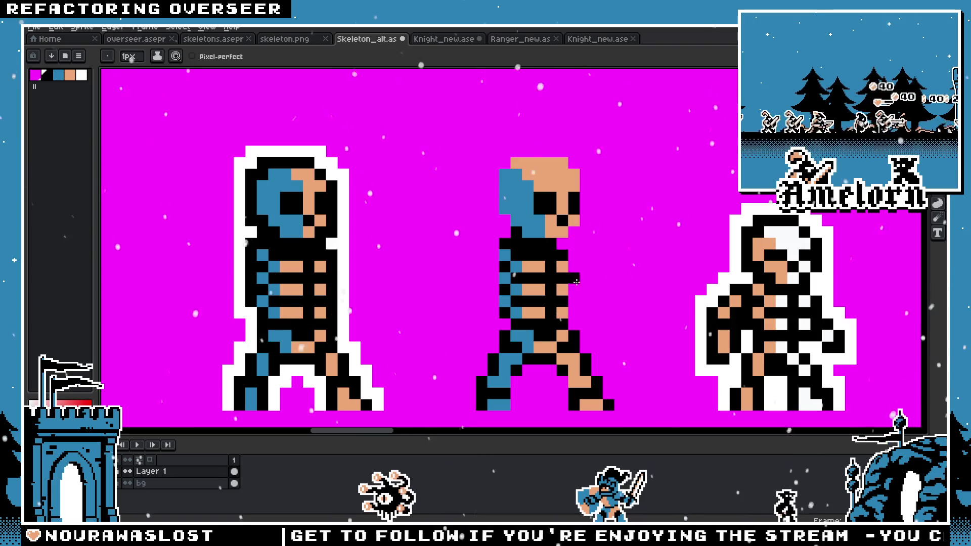
scroll(565, 260, "down", 2)
scroll(532, 304, "up", 3)
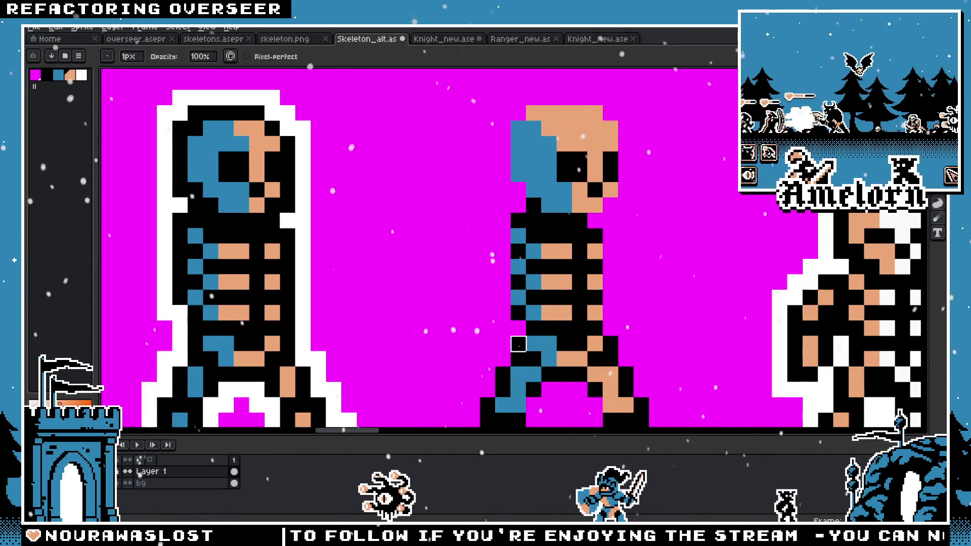
scroll(519, 359, "down", 2)
scroll(551, 282, "up", 2)
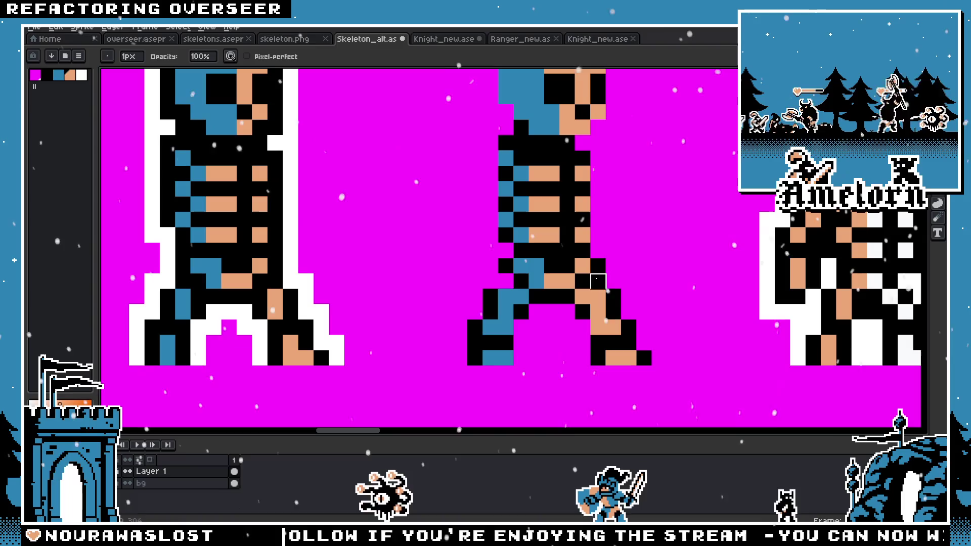
scroll(583, 282, "down", 2)
scroll(443, 300, "up", 3)
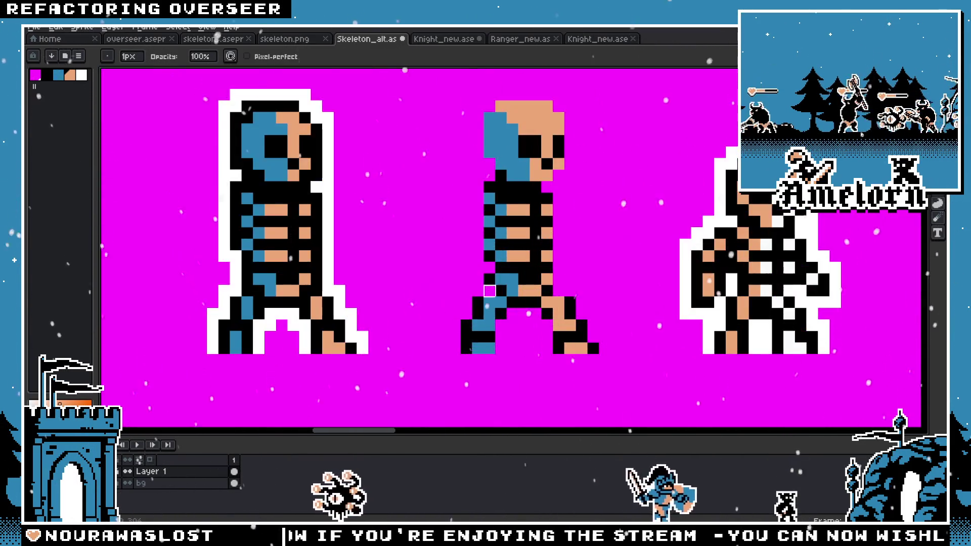
scroll(444, 300, "down", 3)
scroll(444, 300, "up", 2)
scroll(443, 300, "up", 1)
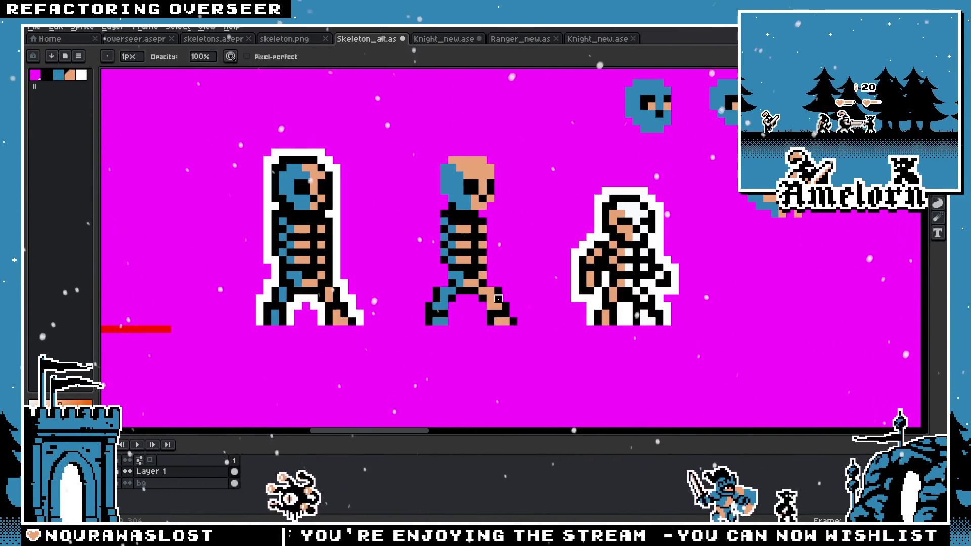
scroll(386, 302, "up", 3)
scroll(387, 303, "down", 3)
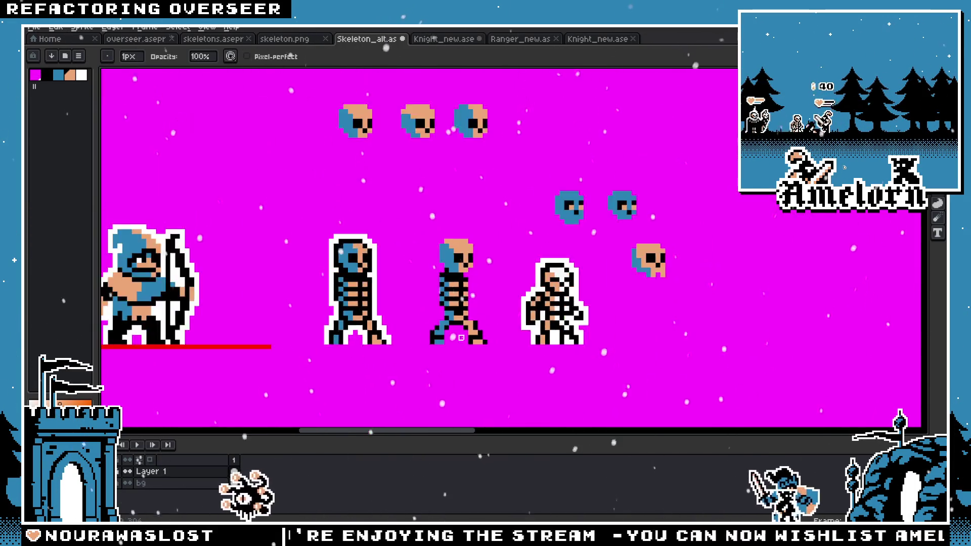
scroll(451, 329, "up", 2)
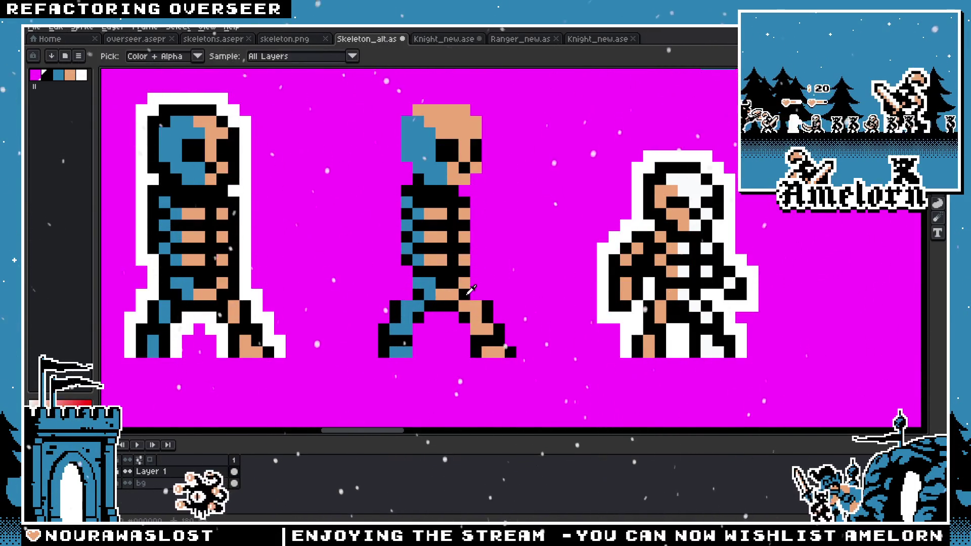
key("v")
key("b")
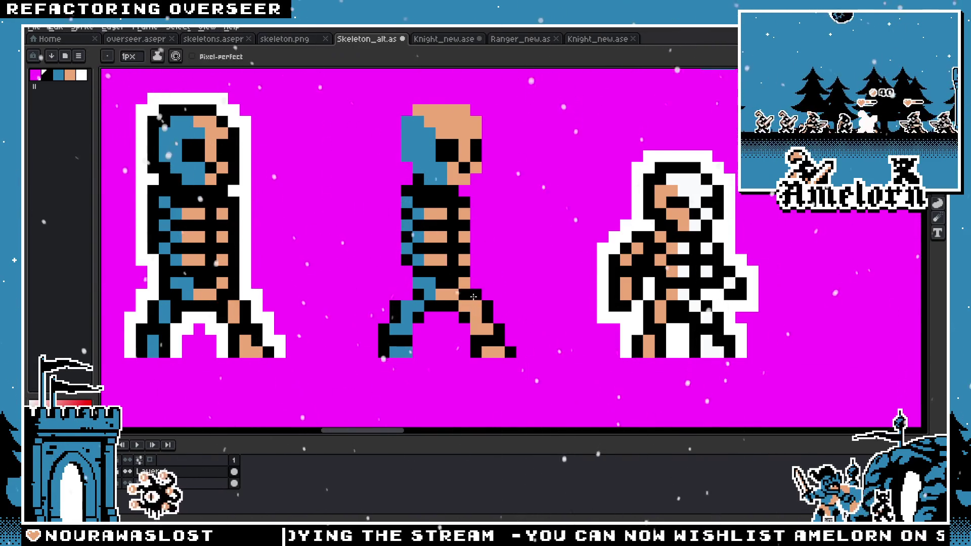
scroll(405, 295, "down", 2)
key("v")
scroll(365, 339, "up", 1)
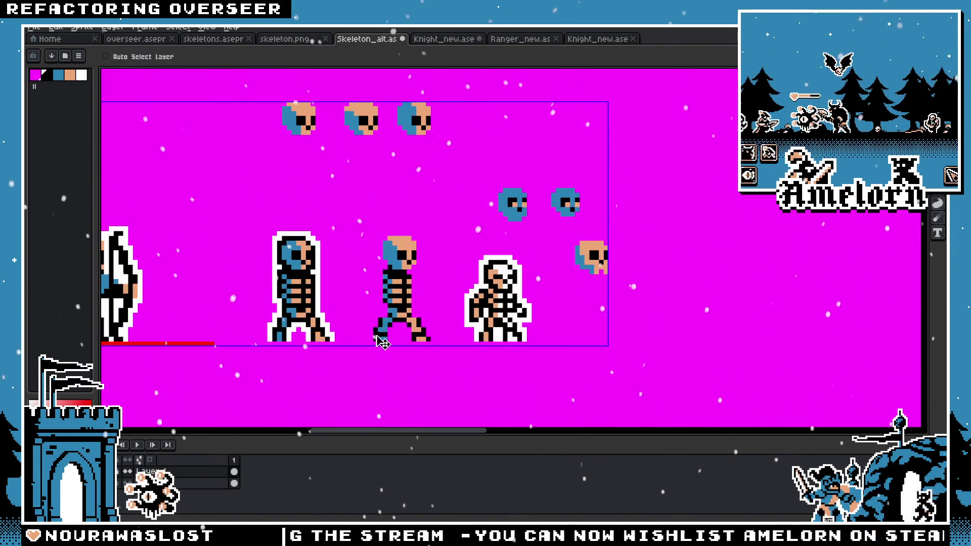
scroll(372, 330, "up", 2)
scroll(383, 318, "up", 1)
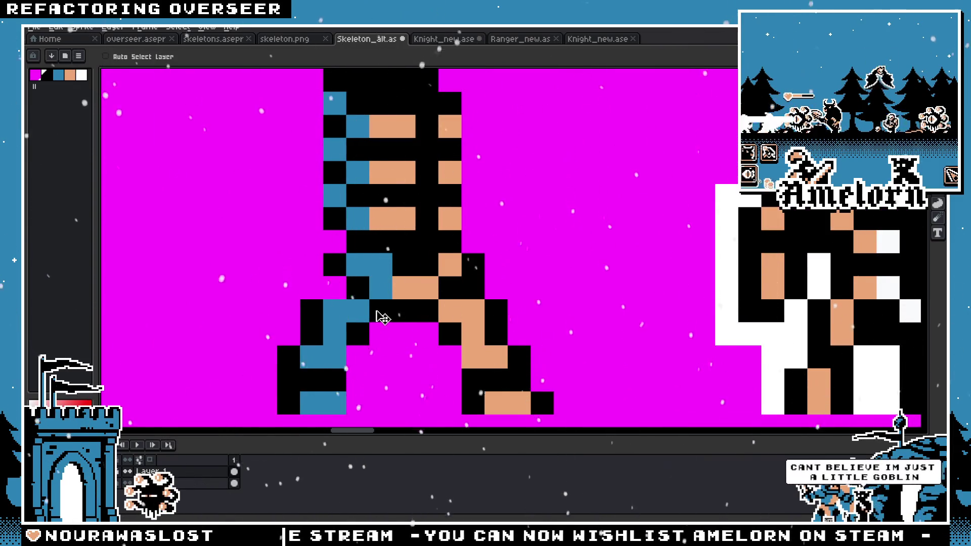
key("b")
scroll(395, 311, "down", 4)
scroll(419, 306, "up", 2)
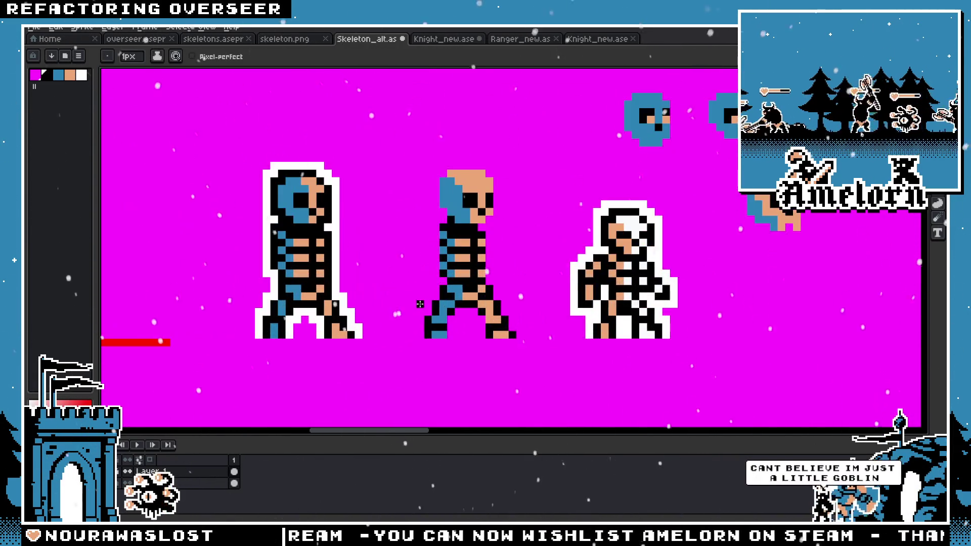
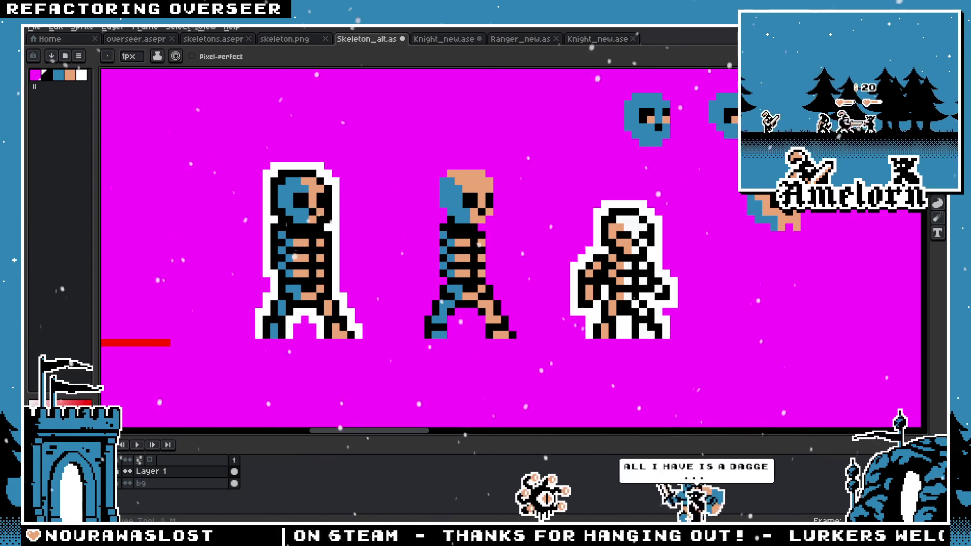
Sample black with the eyedropper and dot one outline pixel on the middle skull's left edge.
key("m")
key("i")
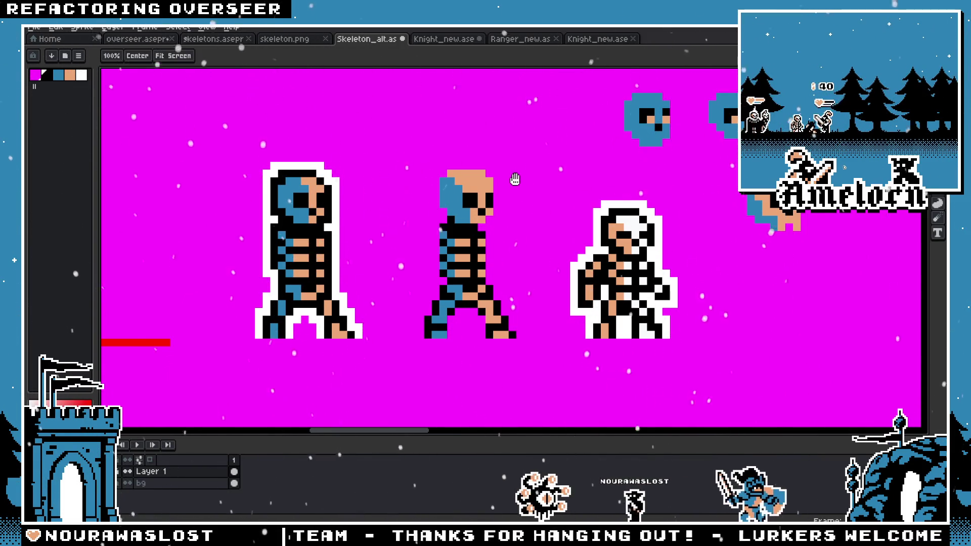
scroll(536, 196, "down", 2)
scroll(455, 226, "up", 3)
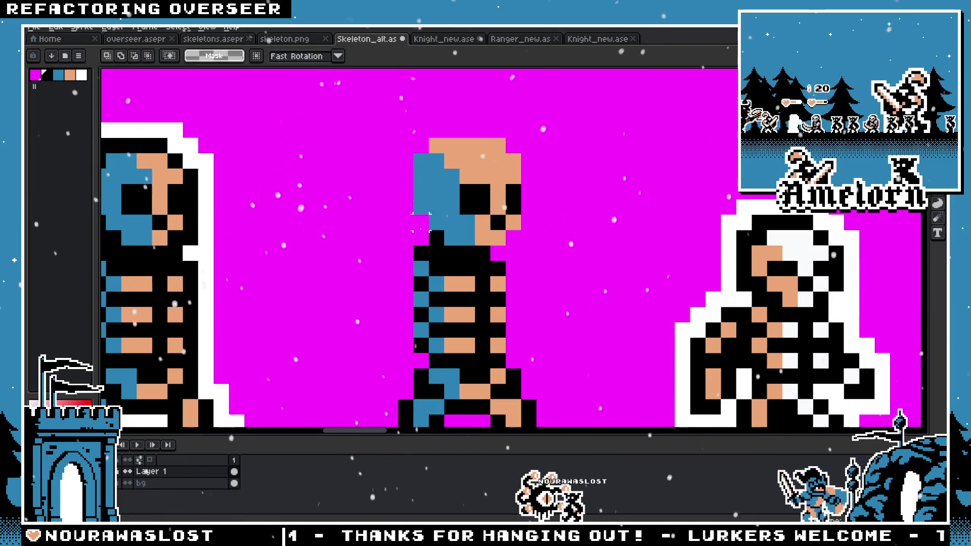
left_click(420, 227)
scroll(359, 218, "down", 2)
scroll(349, 228, "down", 3)
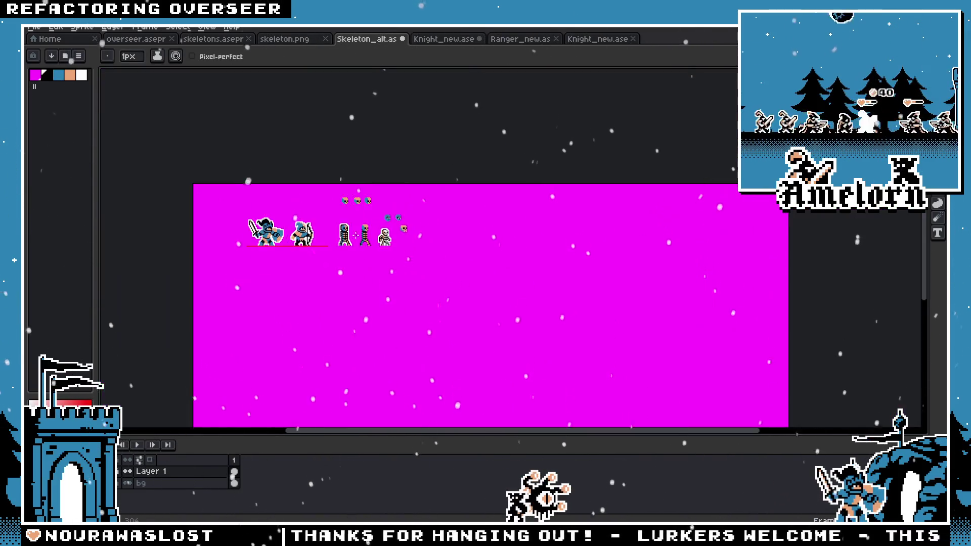
scroll(358, 242, "up", 1)
scroll(360, 210, "up", 2)
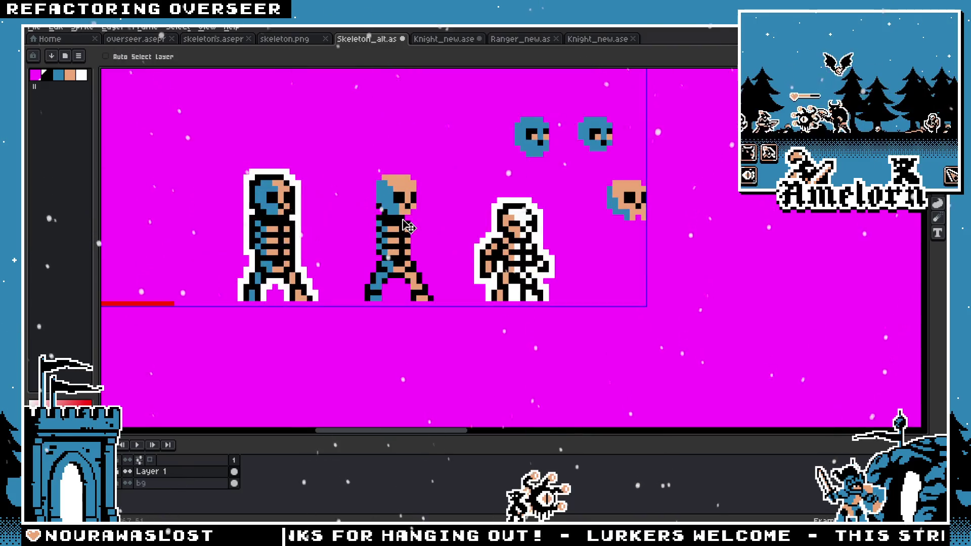
scroll(417, 232, "up", 2)
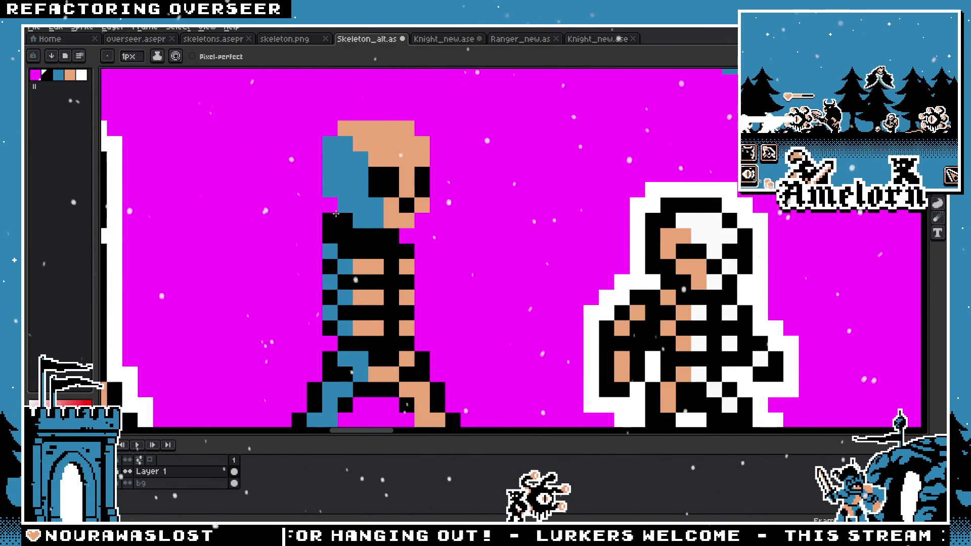
scroll(334, 213, "down", 3)
scroll(395, 227, "up", 1)
scroll(456, 237, "up", 2)
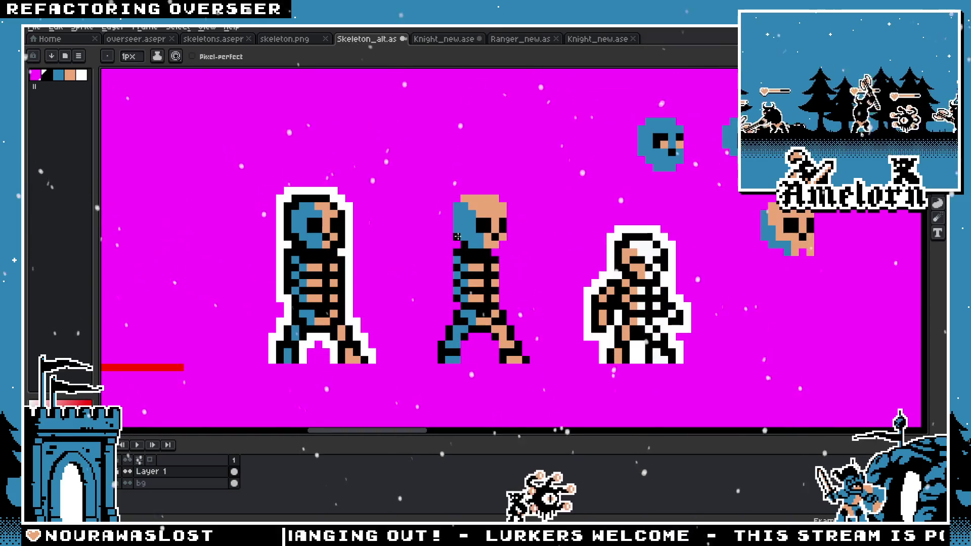
scroll(440, 252, "down", 2)
scroll(442, 246, "up", 2)
scroll(445, 239, "down", 1)
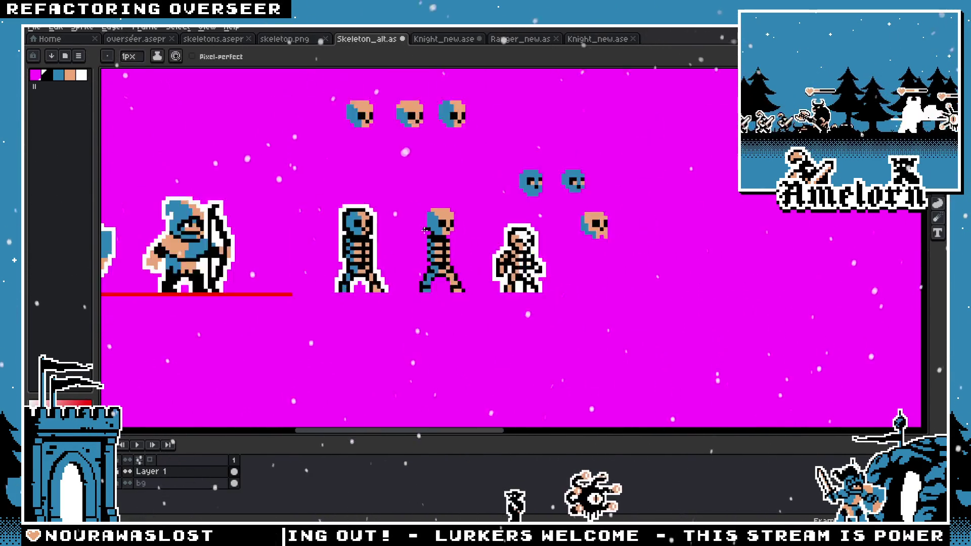
scroll(444, 238, "up", 1)
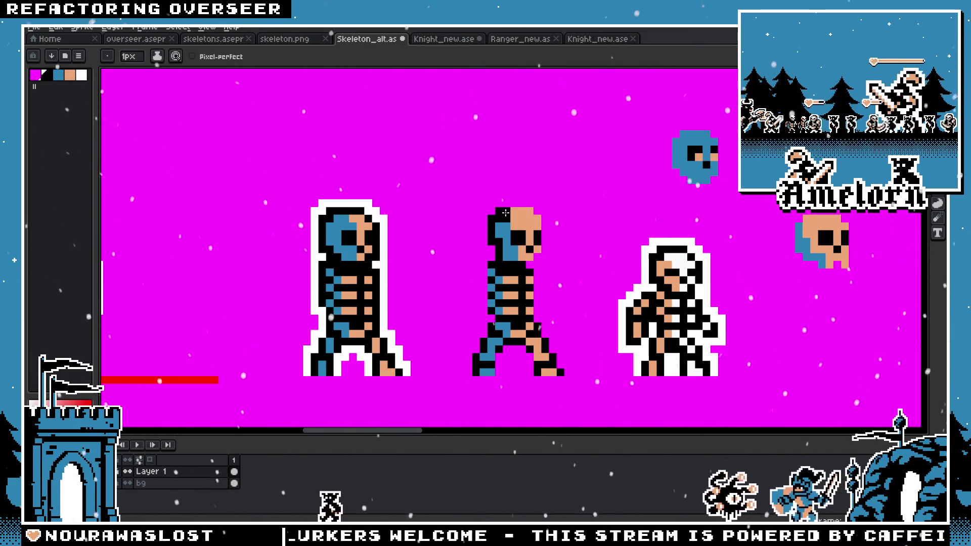
scroll(506, 214, "down", 1)
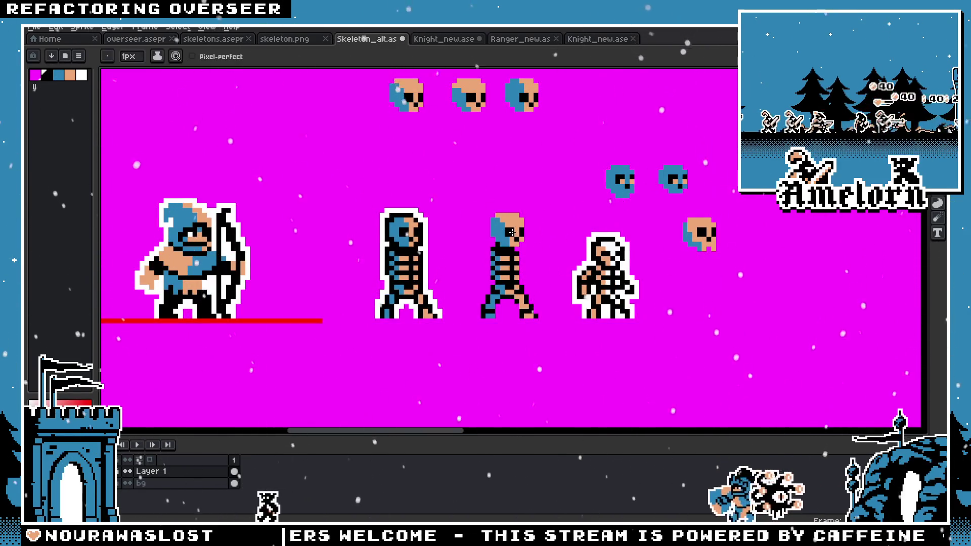
scroll(511, 233, "up", 5)
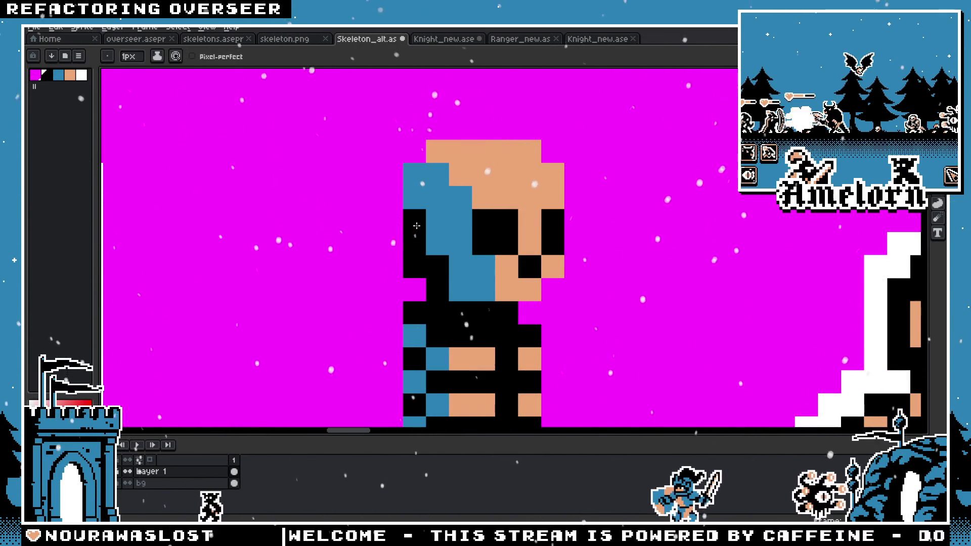
scroll(403, 279, "down", 5)
scroll(400, 280, "up", 3)
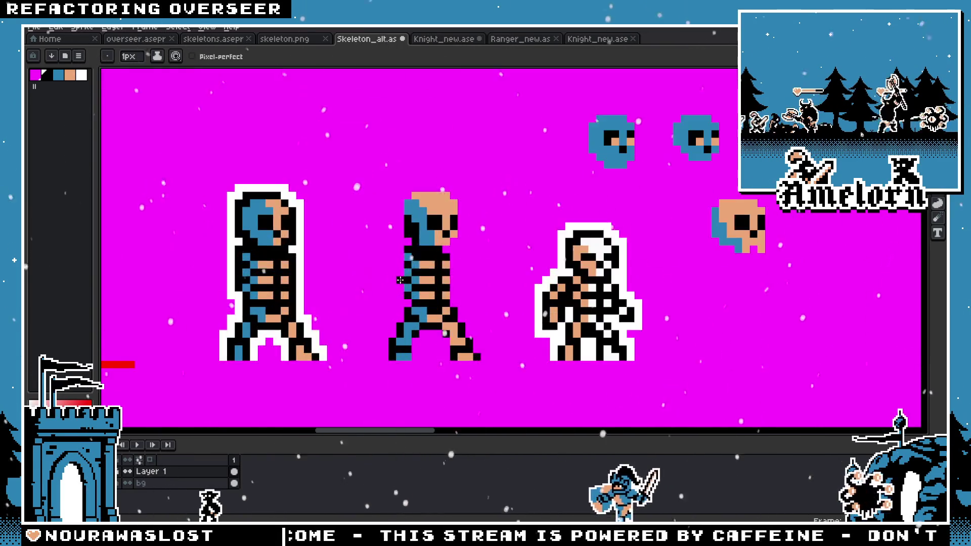
scroll(417, 259, "down", 3)
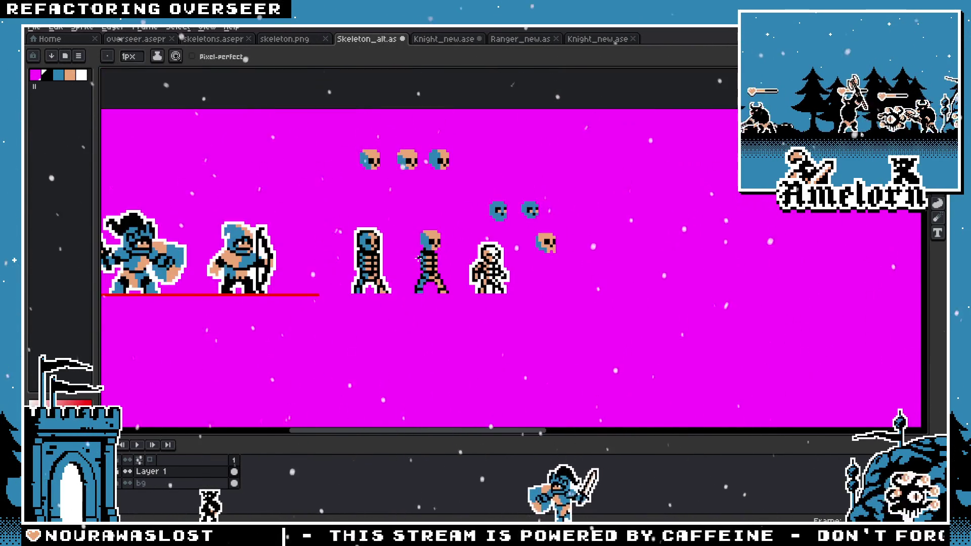
scroll(451, 267, "up", 5)
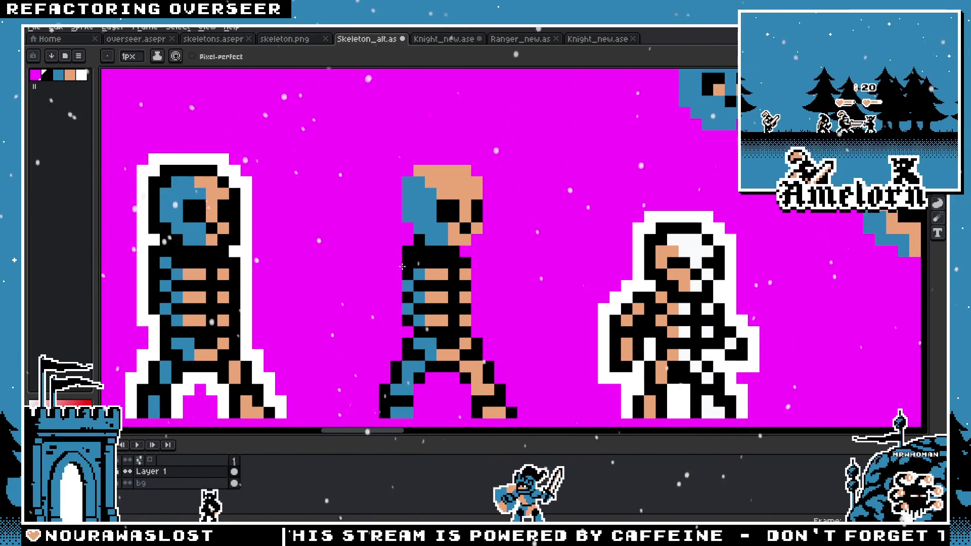
key("m")
scroll(545, 190, "down", 2)
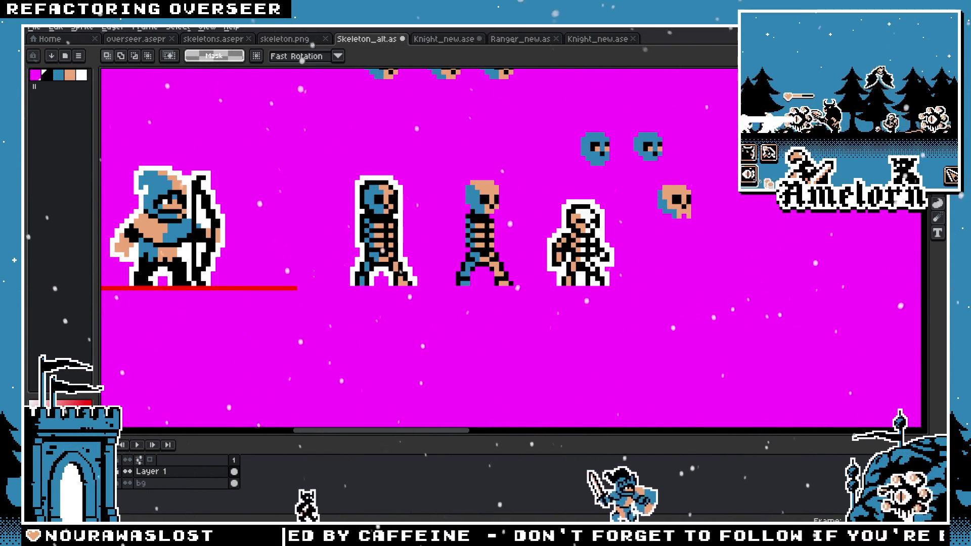
scroll(460, 228, "up", 1)
scroll(460, 227, "up", 1)
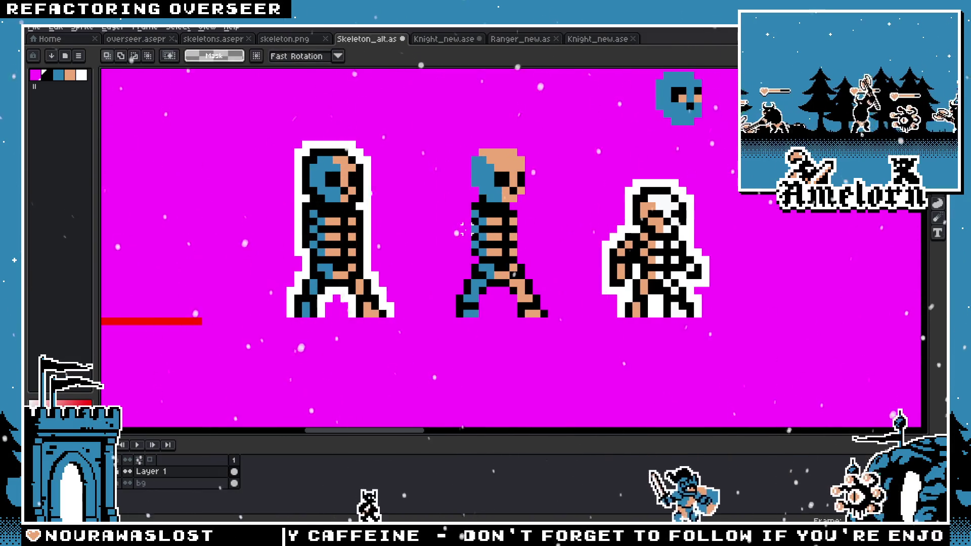
scroll(471, 224, "up", 3)
key("b")
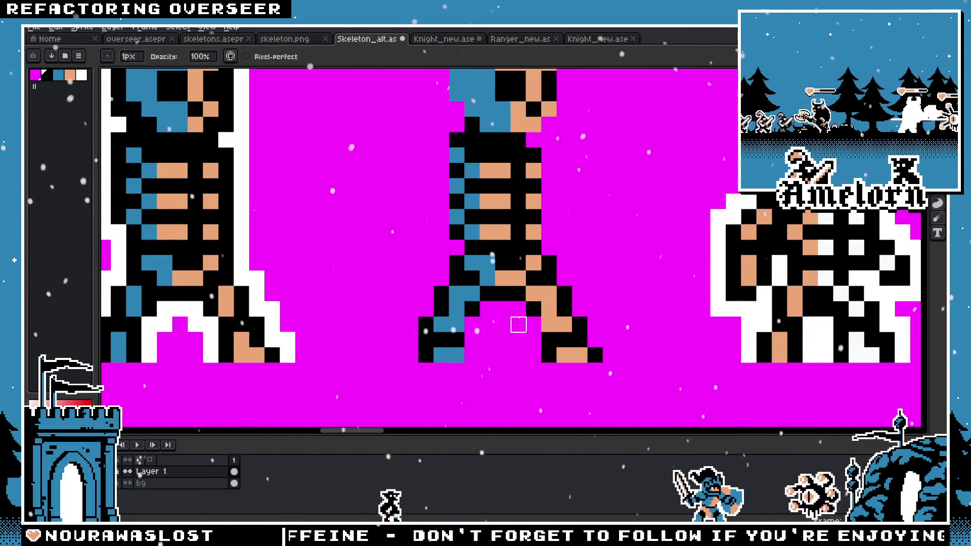
scroll(509, 313, "down", 4)
scroll(508, 313, "down", 3)
scroll(509, 319, "up", 1)
scroll(485, 296, "up", 5)
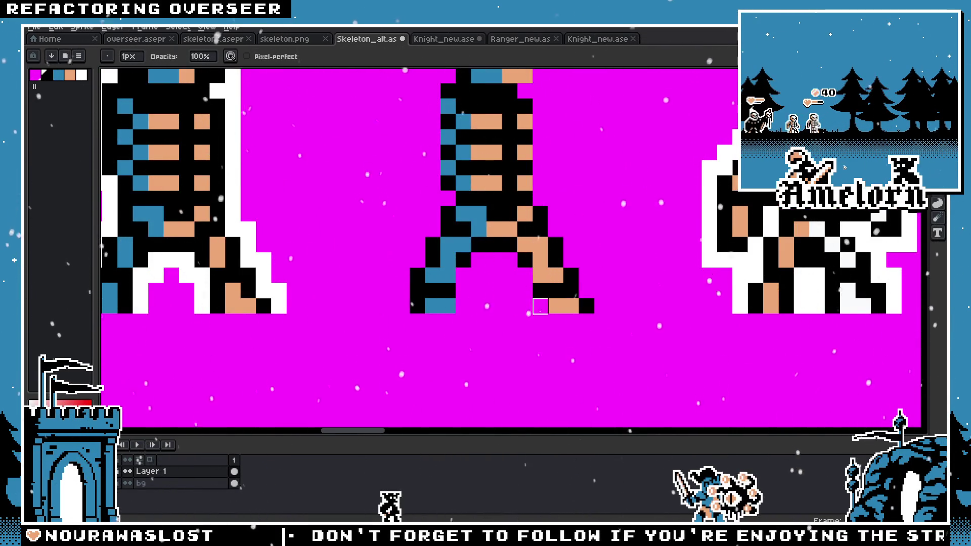
scroll(540, 307, "down", 5)
scroll(476, 331, "up", 4)
scroll(475, 332, "up", 2)
scroll(390, 303, "down", 4)
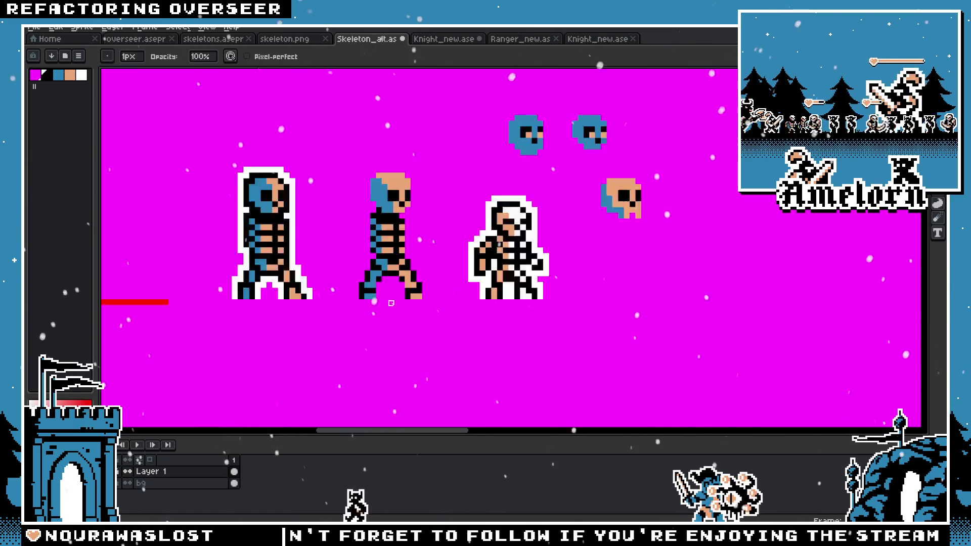
scroll(391, 303, "down", 2)
scroll(411, 299, "up", 3)
scroll(410, 300, "down", 3)
scroll(370, 287, "up", 2)
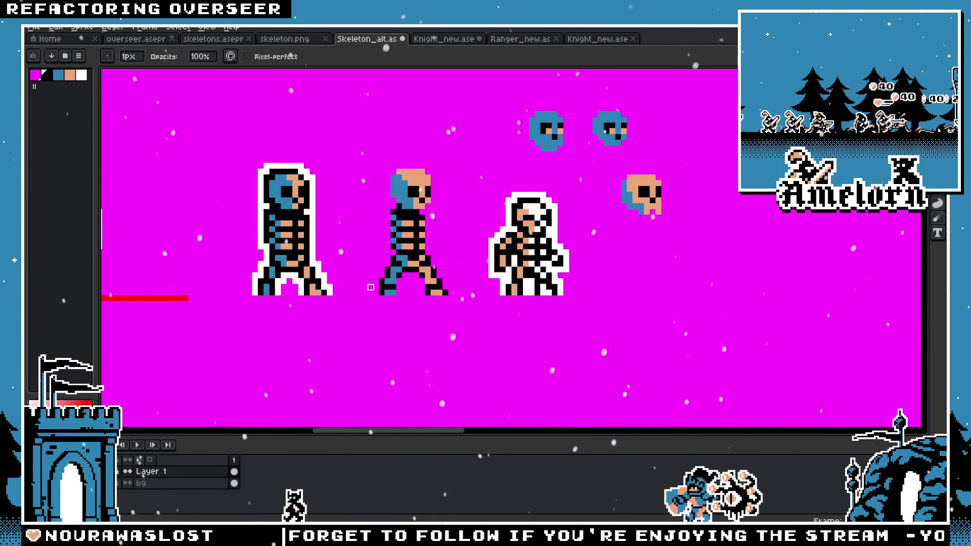
scroll(425, 254, "up", 2)
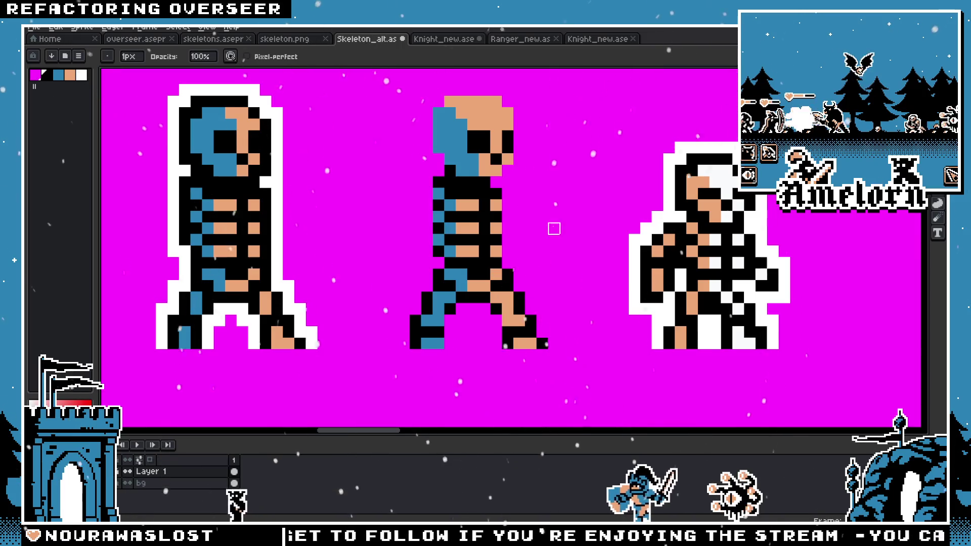
scroll(461, 192, "down", 3)
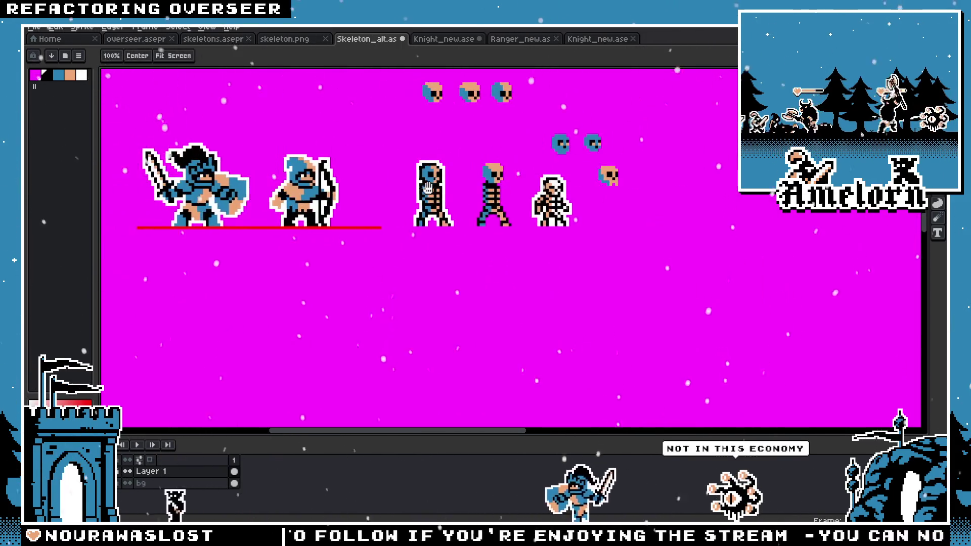
scroll(461, 192, "up", 2)
scroll(463, 198, "down", 1)
Move the white skeleton and loose skulls to the right and drop them in place.
left_click_drag(503, 206, 516, 229)
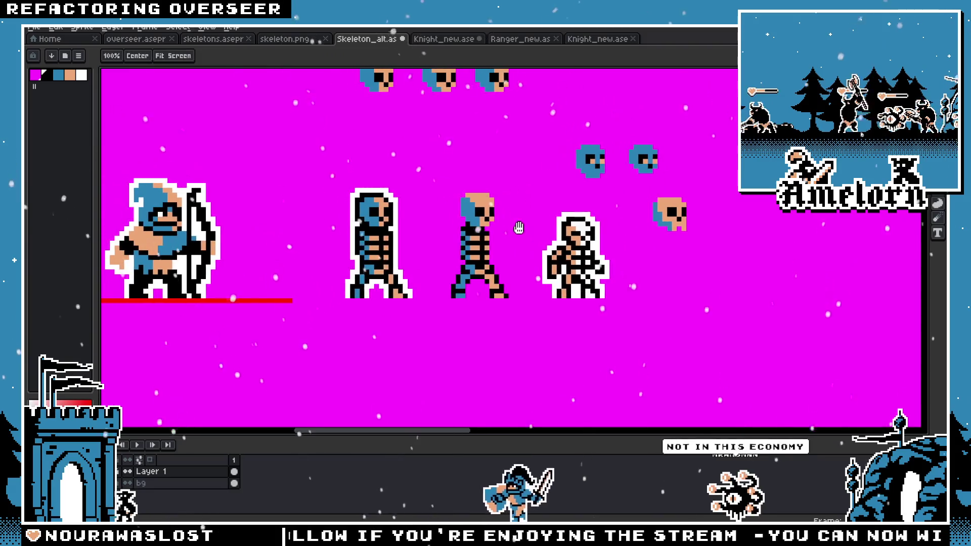
left_click_drag(536, 114, 728, 330)
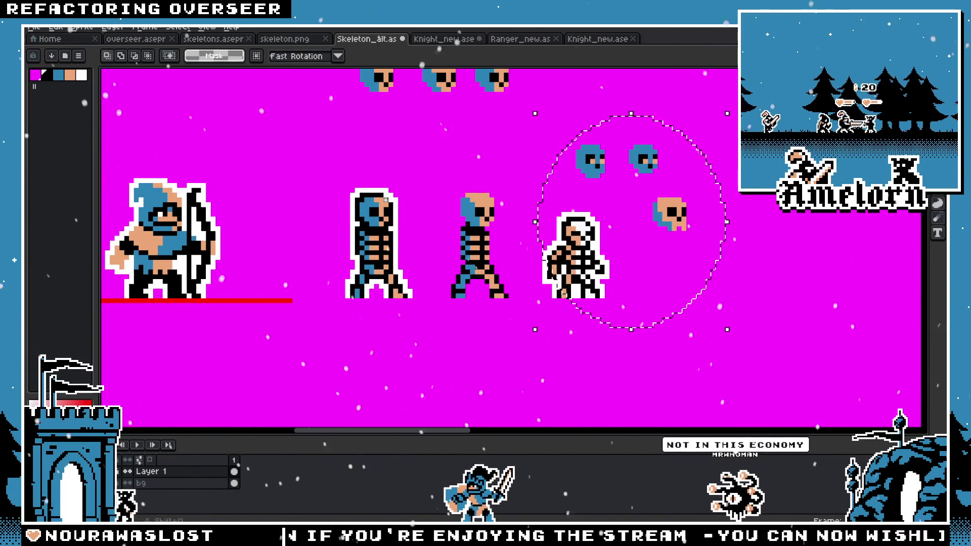
left_click_drag(763, 114, 536, 320)
left_click_drag(578, 275, 726, 274)
key("ctrl+d")
Move the tall blue skeleton past the walking one and drop it in place.
left_click_drag(309, 161, 425, 314)
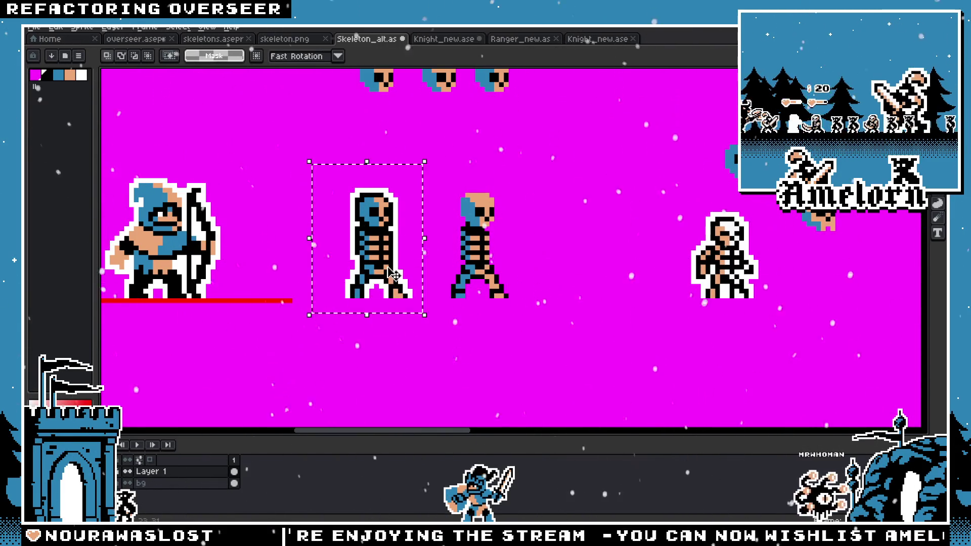
left_click_drag(392, 274, 520, 312)
left_click_drag(568, 258, 784, 258)
key("ctrl+d")
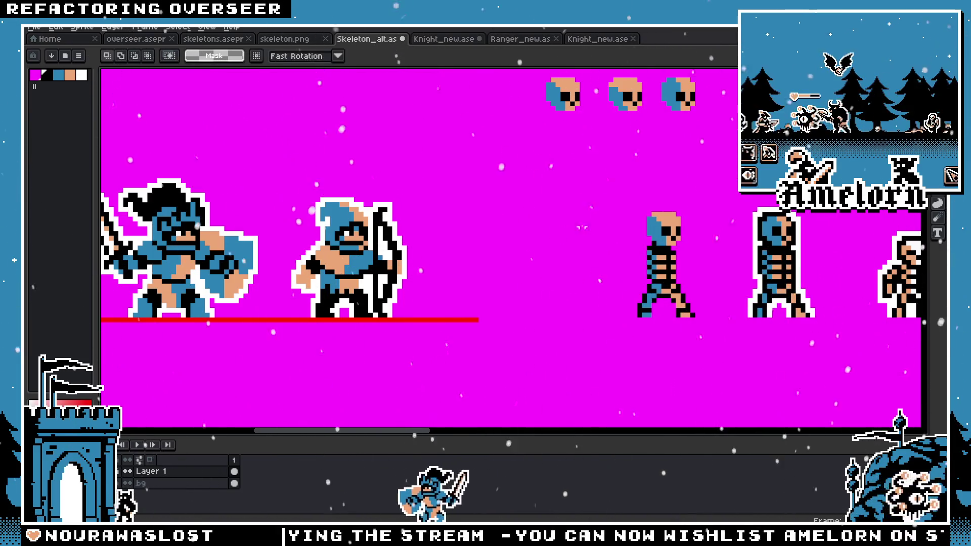
Move the walking skeleton left so it stands nearest the archer.
left_click_drag(596, 181, 722, 319)
mouse_move(660, 287)
left_mouse_down()
mouse_move(471, 287)
mouse_move(519, 287)
left_mouse_up()
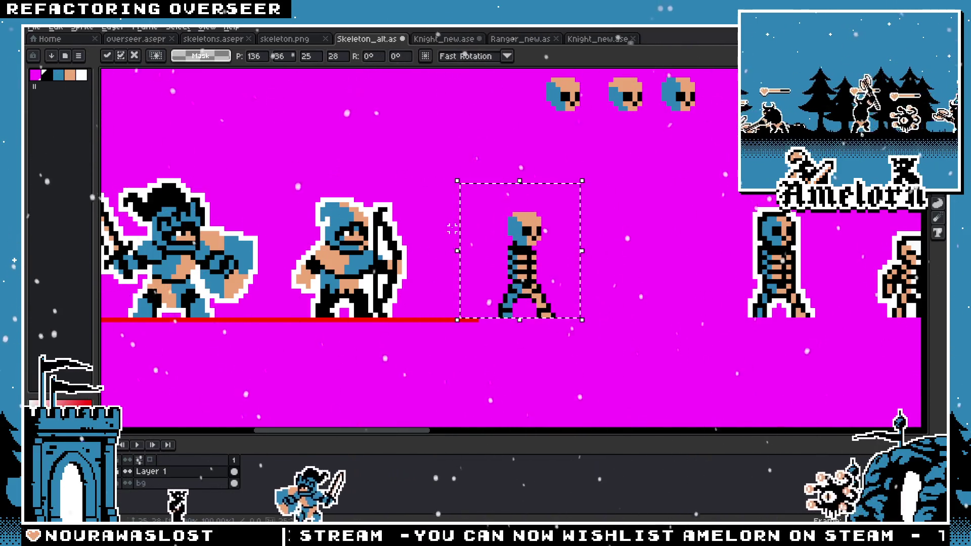
Drop the walking skeleton, then sample its peach skin colour and ready the 1px pencil for an arm.
key("ctrl+d")
scroll(451, 229, "up", 1)
scroll(425, 232, "left", 2)
scroll(398, 237, "up", 1)
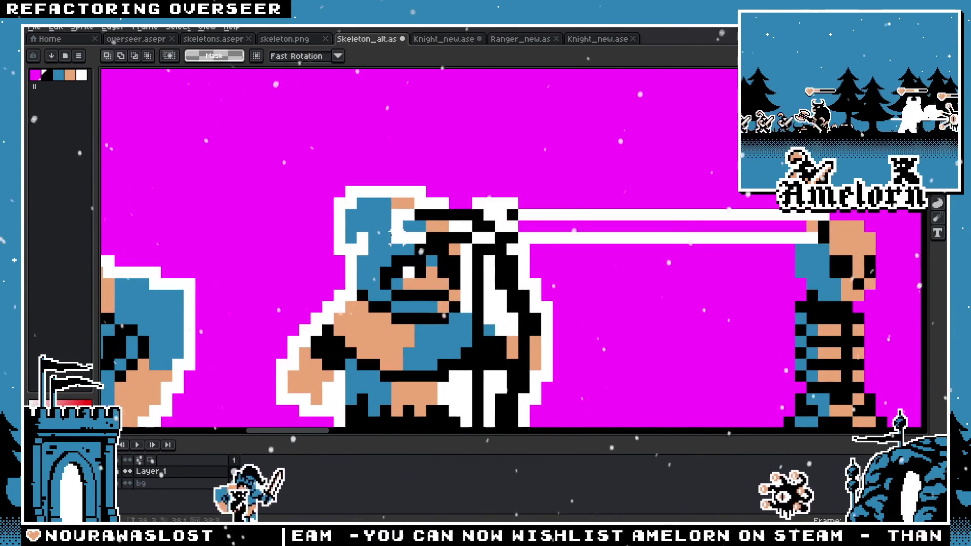
scroll(620, 217, "down", 2)
scroll(621, 216, "up", 2)
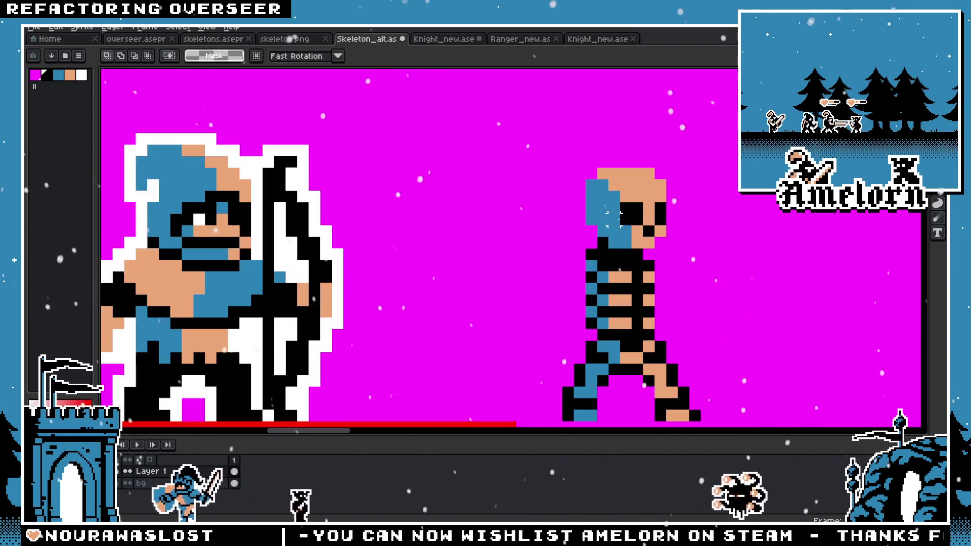
scroll(511, 173, "down", 1)
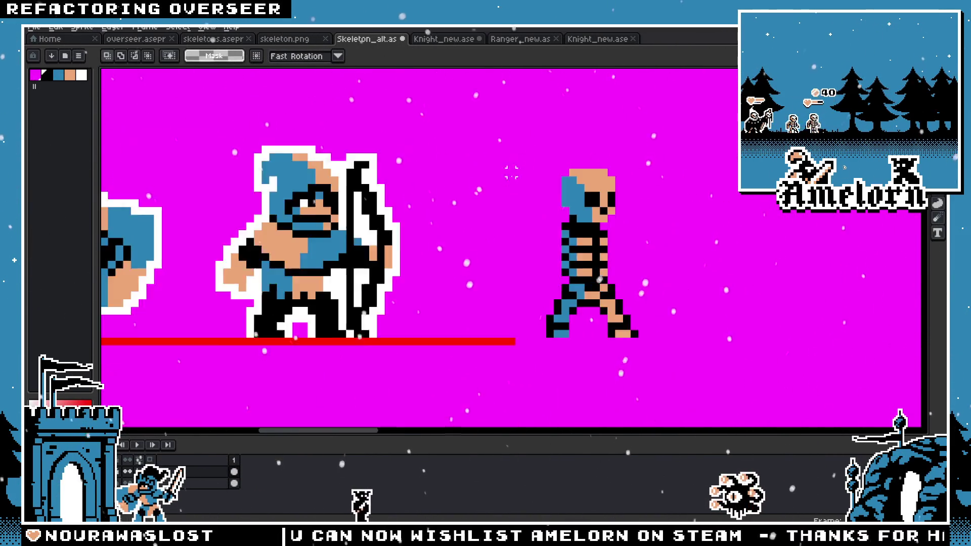
scroll(510, 174, "down", 1)
scroll(463, 247, "up", 1)
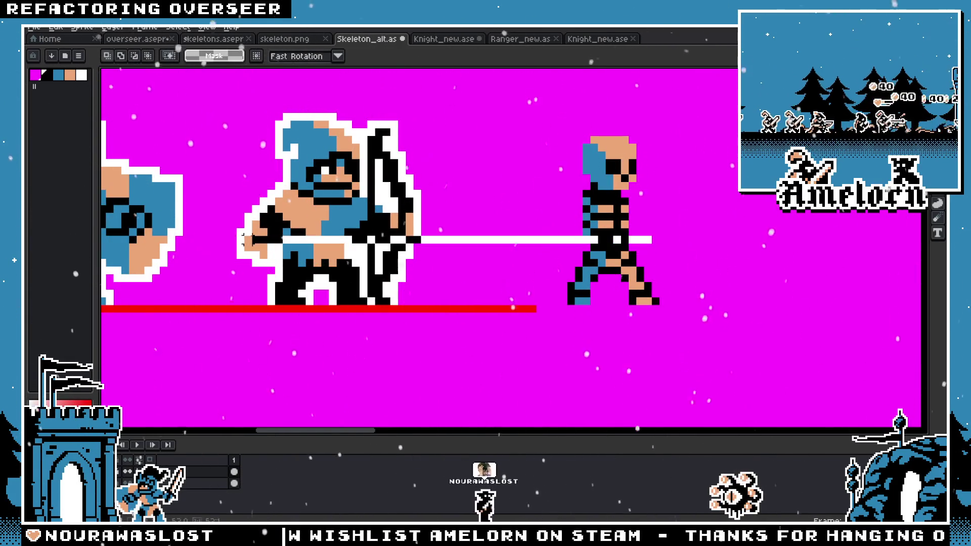
left_click_drag(452, 245, 250, 242)
left_click_drag(486, 248, 220, 253)
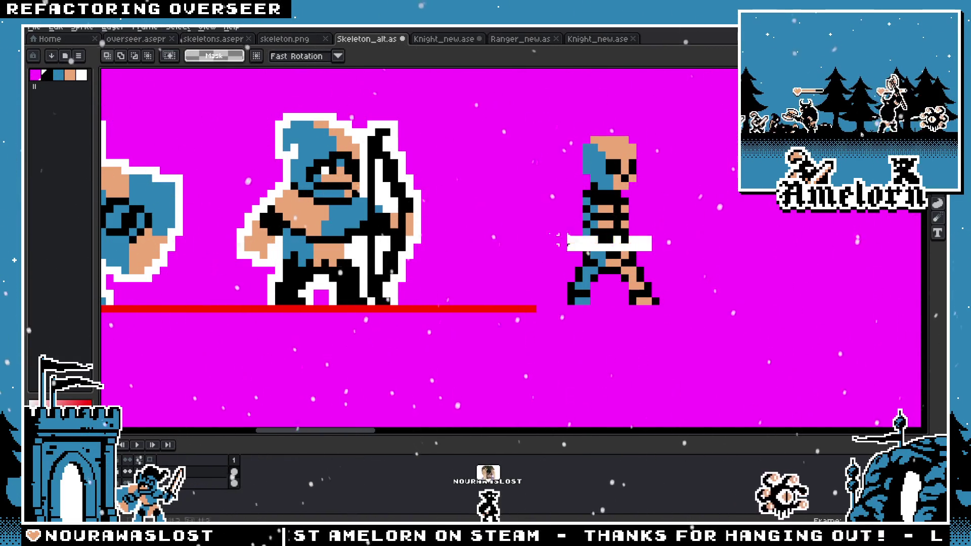
left_click_drag(560, 241, 226, 253)
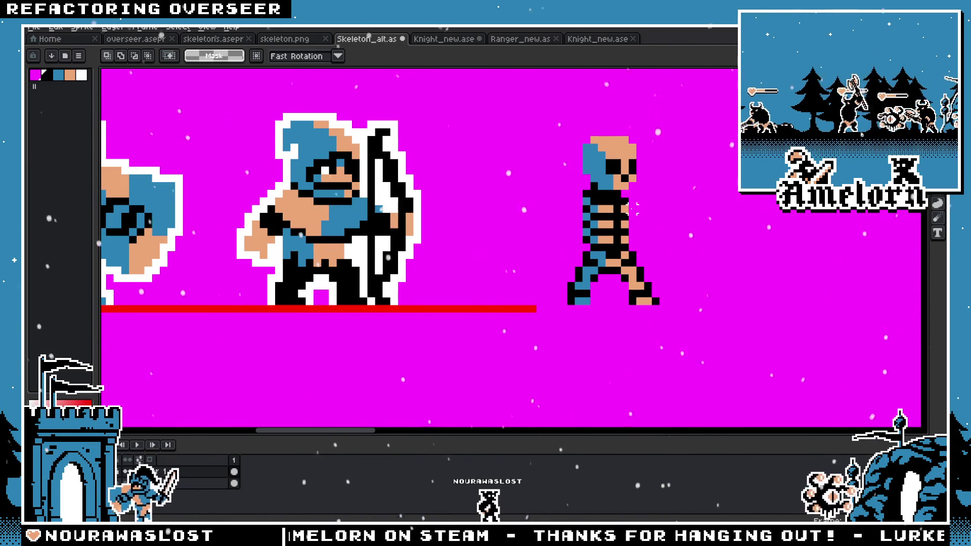
scroll(627, 213, "down", 1)
scroll(627, 214, "up", 2)
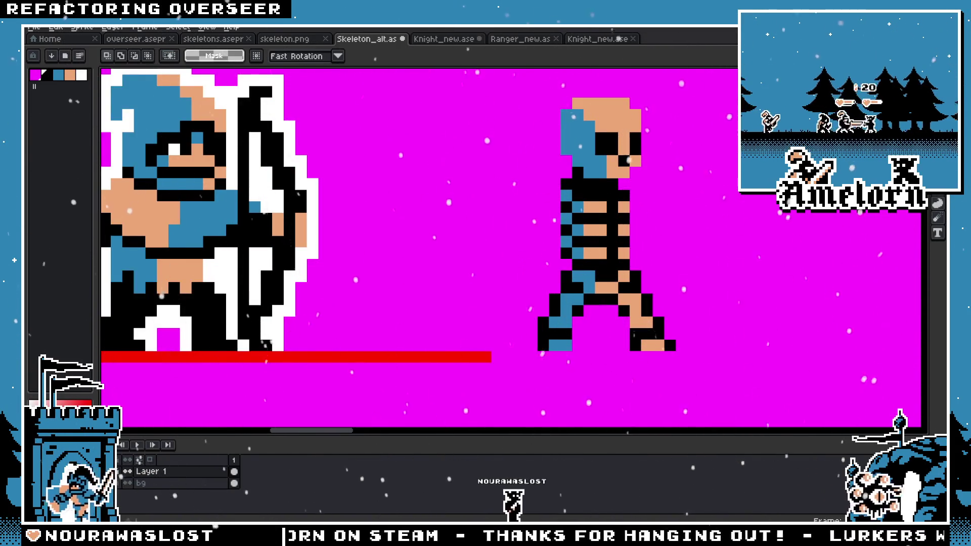
key("i")
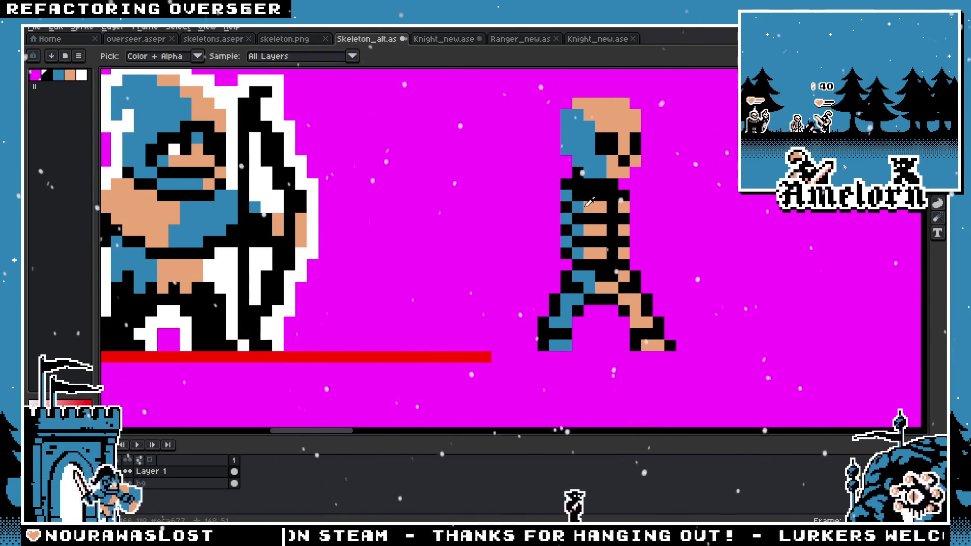
key("b")
Switch to black, then undo the black arm pixels on the walking skeleton.
left_click_drag(675, 219, 508, 207)
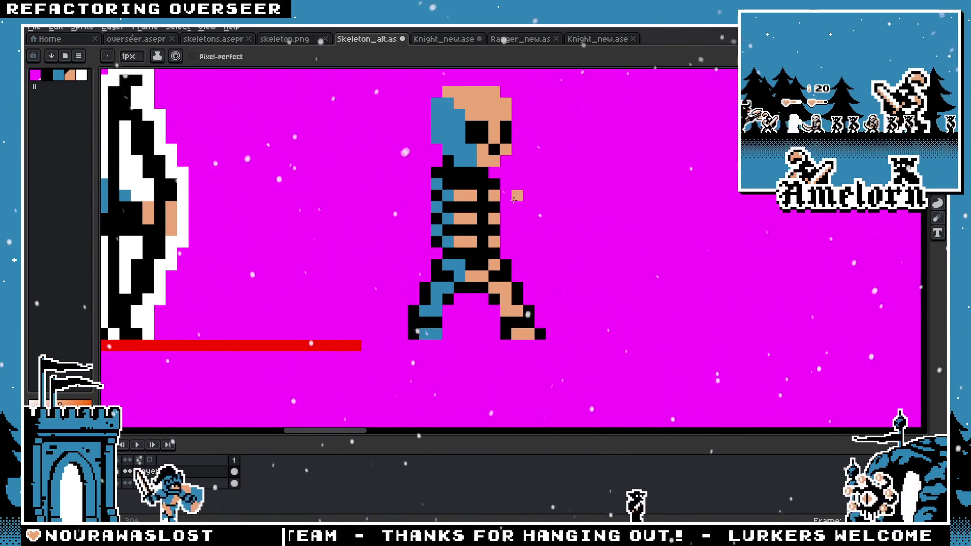
scroll(507, 207, "down", 2)
scroll(507, 206, "up", 1)
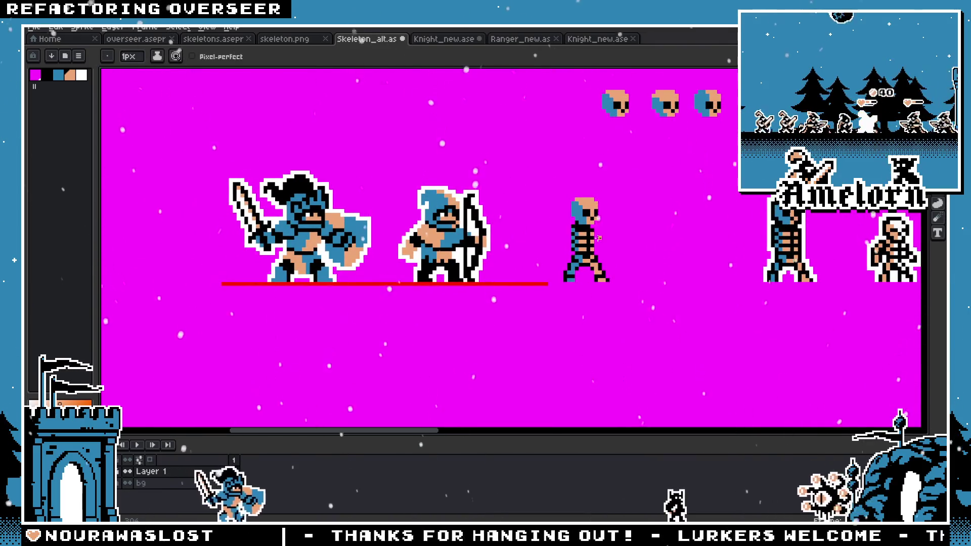
scroll(580, 222, "up", 3)
left_click_drag(638, 260, 544, 240)
left_click(518, 231, "alt")
key("ctrl+z")
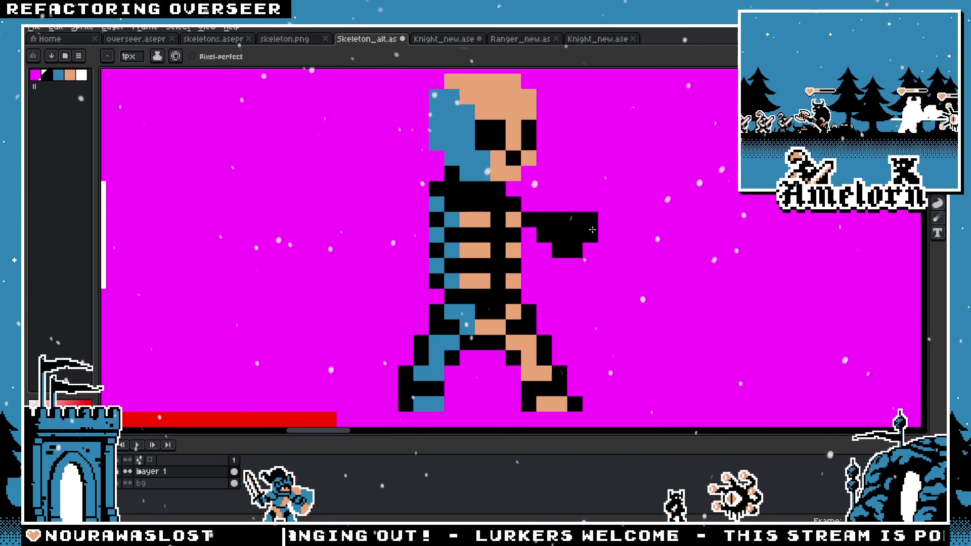
key("ctrl+z")
scroll(591, 221, "down", 3)
scroll(532, 229, "up", 2)
scroll(493, 235, "up", 1)
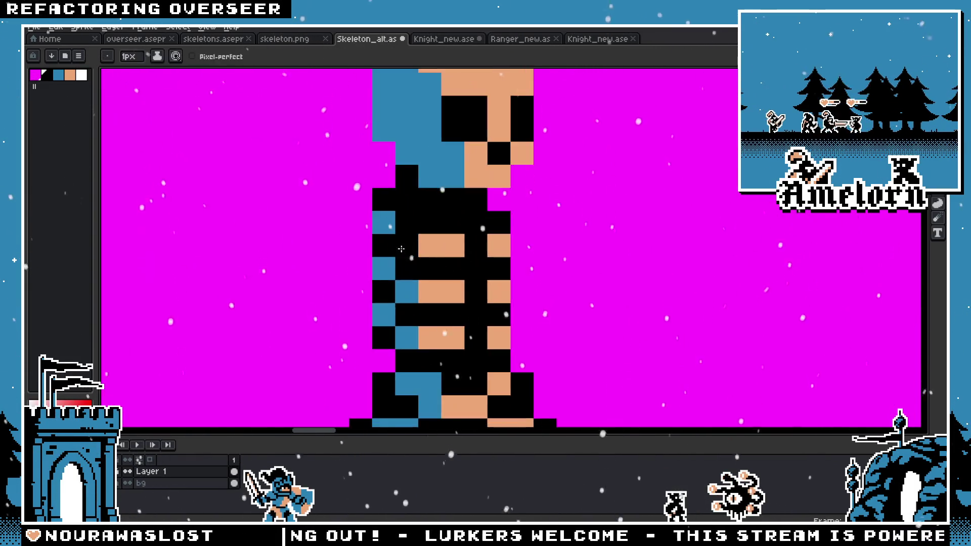
scroll(480, 244, "up", 1)
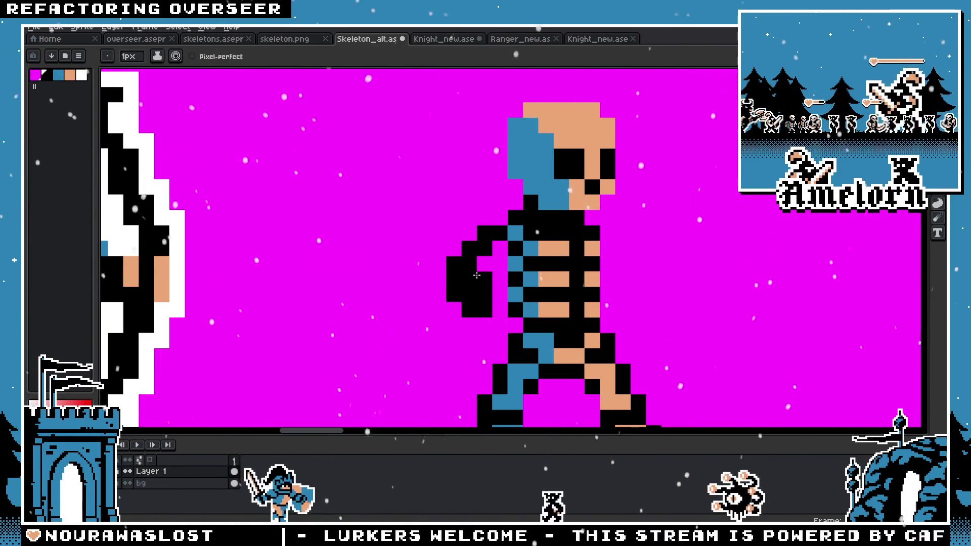
scroll(480, 290, "down", 4)
scroll(446, 288, "up", 1)
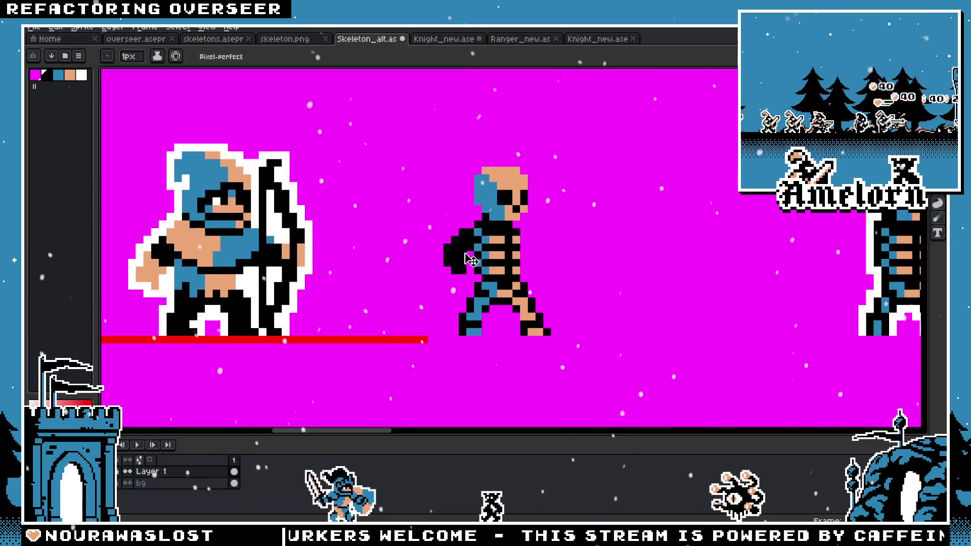
scroll(463, 250, "up", 2)
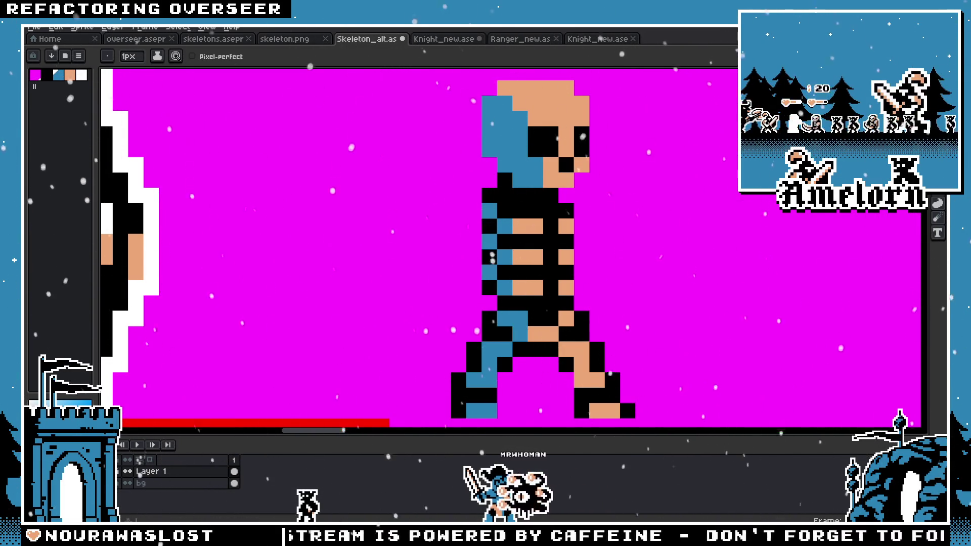
Paint a short blue arm at the front shoulder and widen the brush to 3px.
left_click(471, 213)
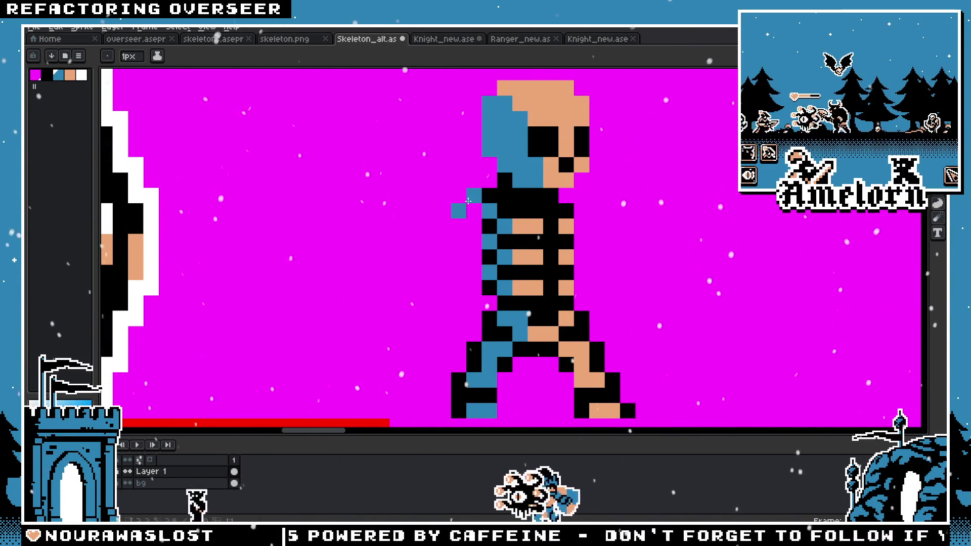
left_click_drag(457, 200, 438, 255)
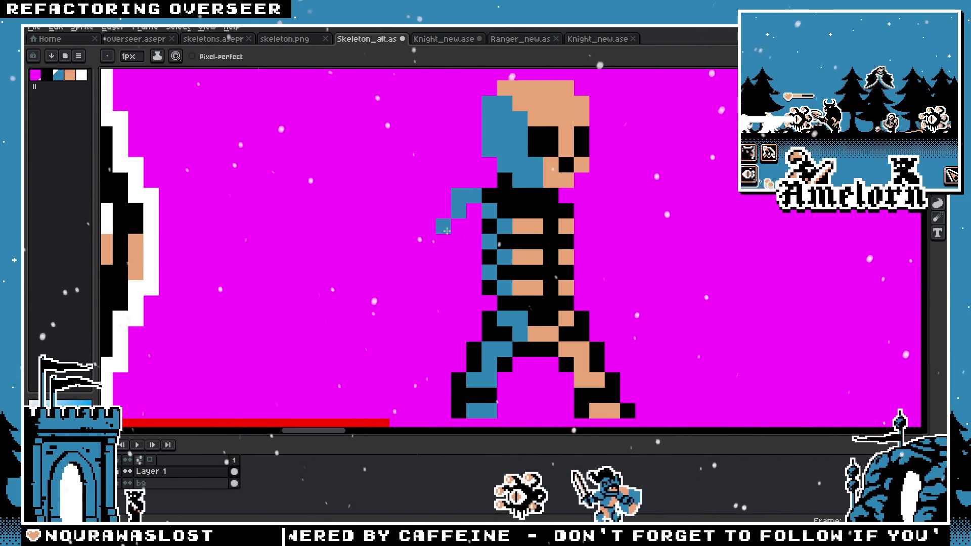
scroll(437, 254, "down", 3)
scroll(399, 281, "up", 3)
left_click(400, 281)
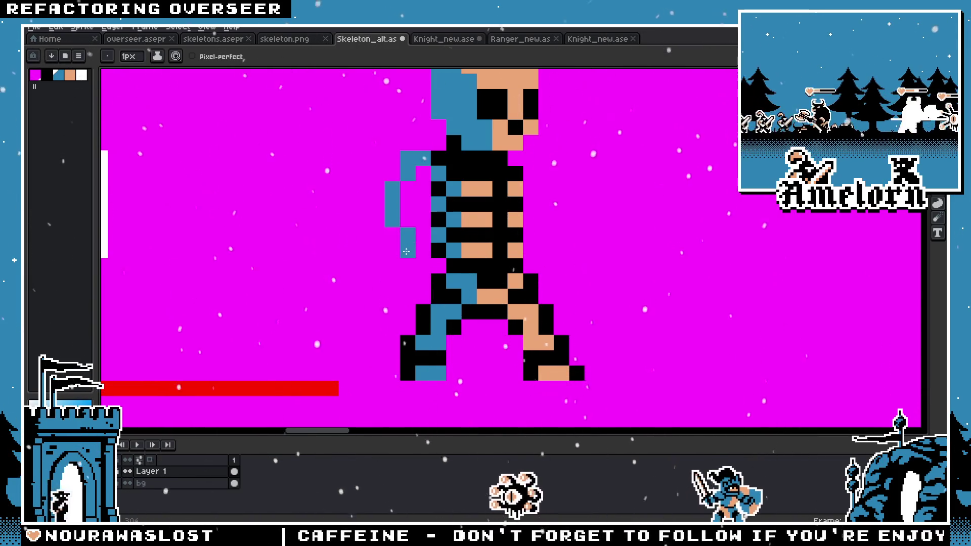
scroll(410, 251, "down", 3)
scroll(372, 259, "up", 2)
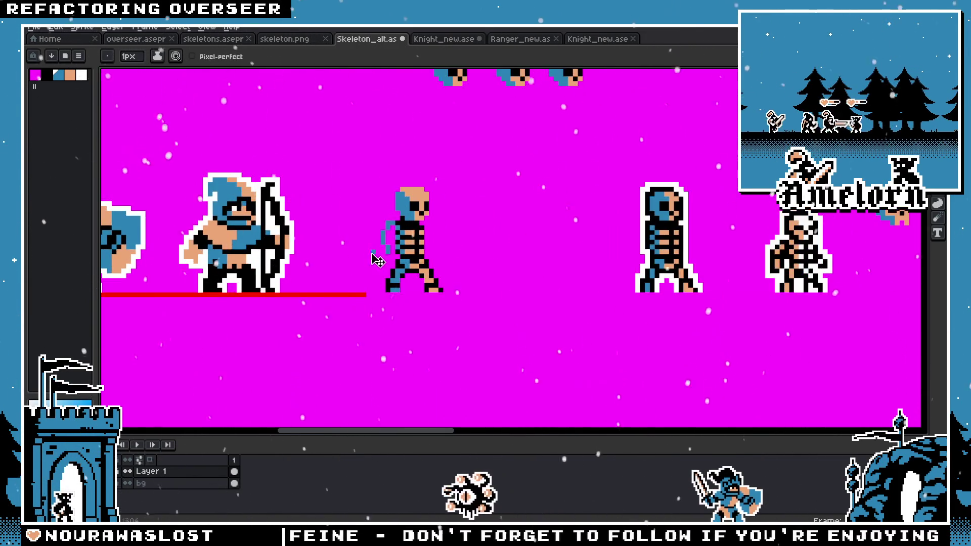
key("plus")
key("plus")
scroll(373, 250, "up", 2)
scroll(382, 212, "up", 1)
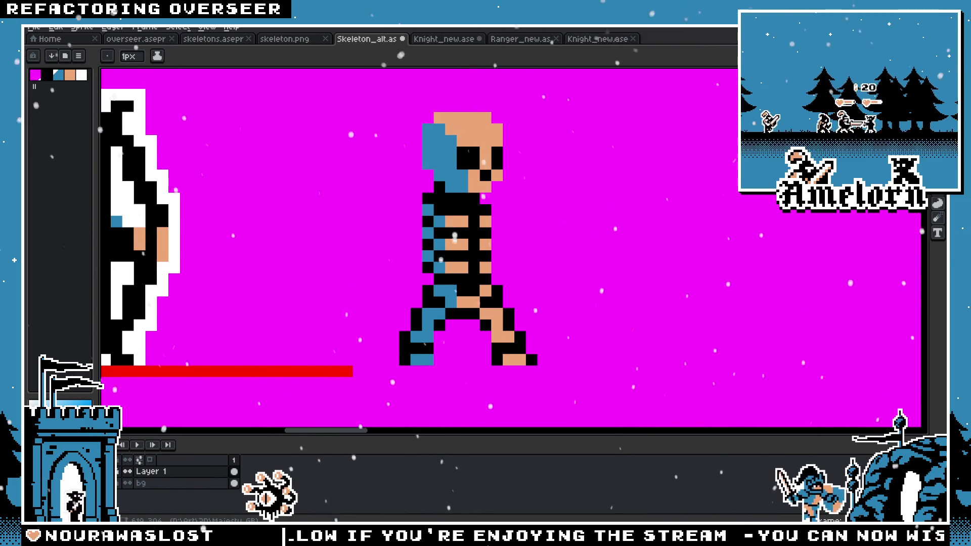
scroll(502, 198, "up", 3)
scroll(502, 198, "down", 2)
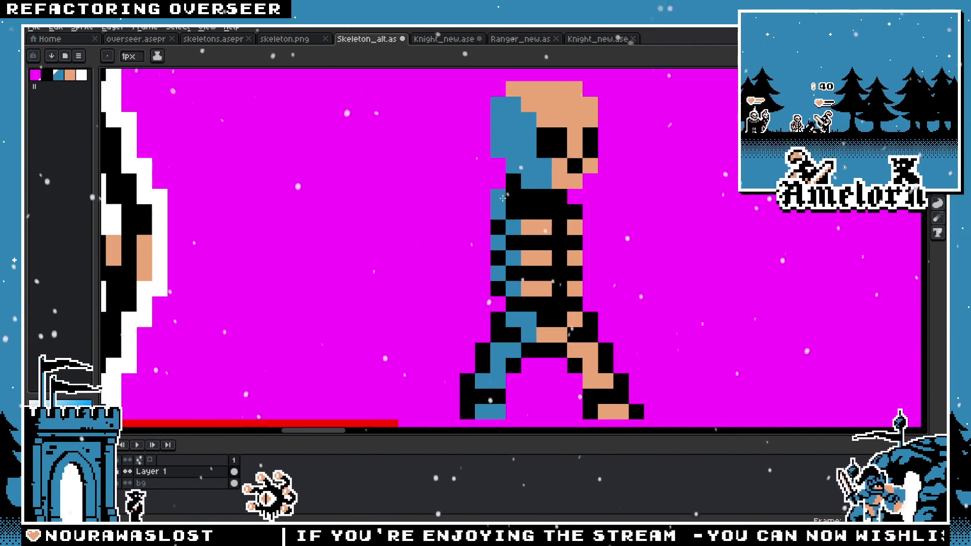
scroll(502, 198, "down", 2)
scroll(485, 201, "up", 2)
Undo the larger peach back-arm strokes and return to a 1px brush.
key("b")
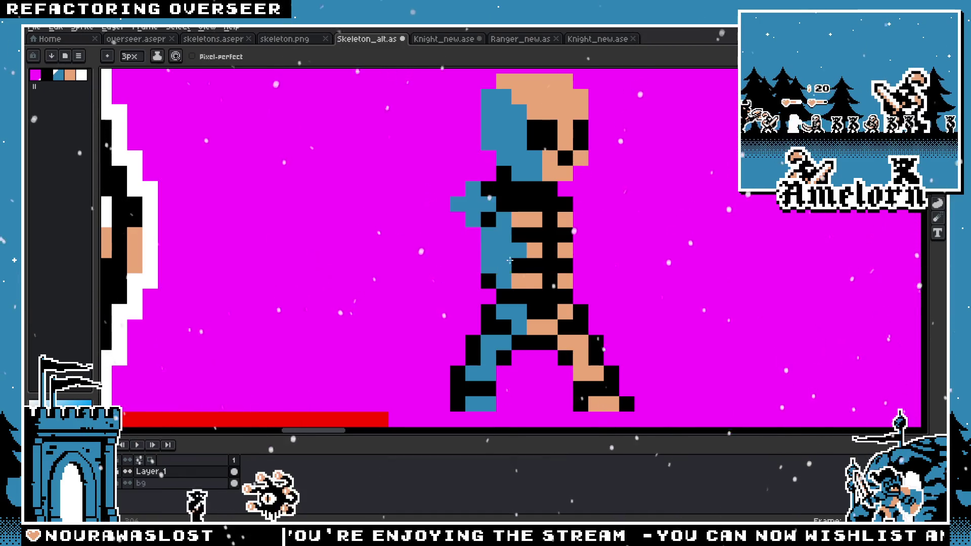
scroll(510, 260, "down", 3)
scroll(623, 238, "up", 1)
scroll(606, 238, "up", 3)
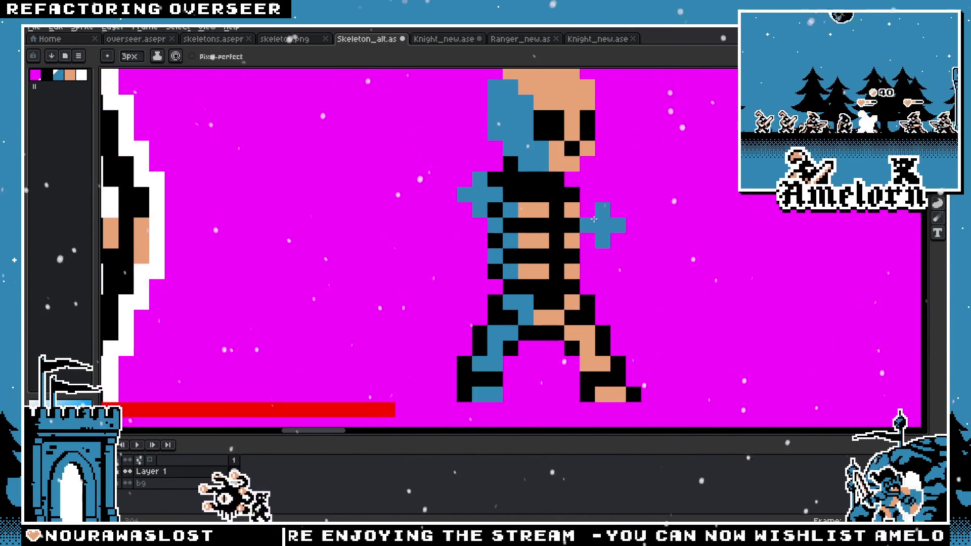
key("ctrl+z")
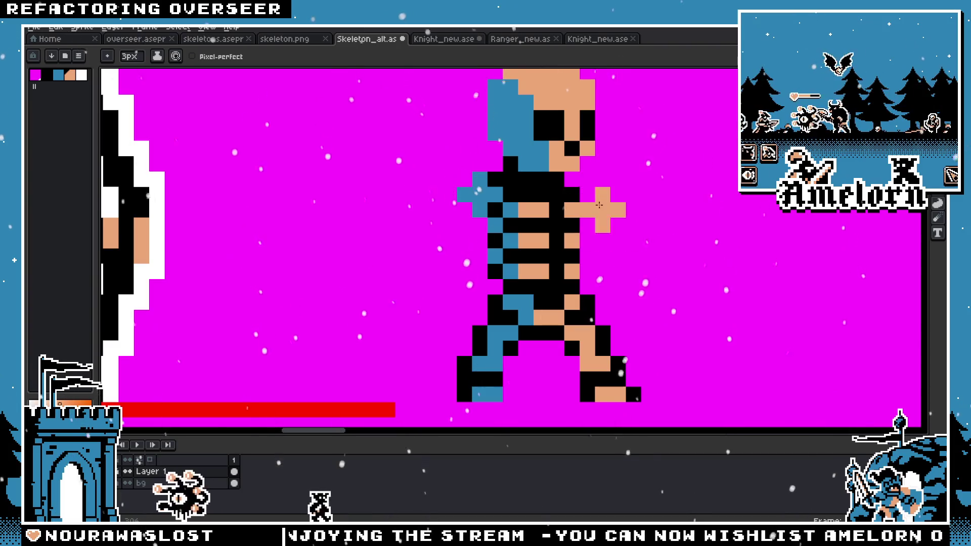
key("ctrl+z")
key("minus")
key("minus")
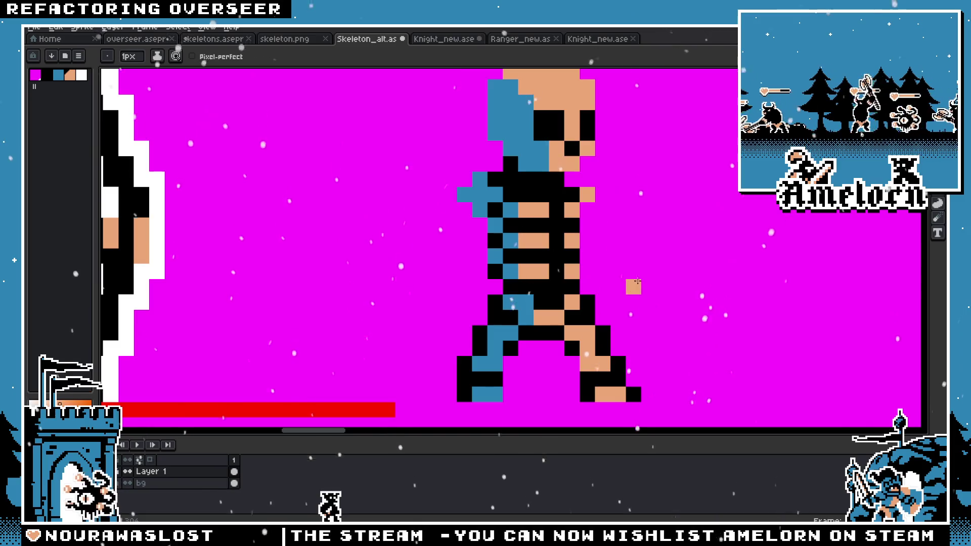
scroll(634, 286, "down", 3)
scroll(651, 289, "up", 1)
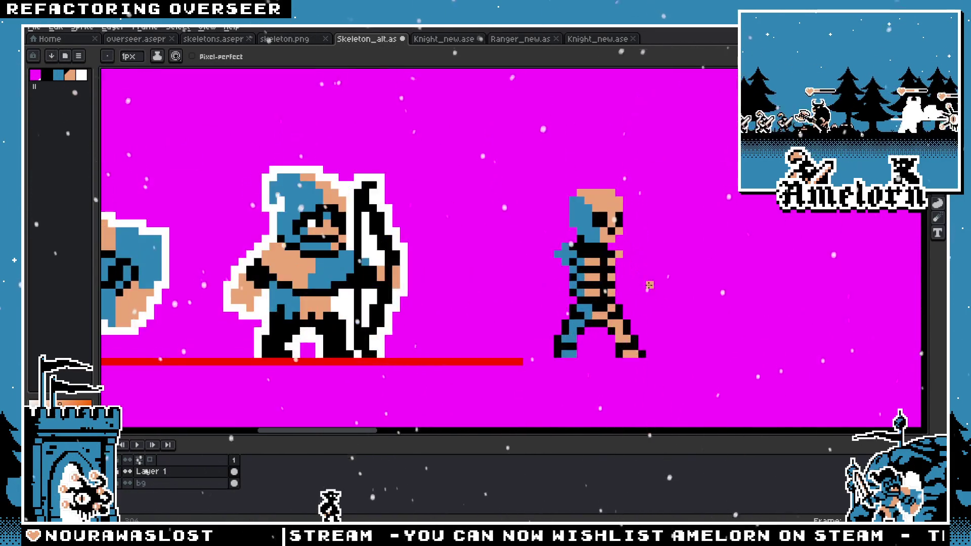
scroll(646, 281, "up", 2)
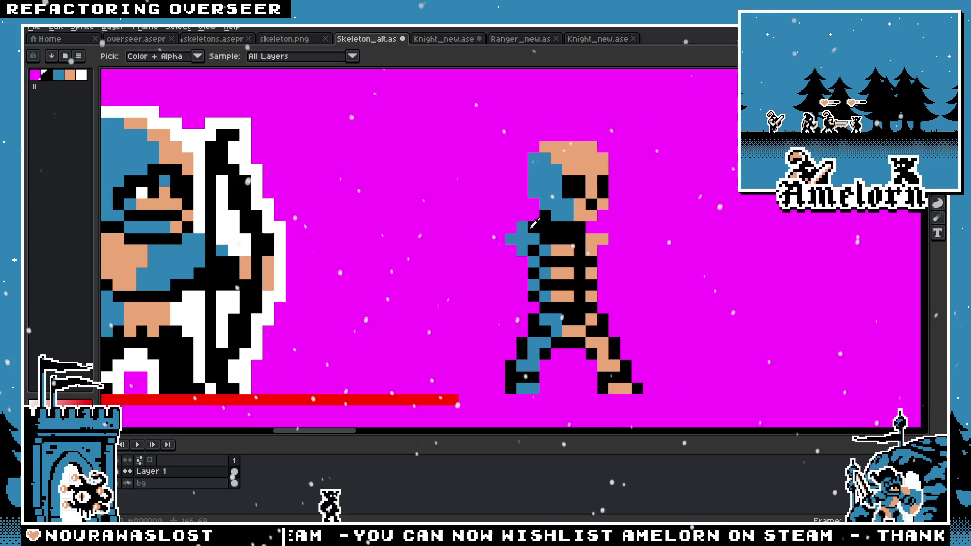
scroll(523, 228, "down", 3)
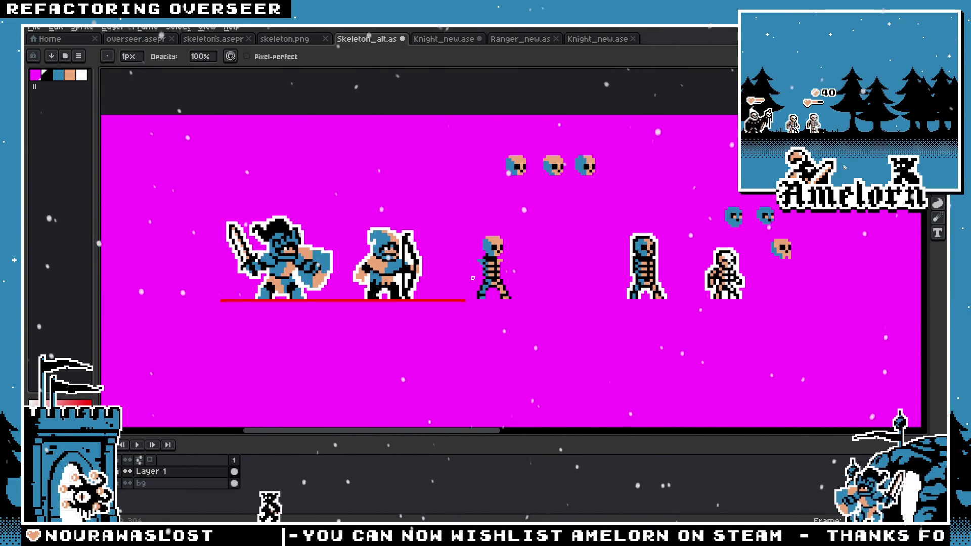
scroll(486, 273, "up", 3)
scroll(452, 246, "up", 1)
scroll(604, 235, "down", 1)
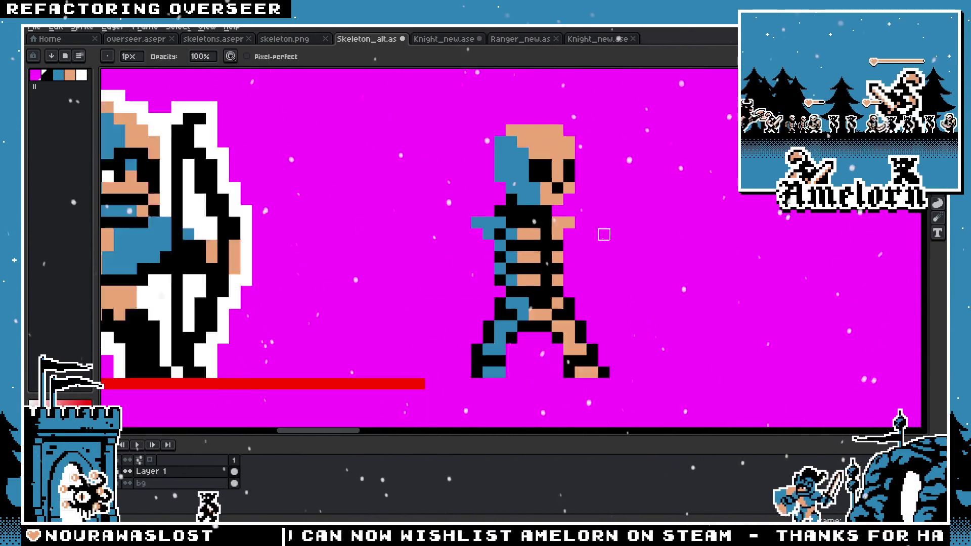
scroll(604, 235, "down", 3)
scroll(584, 216, "up", 2)
scroll(585, 216, "up", 2)
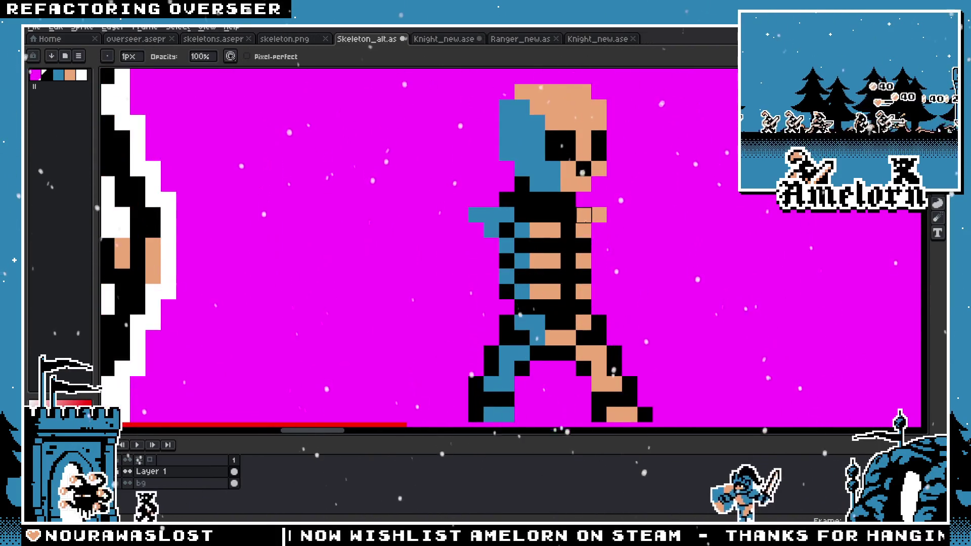
scroll(537, 245, "down", 3)
scroll(493, 242, "up", 4)
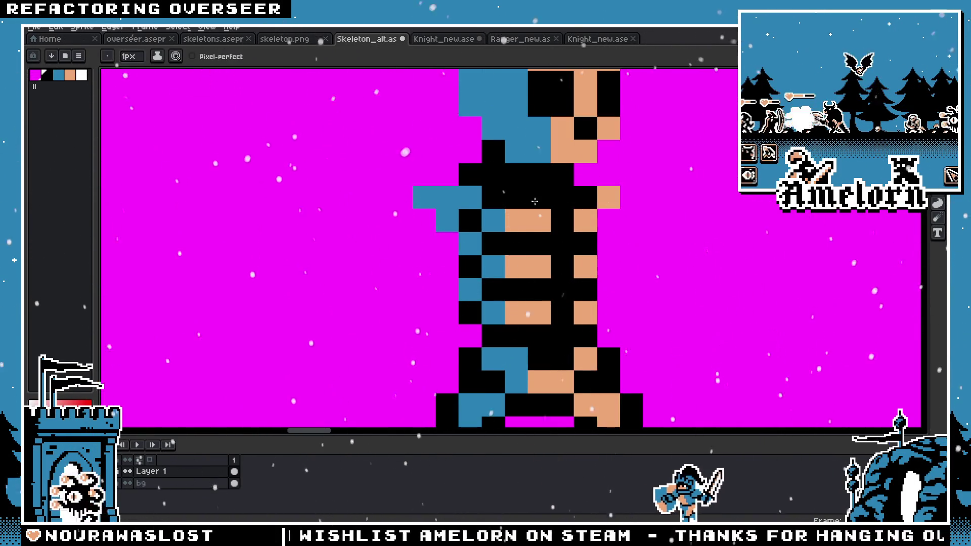
scroll(446, 237, "down", 4)
scroll(510, 251, "up", 3)
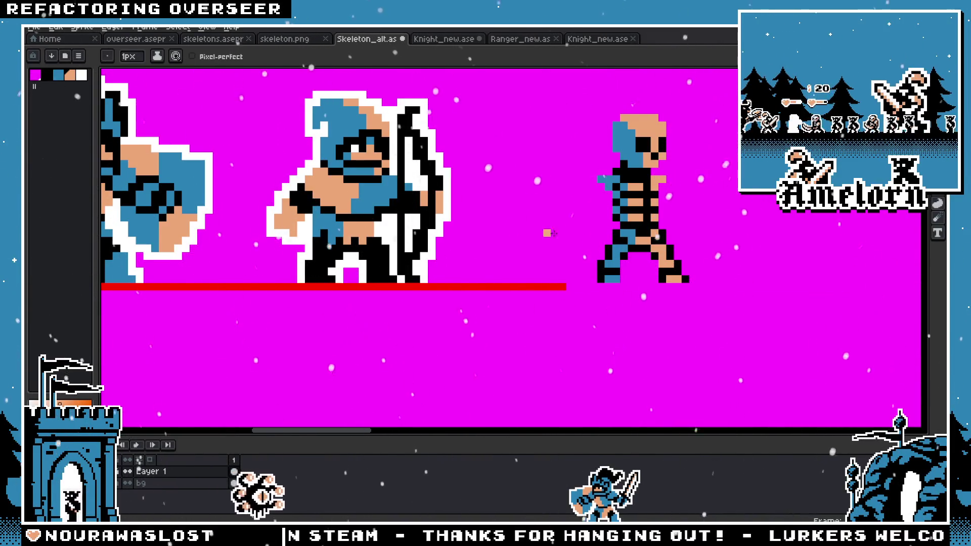
With the 1px pencil, dab an arm-stub pixel at the skeleton's shoulder beside its torso.
key("b")
left_click_drag(512, 253, 426, 283)
scroll(539, 240, "up", 1)
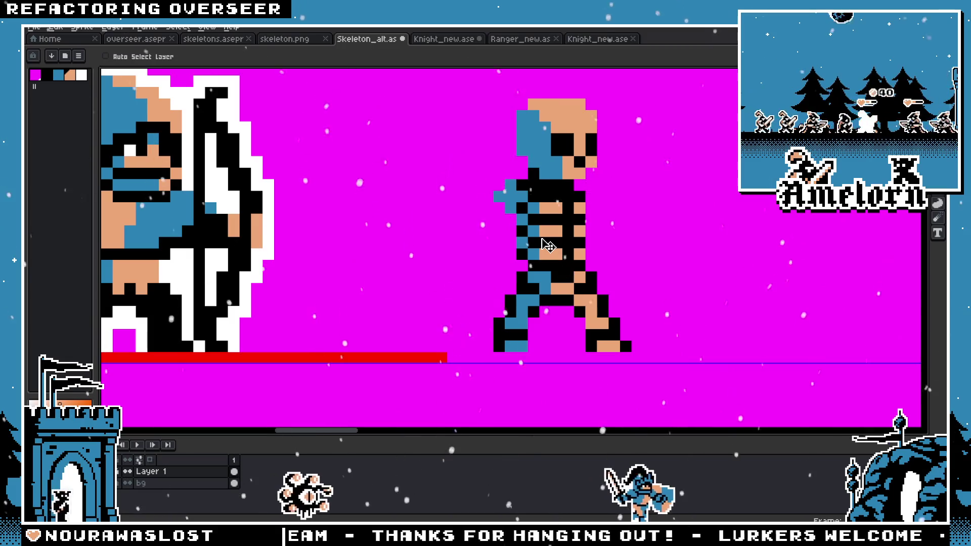
scroll(537, 239, "up", 1)
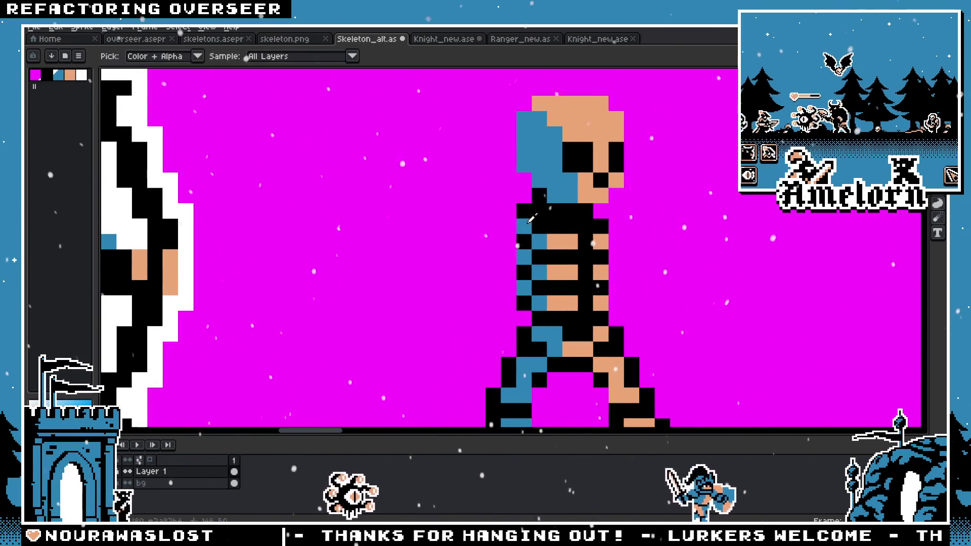
left_click(603, 225)
scroll(533, 258, "down", 3)
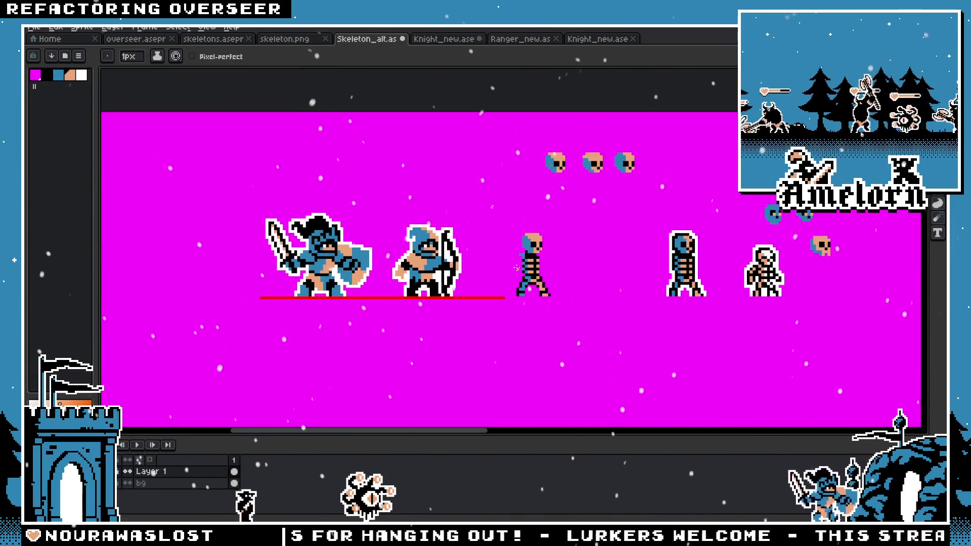
scroll(502, 217, "up", 3)
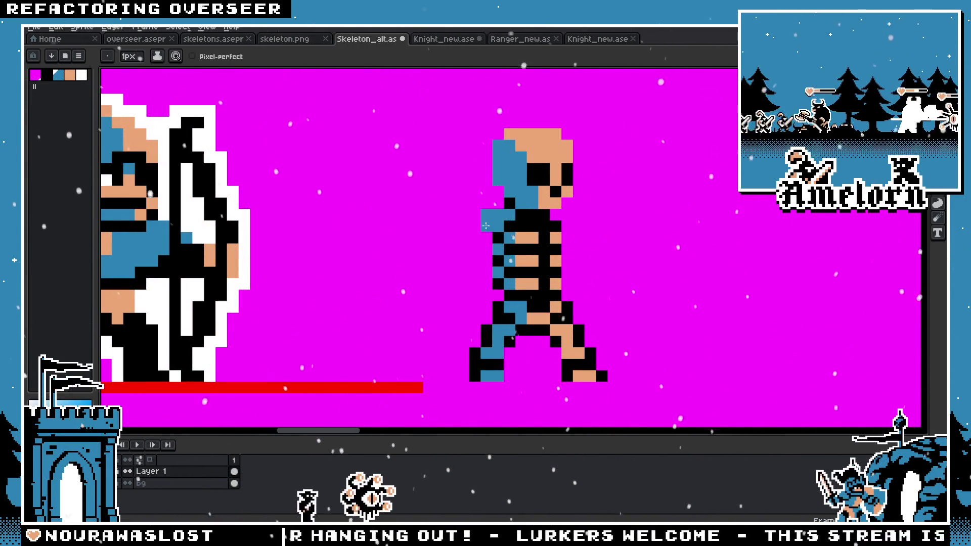
scroll(486, 225, "down", 4)
scroll(458, 242, "up", 2)
scroll(451, 233, "up", 2)
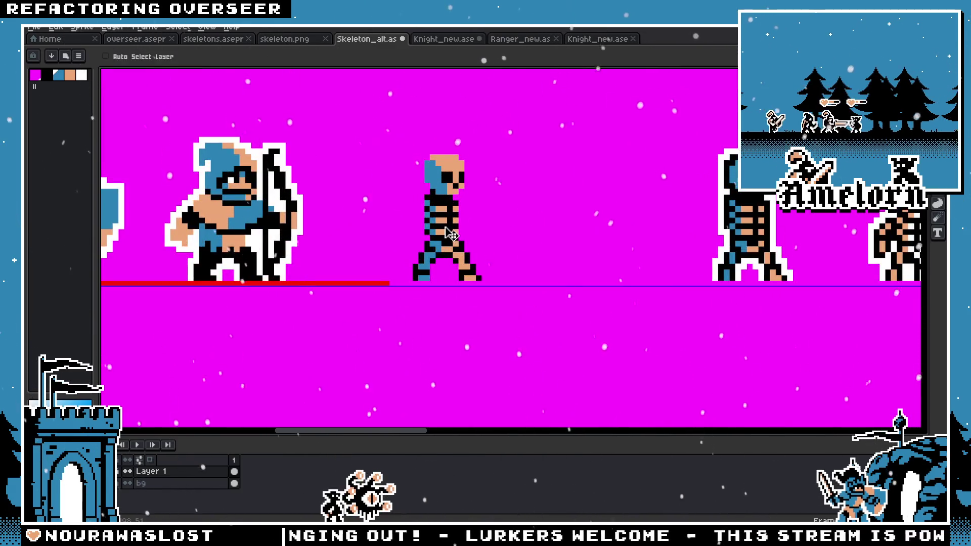
scroll(440, 223, "up", 3)
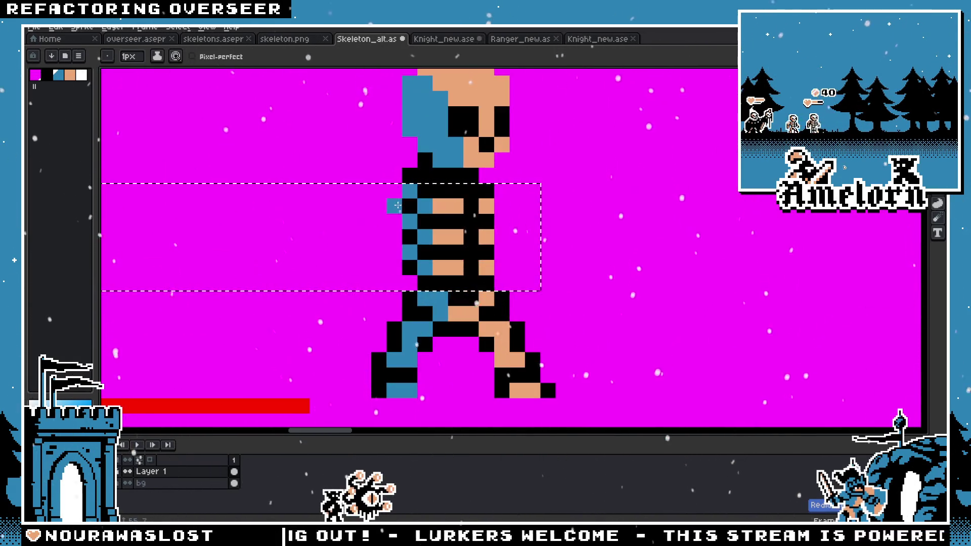
scroll(455, 217, "up", 2)
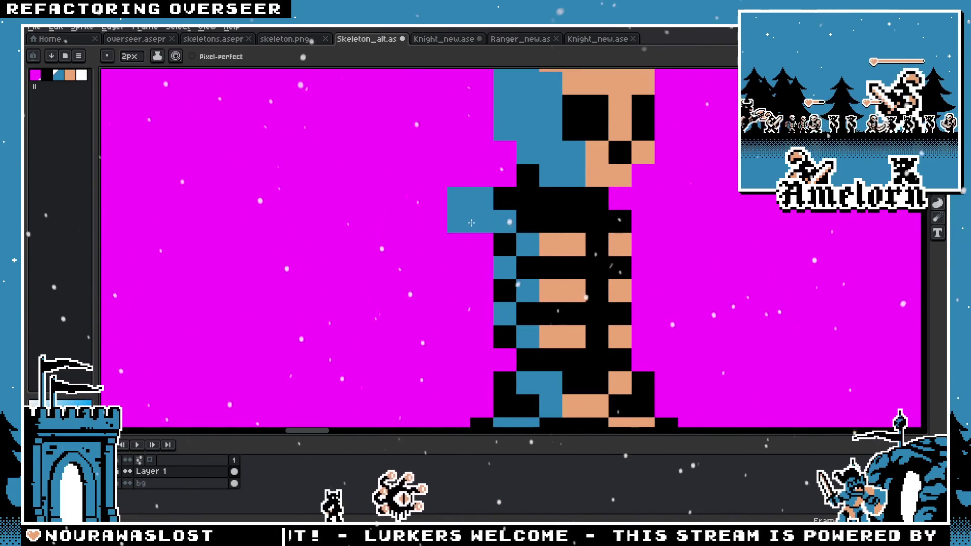
Stamp and discard a 3px peach arm, then erase the lower blue arm so it angles downward.
key("plus")
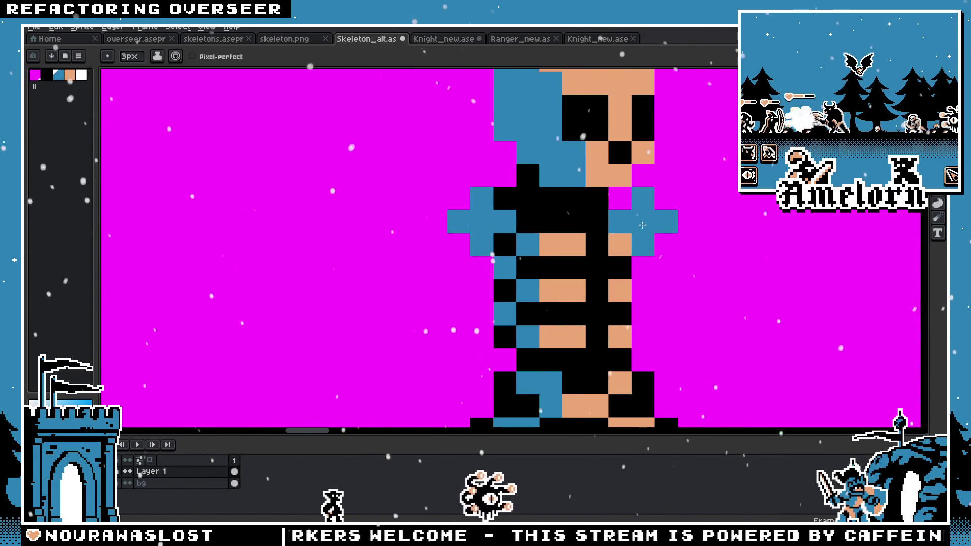
left_click(631, 223)
key("ctrl+z")
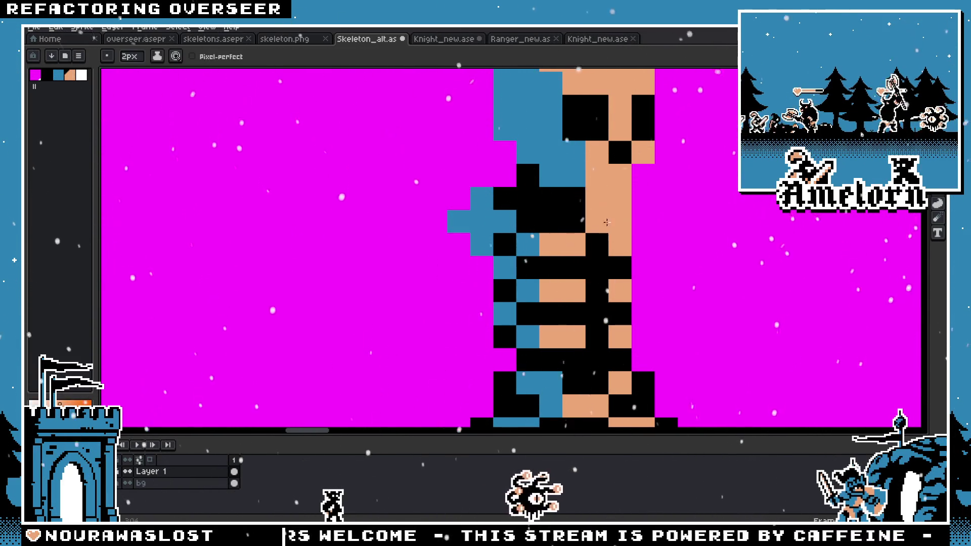
key("minus")
key("minus")
scroll(637, 246, "down", 5)
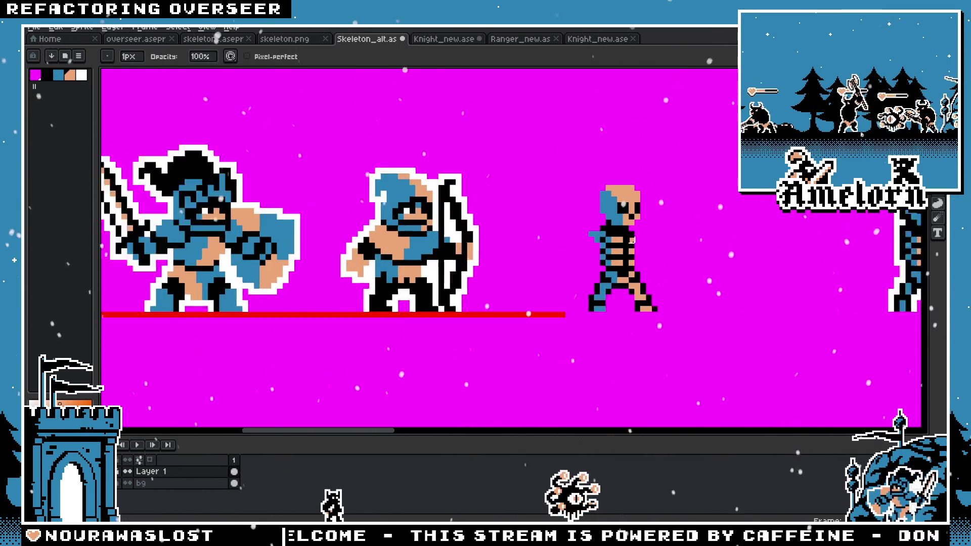
scroll(638, 245, "up", 5)
key("e")
scroll(643, 228, "down", 1)
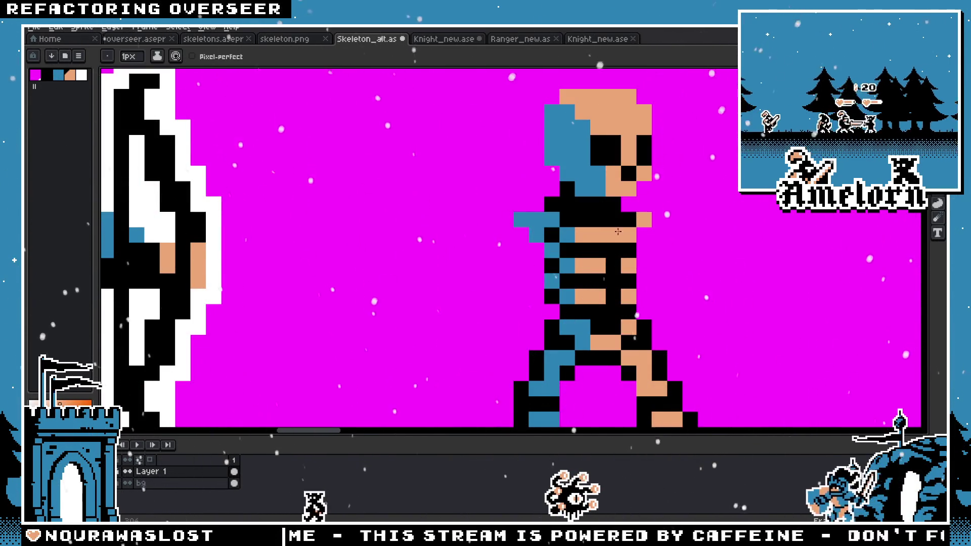
scroll(644, 228, "down", 2)
scroll(644, 228, "down", 3)
scroll(604, 250, "up", 3)
scroll(494, 270, "down", 2)
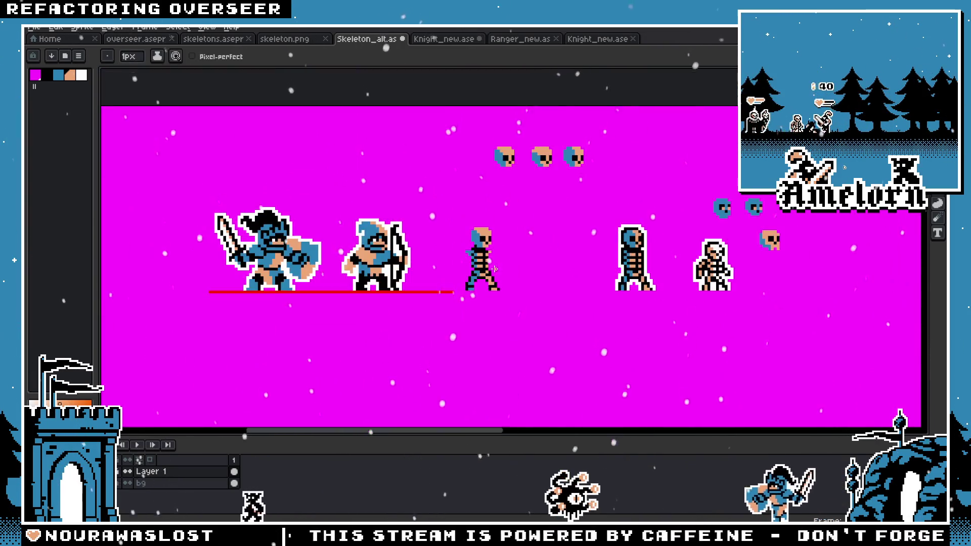
scroll(470, 265, "up", 1)
scroll(470, 266, "up", 1)
scroll(471, 265, "up", 2)
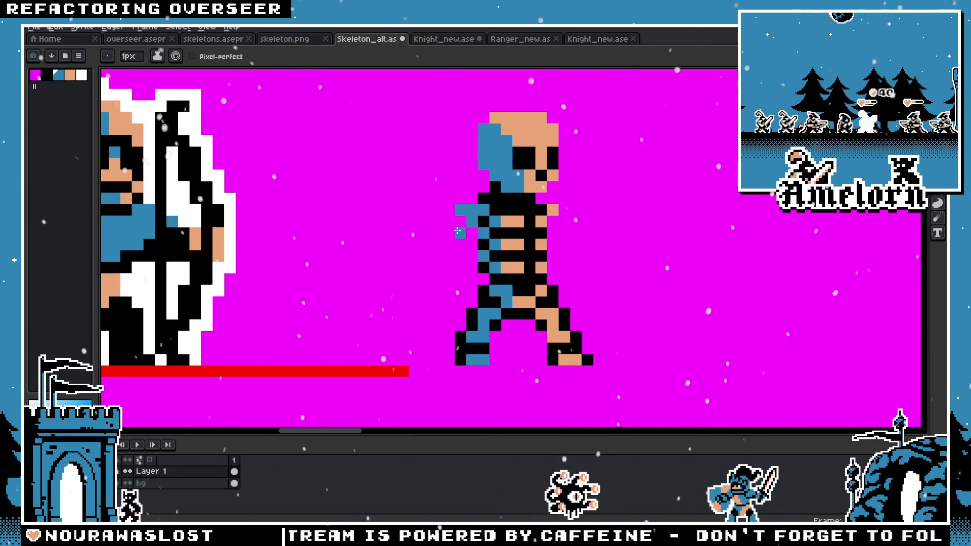
mouse_move(438, 260)
left_mouse_down()
mouse_move(450, 254)
mouse_move(458, 230)
left_mouse_up()
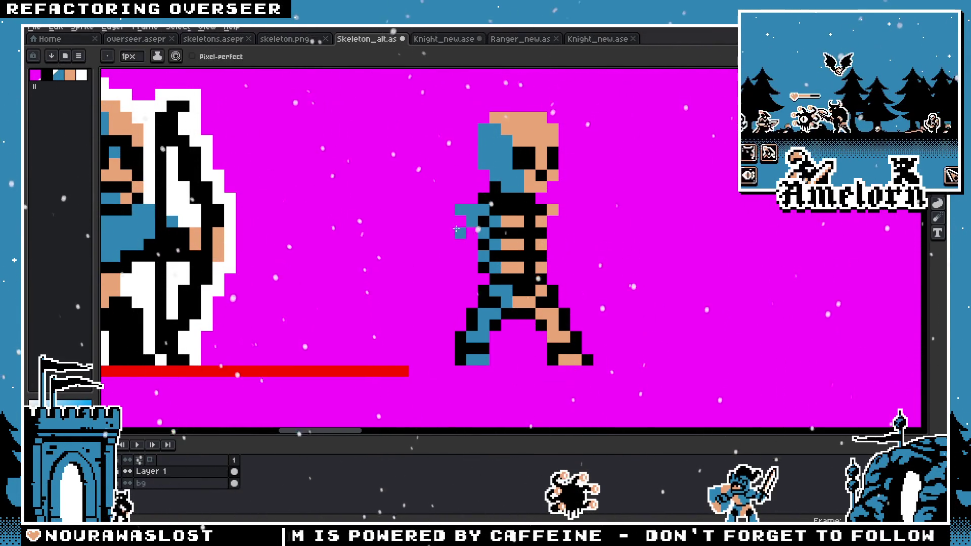
scroll(450, 272, "down", 3)
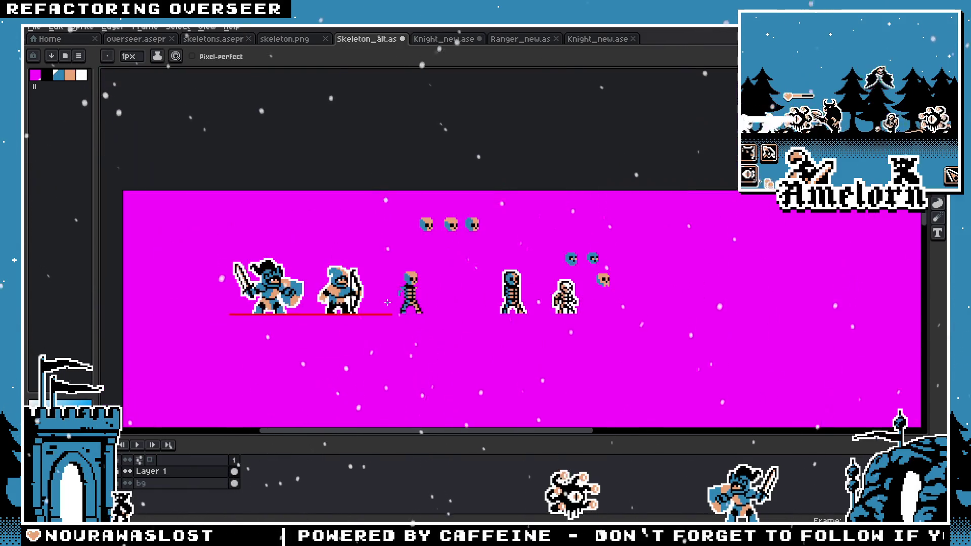
scroll(398, 295, "up", 3)
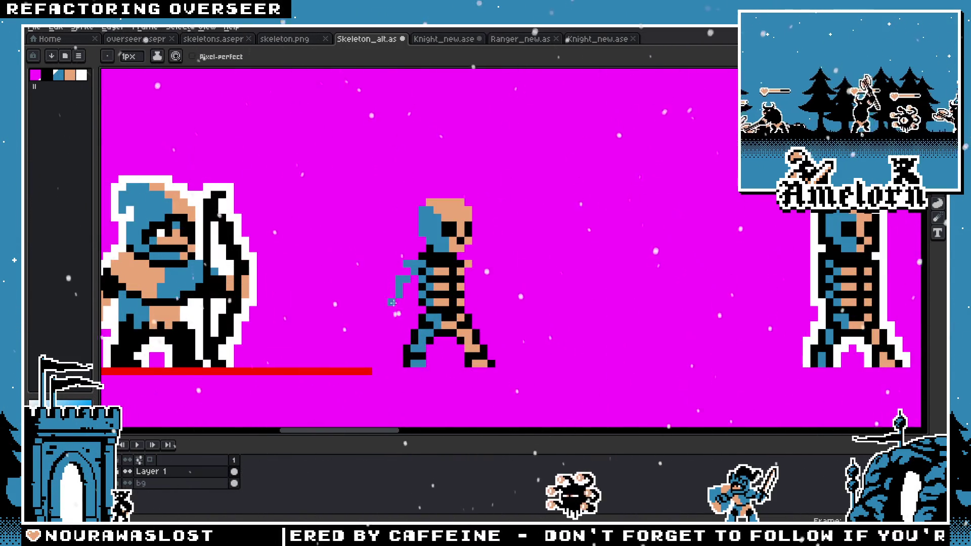
scroll(393, 302, "up", 3)
Draw a long black left arm running down from the skeleton's shoulder.
left_click(398, 281)
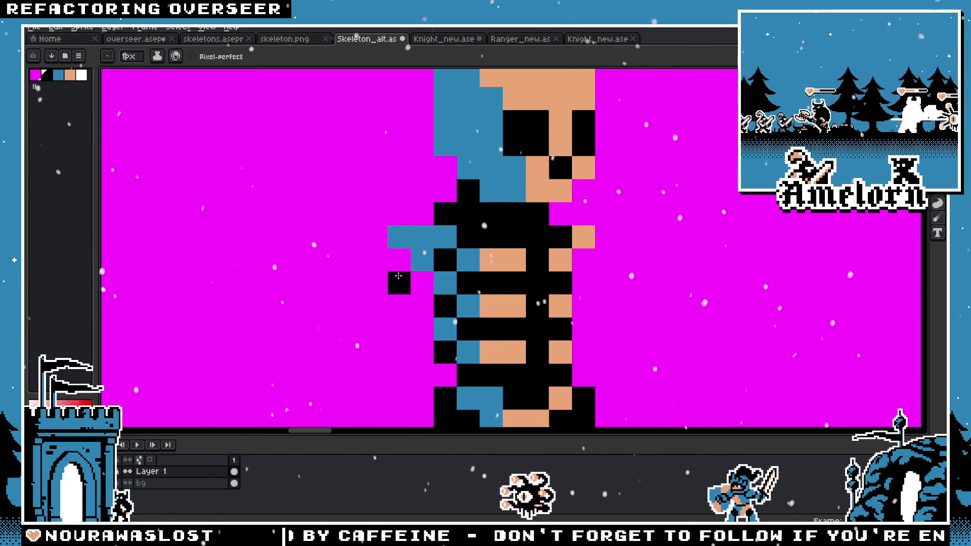
right_click(398, 282)
left_click(398, 260)
left_click_drag(376, 282, 375, 350)
left_click(398, 282)
left_click_drag(353, 305, 359, 373)
scroll(358, 372, "down", 3)
scroll(359, 373, "up", 3)
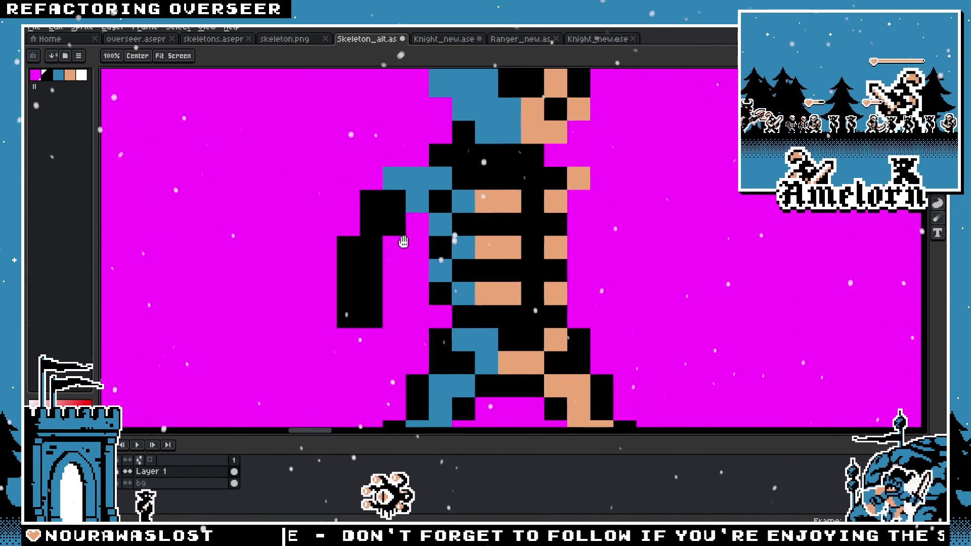
Nudge the black left arm one pixel right and delete a stray black block.
key("m")
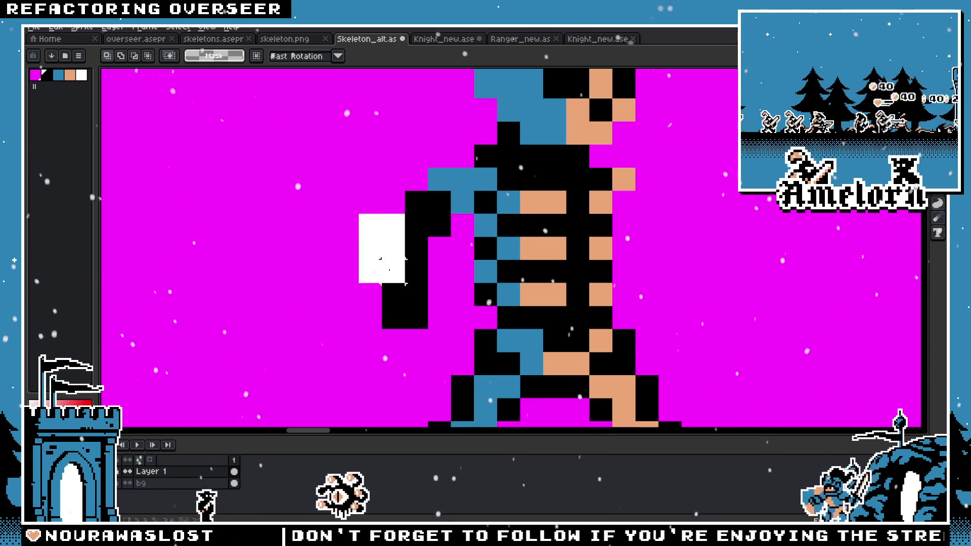
left_click_drag(357, 213, 430, 332)
key("Right")
key("b")
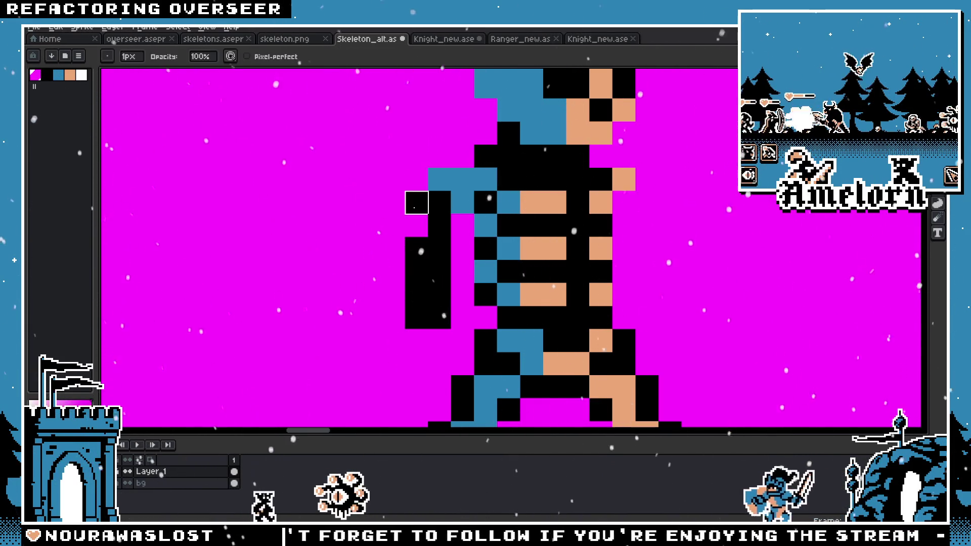
scroll(451, 232, "down", 3)
scroll(451, 232, "down", 1)
scroll(337, 224, "up", 3)
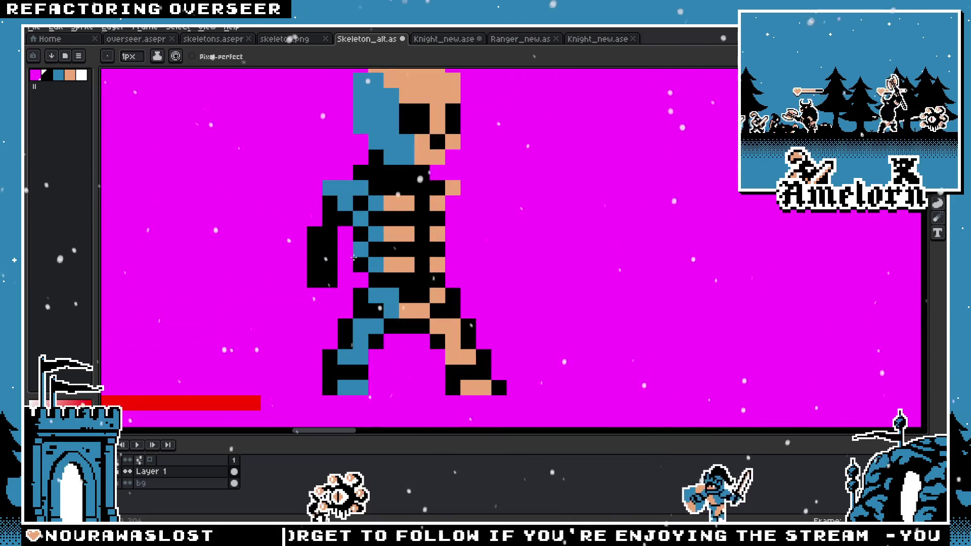
scroll(324, 292, "down", 3)
scroll(304, 277, "up", 3)
left_click(299, 273)
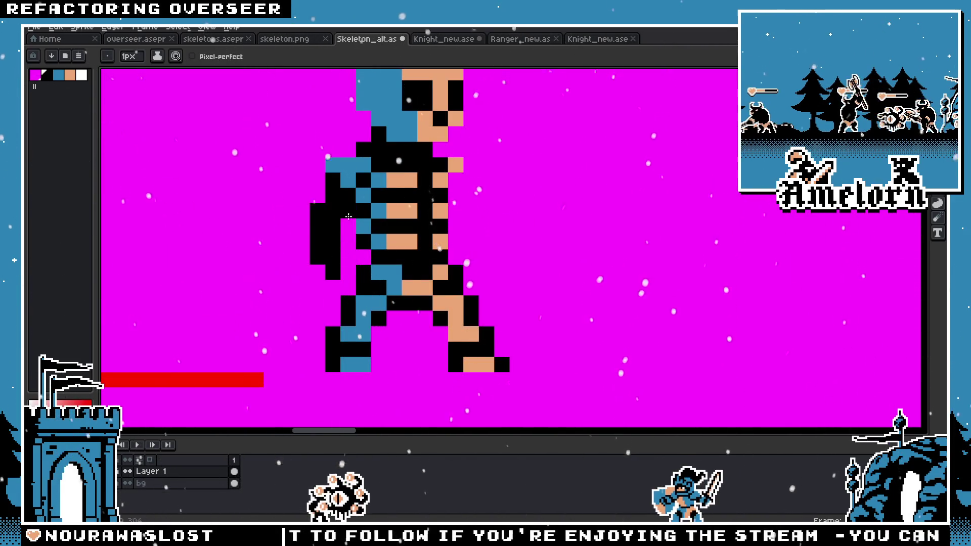
scroll(349, 217, "down", 3)
scroll(303, 243, "up", 3)
key("v")
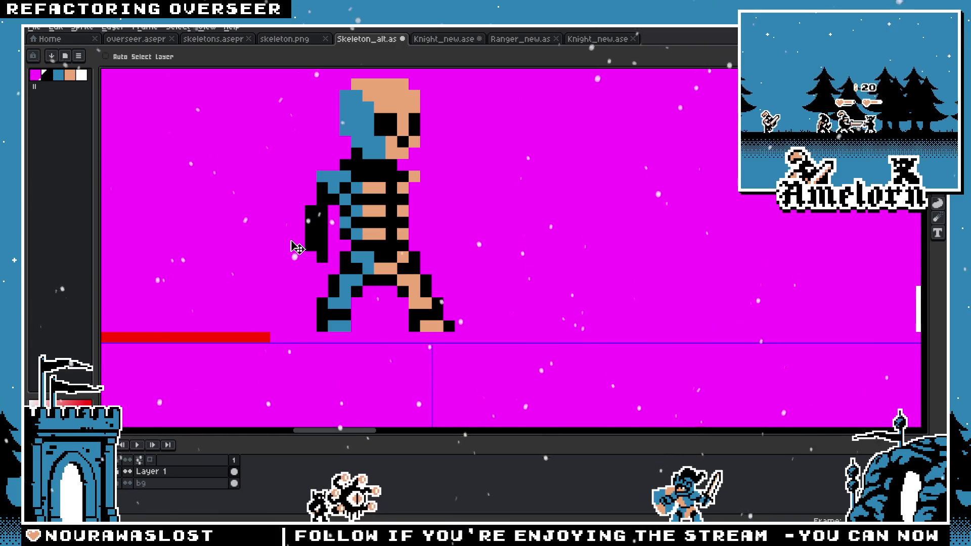
scroll(298, 248, "up", 1)
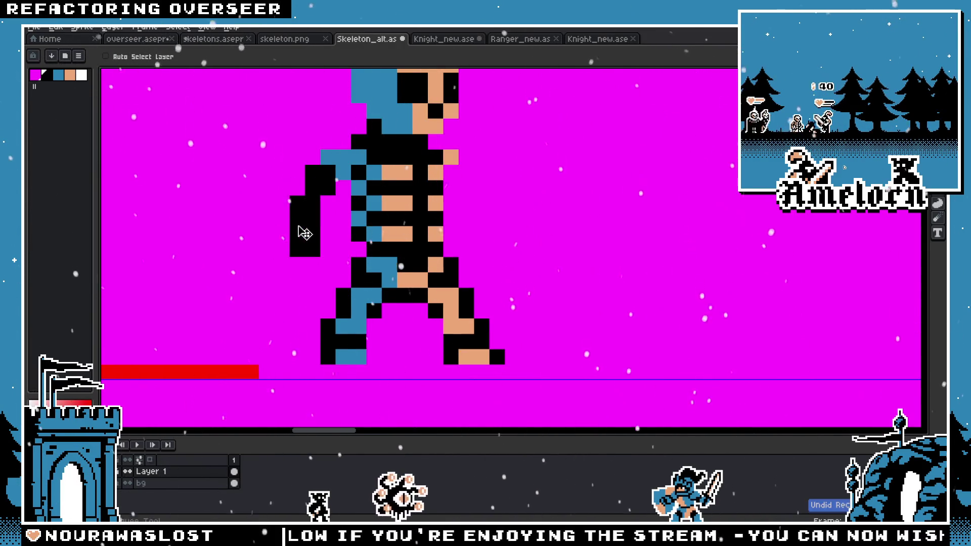
key("Delete")
key("b")
scroll(303, 230, "down", 1)
scroll(462, 228, "up", 1)
Extend then undo the long black left arm, restore the peach shoulder, and start a black arm reaching right.
left_click(470, 219)
key("ctrl+z")
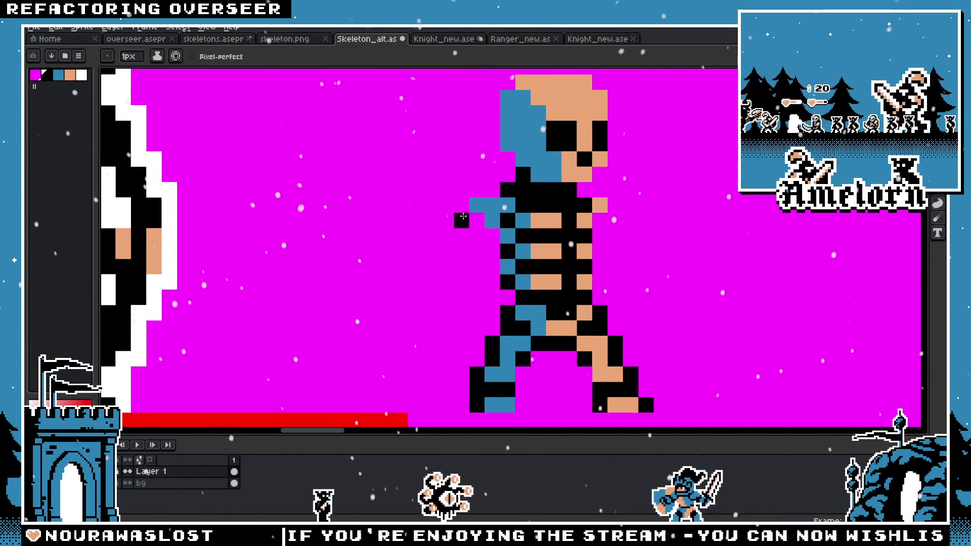
left_click_drag(446, 235, 451, 253)
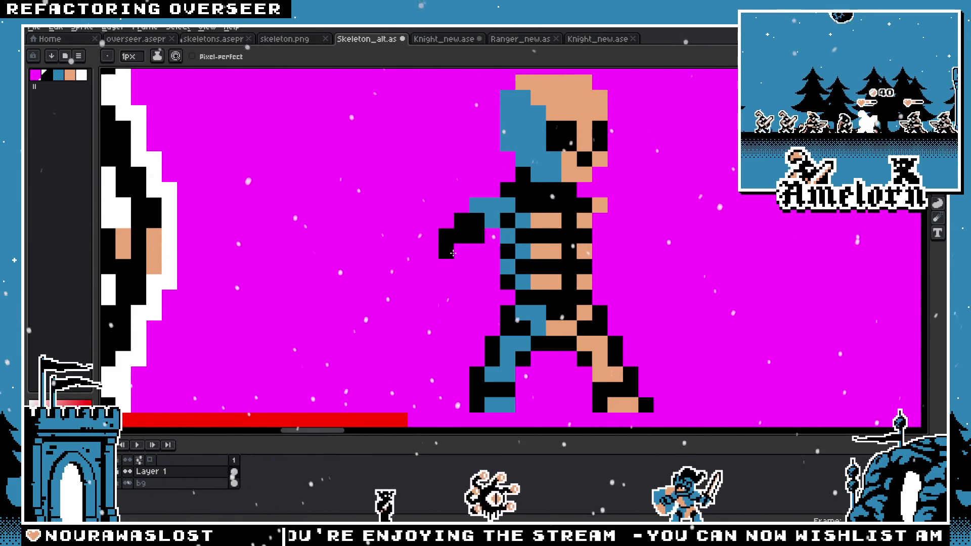
left_click_drag(445, 287, 445, 294)
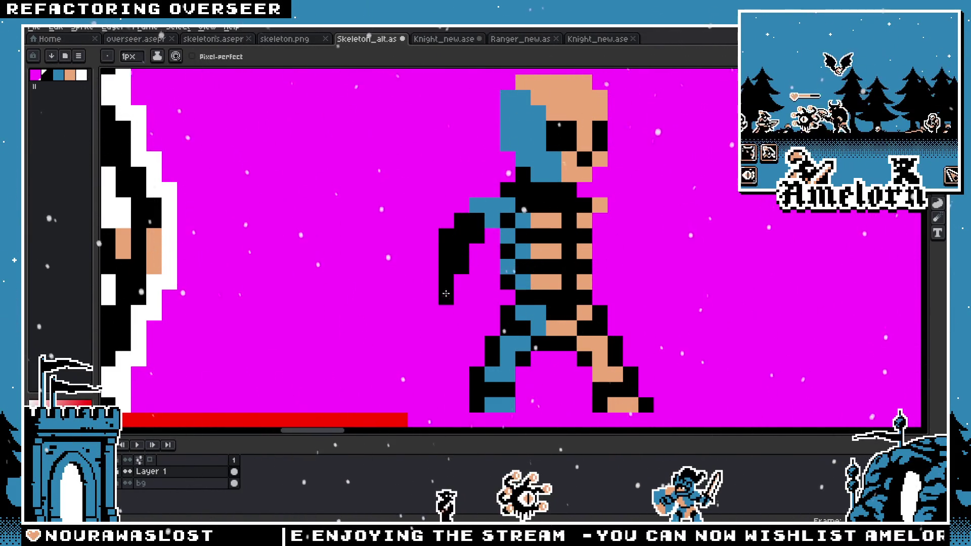
scroll(440, 301, "down", 3)
scroll(436, 292, "up", 3)
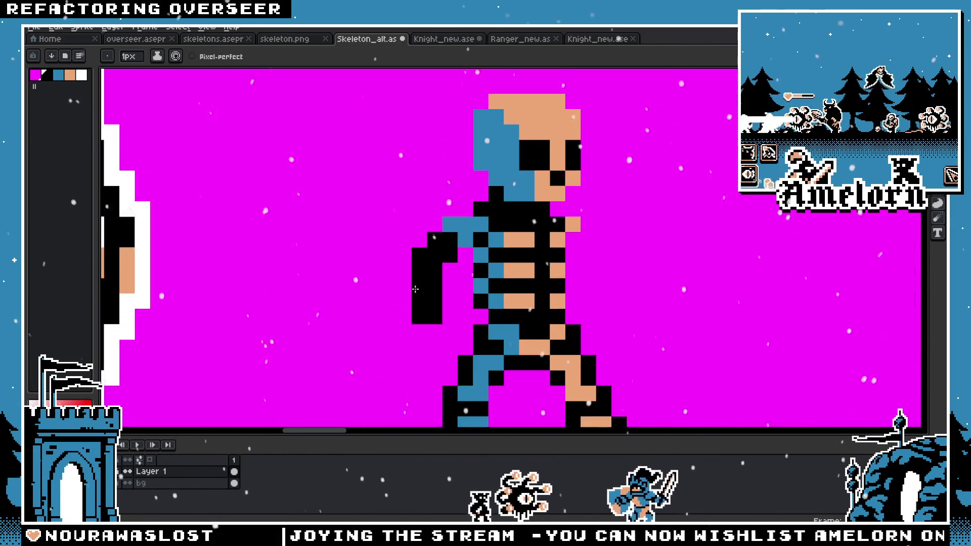
key("ctrl+z")
key("ctrl+z")
key("ctrl+z")
key("b")
key("ctrl+z")
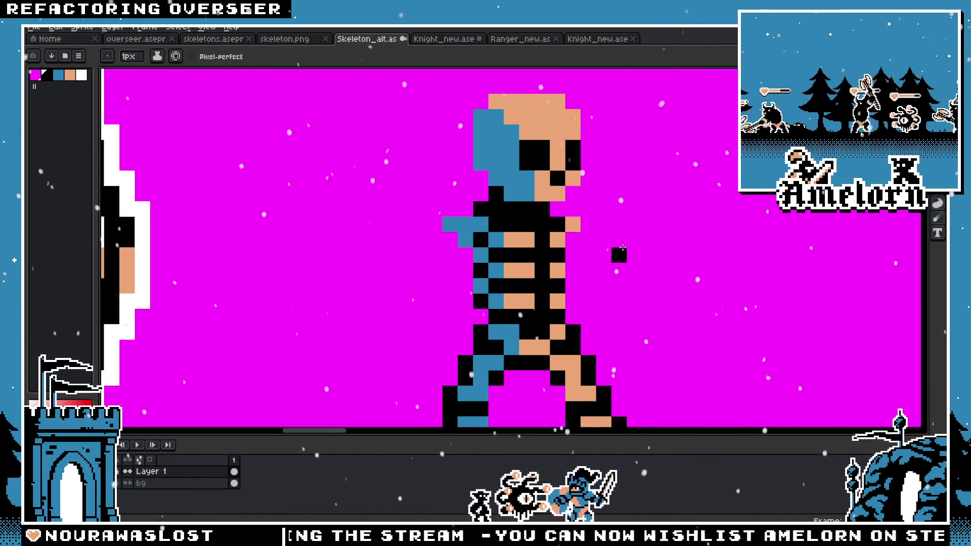
left_click(609, 265)
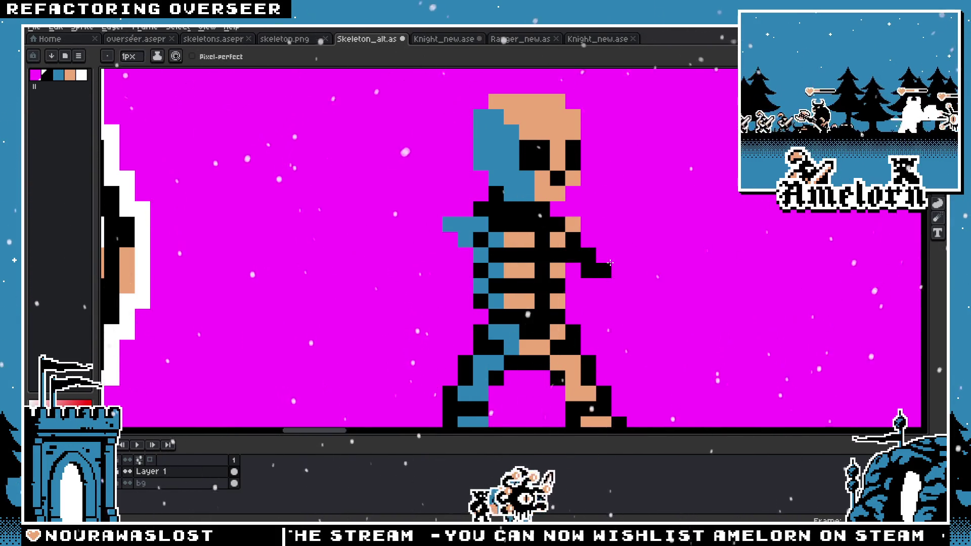
scroll(600, 270, "down", 2)
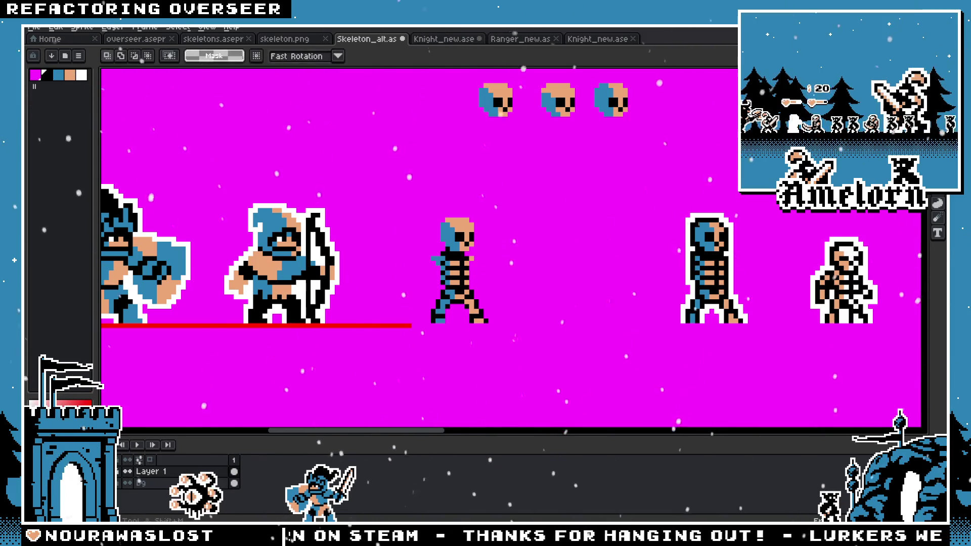
scroll(449, 274, "up", 2)
scroll(450, 275, "up", 3)
left_click(422, 213, "alt")
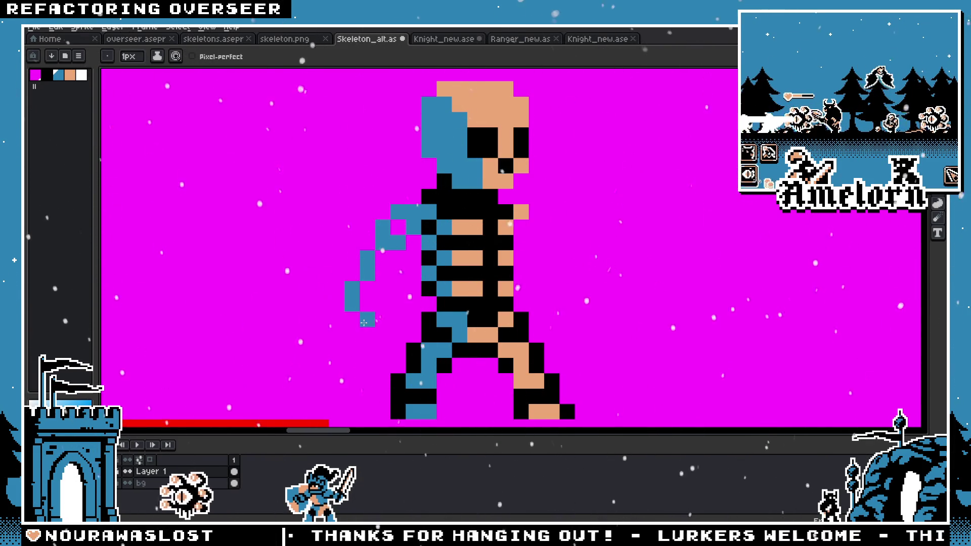
scroll(569, 293, "down", 3)
scroll(562, 304, "up", 2)
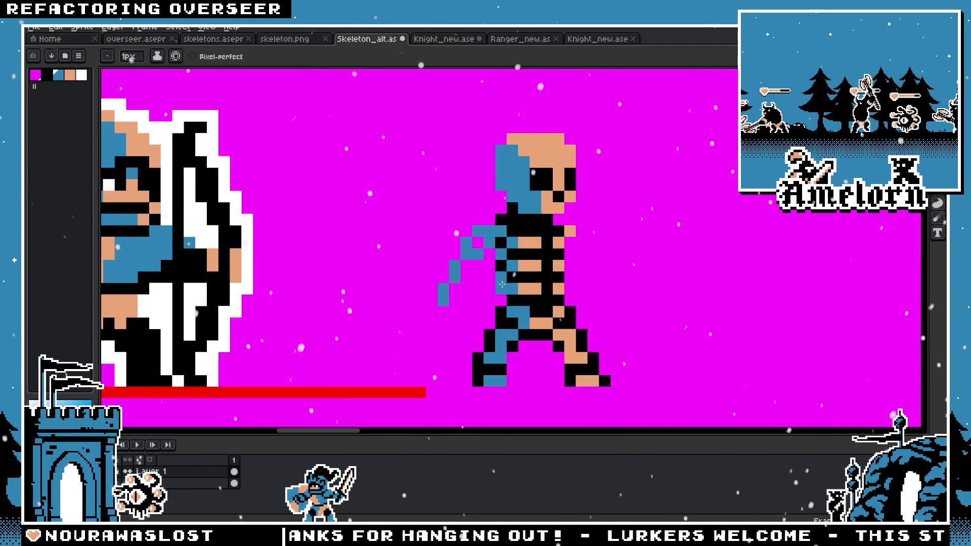
key("v")
key("ctrl+z")
key("b")
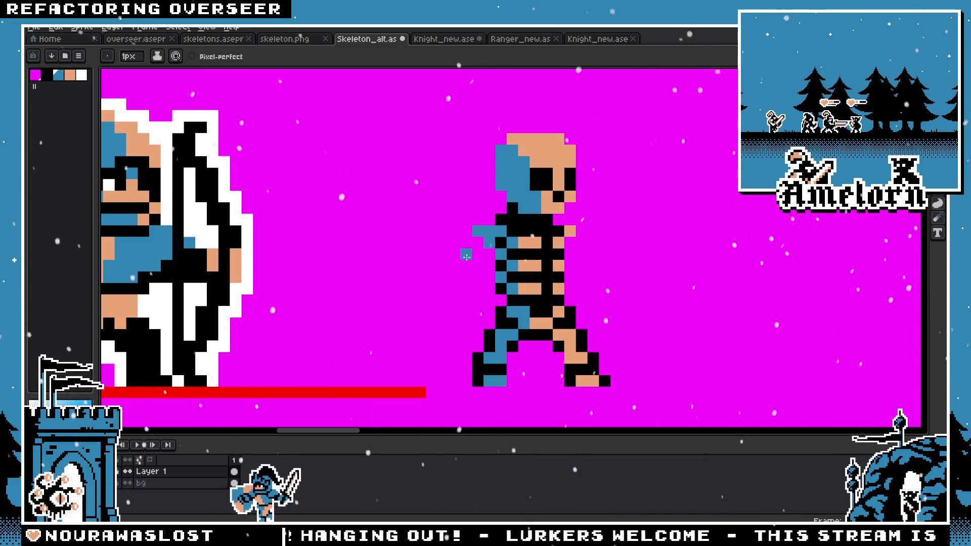
key("l")
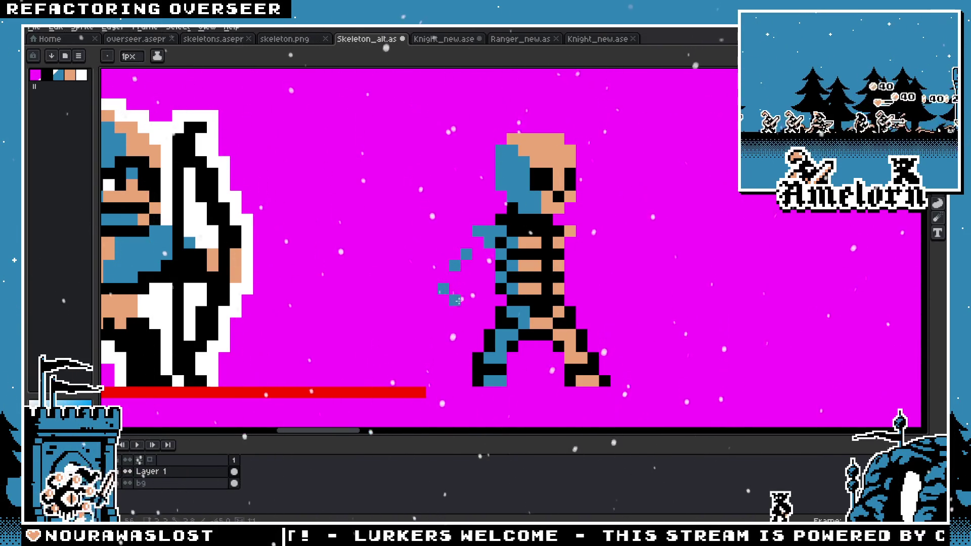
scroll(443, 306, "down", 1)
scroll(436, 304, "down", 1)
scroll(425, 303, "up", 1)
key("v")
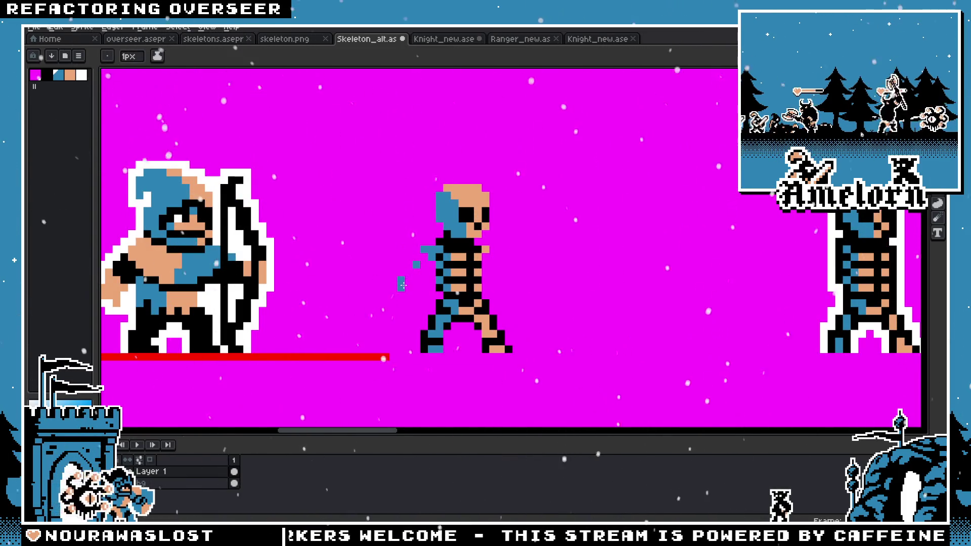
scroll(407, 286, "down", 1)
scroll(425, 273, "up", 1)
scroll(531, 250, "up", 1)
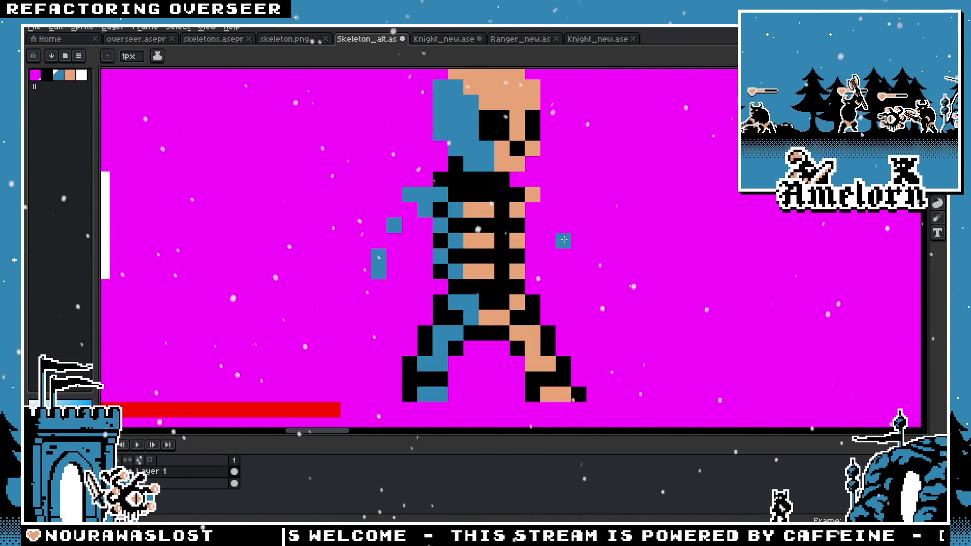
Add a tan bone pixel and outline the left arm and hand in black, erasing a misplaced pixel.
key("x")
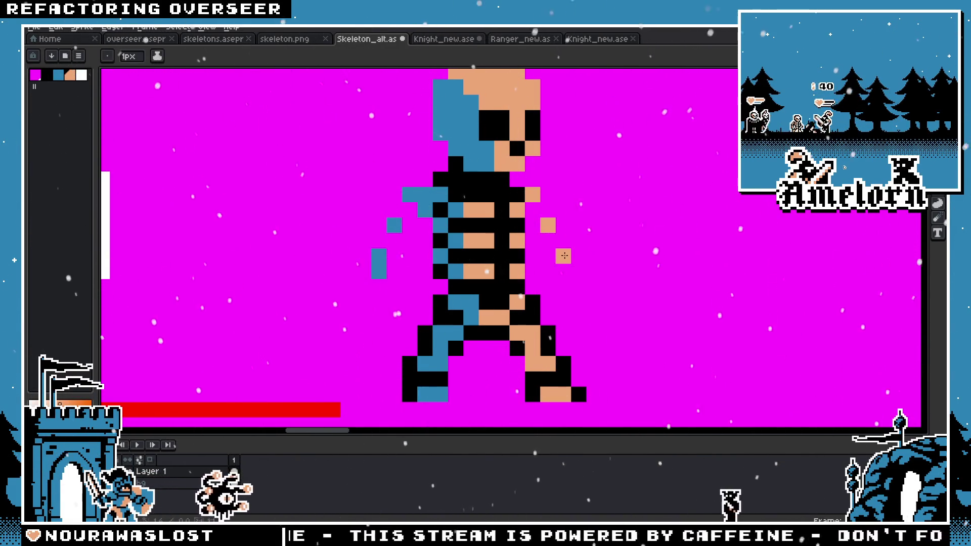
scroll(563, 256, "down", 3)
scroll(482, 296, "up", 3)
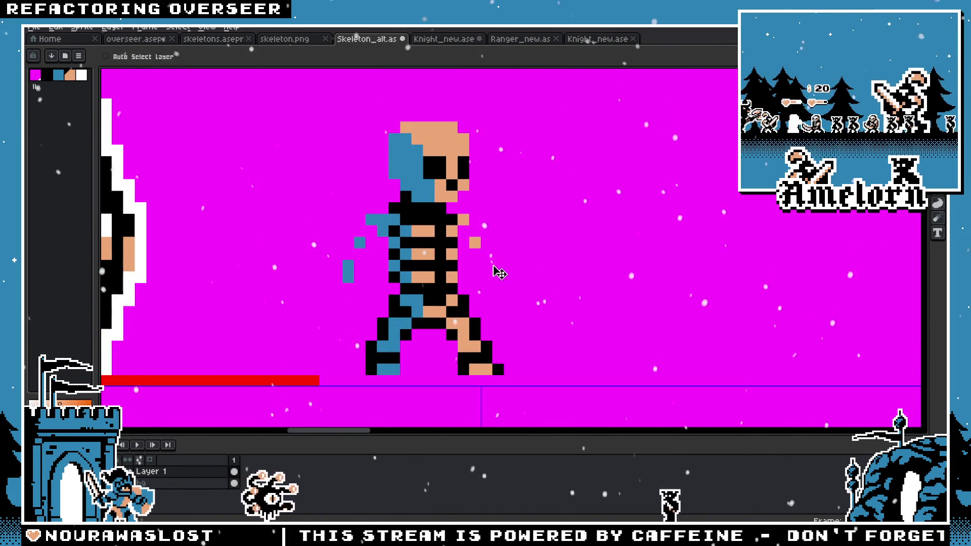
left_click(486, 271)
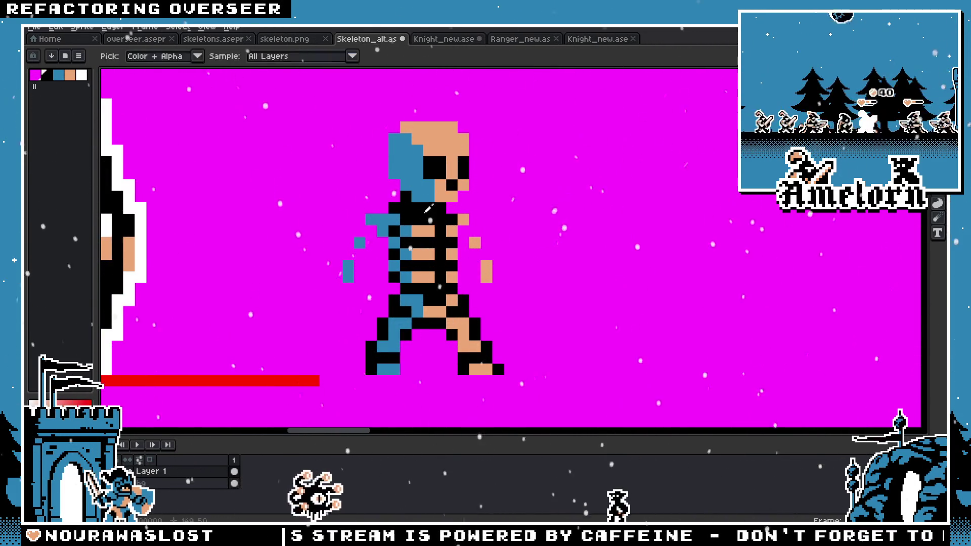
scroll(399, 224, "up", 2)
left_click(382, 247)
left_click_drag(381, 251, 360, 237)
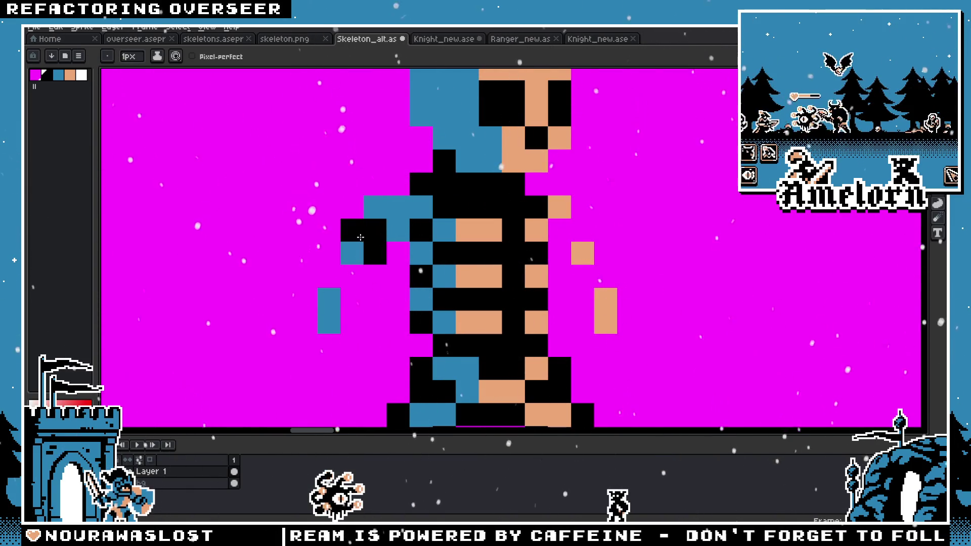
right_click(390, 256)
scroll(390, 256, "down", 5)
scroll(364, 243, "up", 4)
left_click(365, 244)
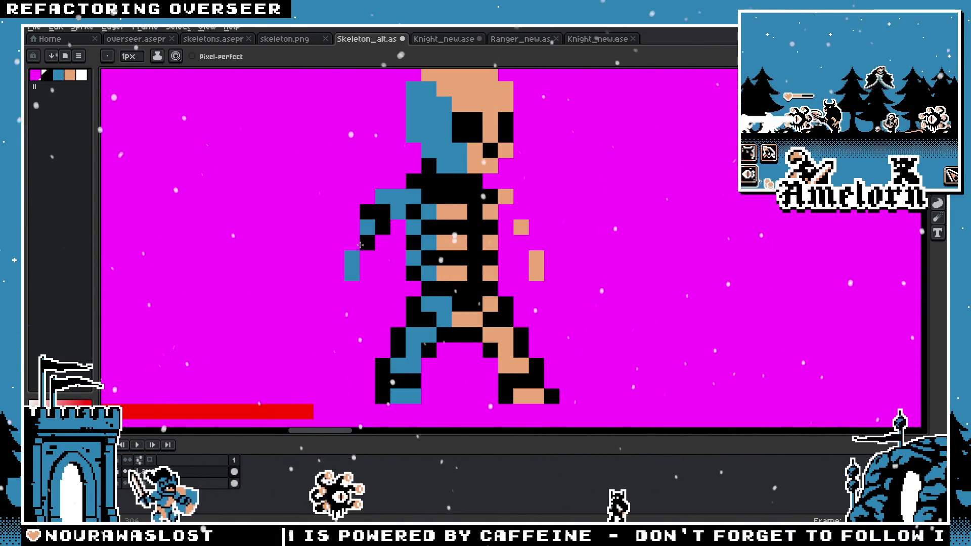
left_click(355, 245)
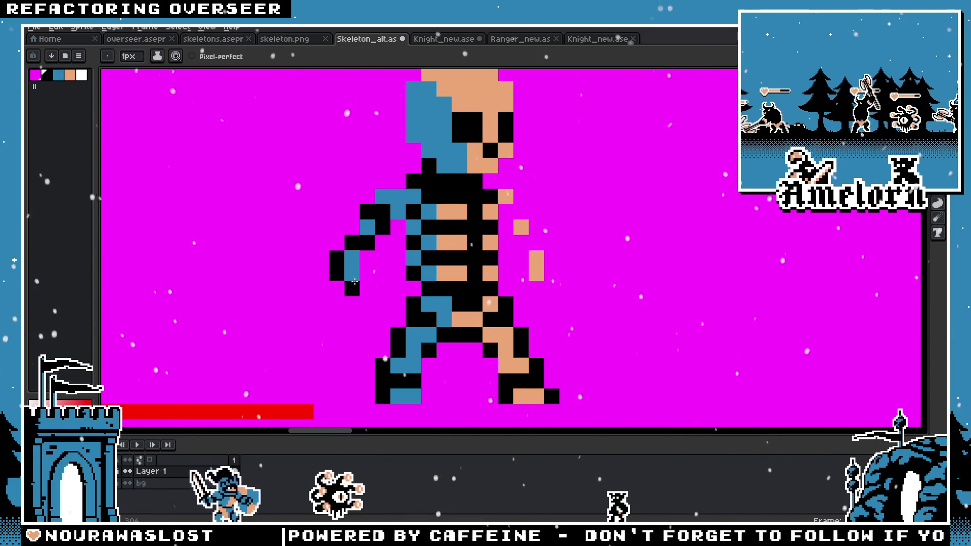
scroll(366, 259, "down", 5)
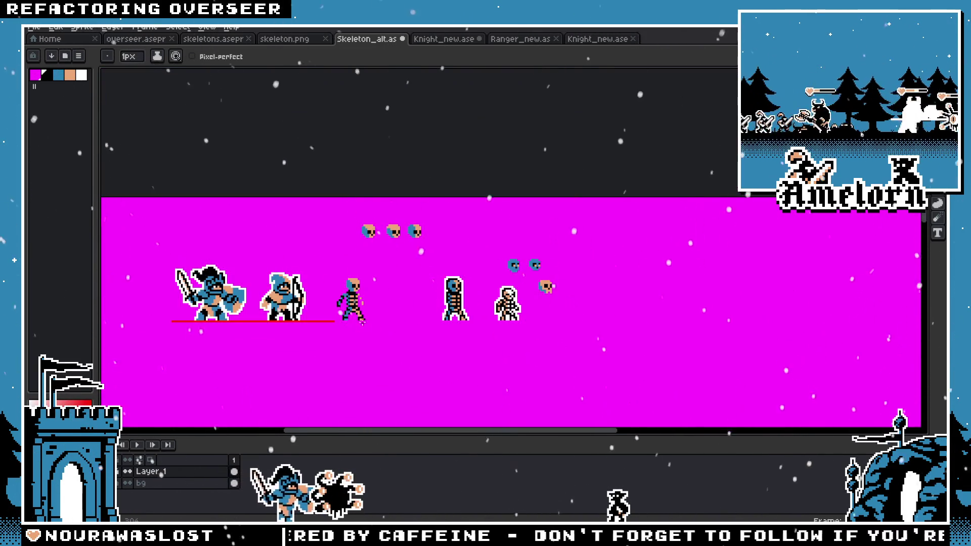
scroll(351, 320, "up", 4)
scroll(351, 319, "up", 1)
scroll(351, 320, "up", 1)
Outline the skeleton's right arm in black, undoing one misplaced pixel.
left_click_drag(351, 319, 473, 287)
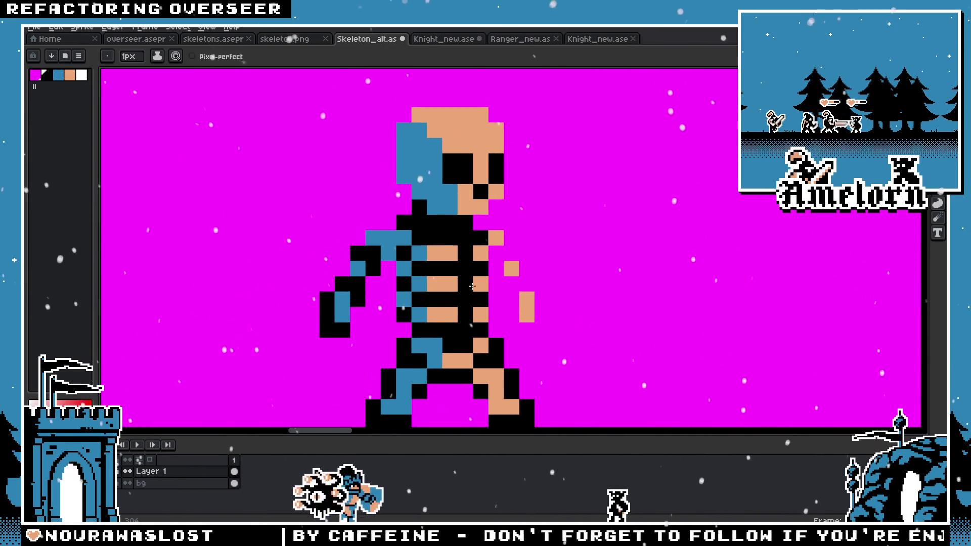
left_click(496, 252)
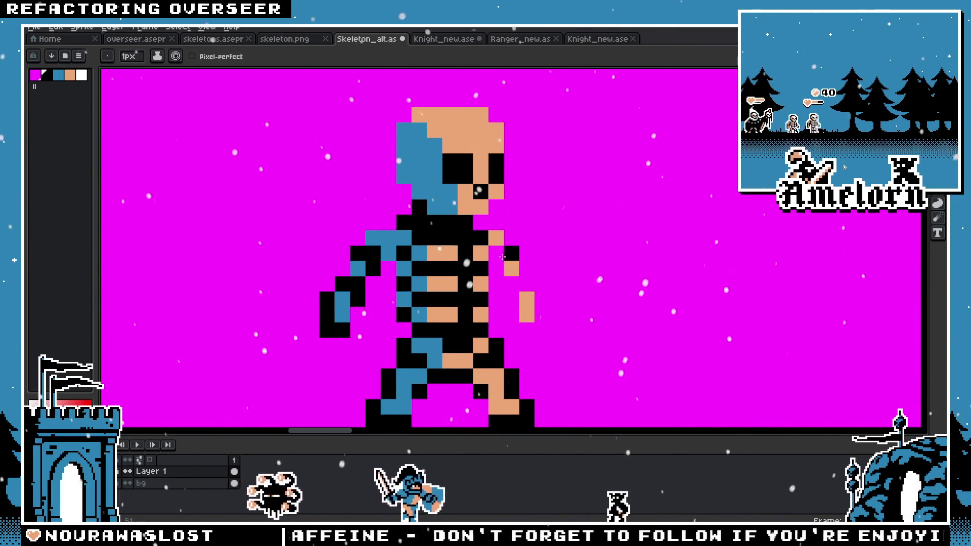
left_click(526, 298)
key("ctrl+z")
left_click(525, 284)
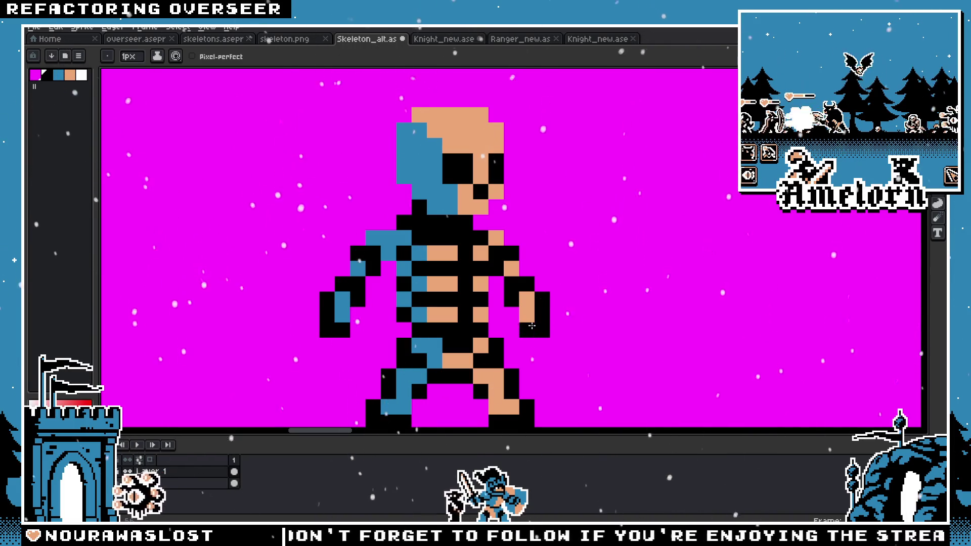
scroll(542, 307, "down", 3)
scroll(543, 356, "down", 1)
scroll(562, 220, "up", 3)
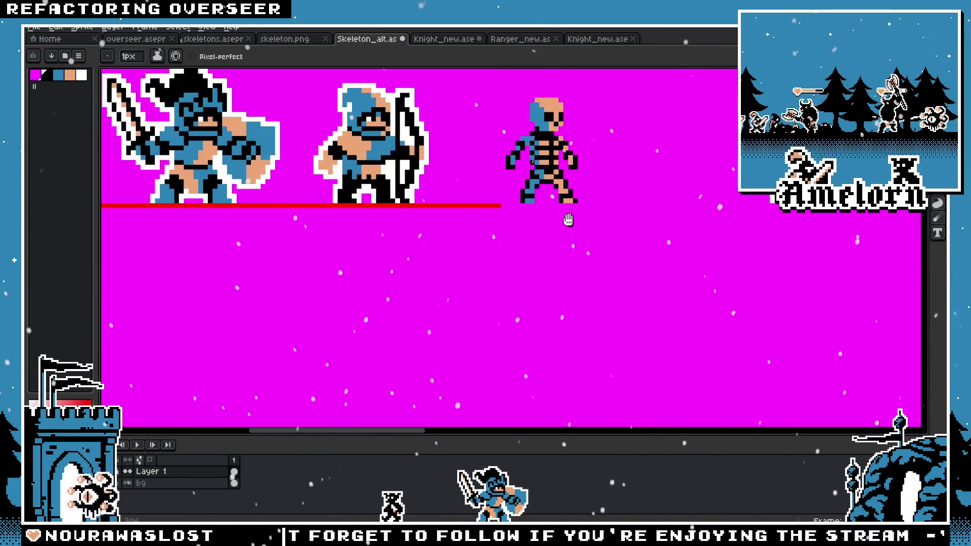
scroll(427, 310, "up", 2)
Move a small arm piece in toward the body and drop it in place.
key("m")
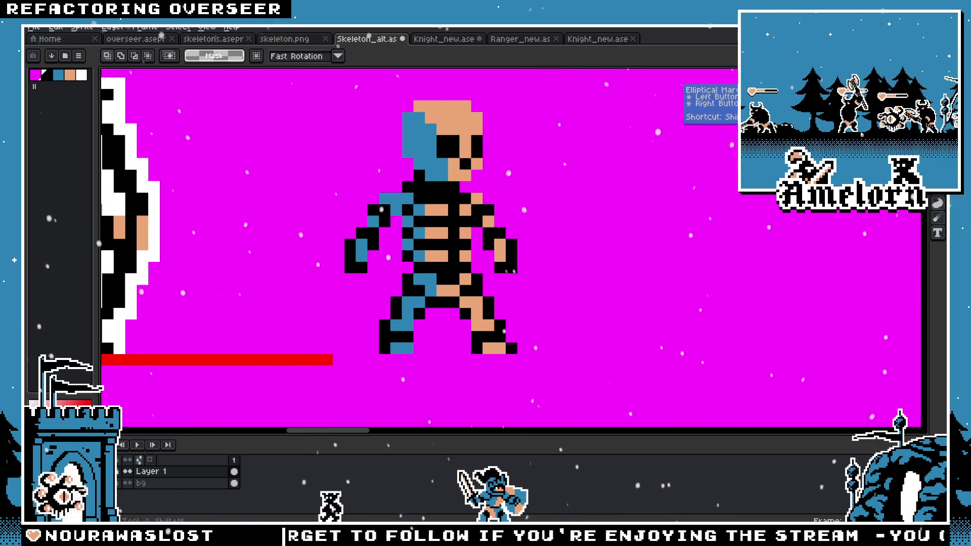
scroll(390, 258, "down", 2)
scroll(390, 259, "up", 2)
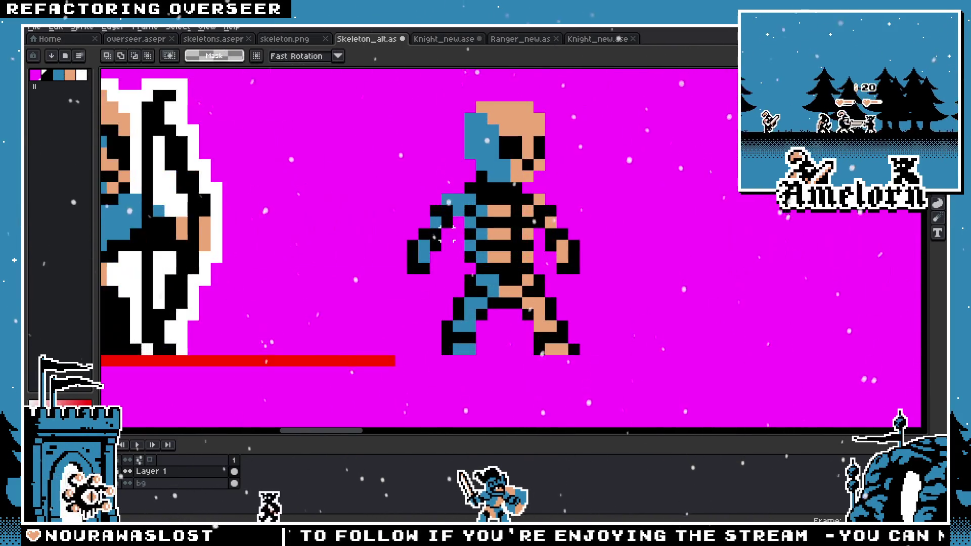
scroll(391, 258, "up", 1)
mouse_move(403, 256)
left_mouse_down()
mouse_move(417, 272)
mouse_move(408, 271)
left_mouse_up()
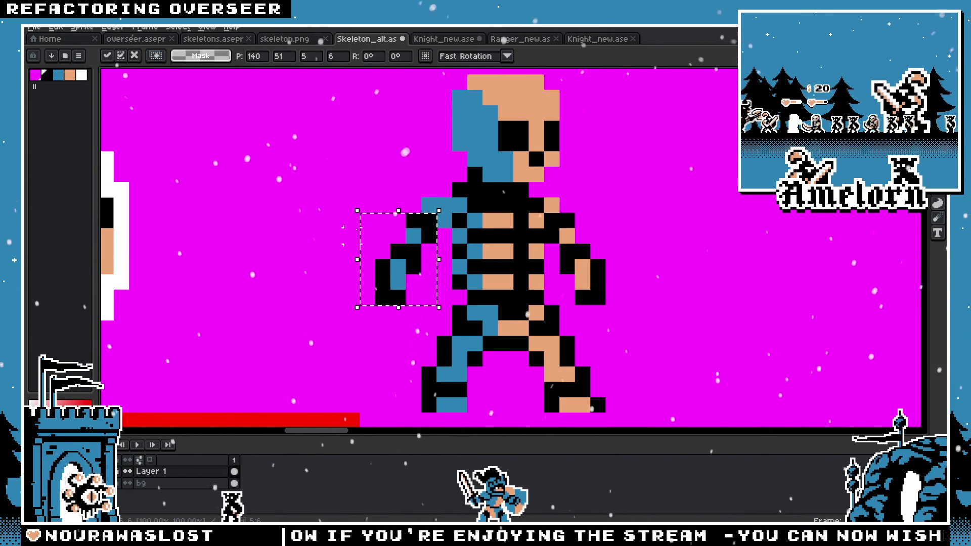
key("Return")
scroll(419, 238, "up", 1)
key("b")
Select the whole left arm and shift it closer to the body, then deselect.
key("m")
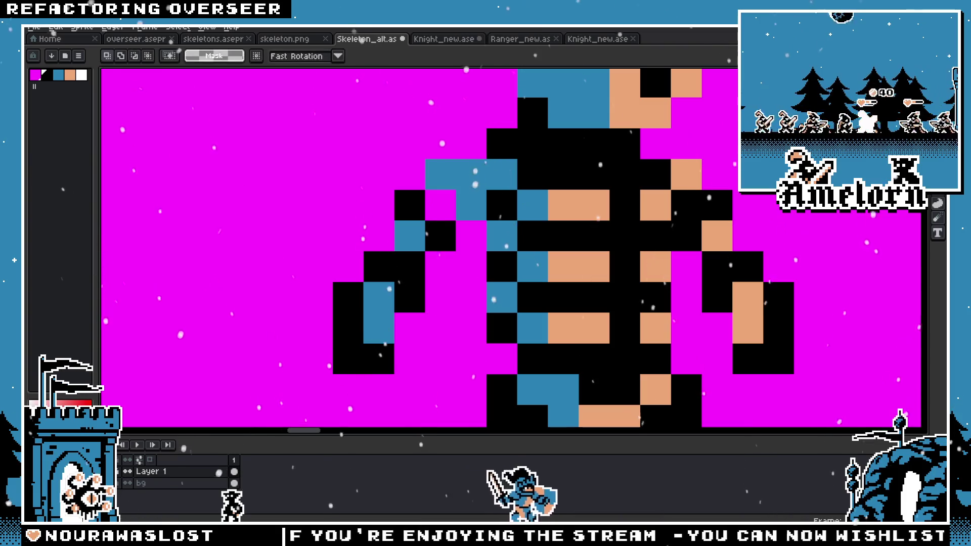
scroll(298, 266, "down", 1)
left_click_drag(285, 254, 386, 354)
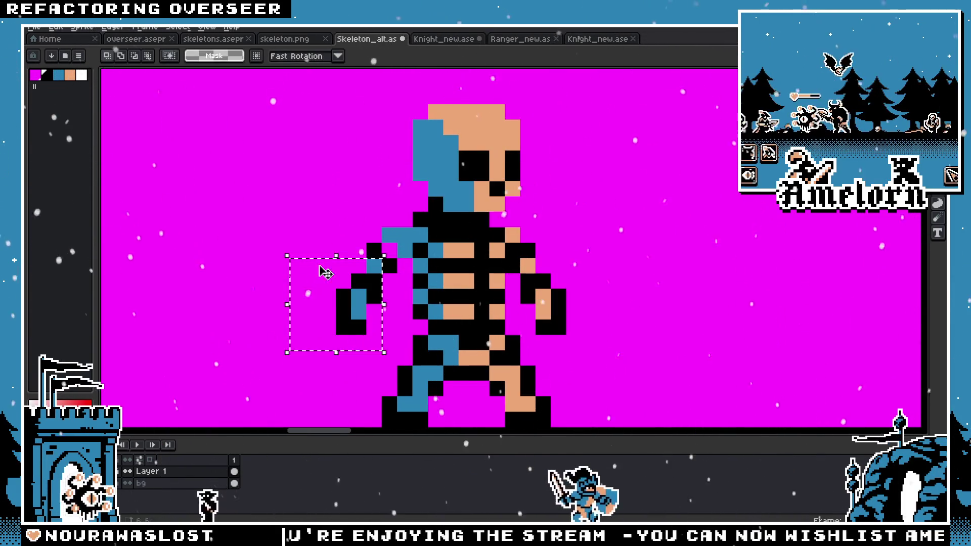
left_click_drag(303, 242, 400, 337)
key("ctrl+d")
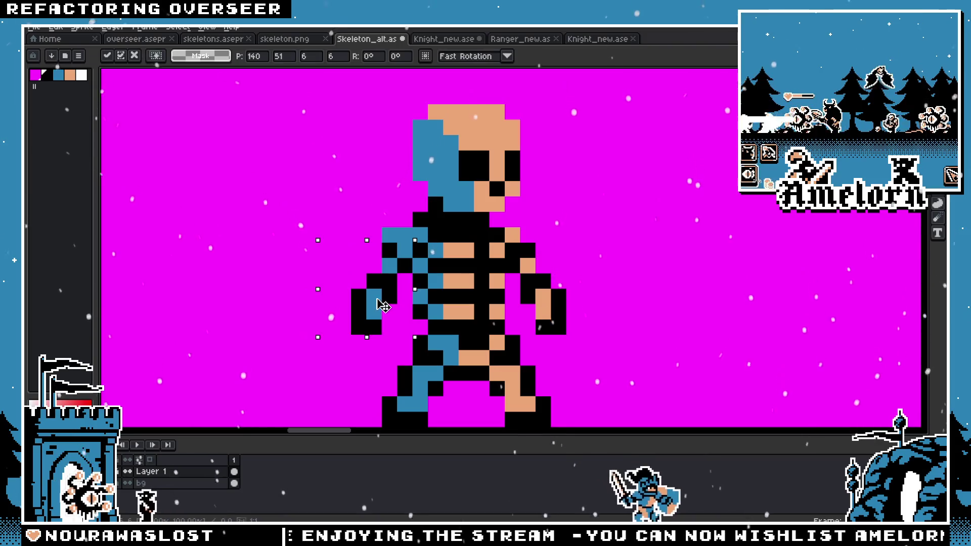
scroll(288, 258, "down", 2)
scroll(270, 241, "down", 2)
scroll(270, 241, "up", 1)
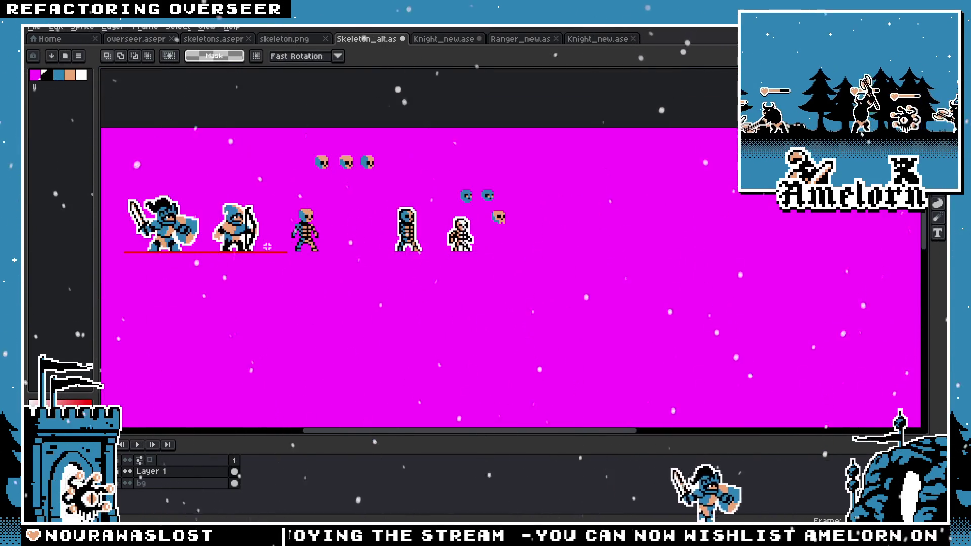
scroll(281, 245, "up", 1)
scroll(296, 247, "up", 2)
scroll(303, 250, "up", 1)
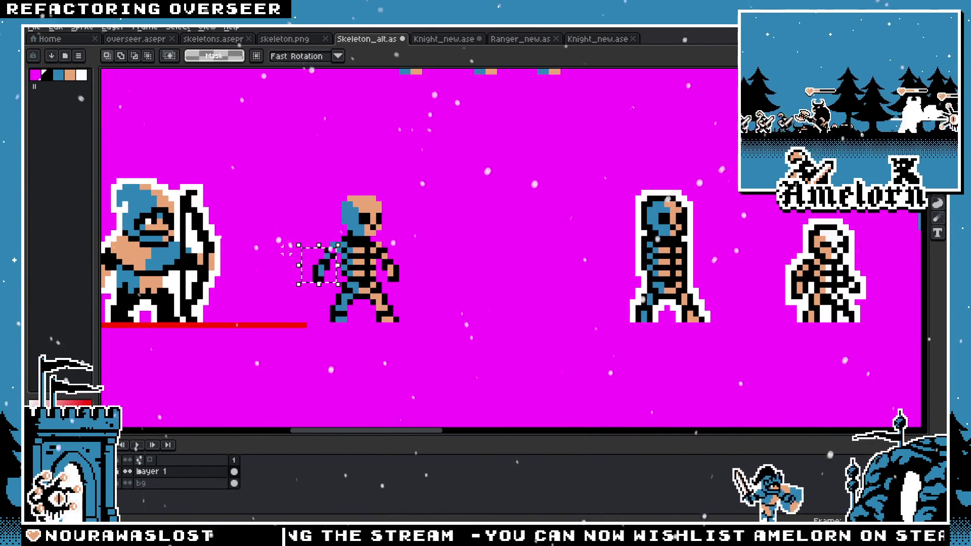
key("ctrl+z")
scroll(275, 240, "down", 1)
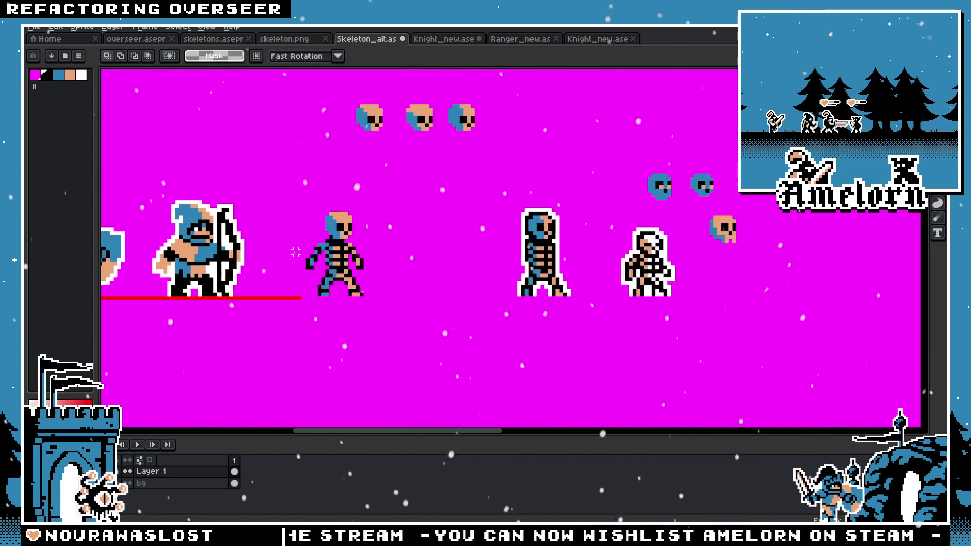
scroll(297, 228, "up", 2)
scroll(318, 209, "up", 2)
key("b")
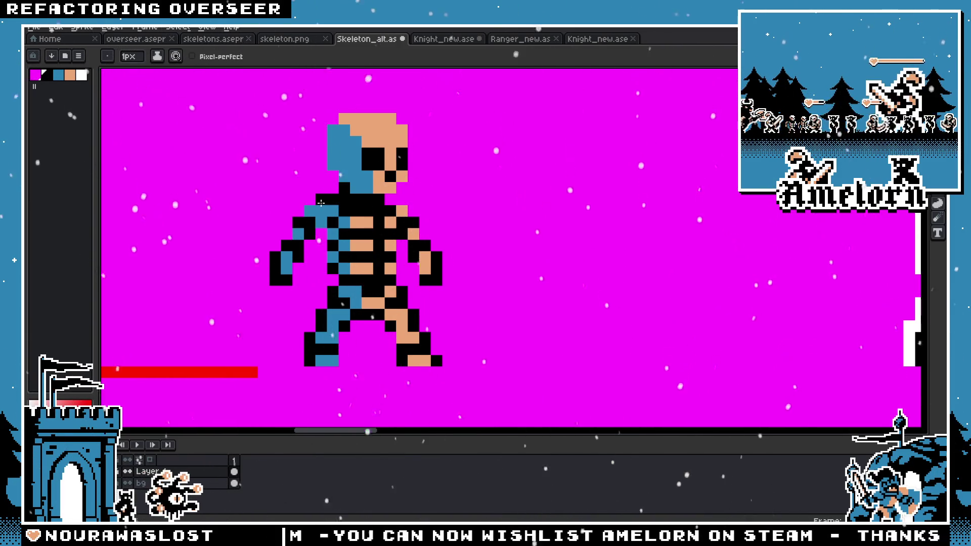
scroll(289, 269, "down", 4)
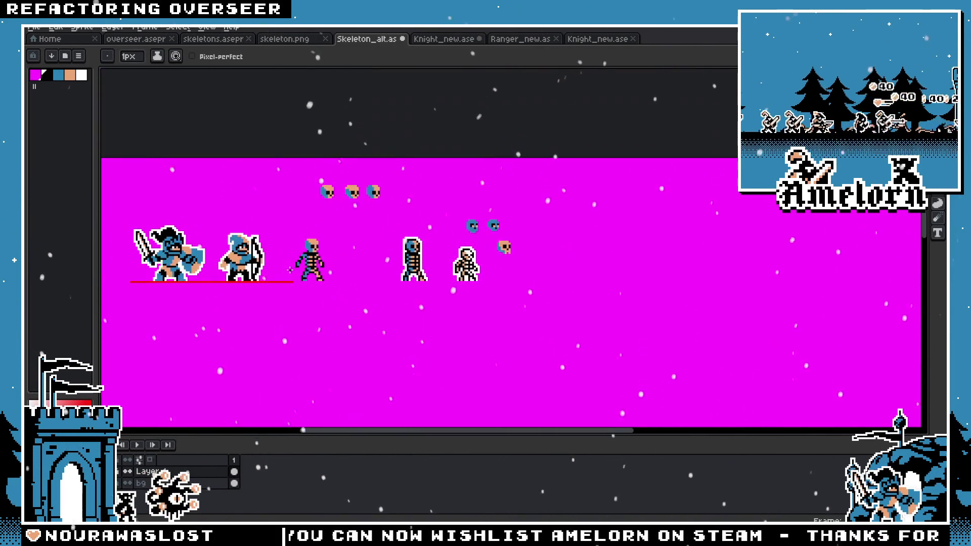
scroll(283, 268, "up", 2)
scroll(289, 258, "up", 1)
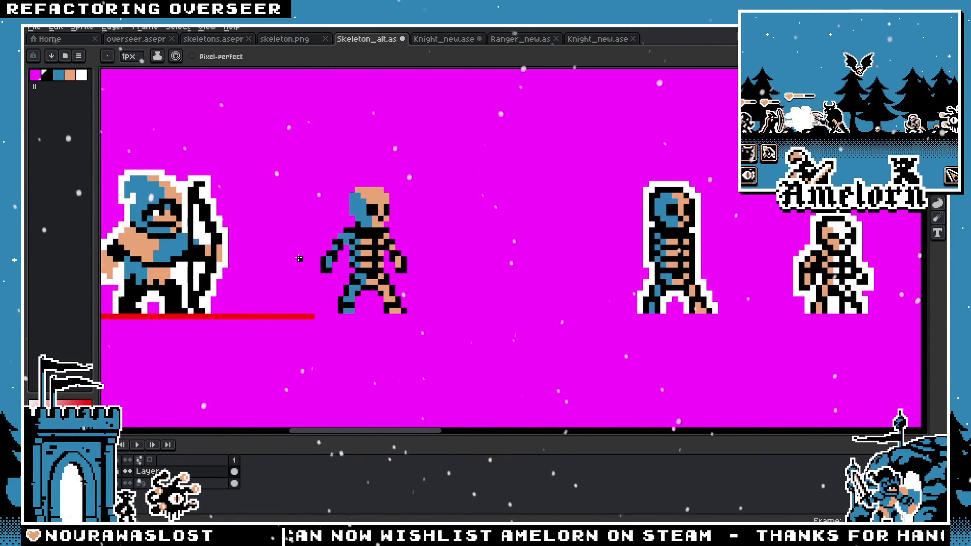
scroll(300, 259, "up", 2)
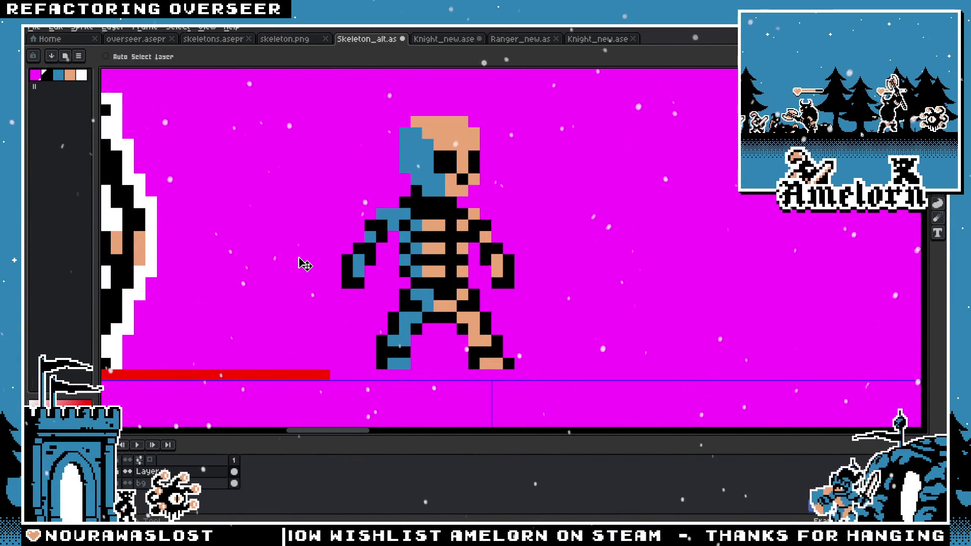
scroll(501, 239, "up", 1)
scroll(485, 242, "down", 3)
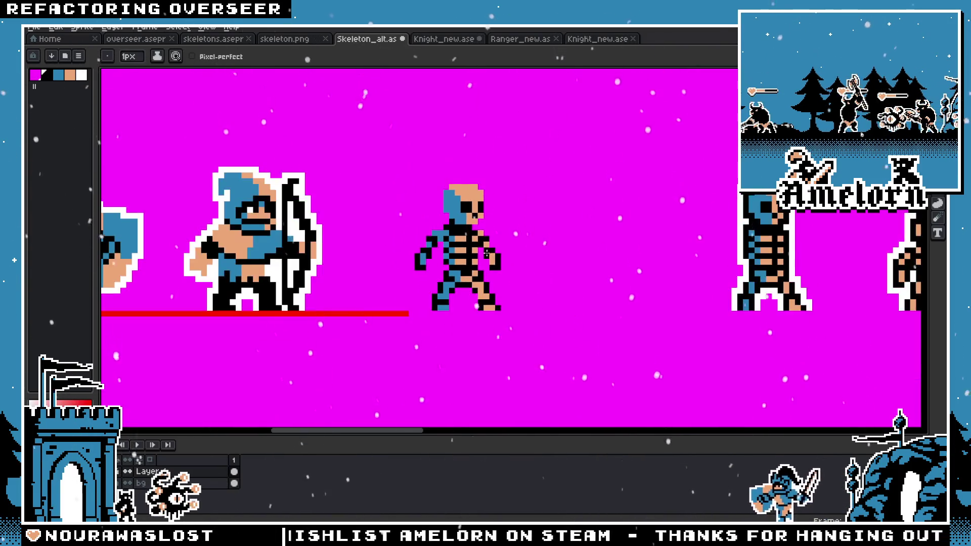
scroll(481, 242, "up", 1)
key("m")
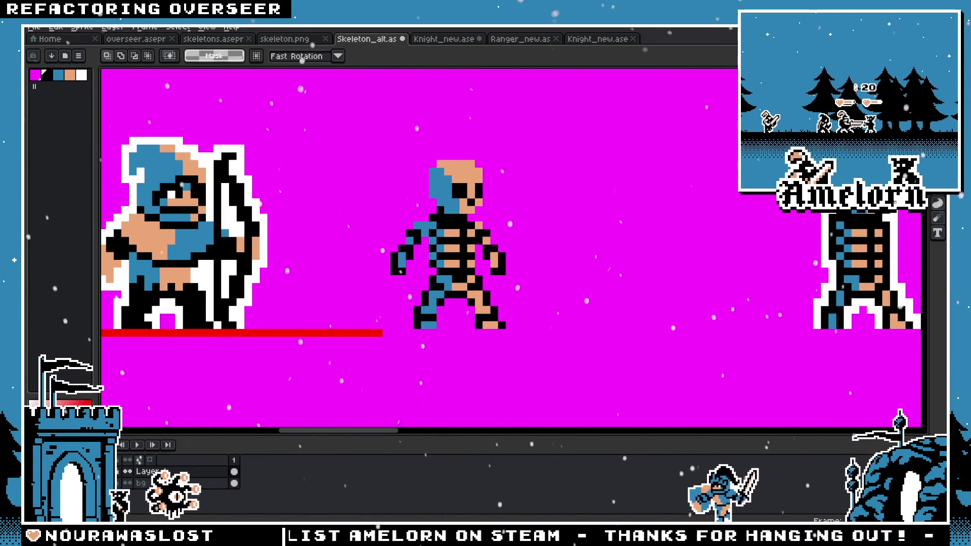
scroll(403, 254, "up", 1)
scroll(402, 254, "up", 1)
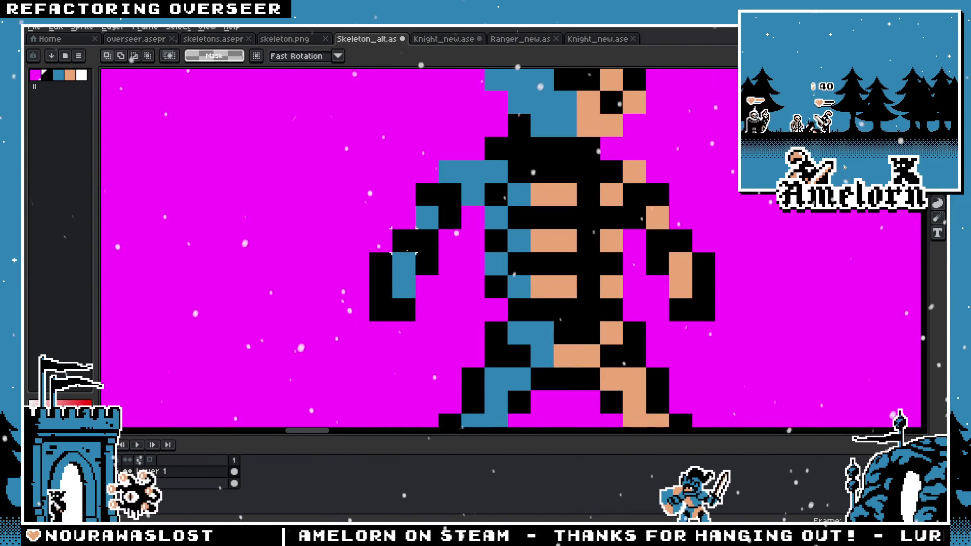
left_click_drag(343, 225, 418, 324)
left_click_drag(380, 274, 403, 304)
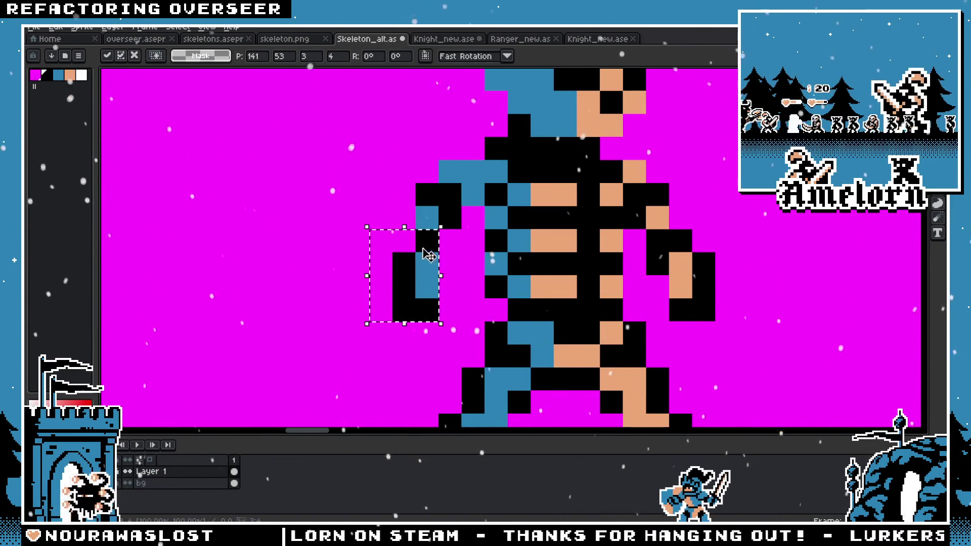
key("ctrl+d")
key("b")
scroll(370, 324, "down", 3)
scroll(369, 324, "down", 1)
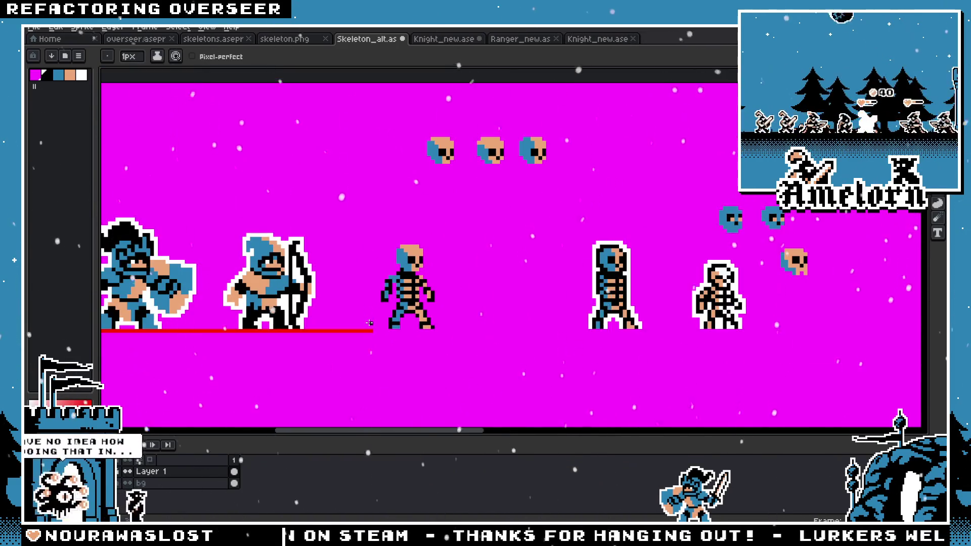
scroll(370, 324, "down", 1)
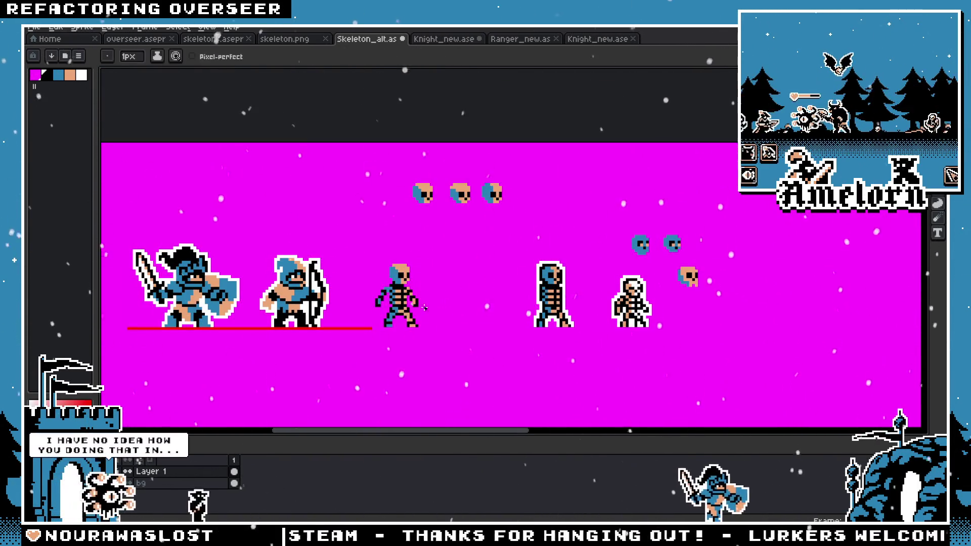
scroll(423, 308, "up", 2)
scroll(413, 310, "up", 1)
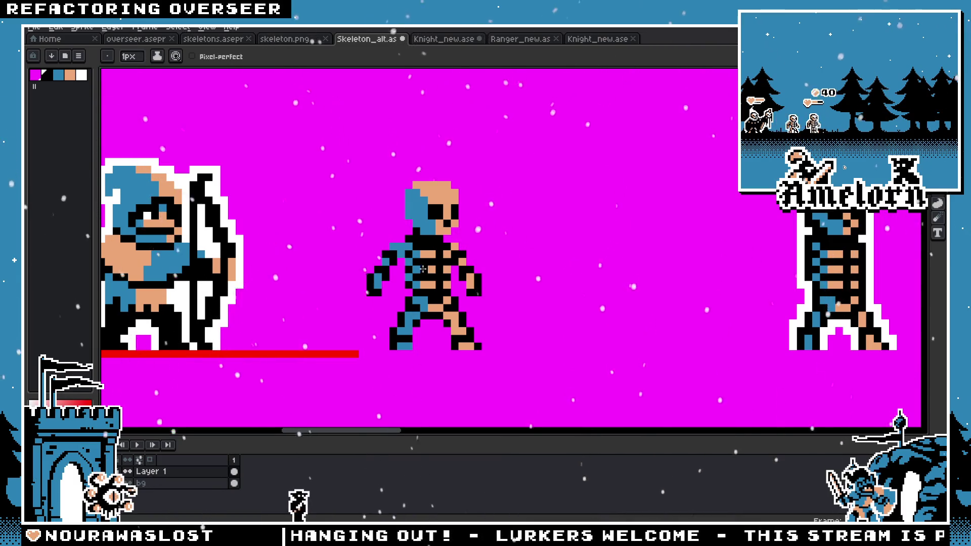
scroll(424, 269, "up", 2)
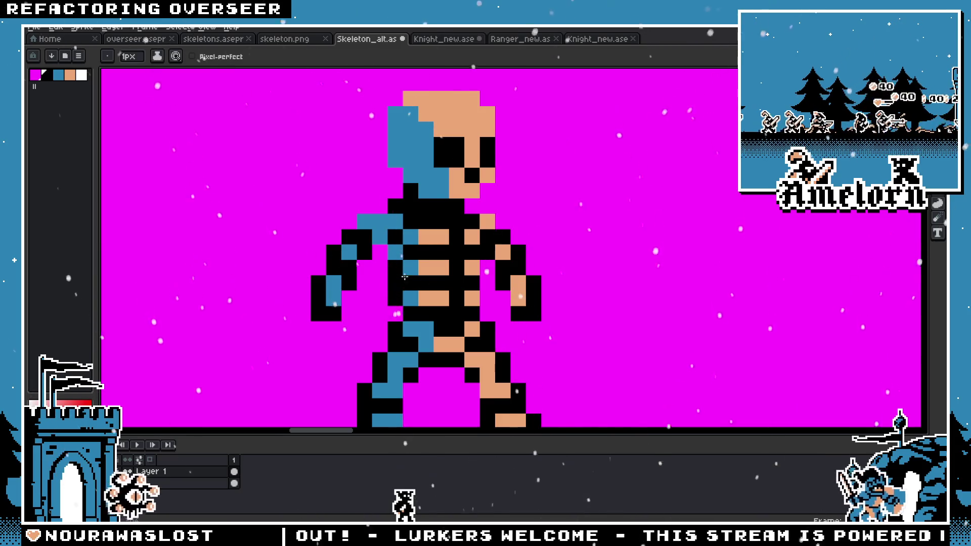
scroll(405, 278, "down", 5)
scroll(404, 277, "down", 2)
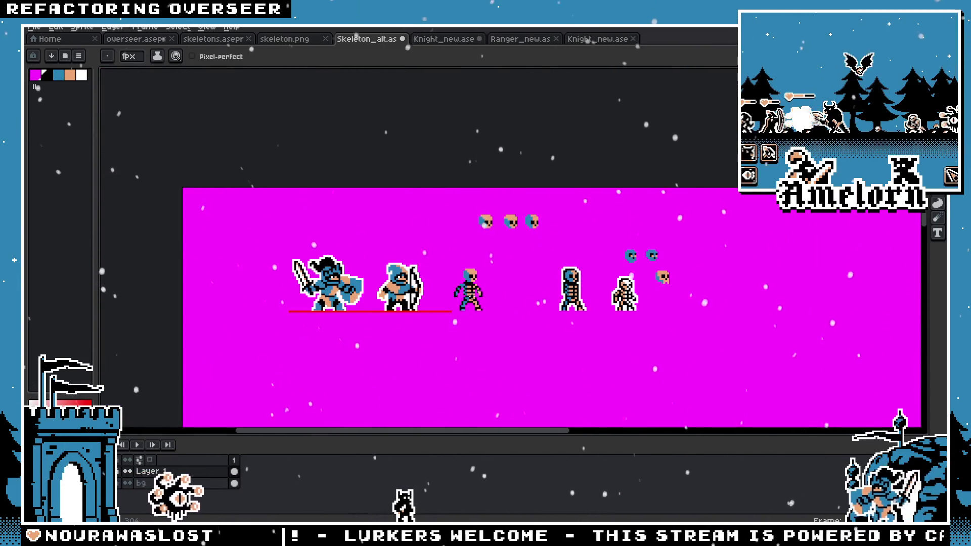
scroll(465, 296, "up", 2)
scroll(465, 296, "up", 1)
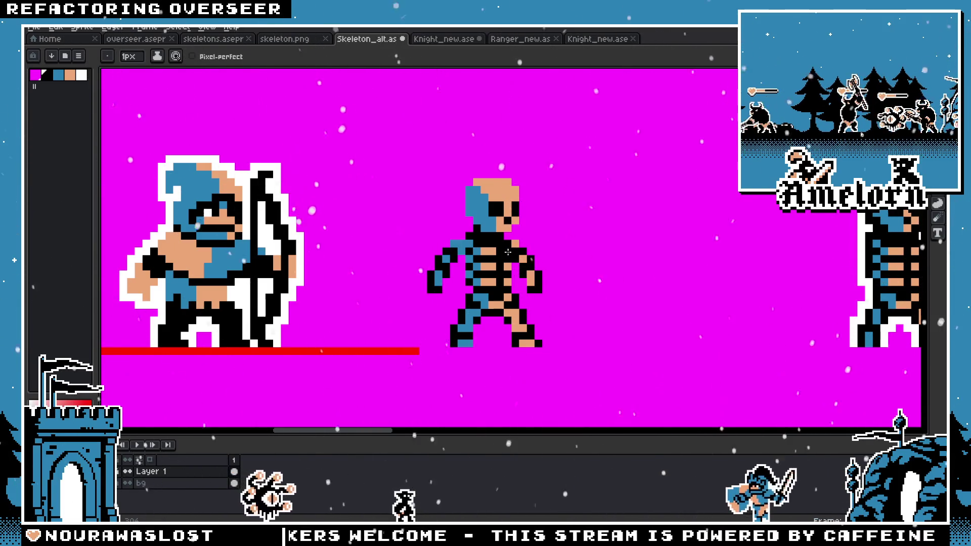
scroll(567, 294, "down", 1)
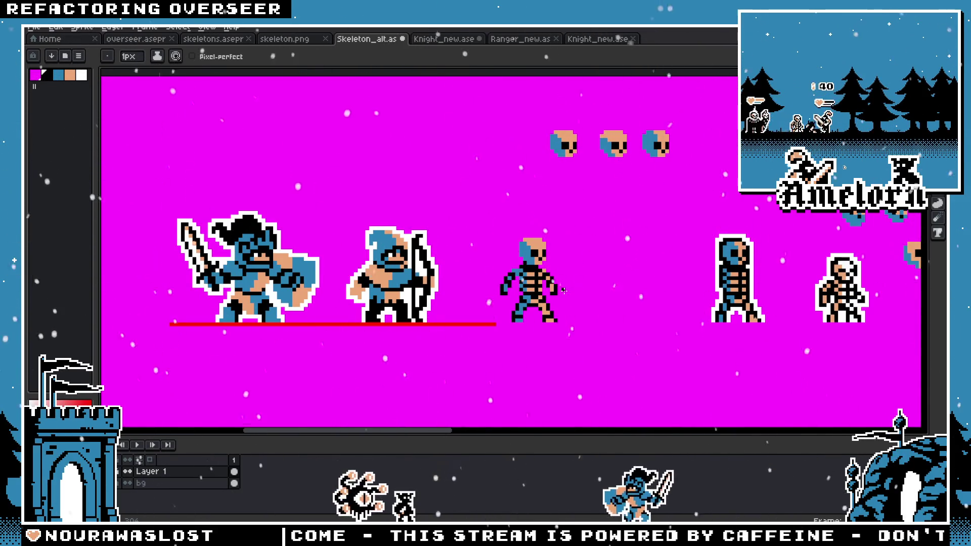
scroll(563, 289, "up", 3)
scroll(578, 284, "down", 3)
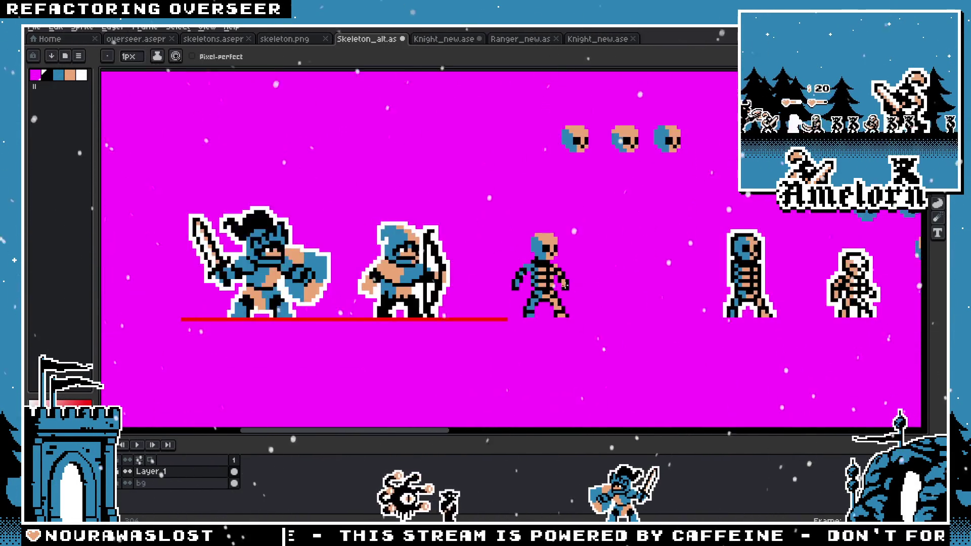
scroll(654, 251, "up", 3)
scroll(414, 242, "up", 1)
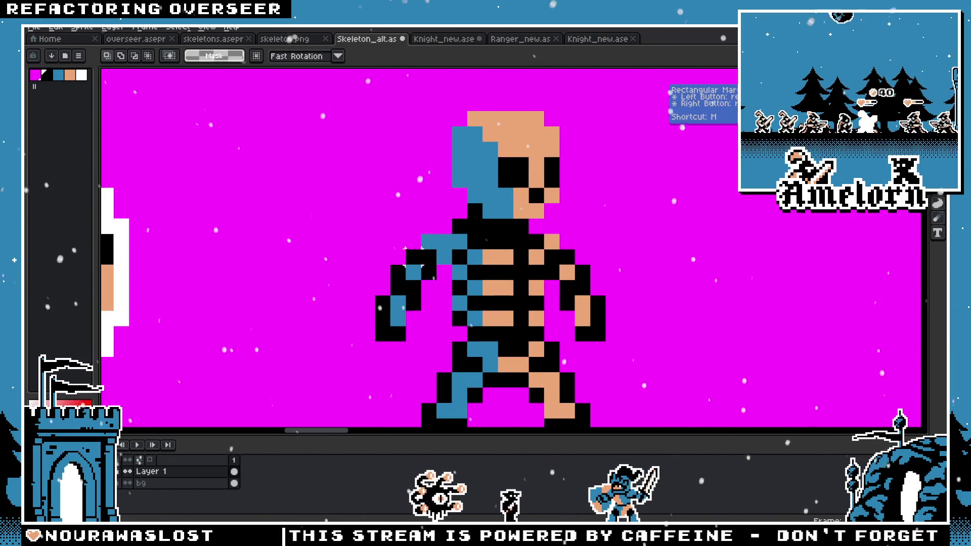
scroll(382, 258, "down", 1)
scroll(369, 273, "up", 1)
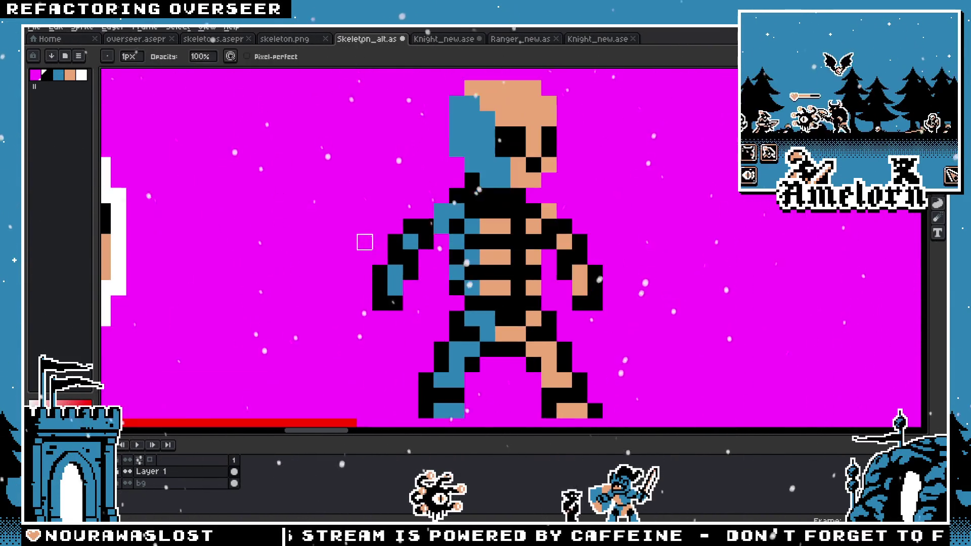
scroll(364, 241, "up", 1)
Nudge the skeleton's left arm one pixel right, then step it back left to compare.
key("m")
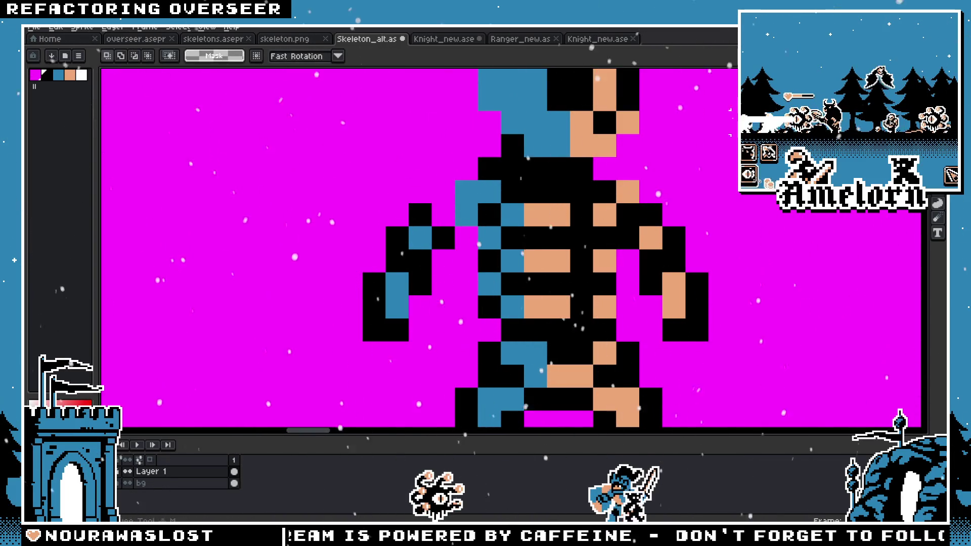
left_click_drag(316, 179, 458, 365)
key("Right")
key("ctrl+d")
scroll(304, 260, "down", 3)
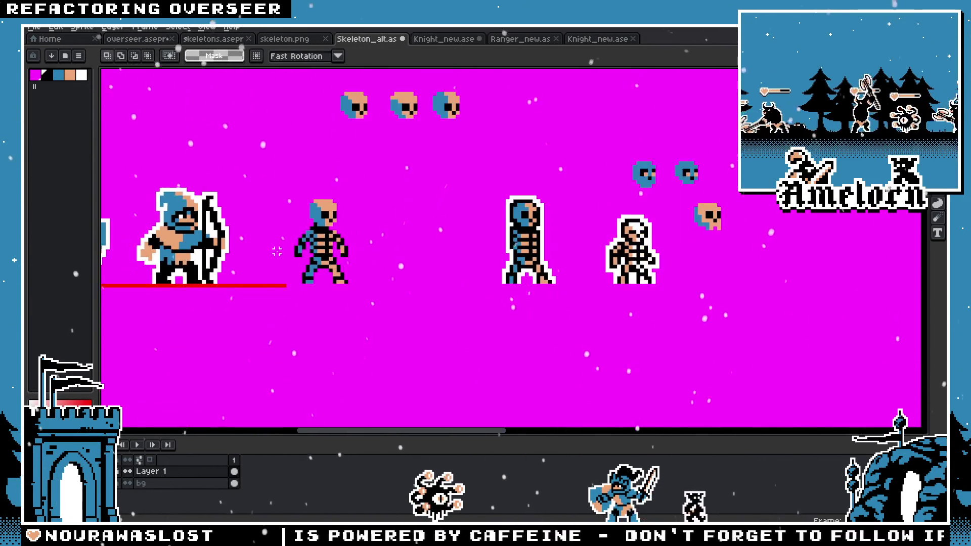
scroll(266, 260, "down", 1)
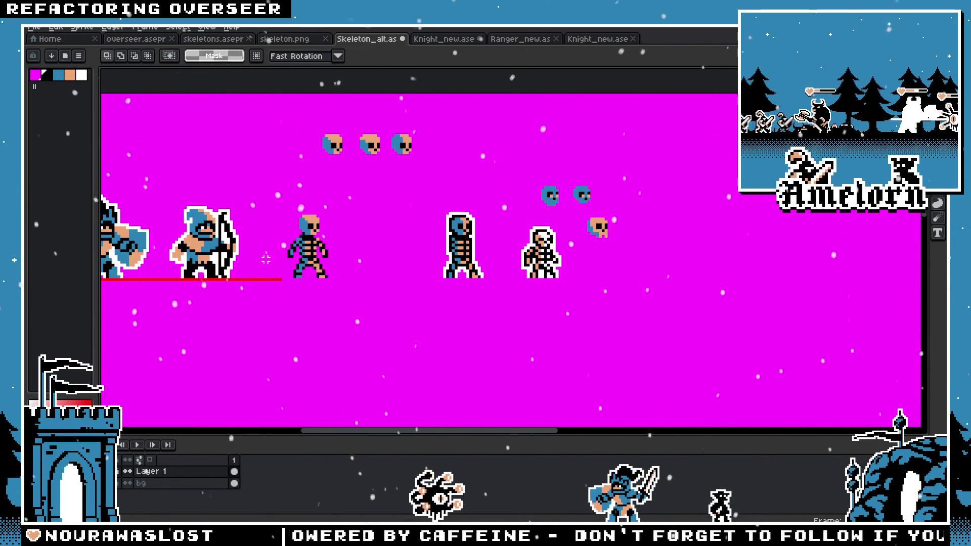
scroll(268, 258, "up", 1)
scroll(273, 253, "up", 1)
scroll(281, 246, "up", 1)
scroll(288, 240, "up", 1)
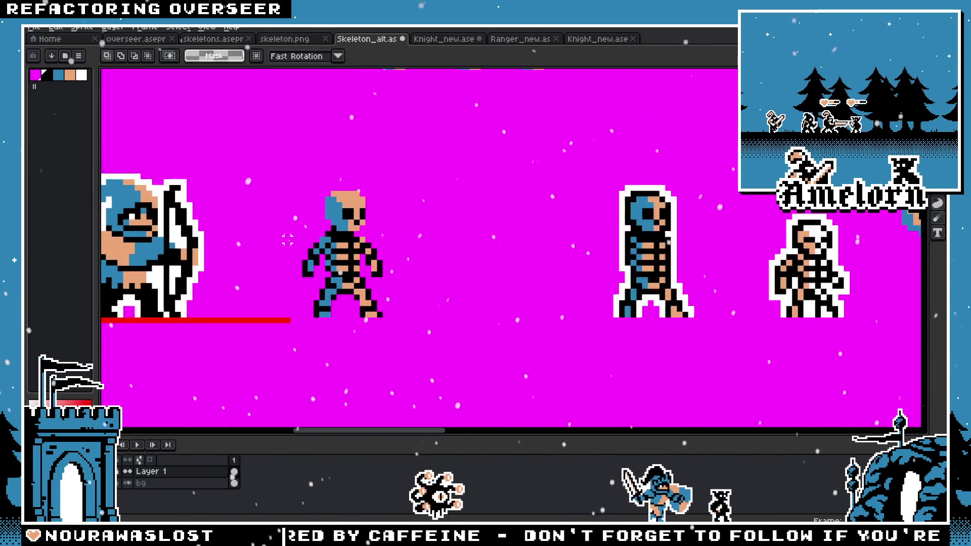
scroll(287, 238, "up", 1)
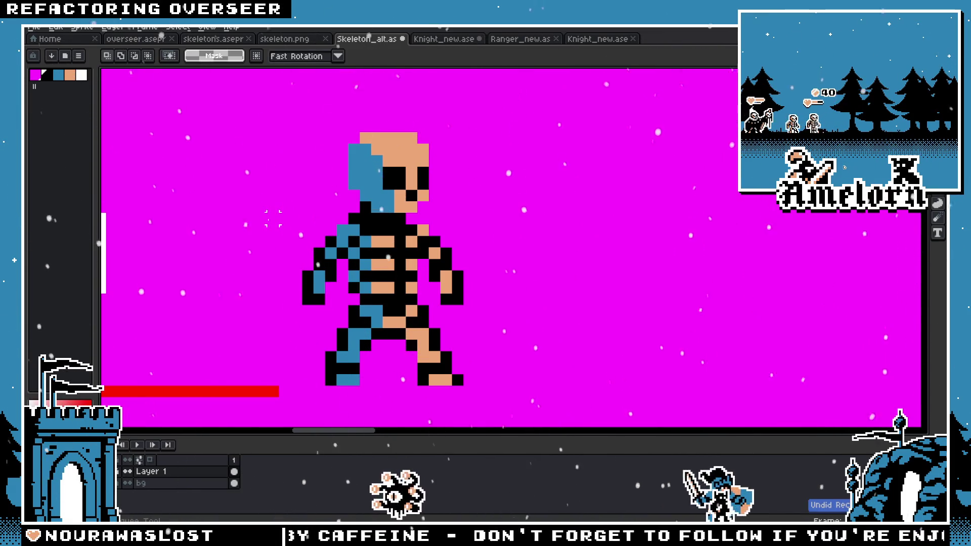
key("Left")
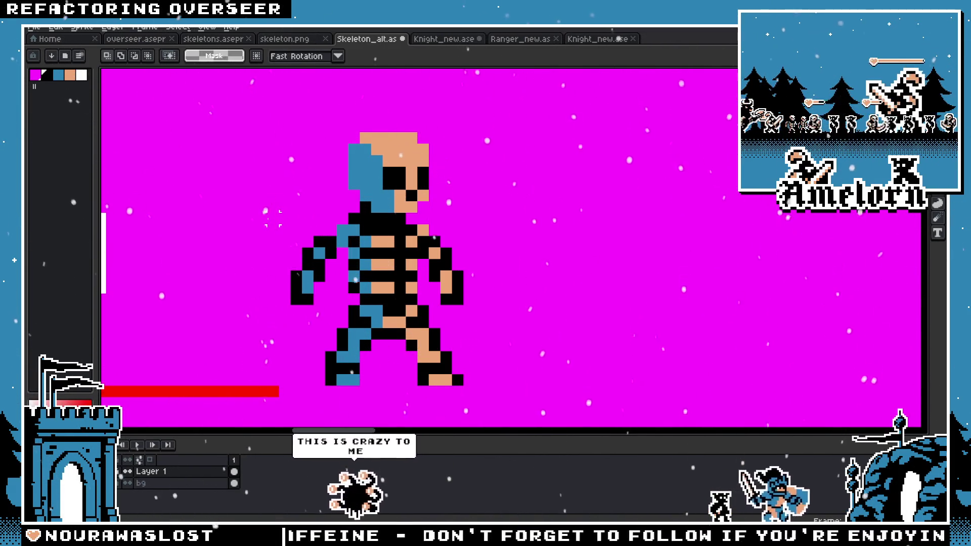
scroll(273, 220, "down", 3)
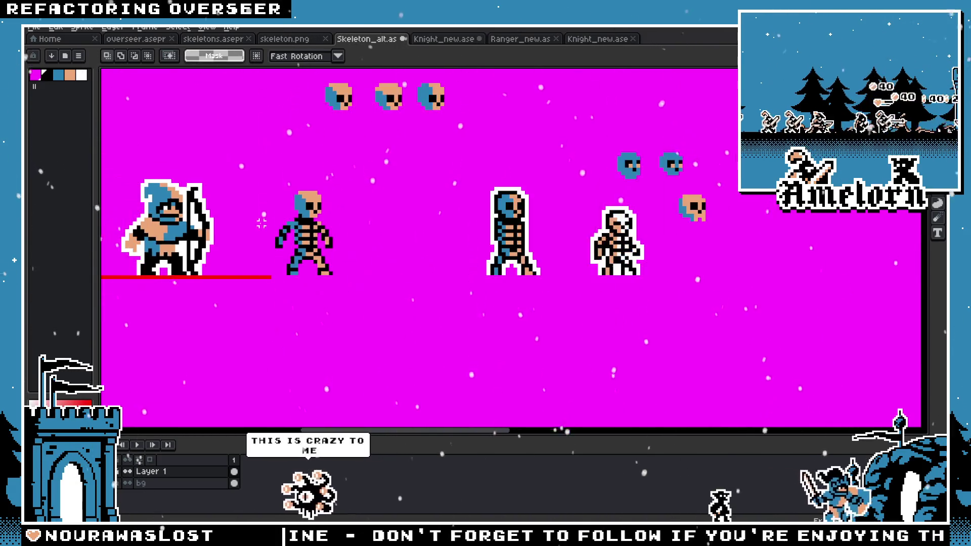
scroll(273, 220, "up", 1)
scroll(274, 227, "up", 1)
scroll(273, 235, "up", 2)
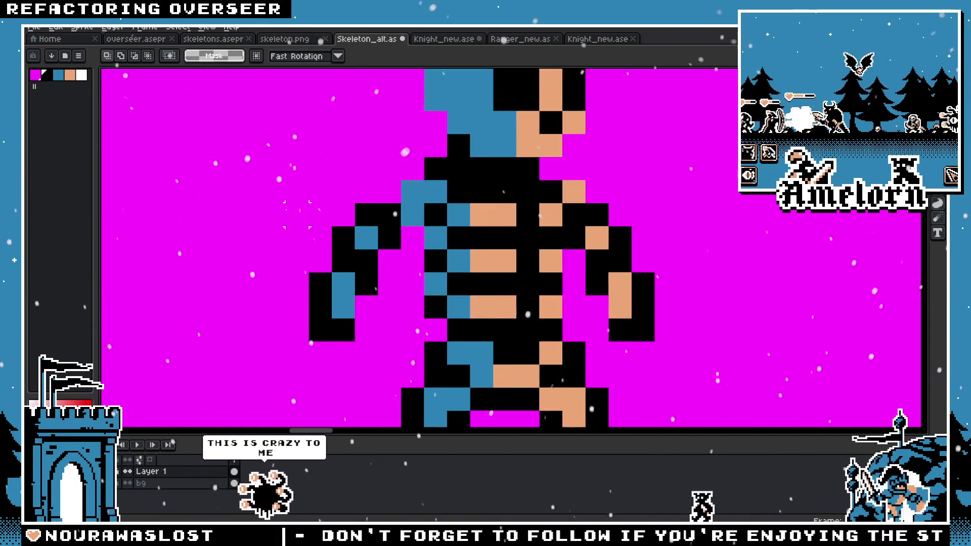
Reselect the left arm and settle it one pixel closer to the ribcage.
key("b")
key("m")
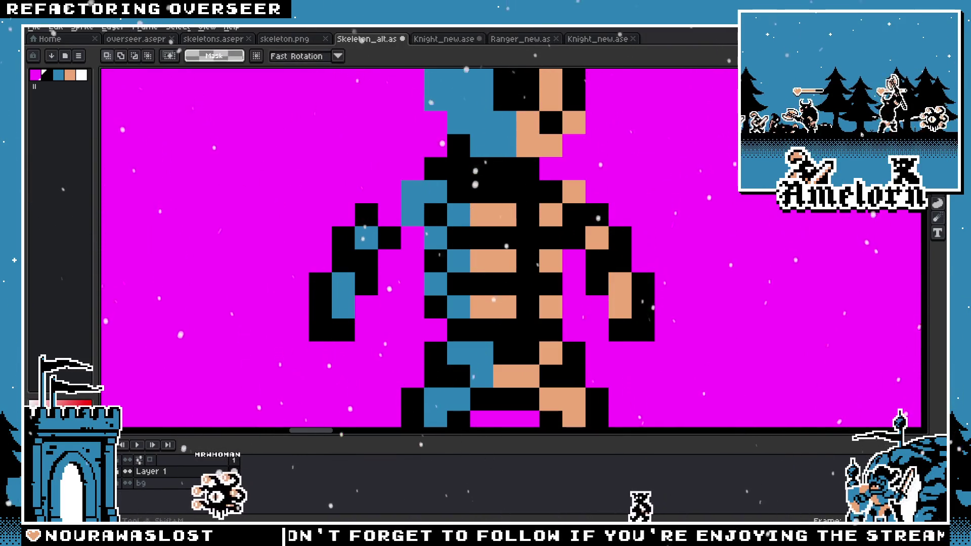
left_click_drag(356, 204, 403, 343)
mouse_move(351, 305)
left_mouse_down()
mouse_move(374, 306)
mouse_move(372, 290)
left_mouse_up()
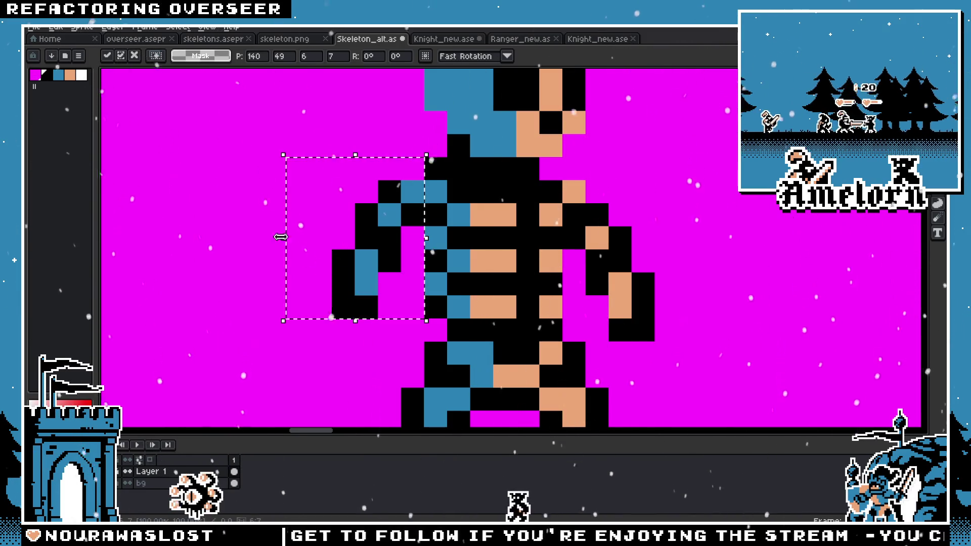
key("ctrl+d")
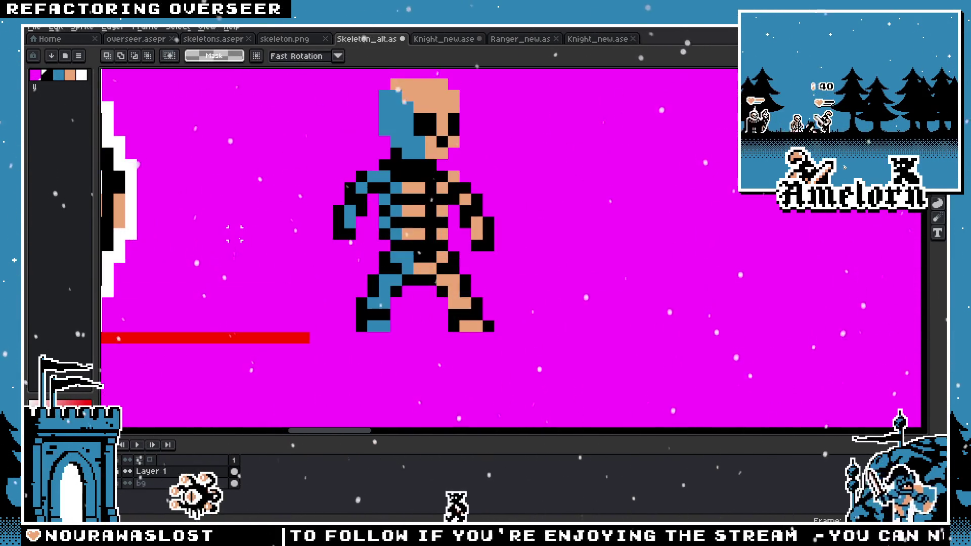
Shift the skeleton's left arm right once more and drop the selection.
left_click_drag(384, 153, 296, 254)
key("ctrl+d")
scroll(335, 231, "up", 1)
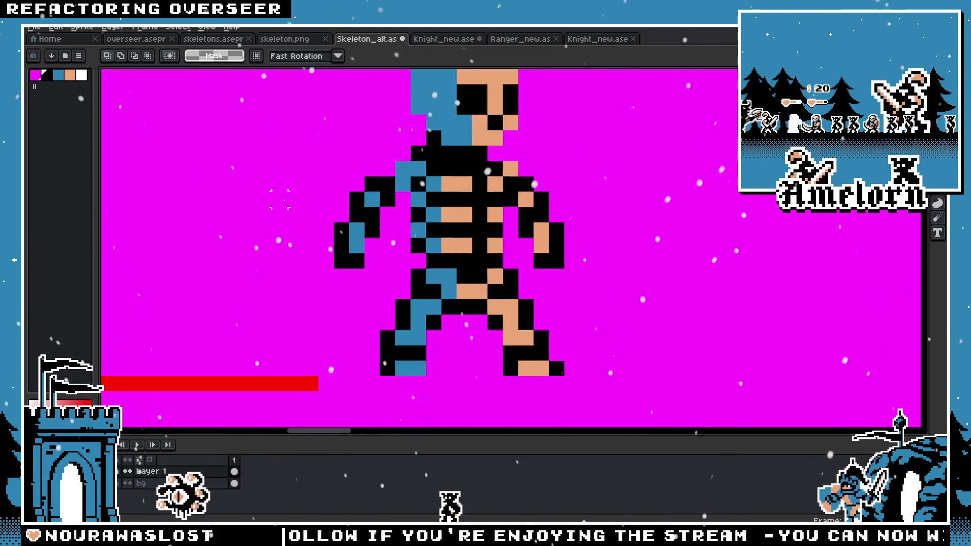
scroll(288, 201, "down", 1)
scroll(282, 201, "up", 1)
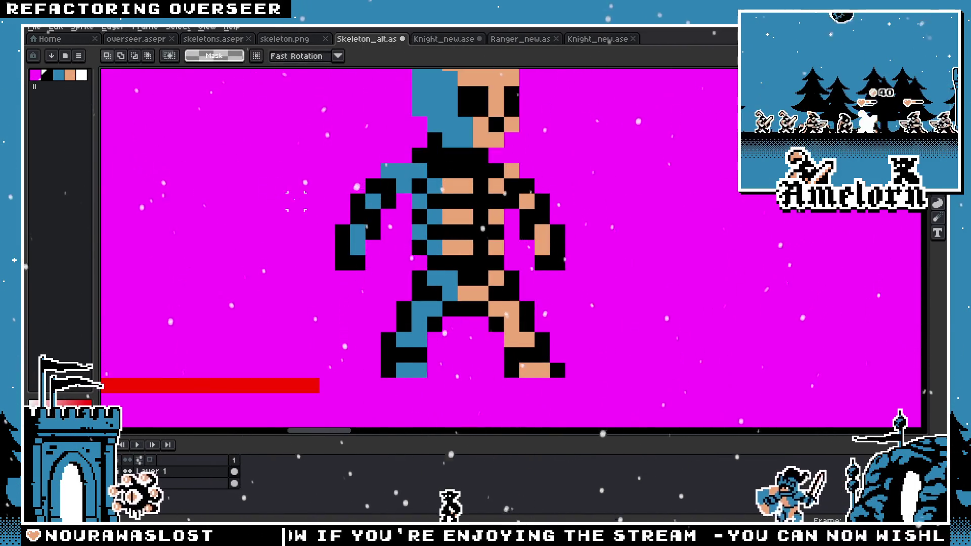
key("i")
scroll(425, 228, "down", 2)
key("v")
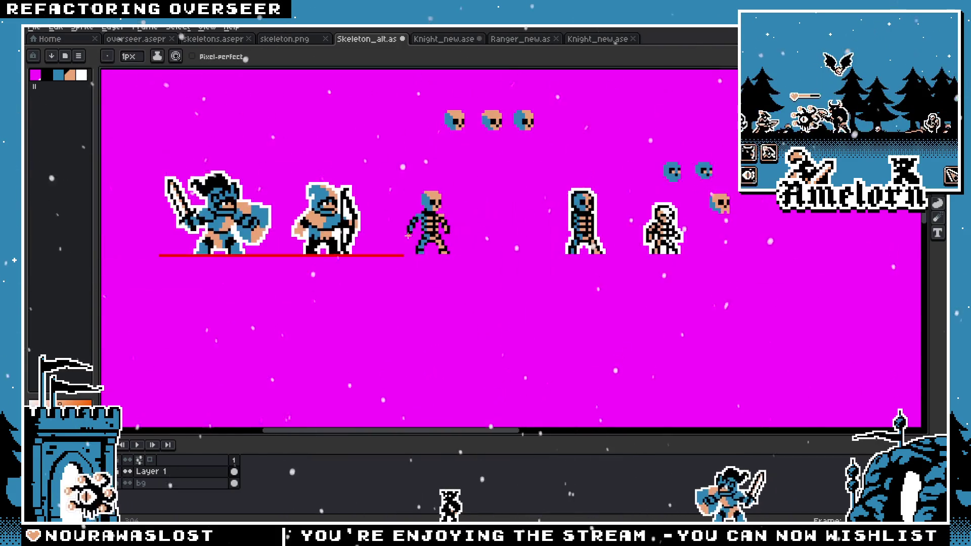
scroll(392, 254, "down", 1)
scroll(393, 254, "up", 1)
key("b")
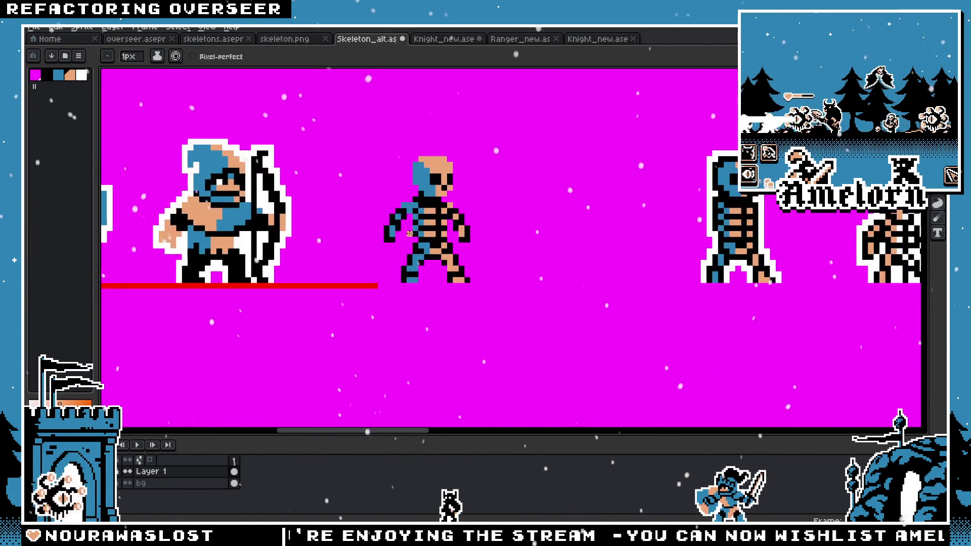
scroll(406, 231, "up", 2)
scroll(406, 232, "up", 2)
key("m")
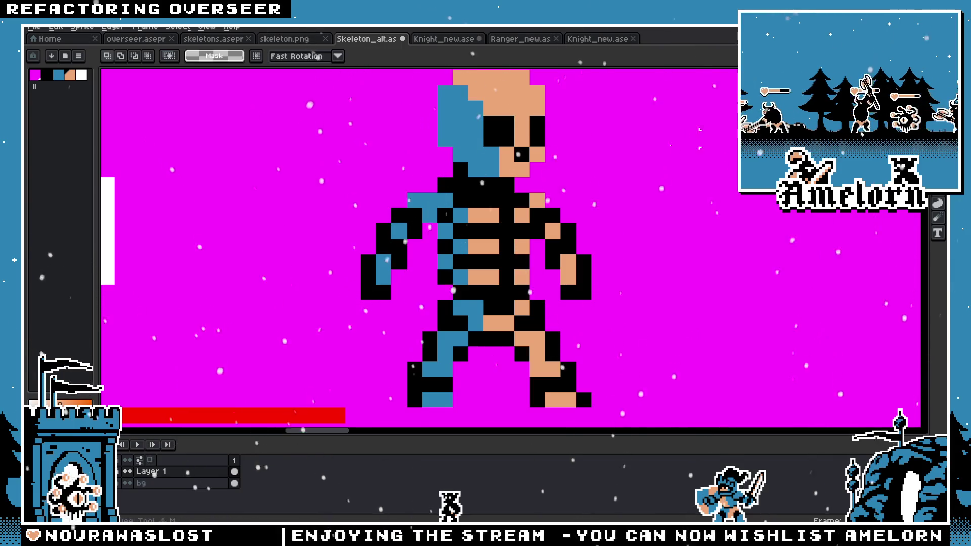
mouse_move(300, 192)
left_mouse_down()
mouse_move(425, 304)
mouse_move(416, 281)
left_mouse_up()
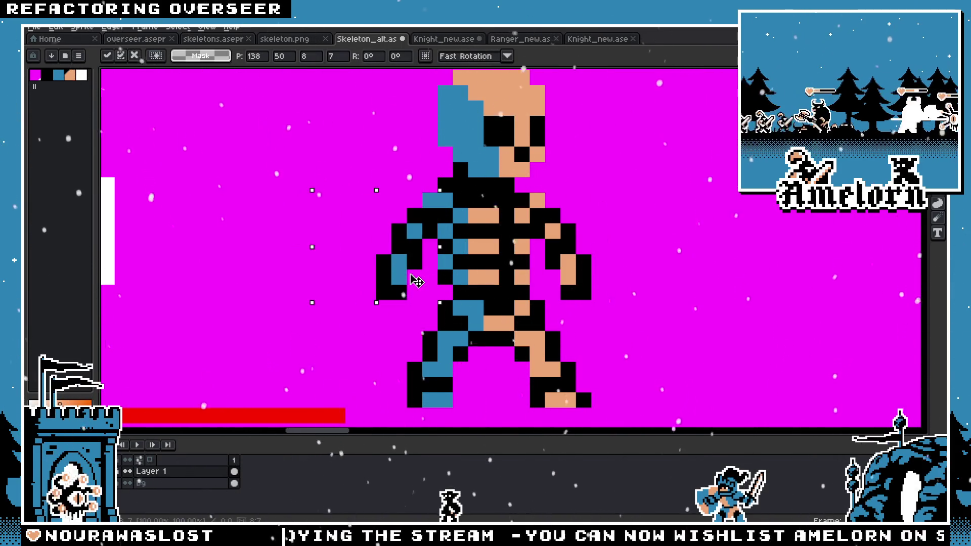
key("ctrl+d")
scroll(271, 193, "down", 4)
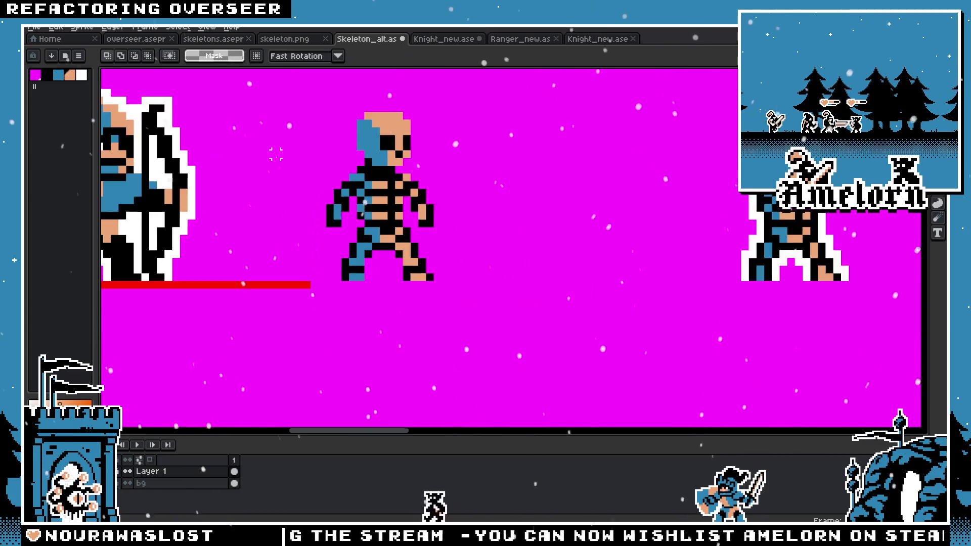
scroll(271, 193, "down", 1)
scroll(295, 228, "up", 1)
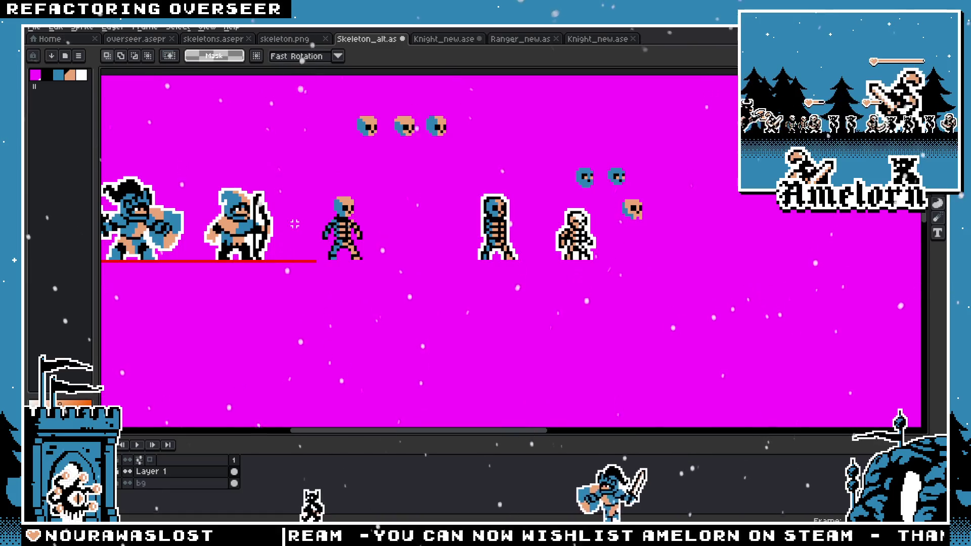
scroll(295, 224, "up", 2)
scroll(488, 136, "up", 1)
Lower the skeleton's skull one pixel, then marquee the skeleton beside the archer.
left_click_drag(560, 146, 408, 252)
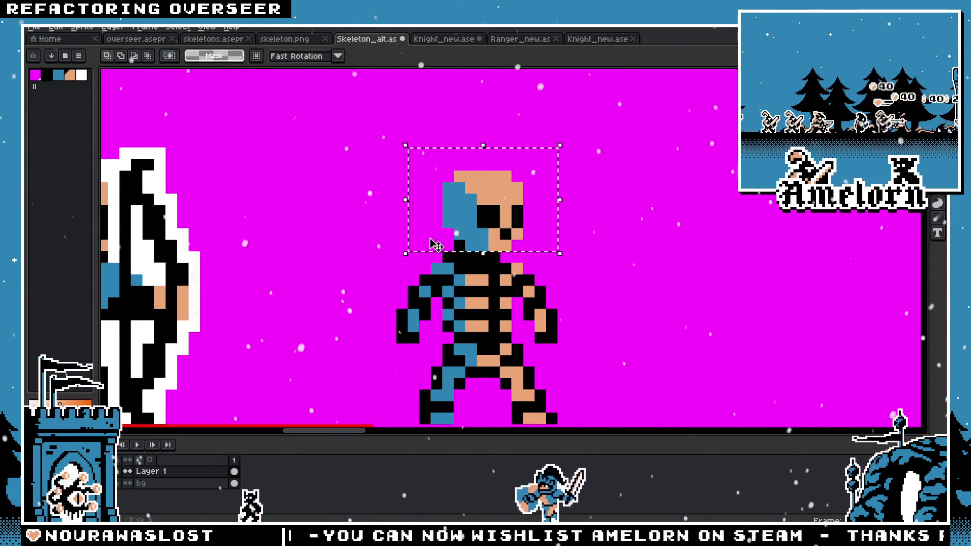
key("Down")
key("Return")
scroll(505, 232, "down", 4)
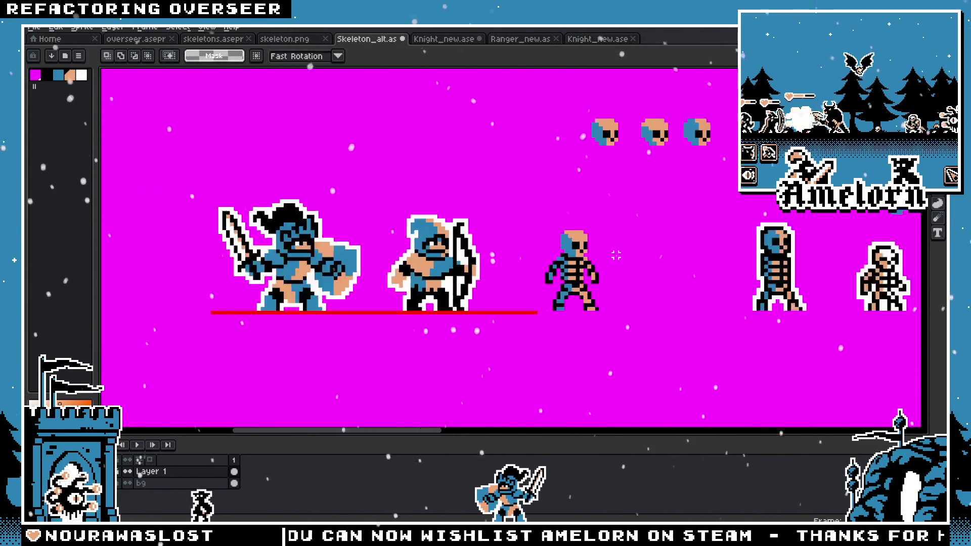
scroll(613, 263, "down", 2)
scroll(607, 274, "up", 2)
scroll(531, 258, "up", 1)
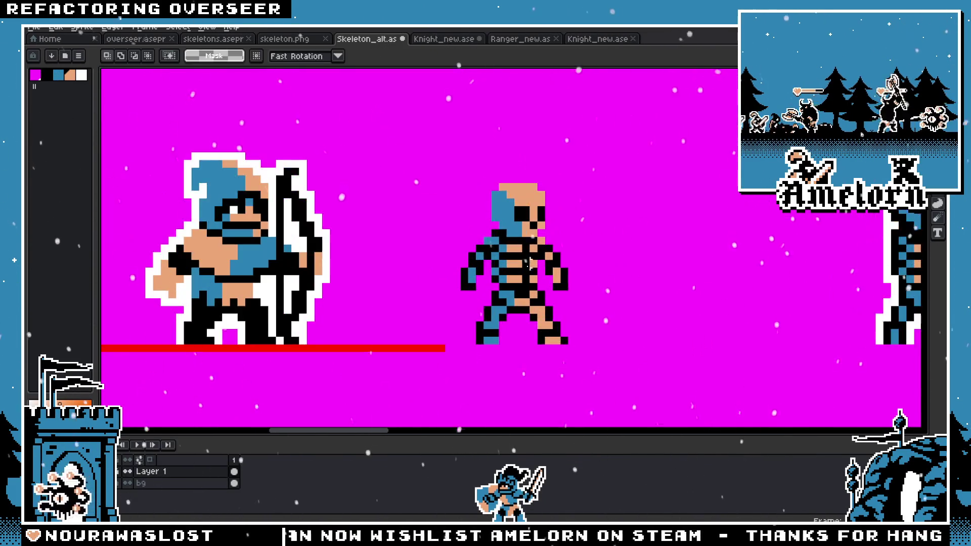
scroll(493, 228, "up", 2)
key("b")
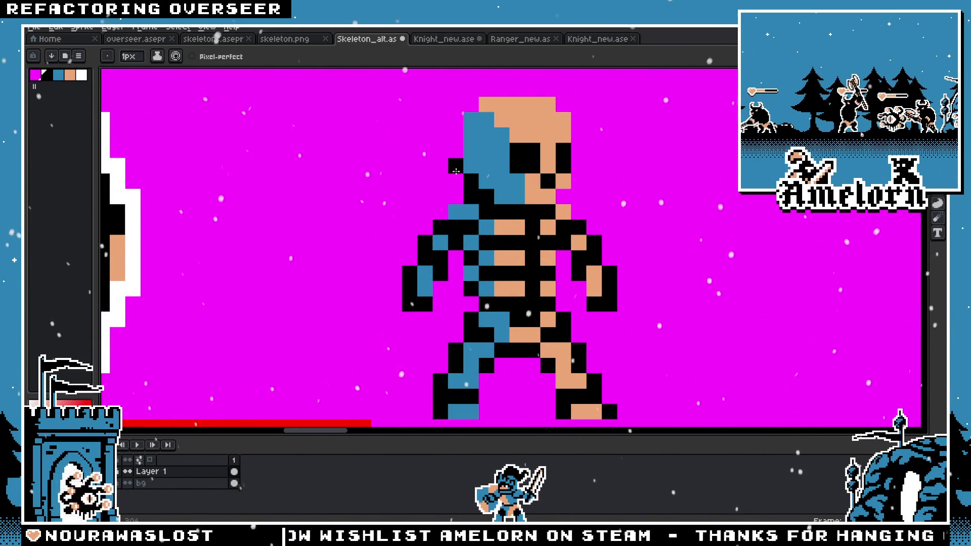
scroll(435, 167, "down", 3)
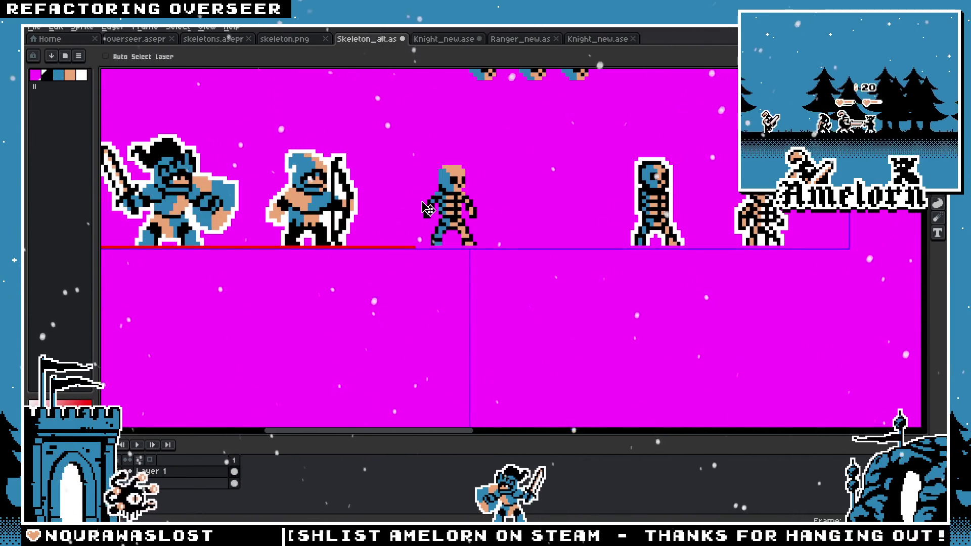
scroll(422, 201, "down", 1)
scroll(422, 202, "up", 2)
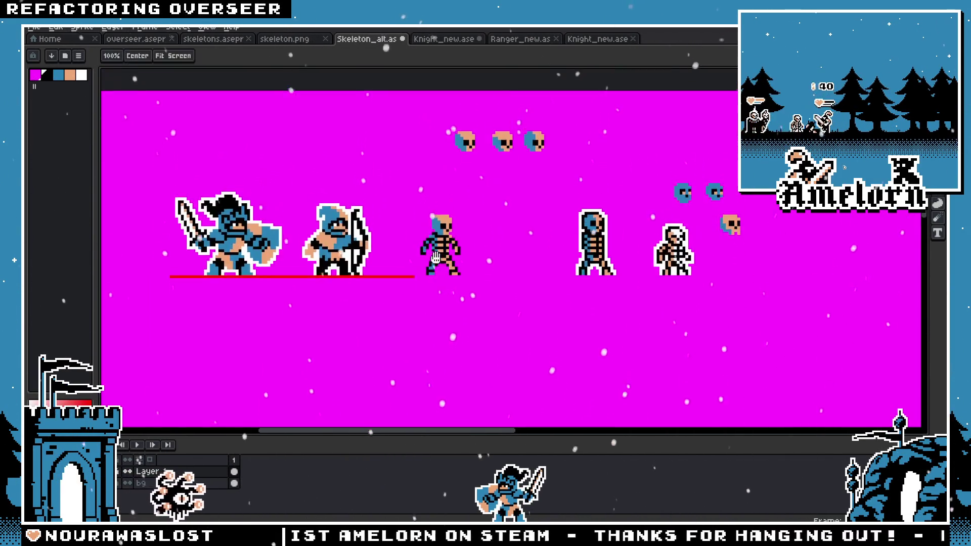
scroll(413, 228, "up", 1)
key("m")
scroll(532, 198, "up", 2)
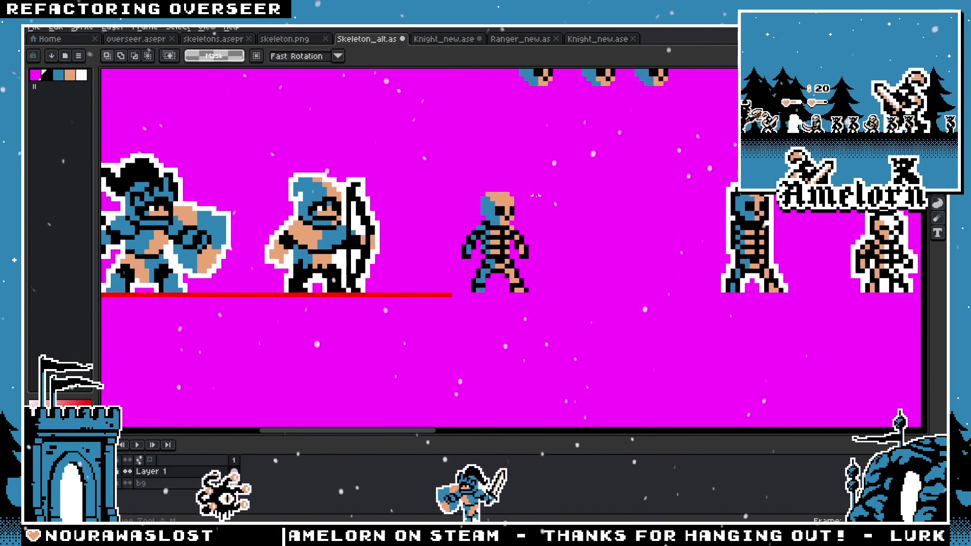
left_click_drag(583, 158, 414, 308)
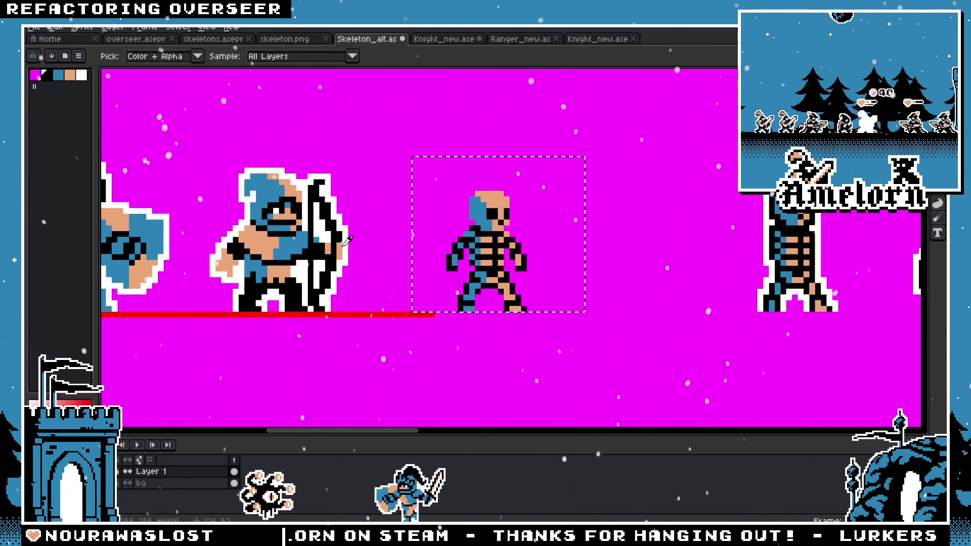
Move the blue-and-tan skeleton slightly right and apply a white Outline FX to it.
left_click(592, 175)
left_click_drag(574, 160, 427, 313)
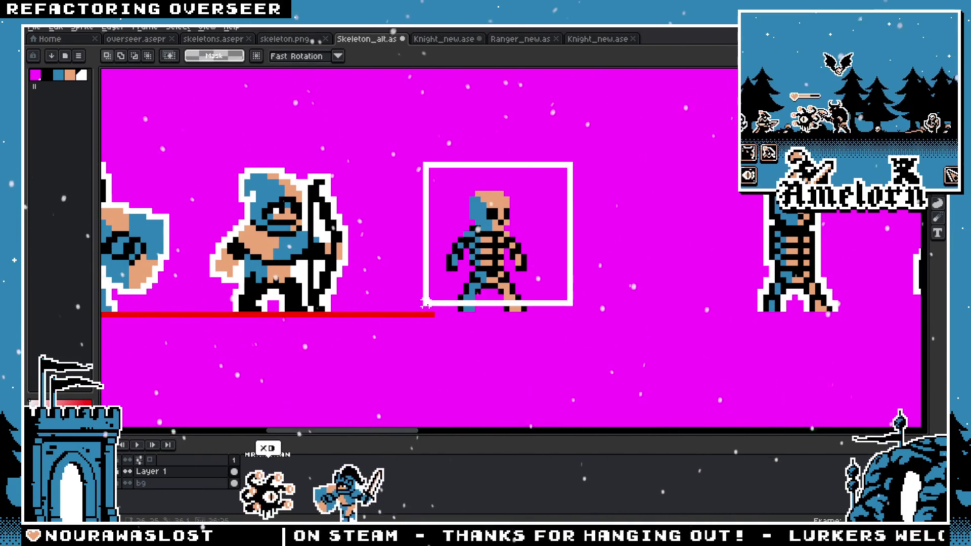
left_click_drag(497, 285, 538, 284)
key("ctrl+d")
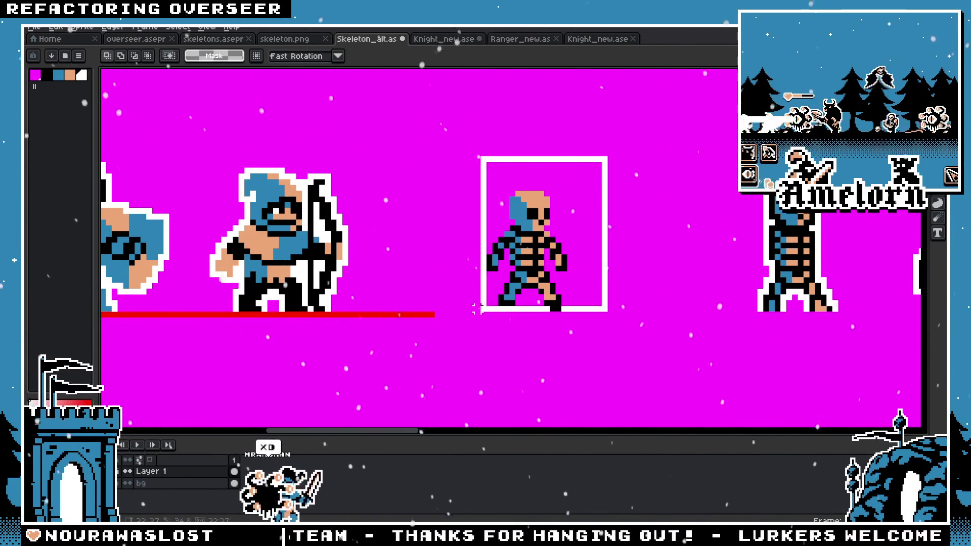
key("shift+o")
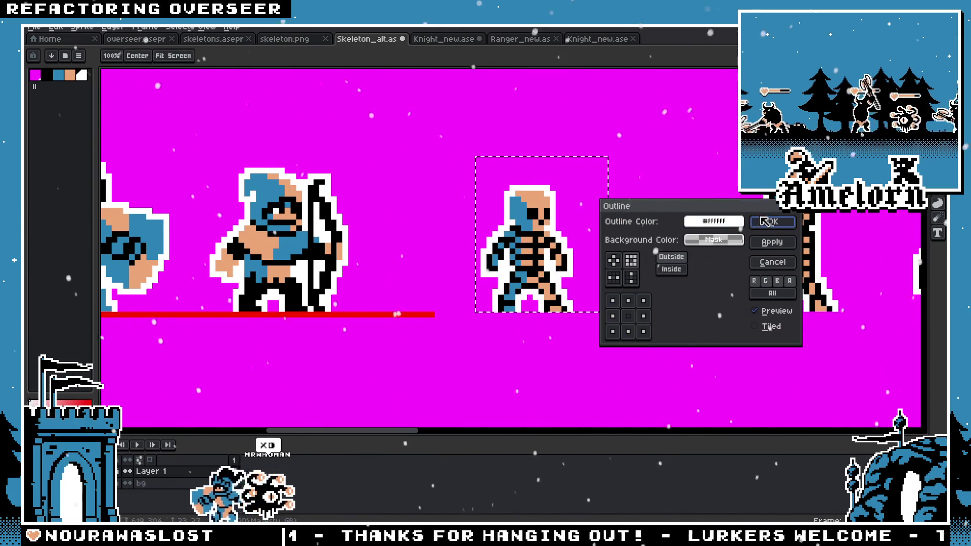
left_click(769, 221)
scroll(634, 199, "down", 1)
scroll(634, 199, "down", 1)
scroll(633, 199, "up", 2)
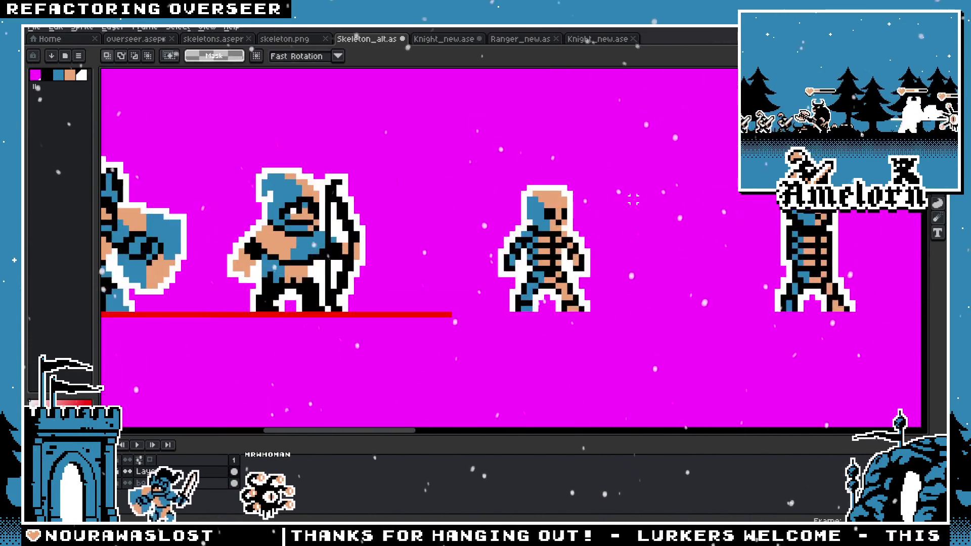
scroll(634, 199, "down", 1)
scroll(633, 199, "up", 1)
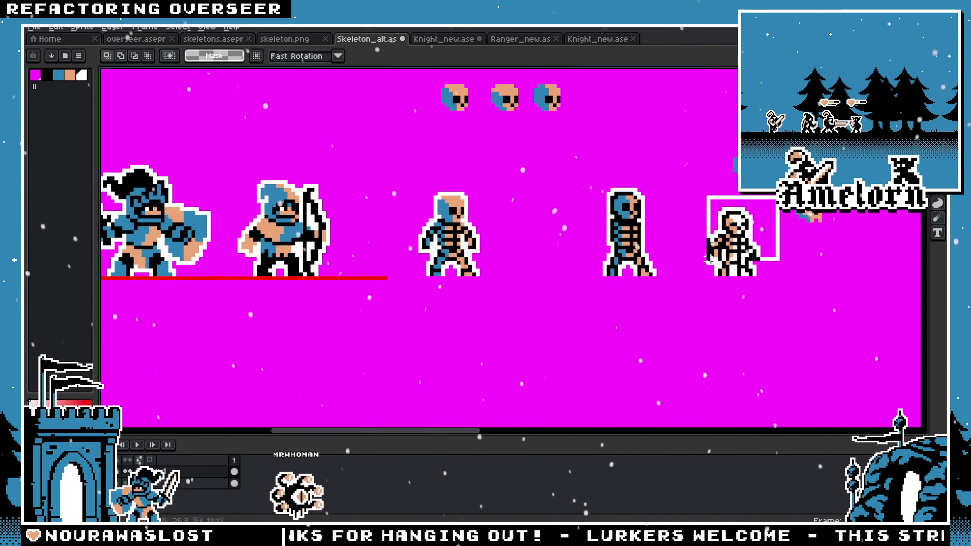
left_click_drag(735, 262, 540, 262)
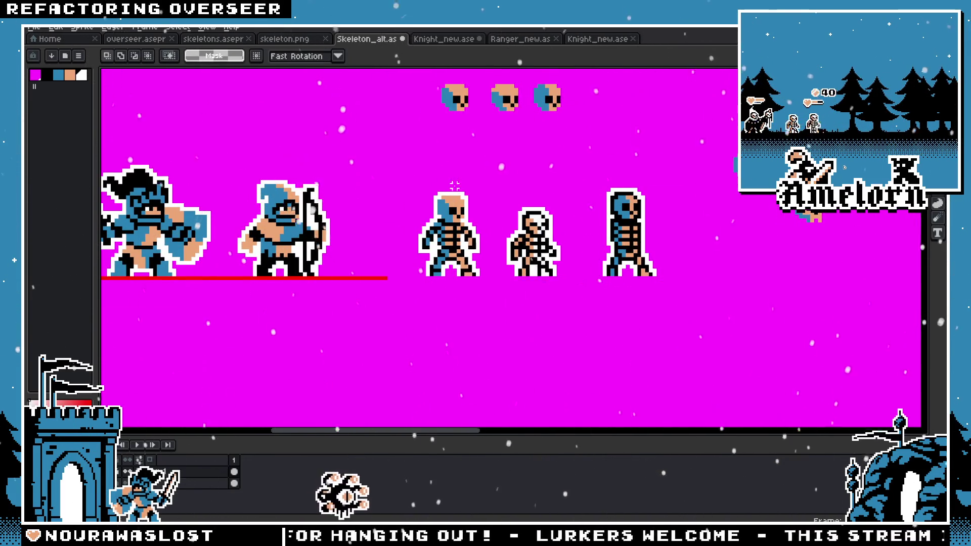
scroll(497, 258, "up", 1)
scroll(447, 213, "up", 2)
scroll(503, 255, "down", 1)
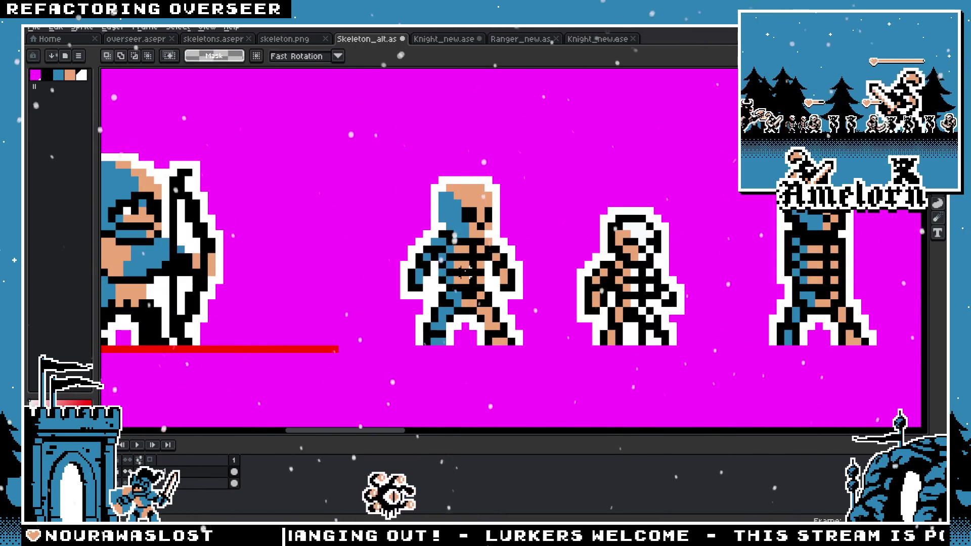
scroll(465, 271, "up", 1)
scroll(458, 283, "up", 1)
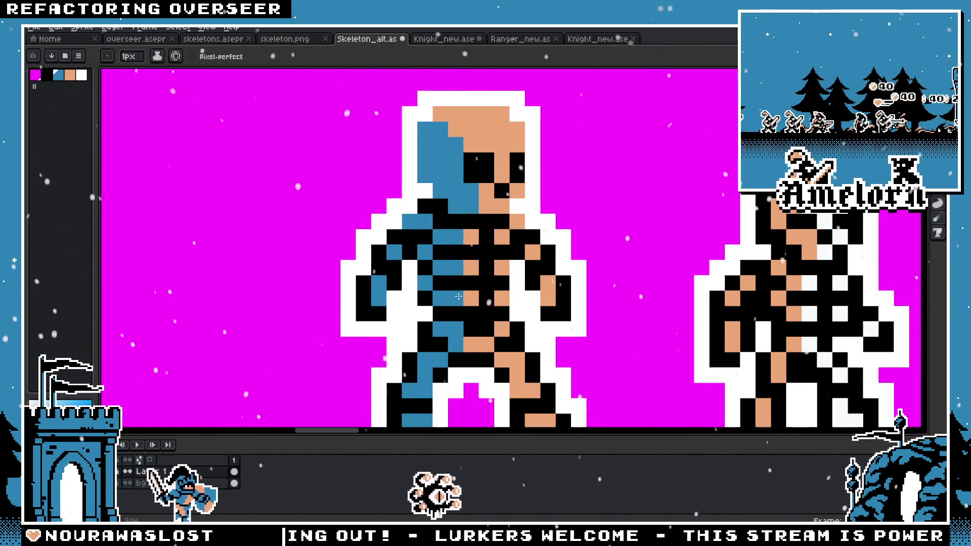
scroll(459, 296, "down", 3)
scroll(459, 296, "down", 1)
scroll(459, 296, "up", 1)
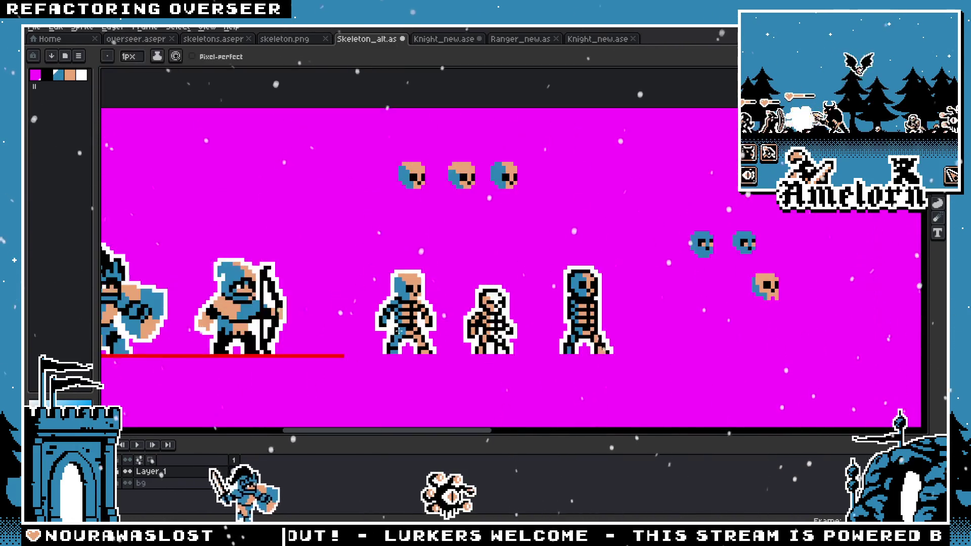
scroll(398, 331, "up", 2)
scroll(413, 328, "up", 1)
scroll(445, 323, "up", 1)
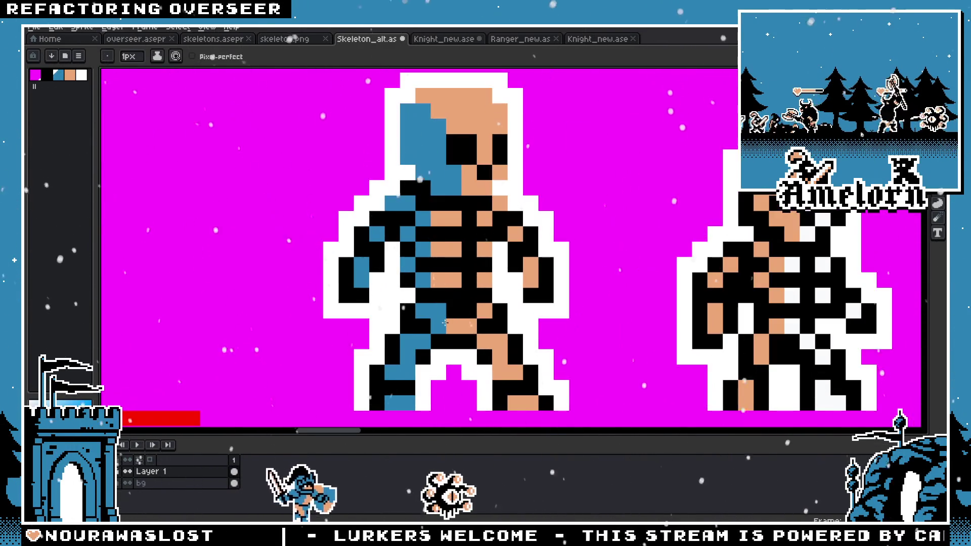
scroll(434, 321, "down", 4)
scroll(424, 323, "up", 1)
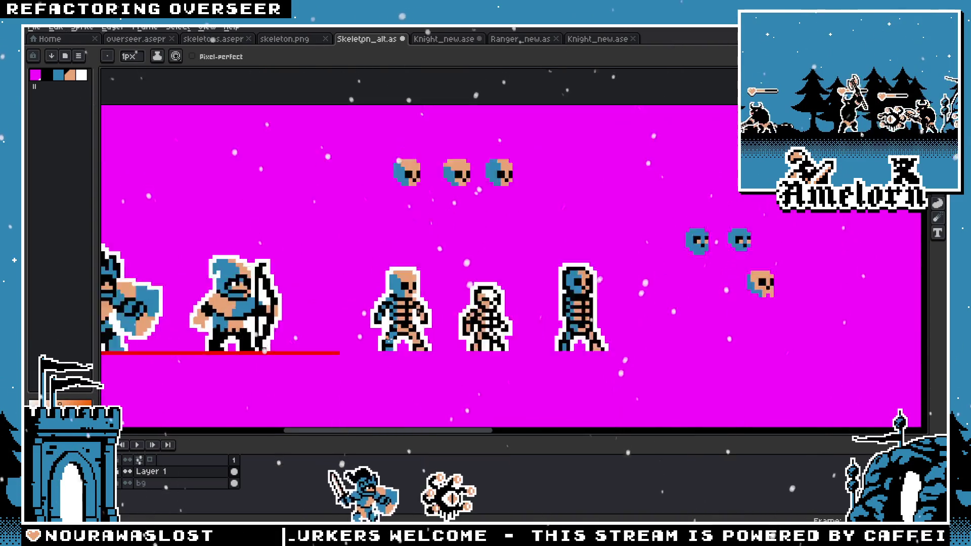
scroll(406, 330, "up", 3)
scroll(400, 311, "down", 3)
scroll(400, 311, "down", 1)
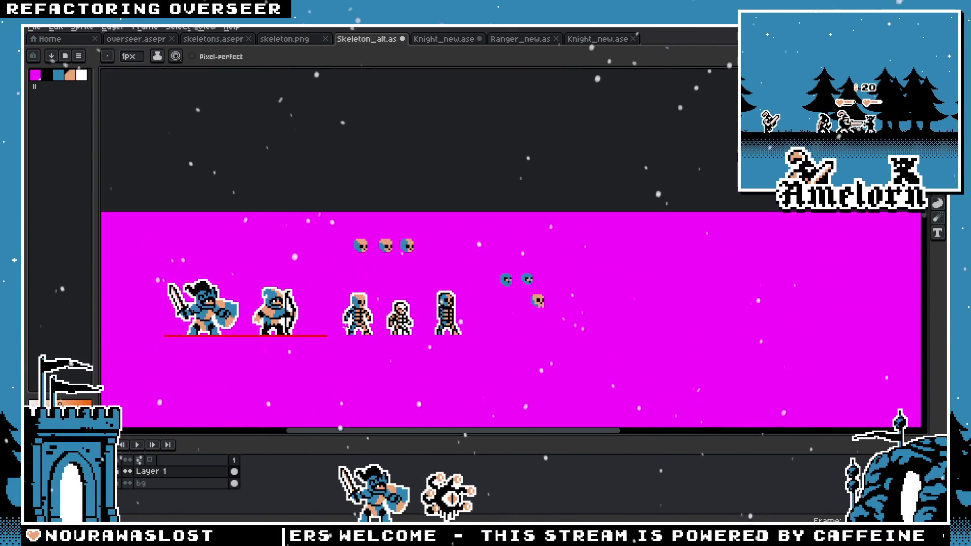
scroll(348, 329, "up", 1)
scroll(392, 331, "up", 2)
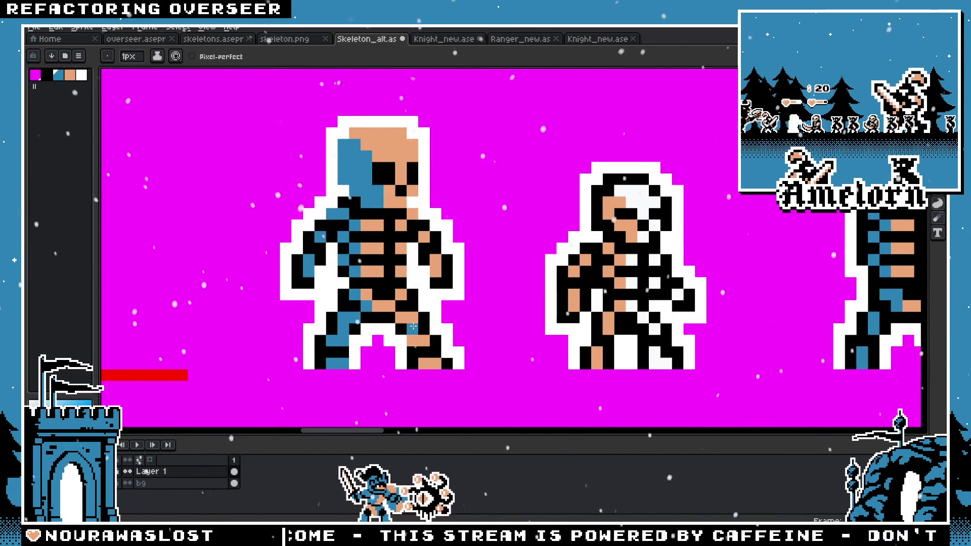
scroll(400, 319, "down", 3)
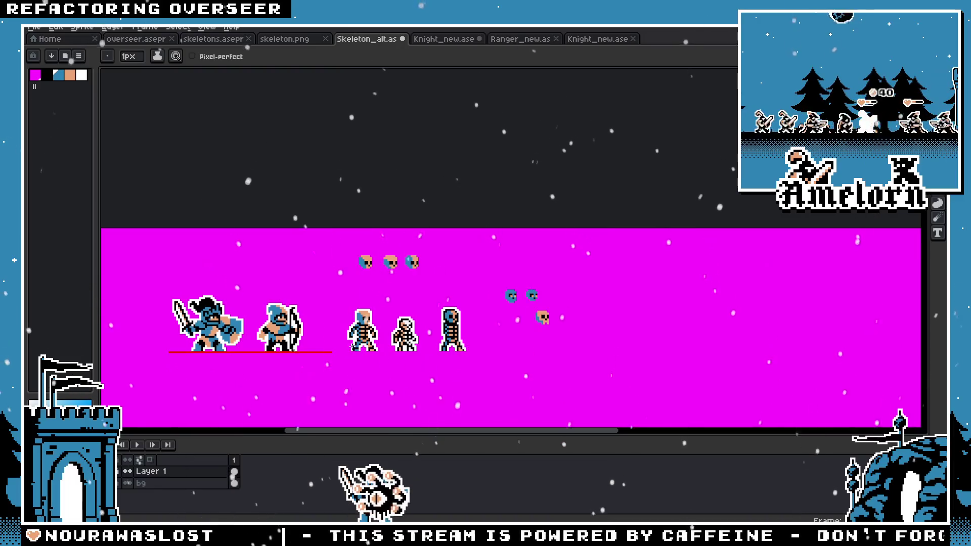
scroll(364, 342, "up", 3)
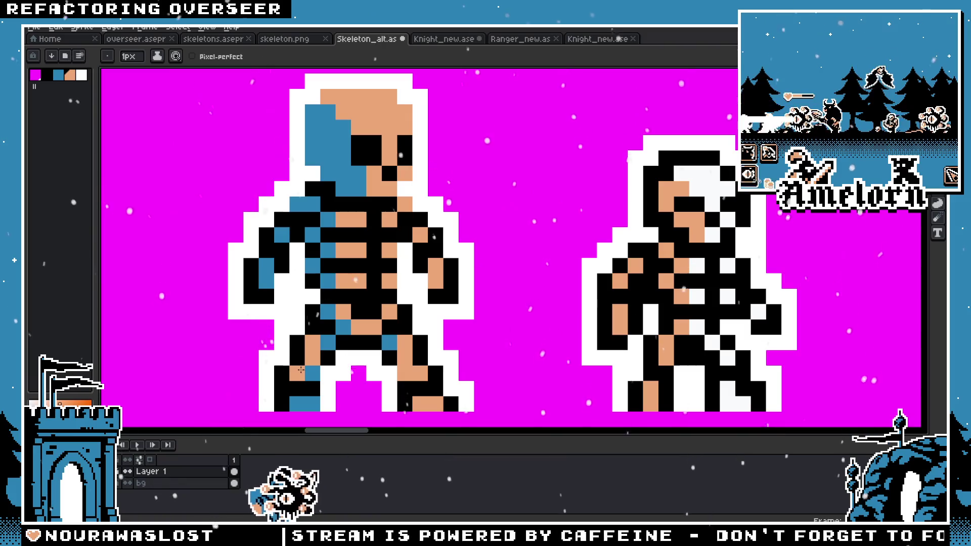
scroll(300, 370, "down", 1)
scroll(334, 380, "down", 2)
scroll(357, 383, "up", 2)
scroll(365, 387, "down", 2)
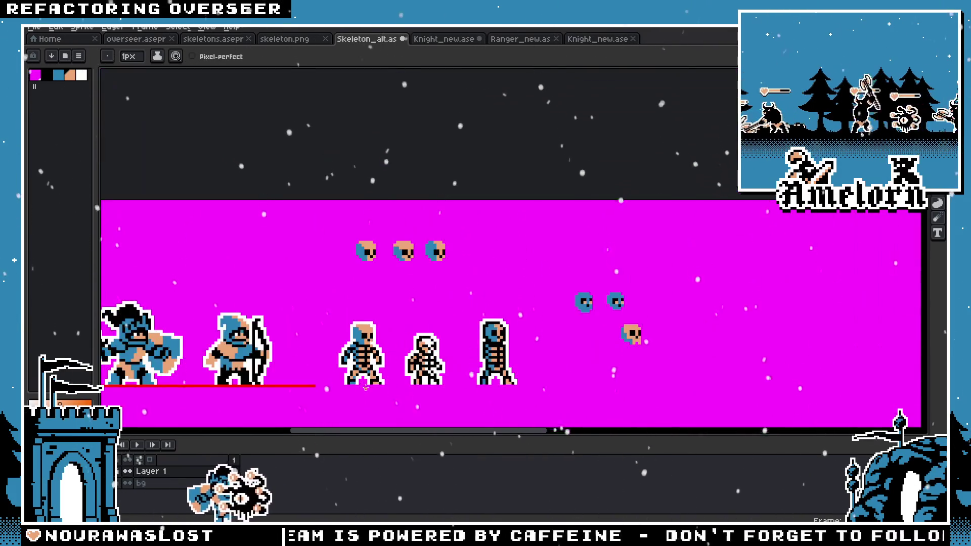
scroll(365, 387, "up", 1)
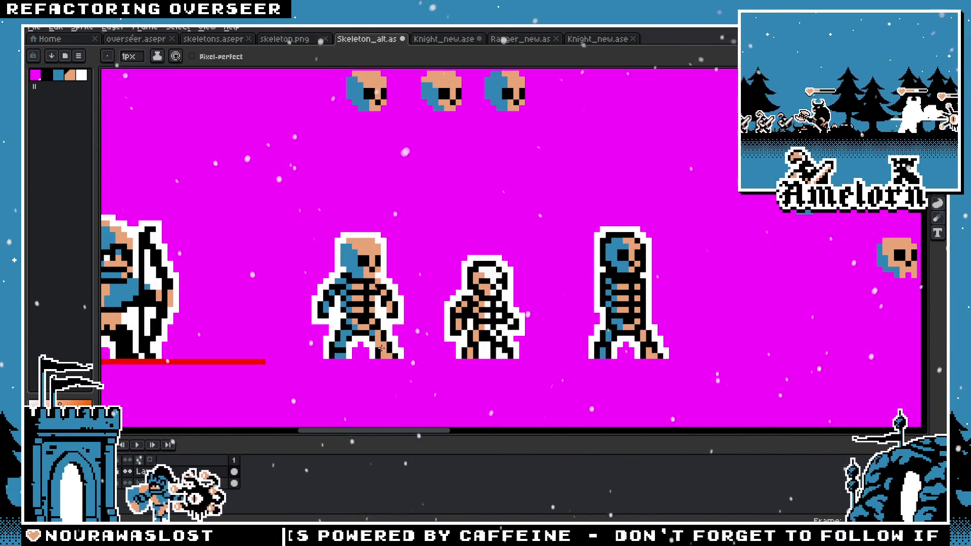
scroll(380, 338, "up", 2)
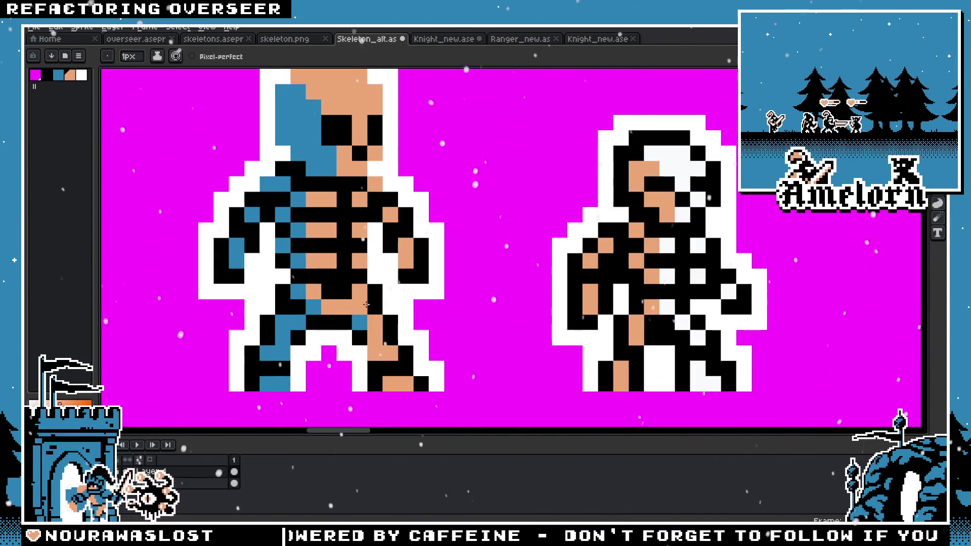
key("b")
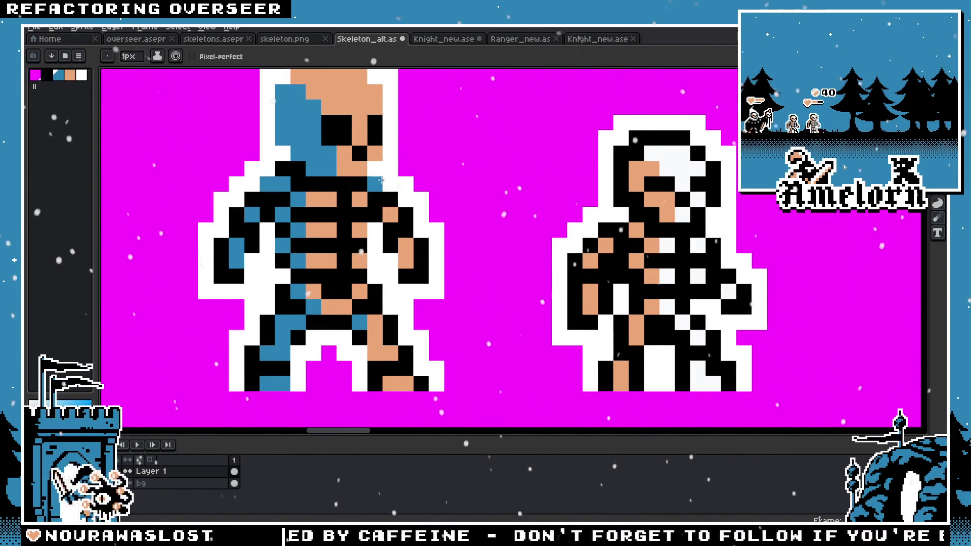
scroll(341, 229, "up", 1)
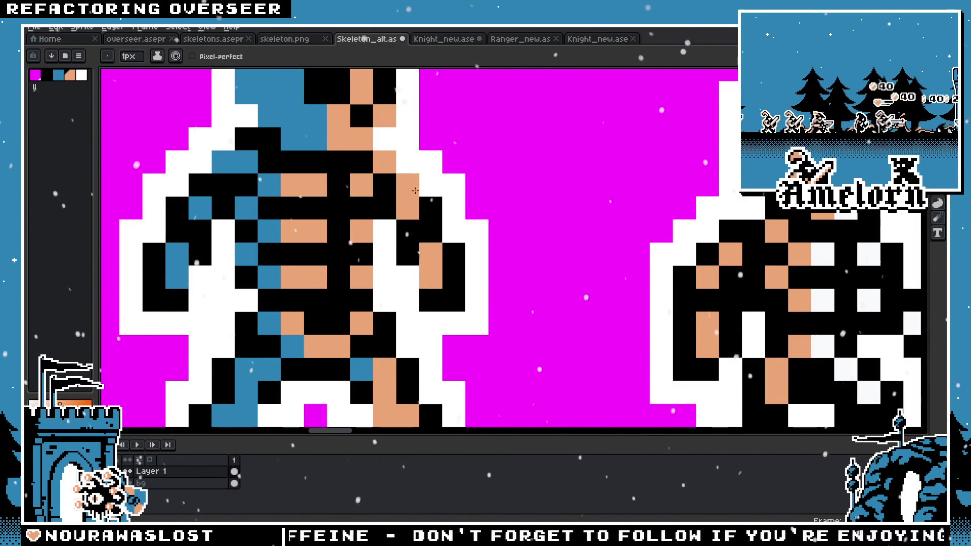
scroll(414, 190, "down", 5)
scroll(425, 228, "up", 3)
scroll(439, 263, "down", 2)
scroll(439, 263, "down", 2)
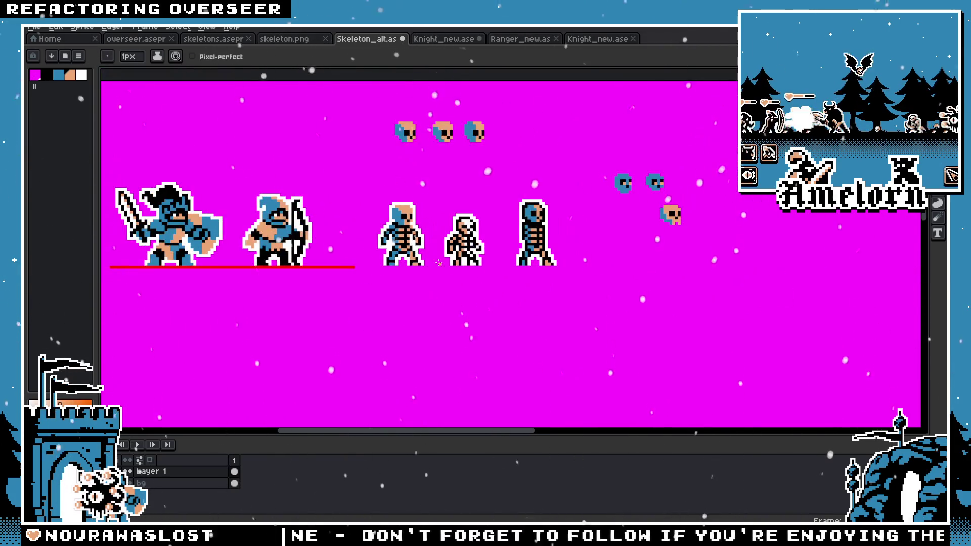
scroll(438, 263, "down", 1)
scroll(425, 243, "up", 3)
scroll(415, 227, "up", 2)
key("i")
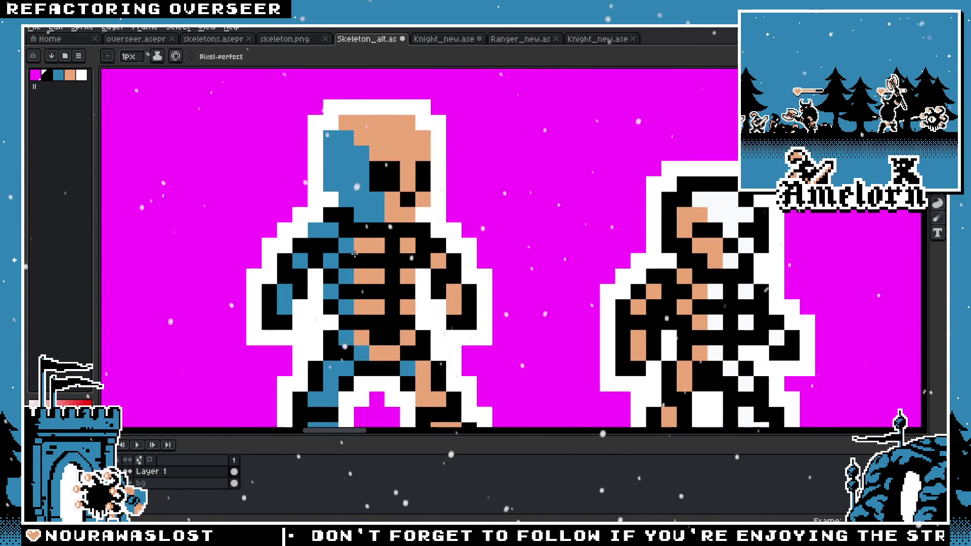
scroll(354, 256, "down", 4)
scroll(380, 243, "up", 1)
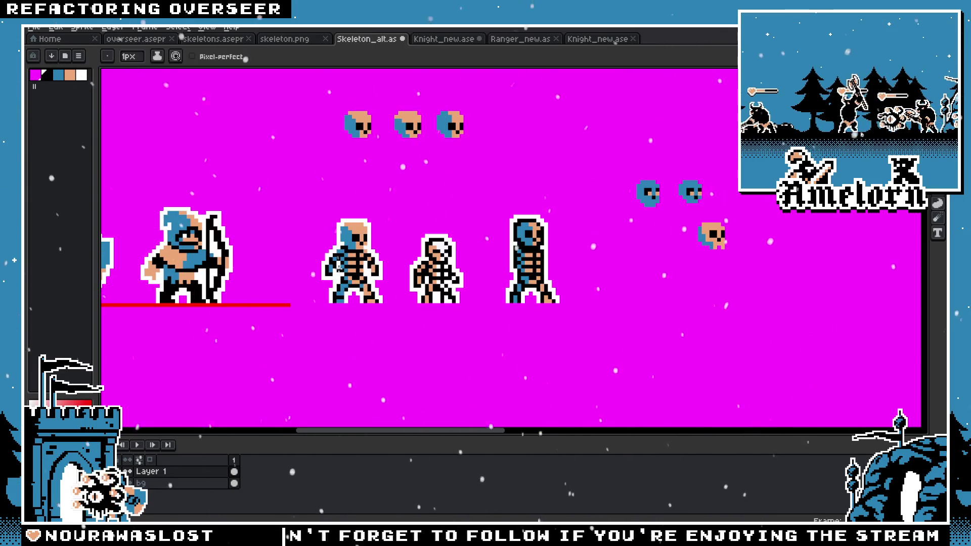
scroll(387, 235, "up", 3)
scroll(393, 229, "up", 1)
key("i")
key("b")
scroll(400, 214, "down", 2)
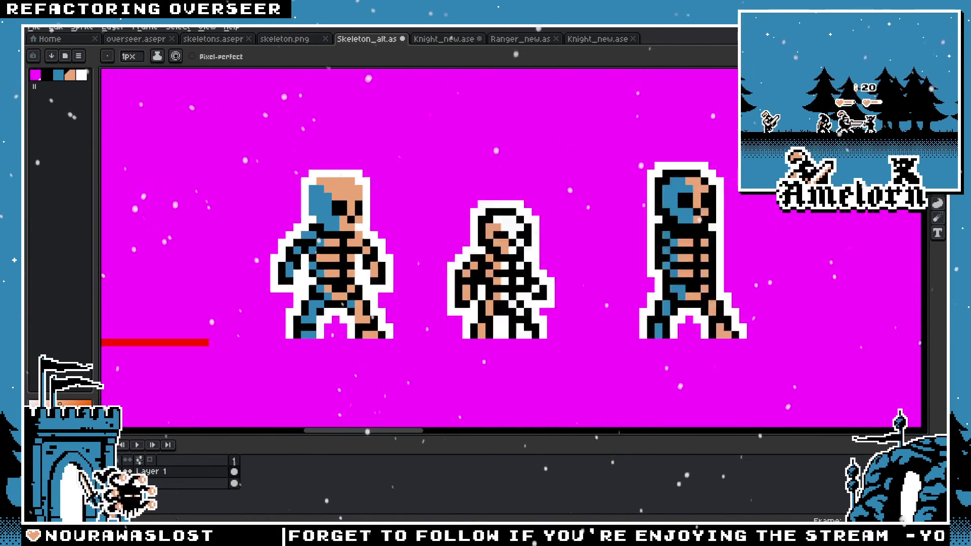
scroll(301, 261, "down", 2)
scroll(301, 242, "up", 1)
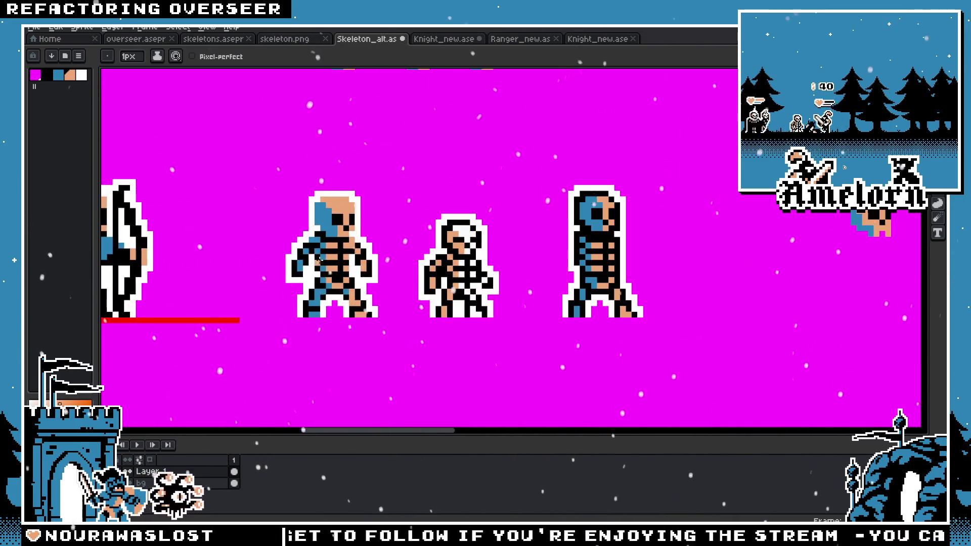
scroll(364, 256, "up", 1)
scroll(298, 287, "down", 3)
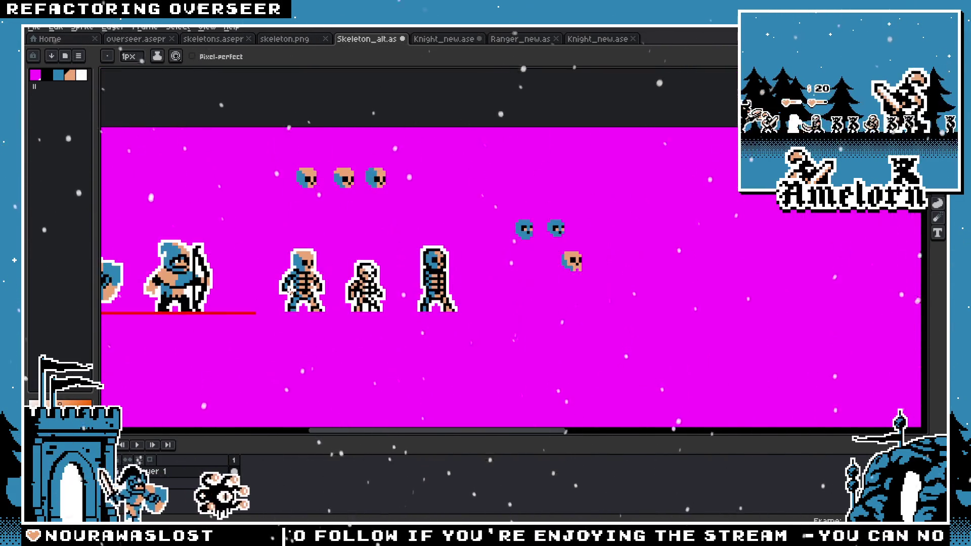
scroll(318, 281, "up", 2)
key("v")
scroll(321, 279, "up", 2)
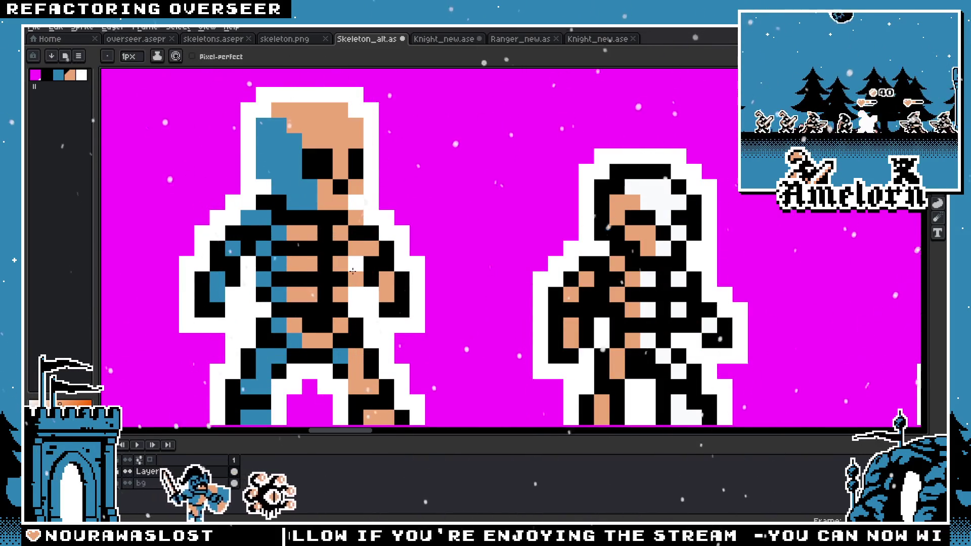
key("i")
key("b")
scroll(327, 274, "down", 3)
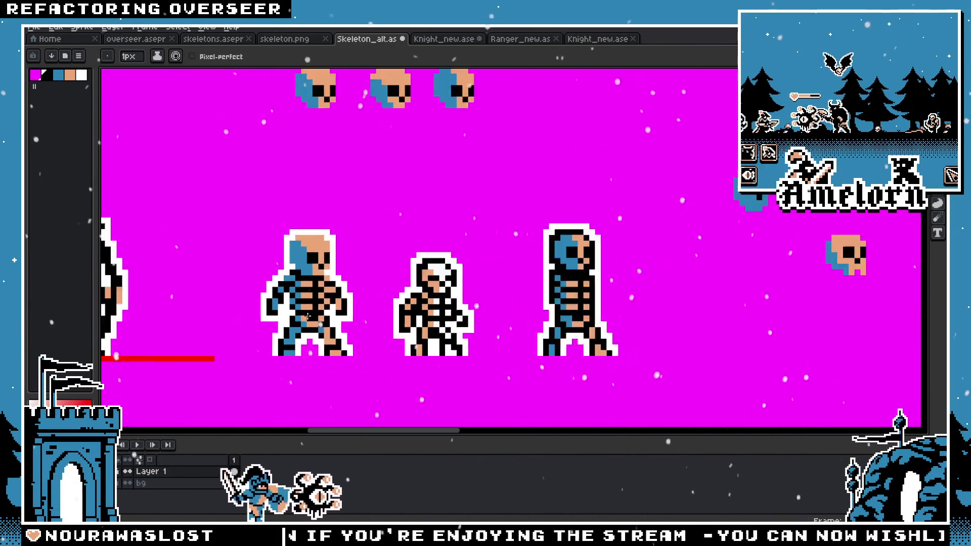
scroll(311, 289, "down", 1)
scroll(296, 306, "up", 3)
key("v")
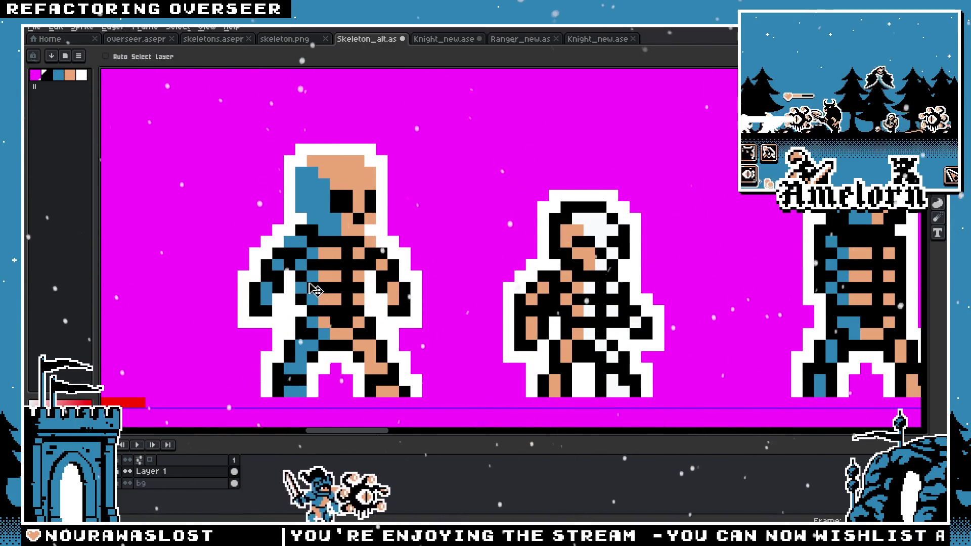
key("b")
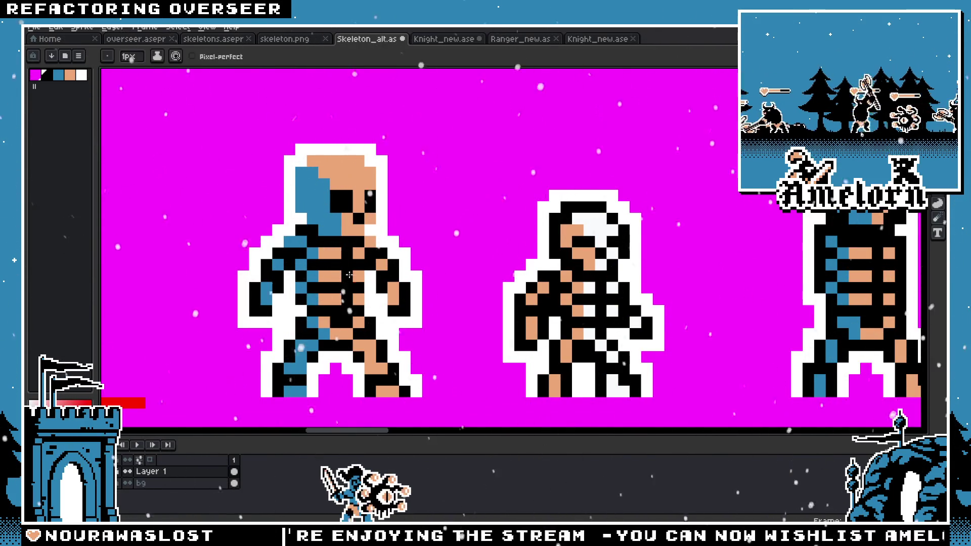
scroll(349, 274, "up", 2)
key("i")
Sample the tan bone colour and retouch the first skeleton's ribs, arm and chest pixels.
left_click(372, 219)
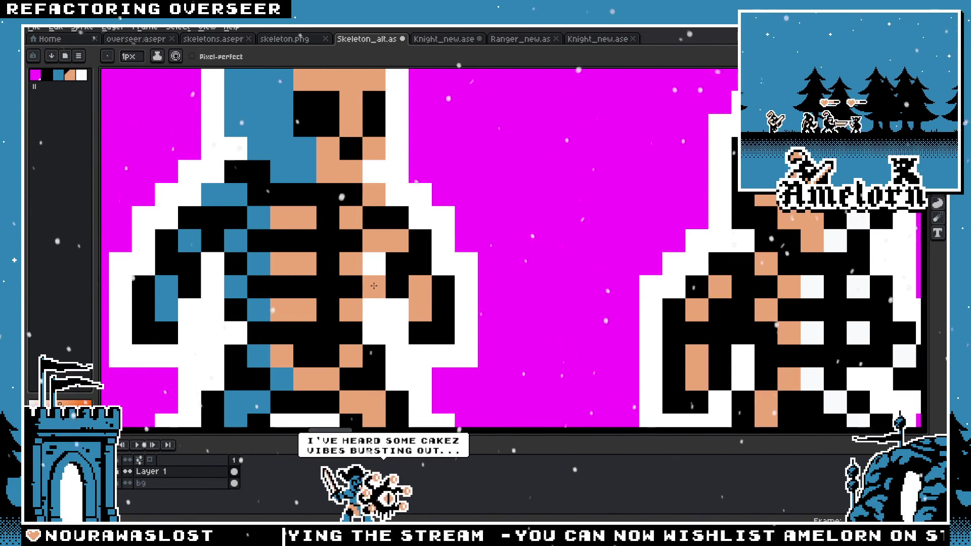
left_click(374, 309)
left_click(397, 240)
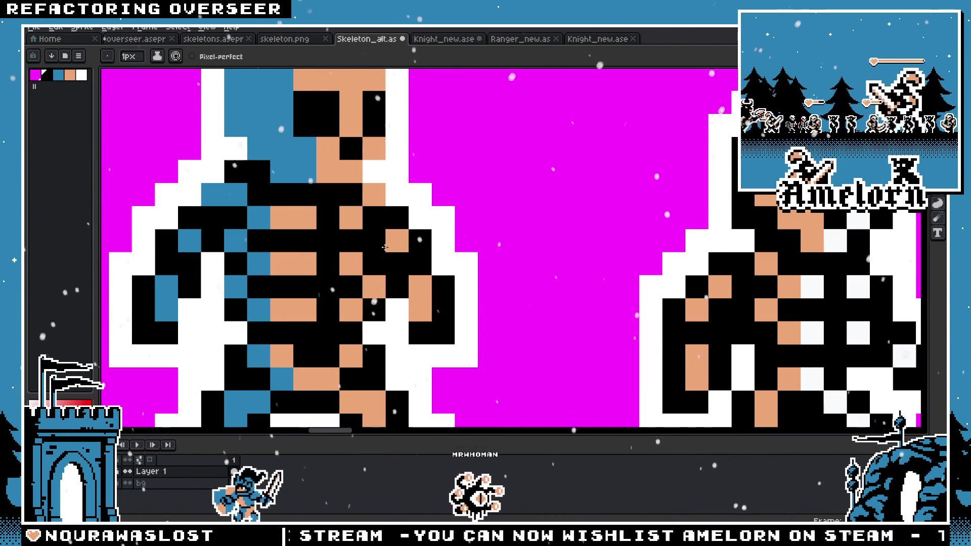
left_click(375, 199)
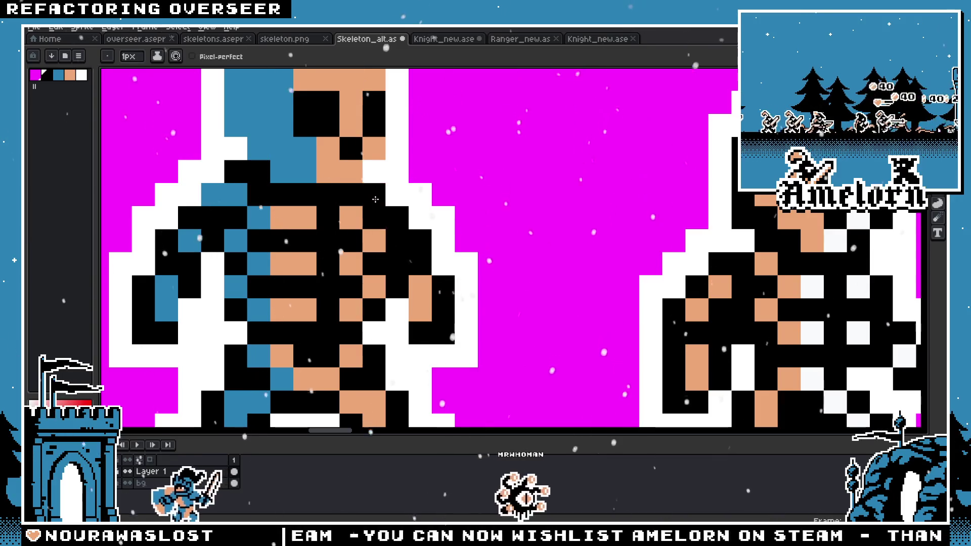
scroll(375, 199, "down", 3)
scroll(398, 296, "up", 3)
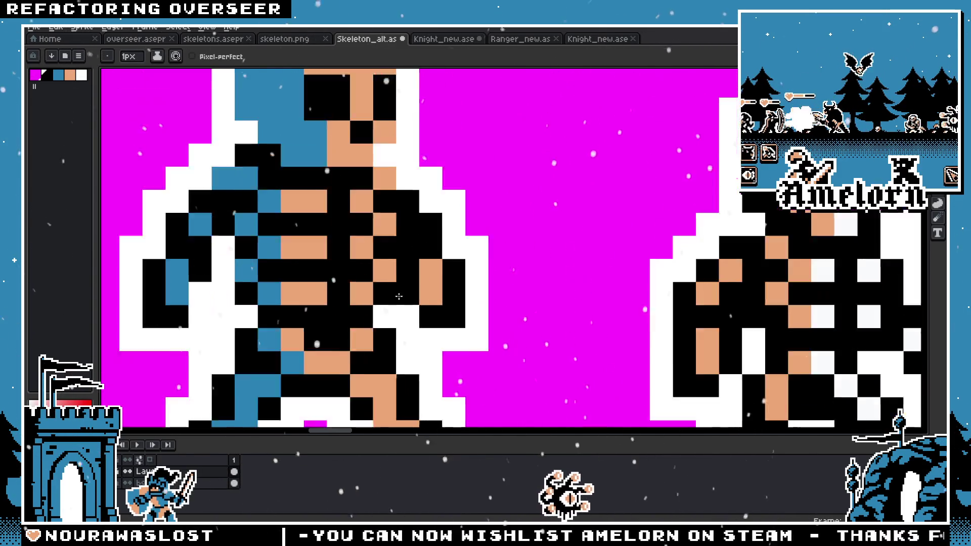
scroll(398, 296, "up", 1)
Try tan pixels on the skeleton's side and right arm, undoing the ones that don't fit.
left_click(481, 260)
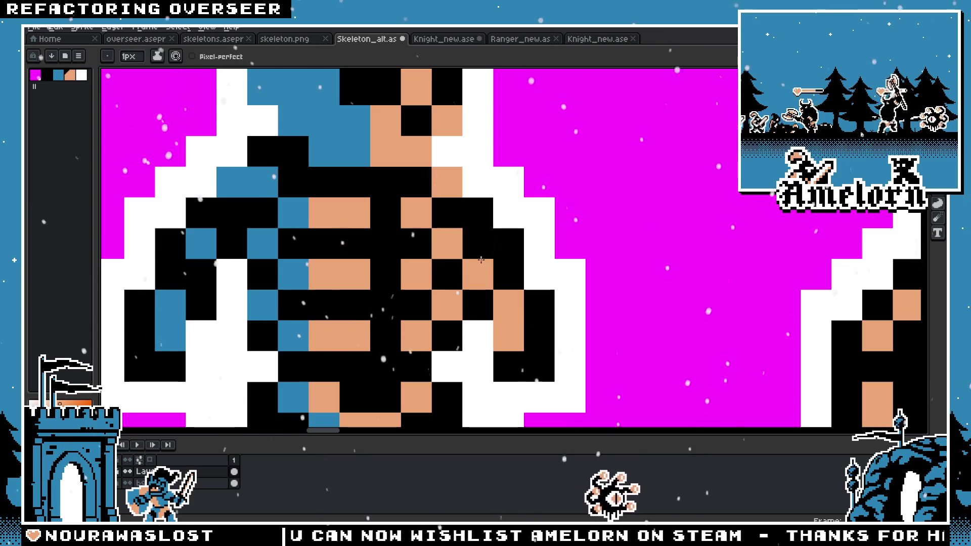
key("ctrl+z")
left_click(508, 243)
left_click(486, 216)
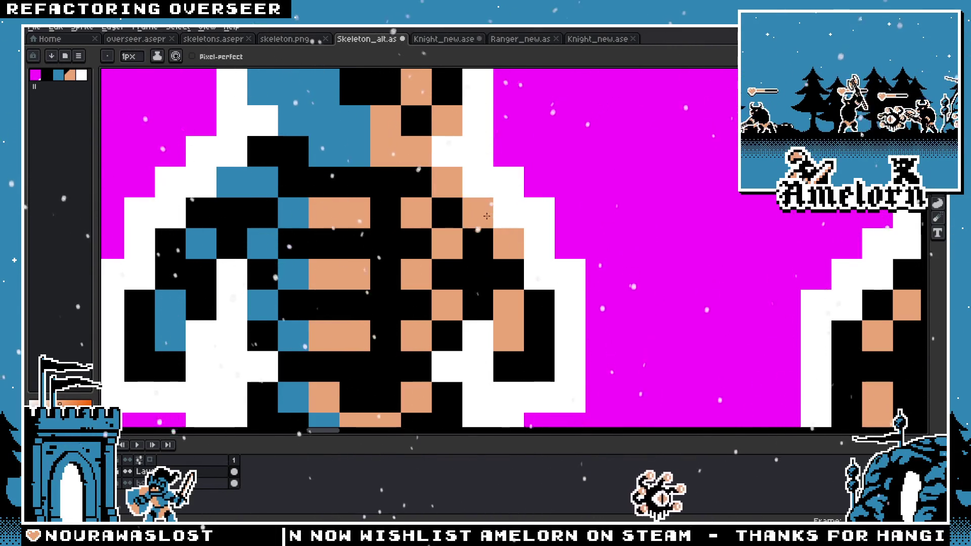
key("ctrl+z")
key("ctrl+z")
scroll(394, 292, "down", 3)
scroll(395, 292, "up", 2)
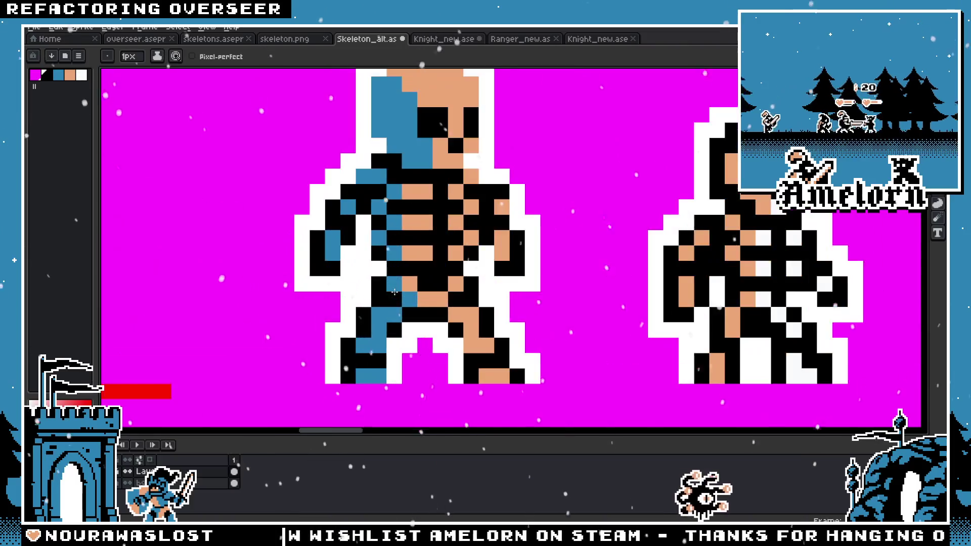
key("ctrl+z")
key("ctrl+z")
key("ctrl+z")
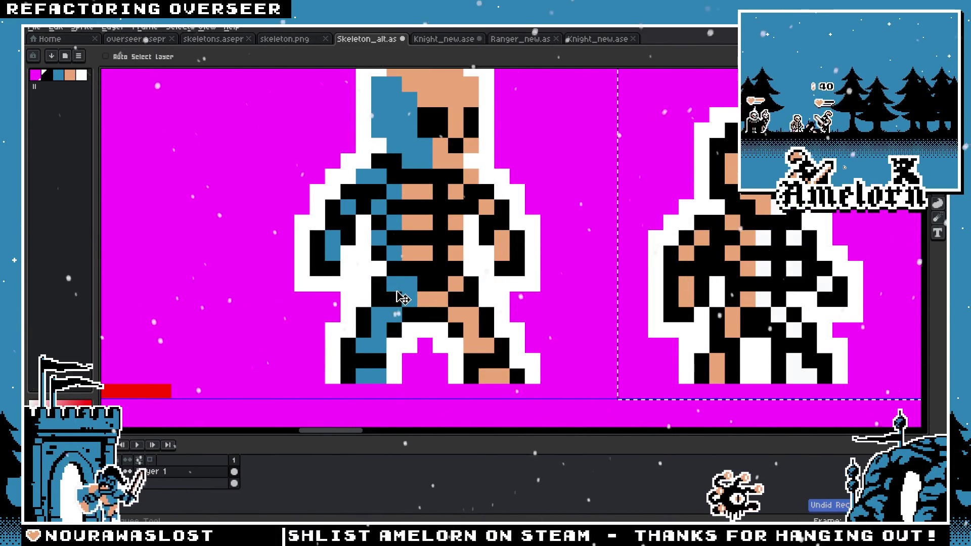
key("ctrl+y")
key("ctrl+y")
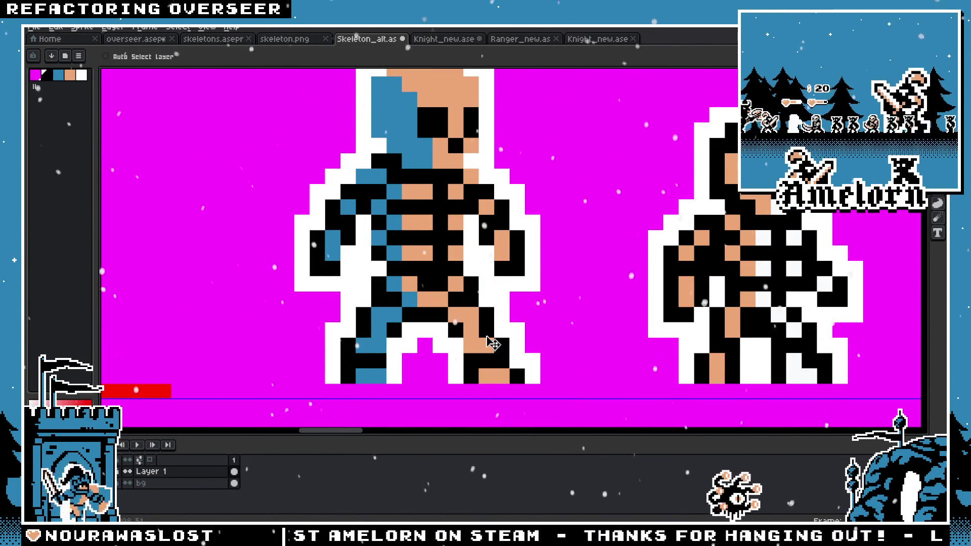
key("b")
scroll(440, 304, "down", 3)
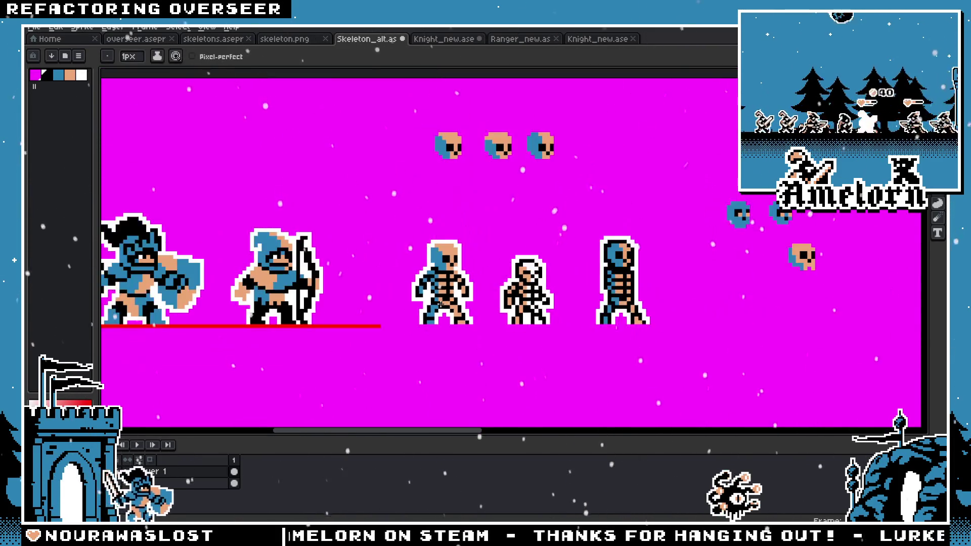
scroll(440, 303, "up", 2)
scroll(440, 304, "up", 2)
scroll(404, 232, "down", 3)
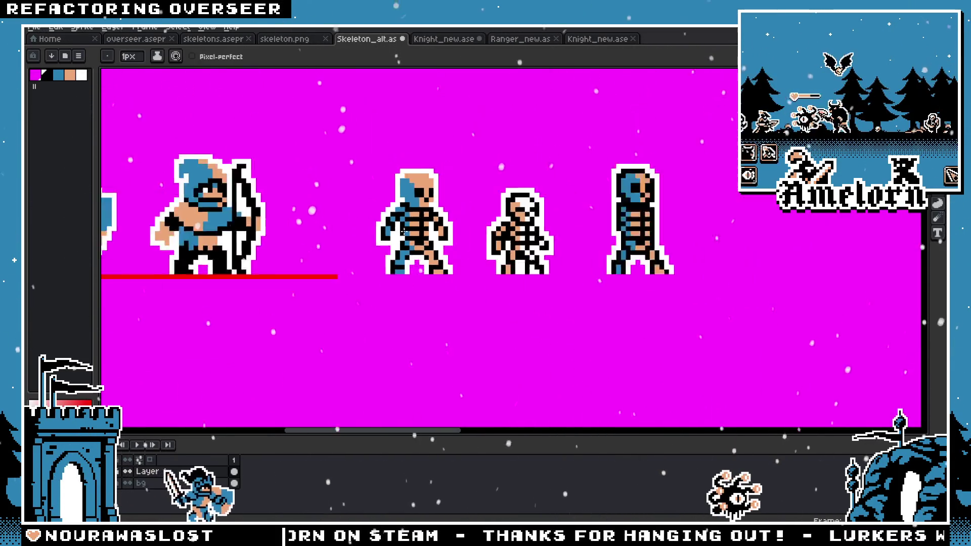
scroll(405, 232, "down", 2)
scroll(405, 231, "up", 2)
scroll(425, 228, "up", 1)
scroll(458, 224, "up", 1)
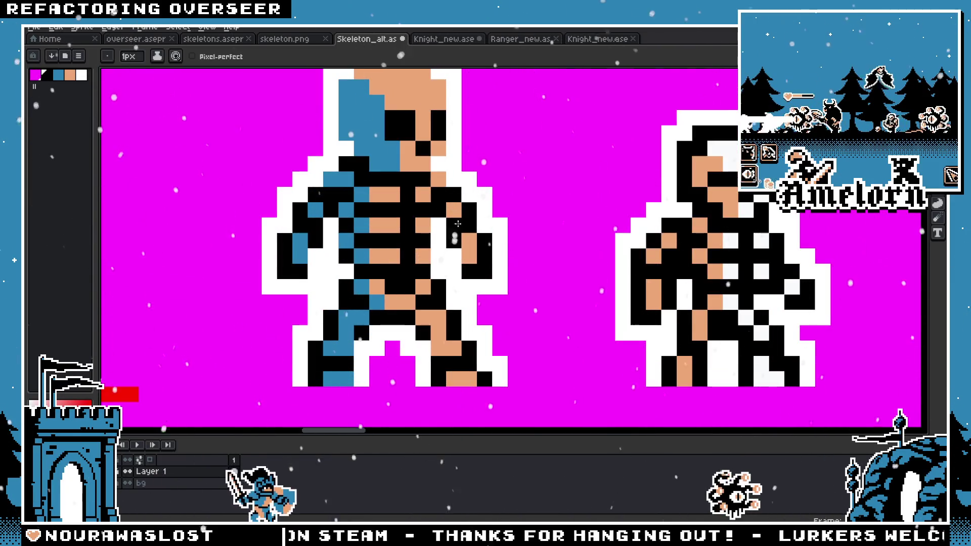
scroll(448, 213, "up", 1)
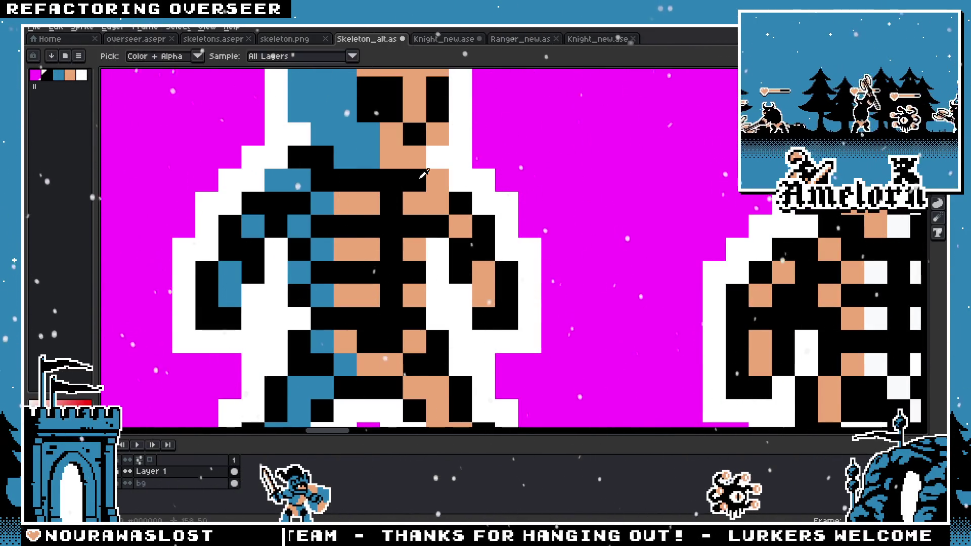
scroll(423, 173, "down", 3)
scroll(410, 170, "up", 3)
key("b")
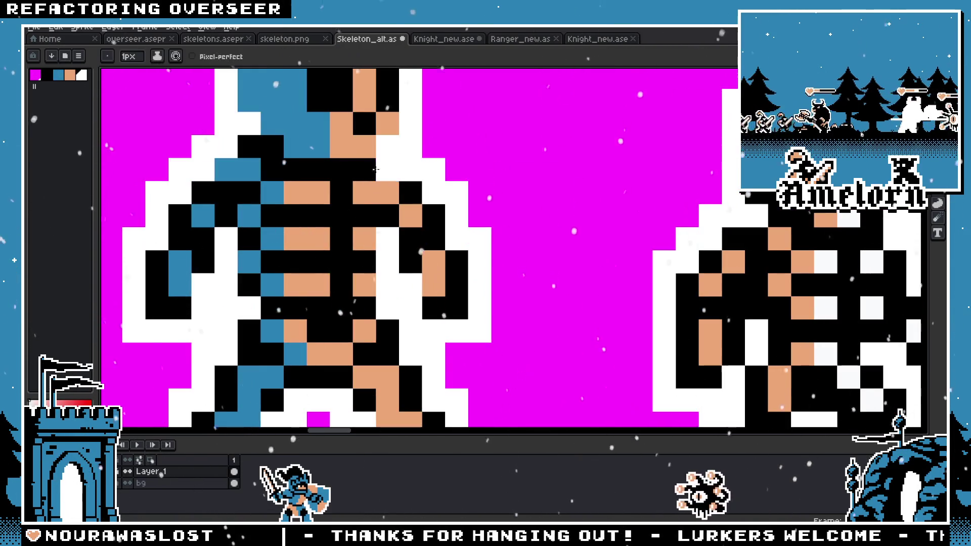
scroll(375, 170, "down", 3)
scroll(319, 213, "up", 1)
scroll(304, 225, "up", 1)
key("v")
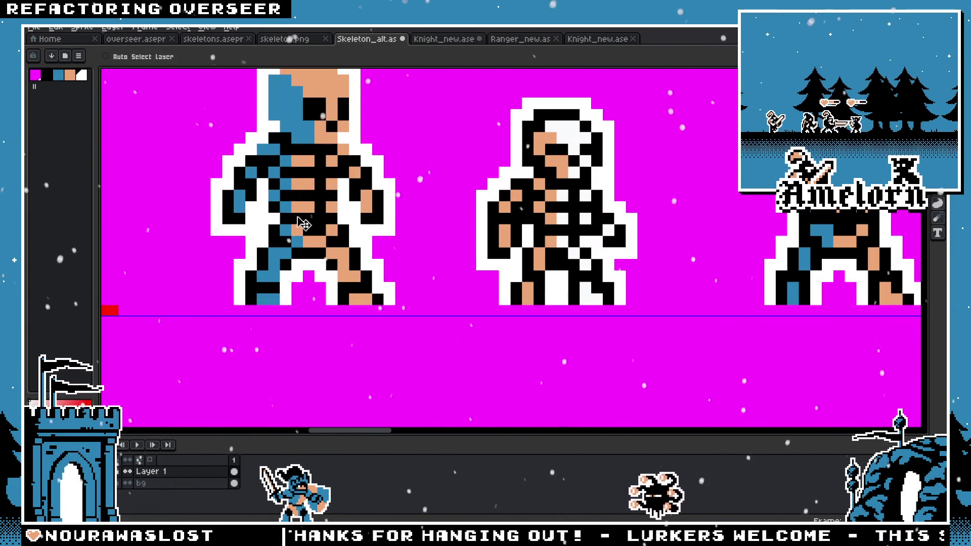
scroll(304, 224, "down", 2)
key("b")
scroll(388, 234, "up", 2)
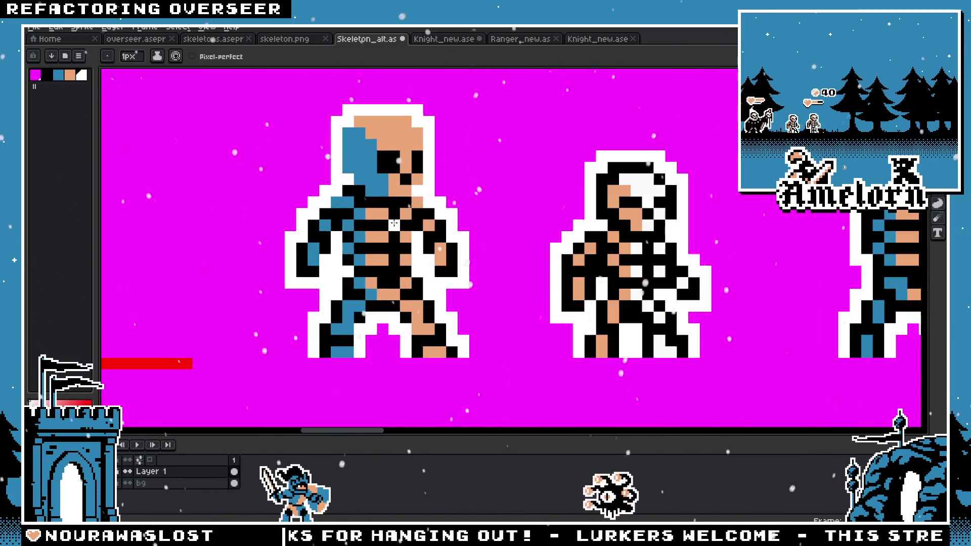
scroll(455, 197, "up", 2)
scroll(397, 214, "down", 2)
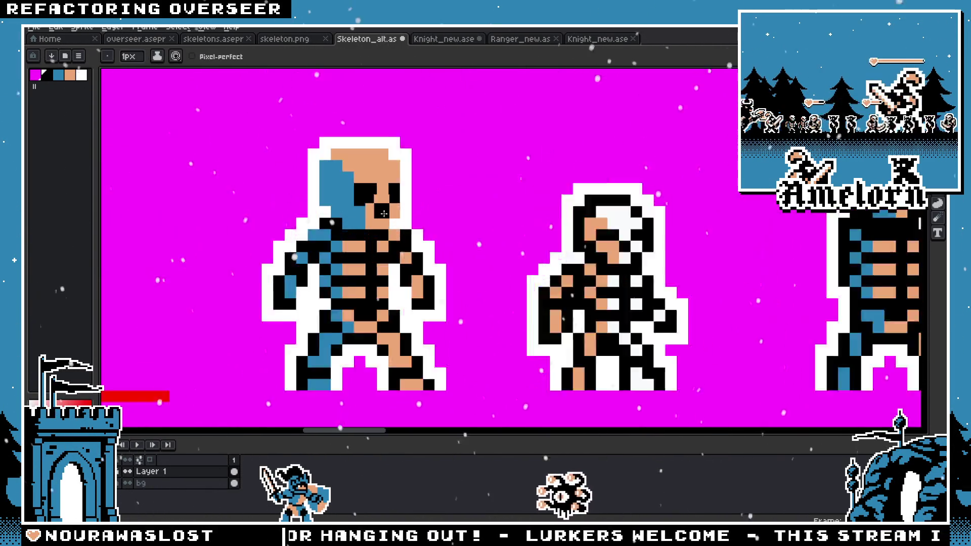
scroll(364, 228, "up", 1)
scroll(304, 250, "down", 2)
scroll(272, 270, "down", 1)
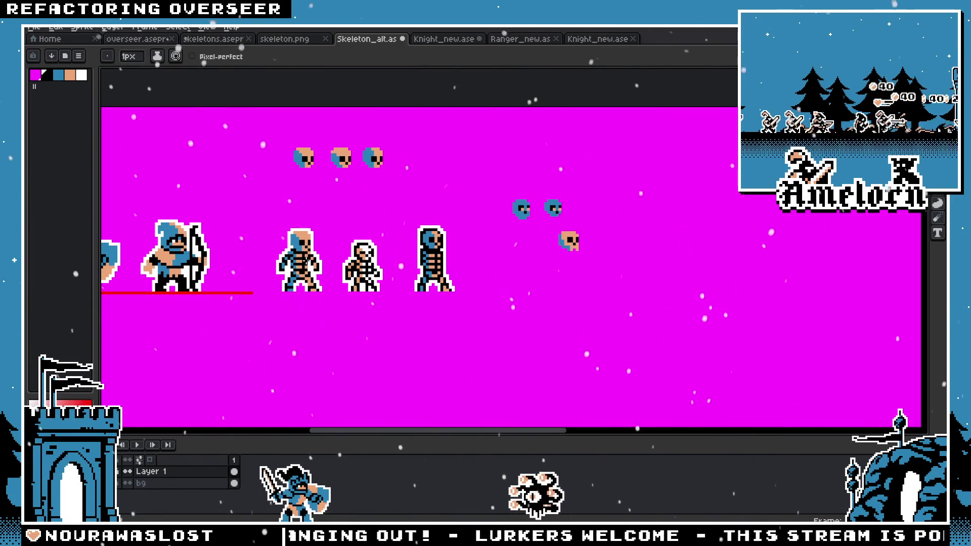
scroll(307, 262, "up", 3)
scroll(299, 210, "down", 3)
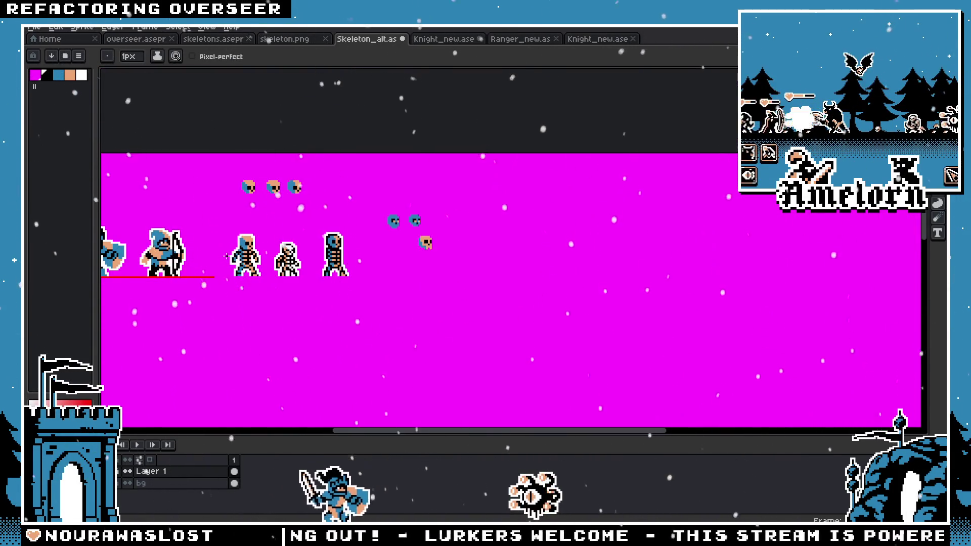
scroll(227, 254, "up", 3)
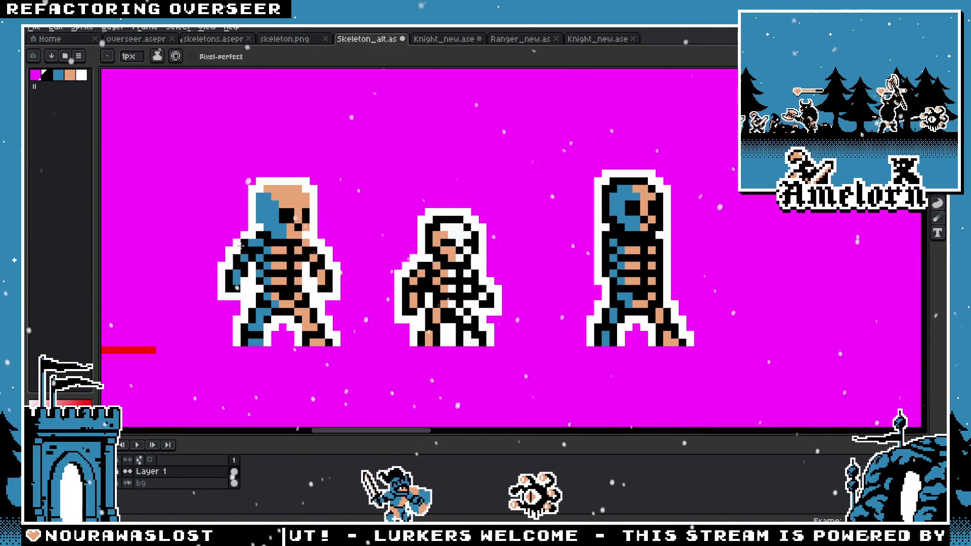
scroll(328, 228, "up", 1)
scroll(275, 243, "down", 3)
scroll(247, 254, "up", 3)
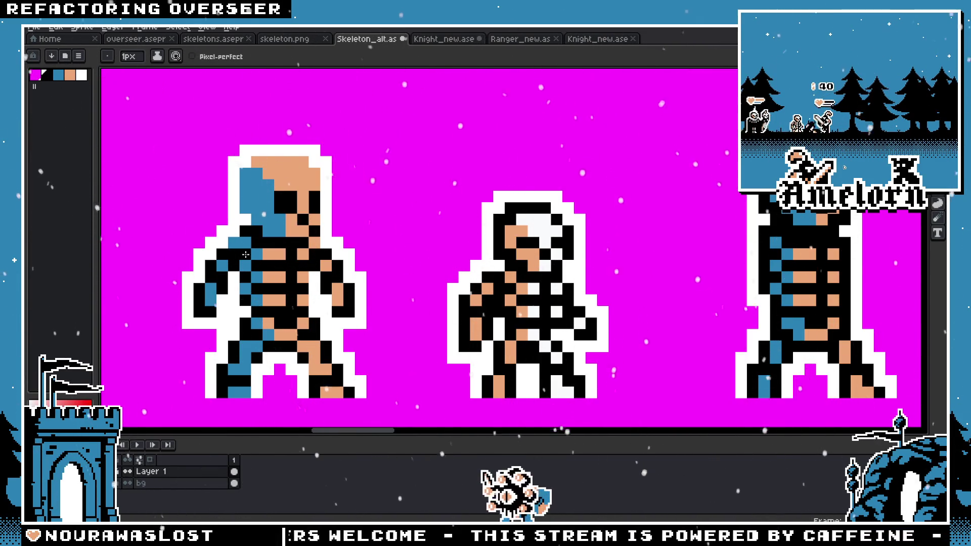
scroll(336, 230, "down", 1)
scroll(412, 252, "up", 2)
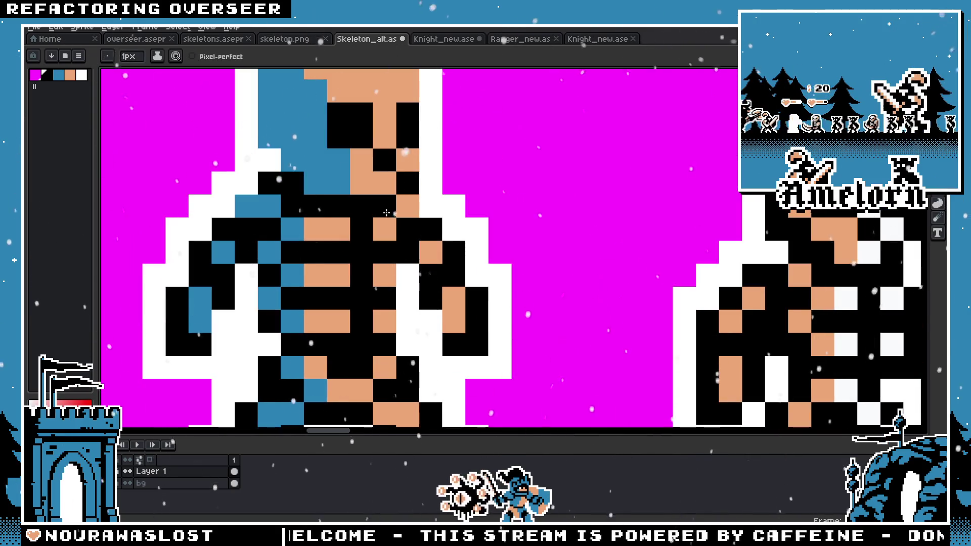
left_click_drag(386, 213, 412, 250)
scroll(353, 220, "down", 1)
left_click_drag(354, 220, 404, 253)
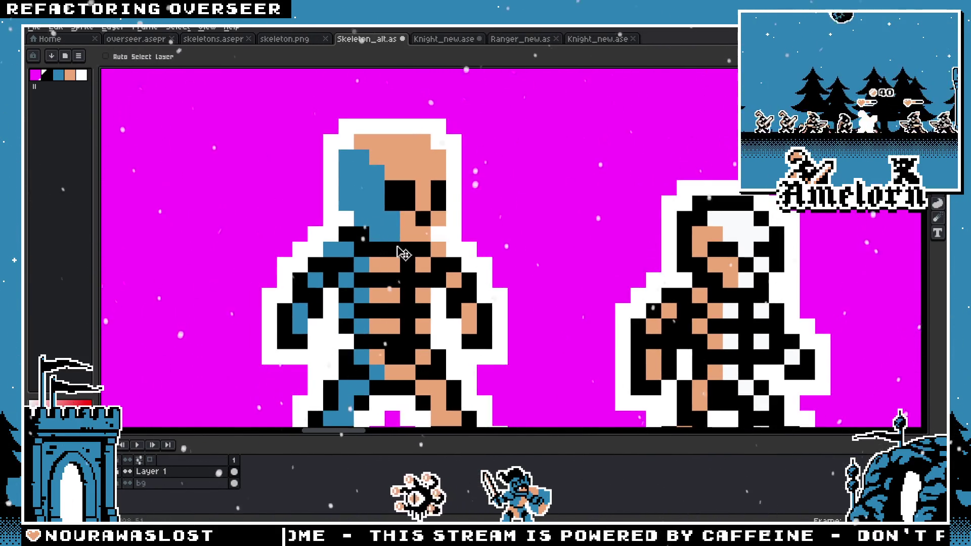
key("b")
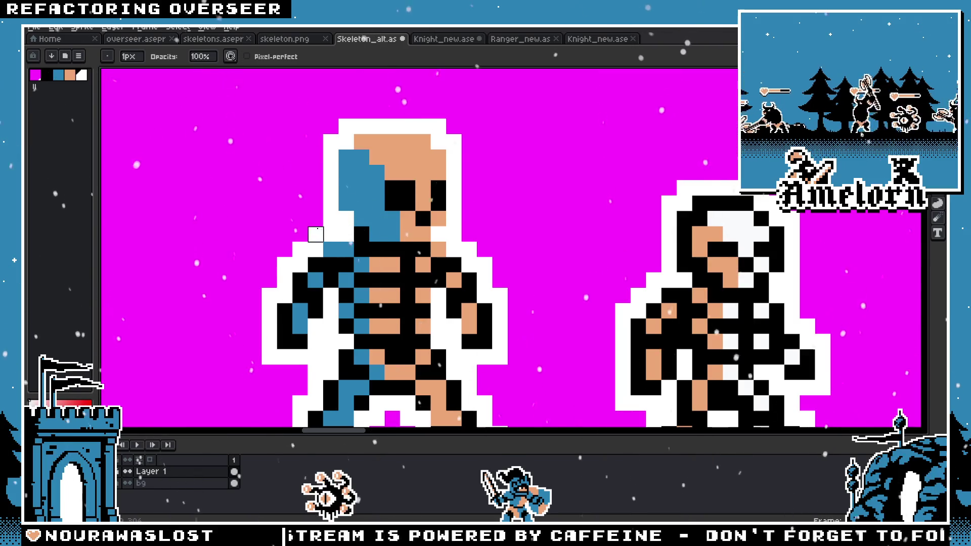
scroll(316, 234, "down", 4)
scroll(291, 249, "up", 3)
scroll(327, 220, "up", 2)
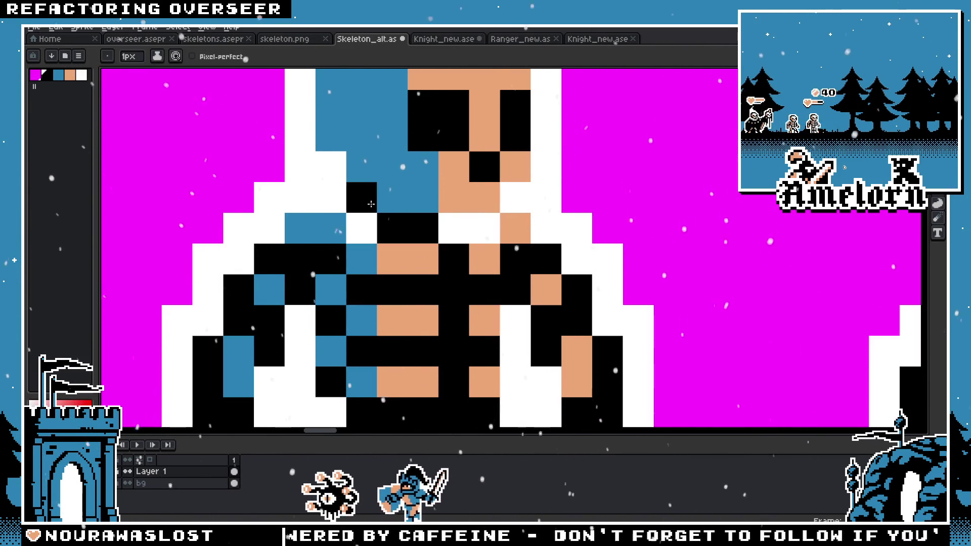
scroll(371, 204, "down", 2)
scroll(370, 220, "down", 2)
scroll(373, 239, "up", 3)
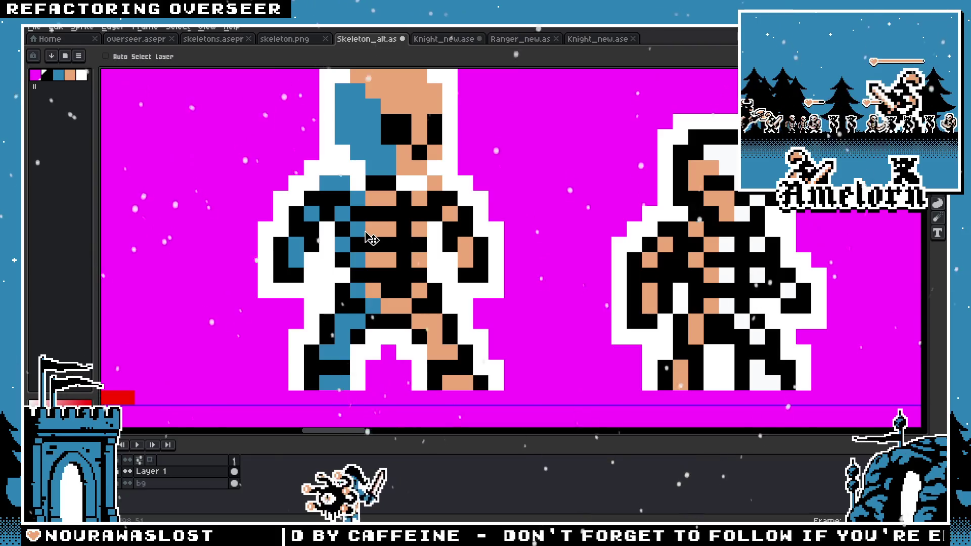
scroll(370, 239, "up", 1)
scroll(395, 236, "up", 1)
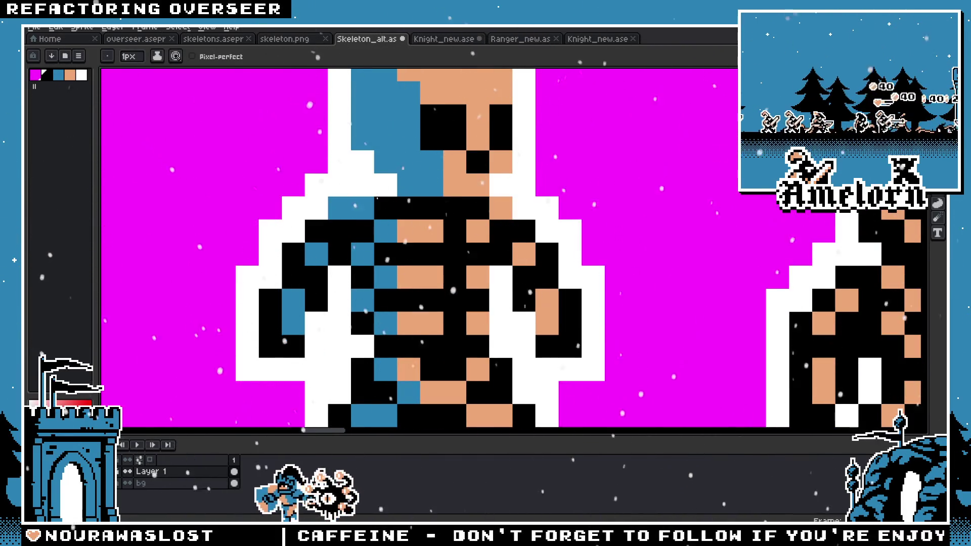
scroll(377, 195, "down", 3)
scroll(351, 262, "up", 3)
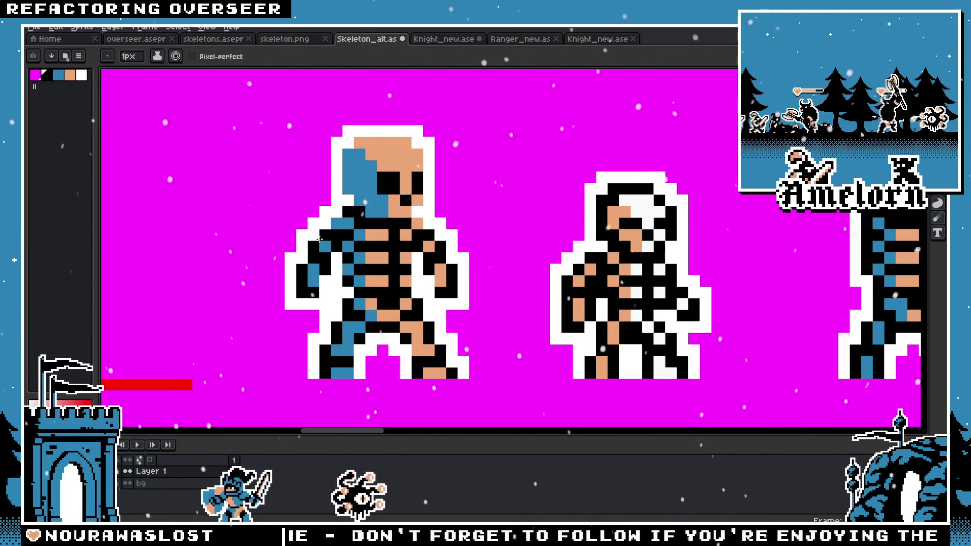
scroll(349, 253, "down", 2)
scroll(362, 313, "up", 2)
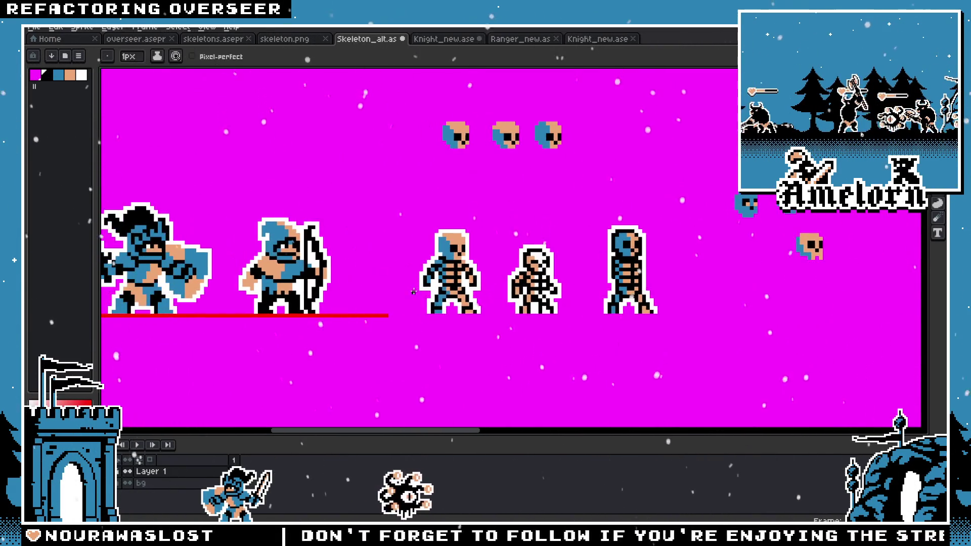
scroll(413, 289, "left", 3)
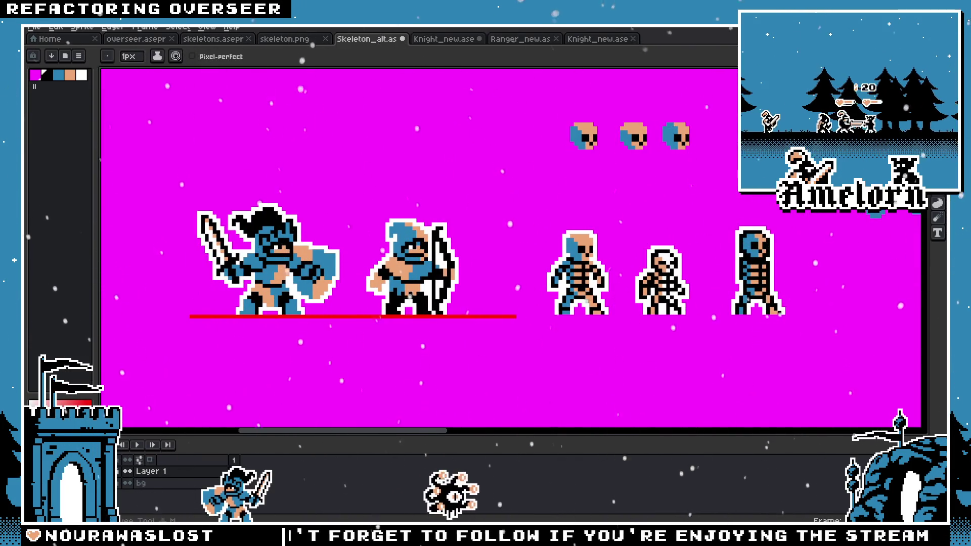
key("m")
scroll(480, 246, "up", 1)
scroll(479, 246, "right", 2)
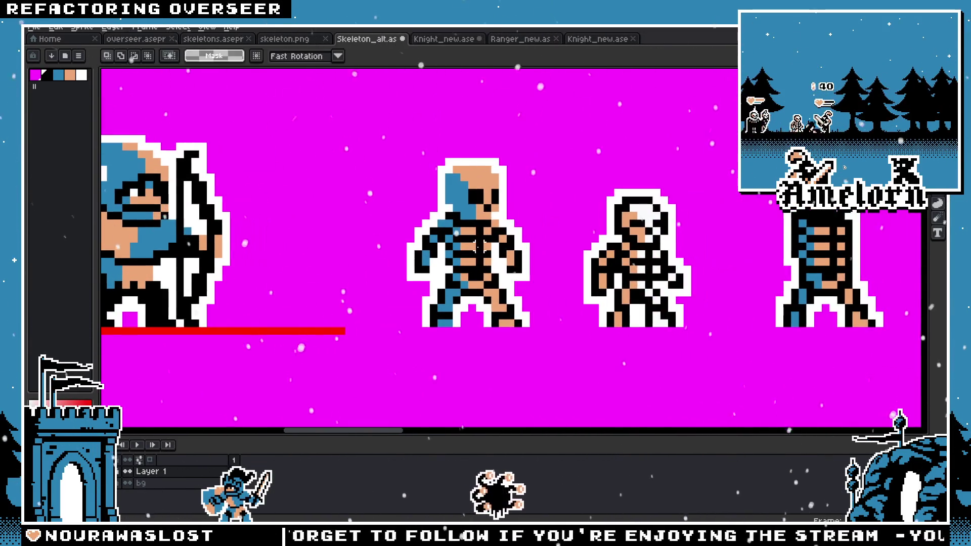
scroll(479, 245, "up", 2)
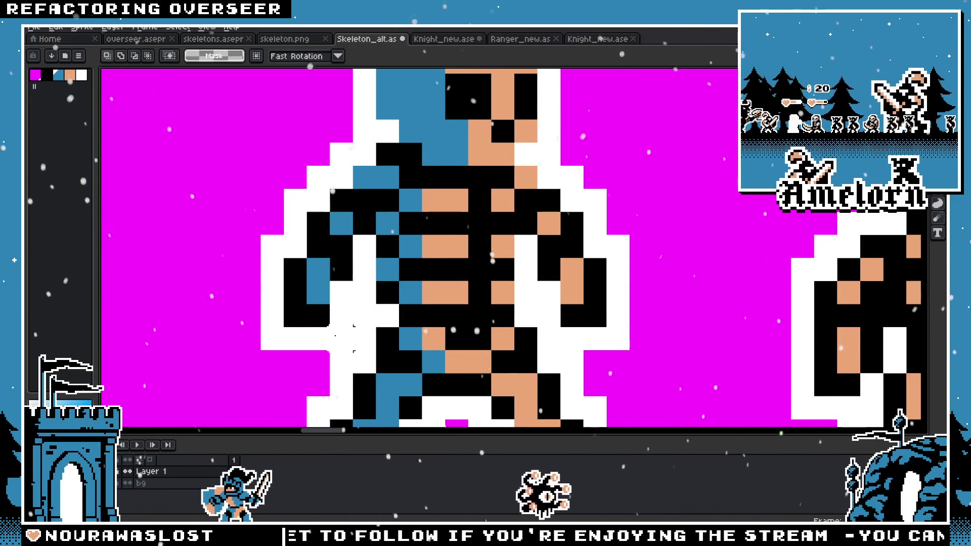
scroll(394, 291, "down", 2)
Return to the Pencil while checking the skeletons before saving Skeleton_alt.
key("i")
key("b")
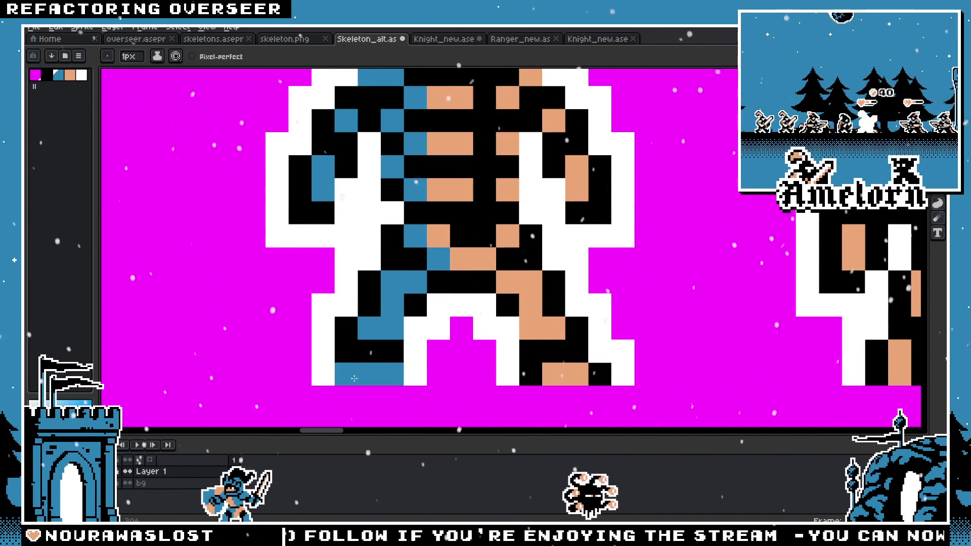
scroll(395, 267, "down", 3)
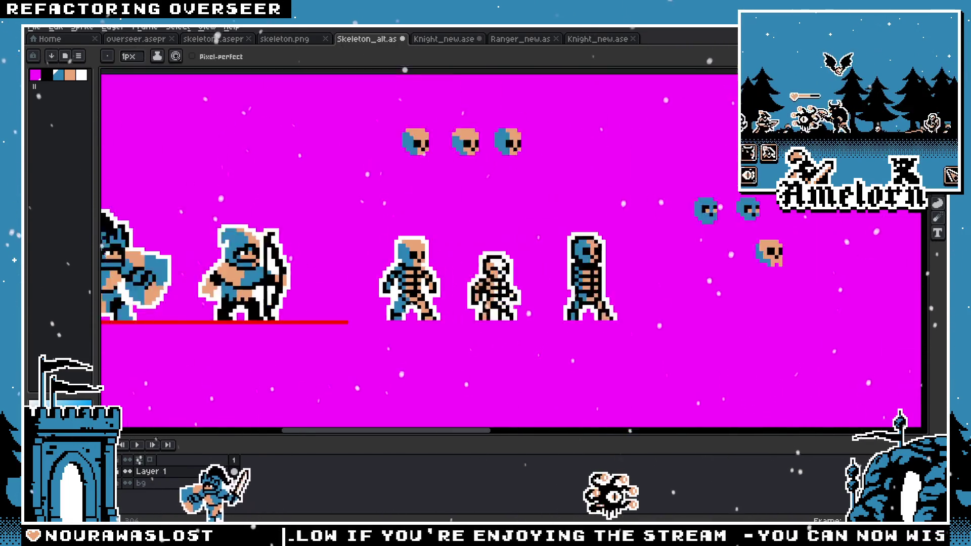
scroll(417, 311, "up", 1)
scroll(416, 312, "up", 2)
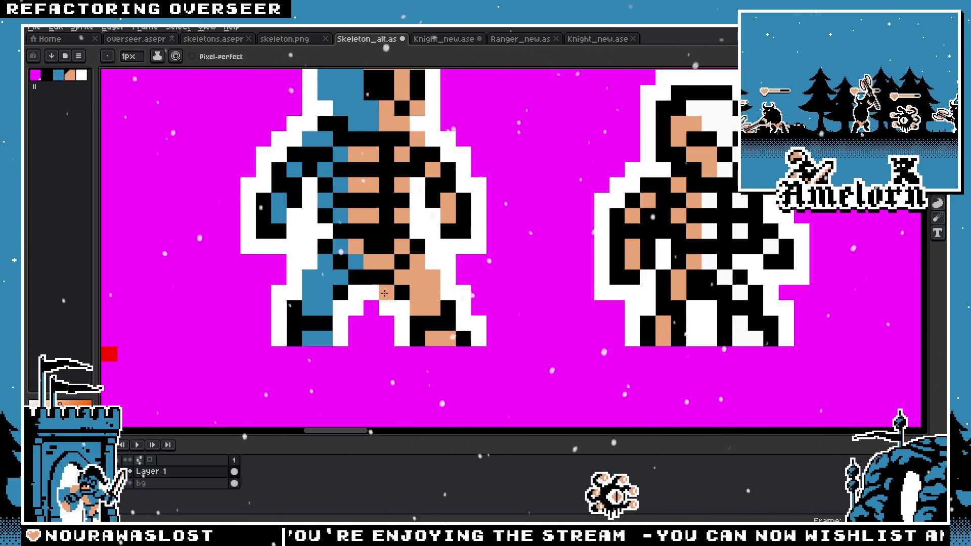
scroll(385, 294, "down", 3)
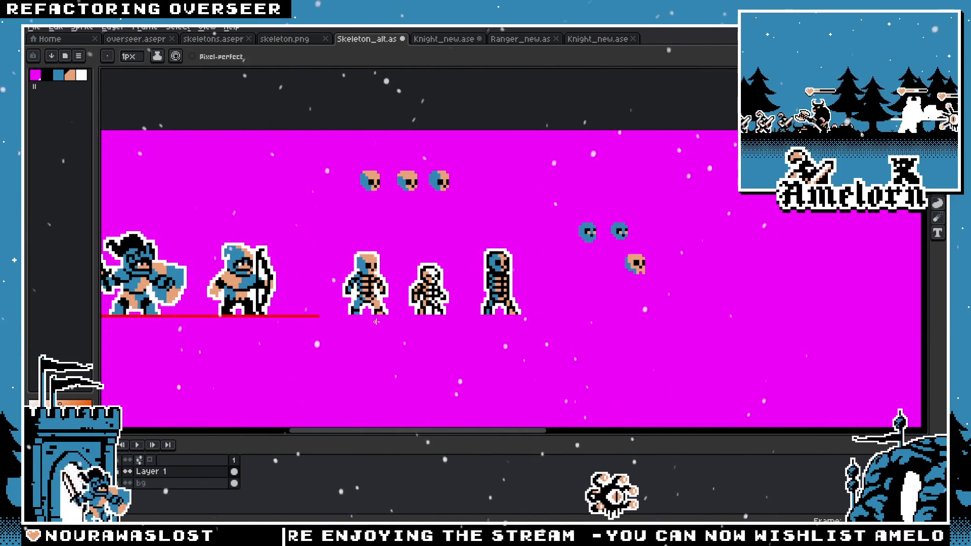
scroll(376, 322, "up", 2)
scroll(374, 321, "up", 1)
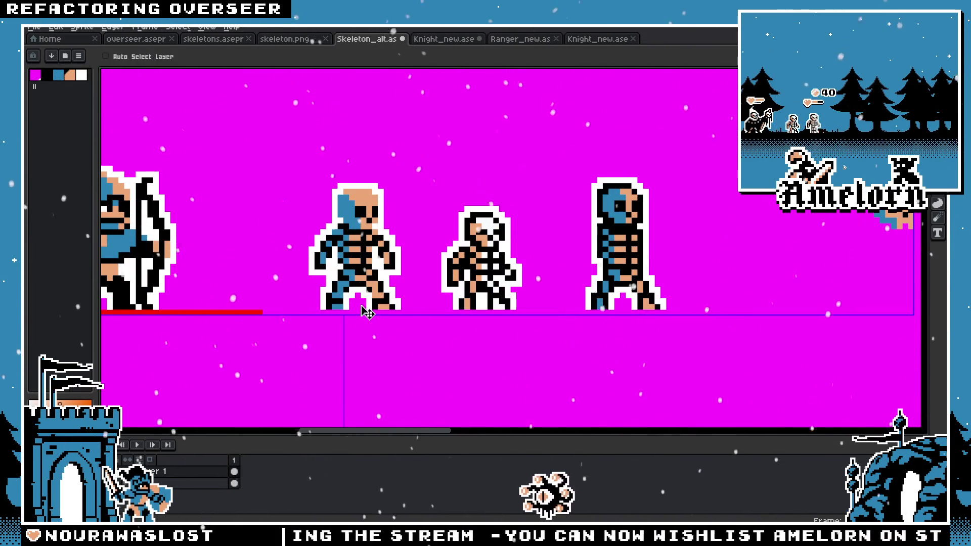
scroll(368, 313, "up", 4)
key("b")
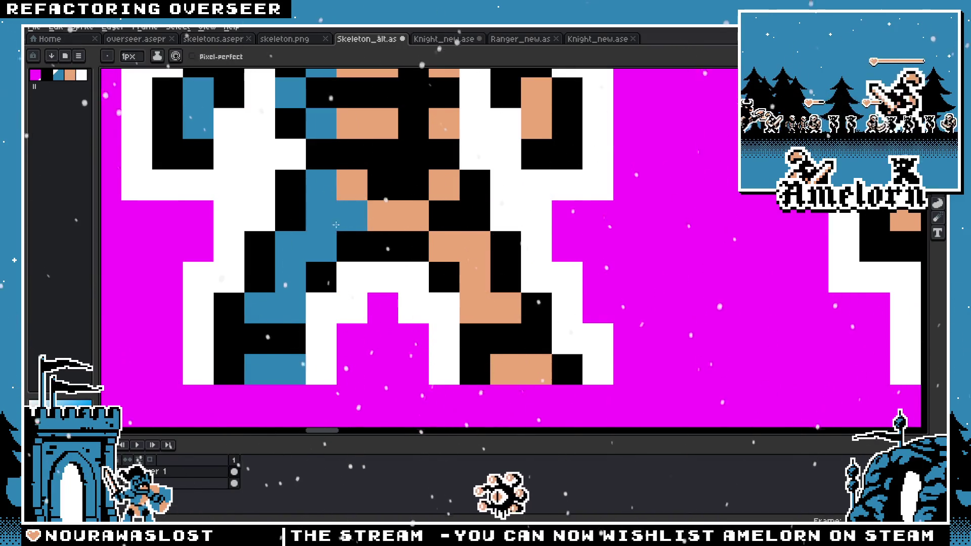
scroll(336, 224, "down", 8)
scroll(338, 243, "down", 2)
scroll(341, 258, "up", 1)
scroll(344, 262, "up", 1)
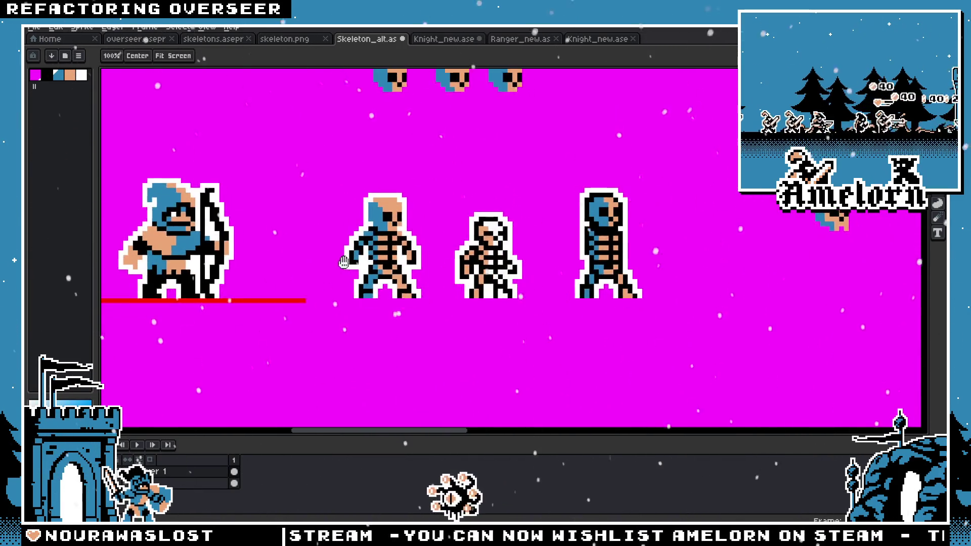
scroll(344, 261, "up", 3)
scroll(406, 284, "down", 2)
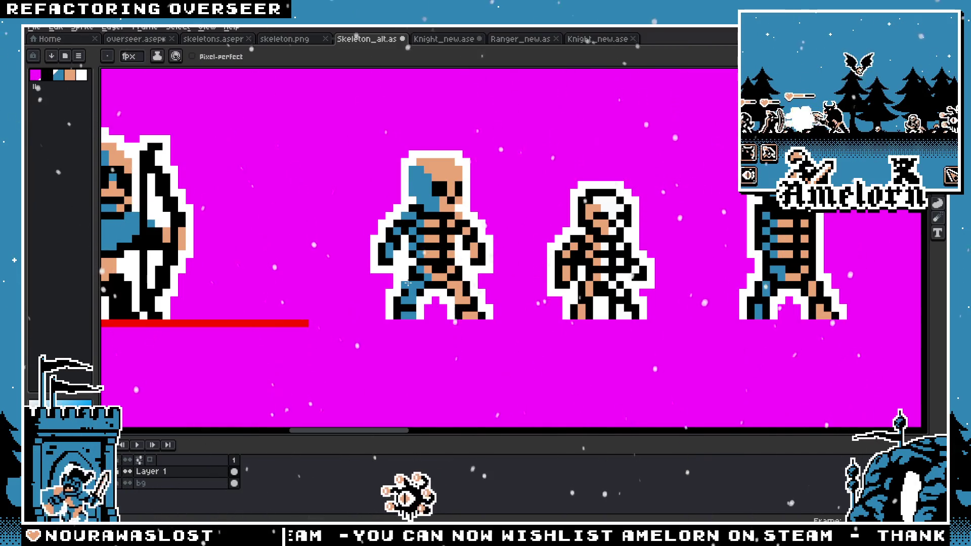
Wait out the Saving file dialog so the skeleton sheet save completes.
right_click(451, 239)
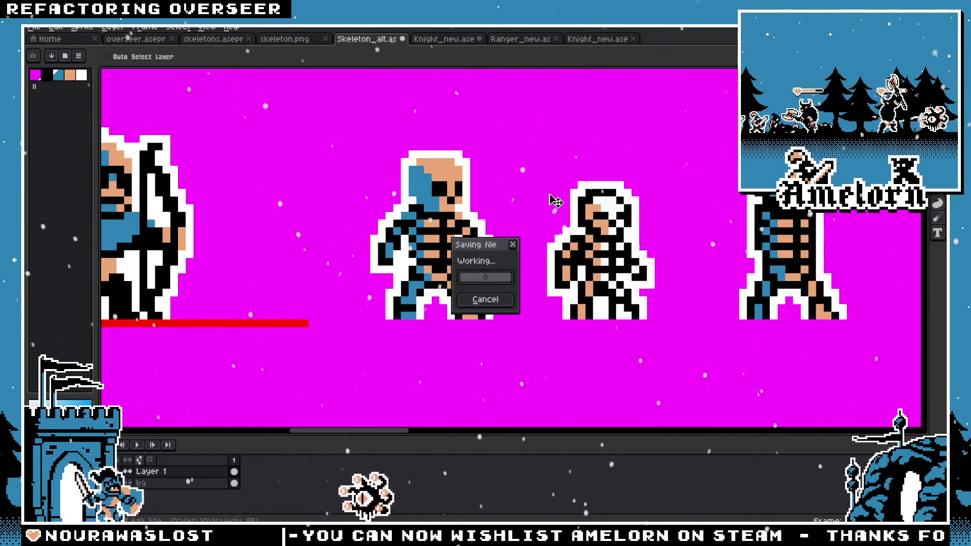
left_click(542, 196)
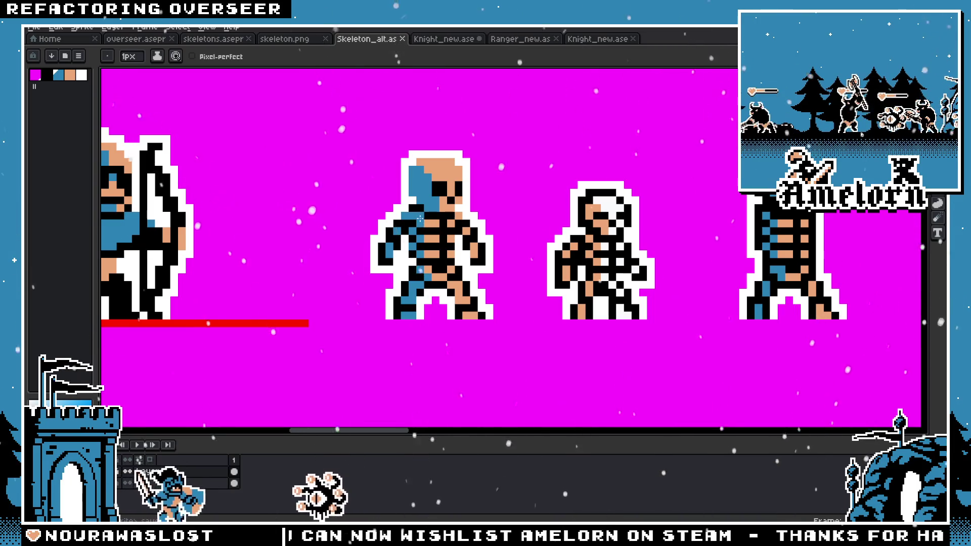
scroll(420, 219, "down", 2)
scroll(441, 232, "down", 1)
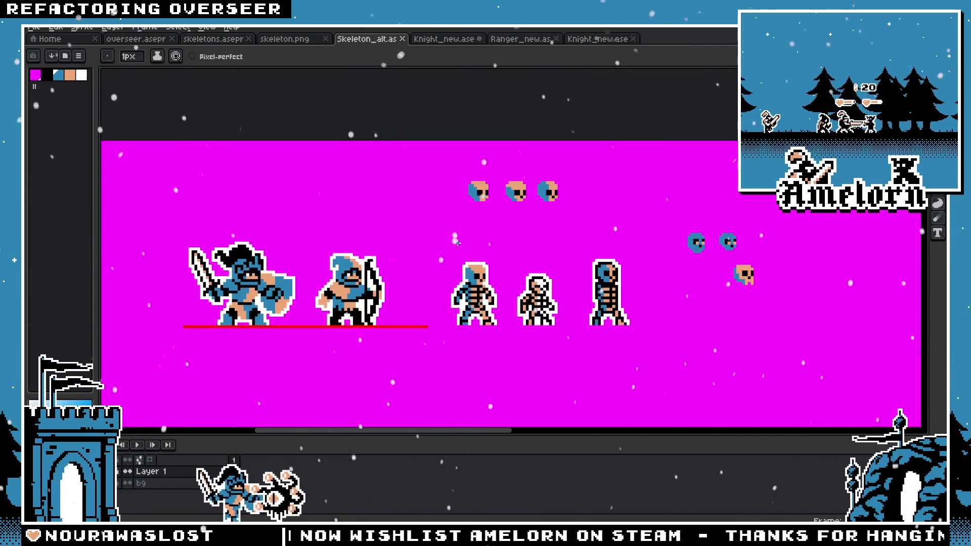
scroll(458, 244, "down", 2)
scroll(463, 247, "up", 1)
scroll(470, 251, "up", 1)
scroll(483, 260, "up", 1)
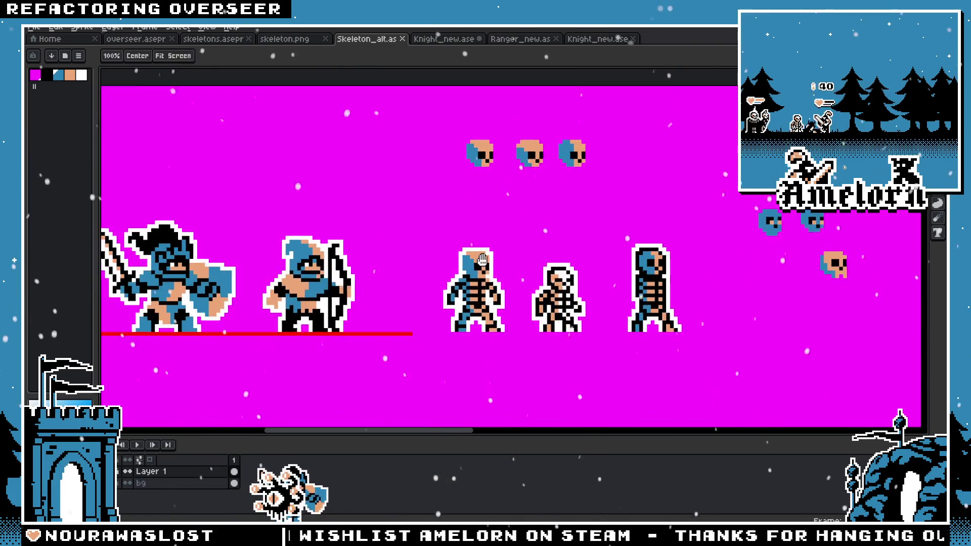
scroll(482, 260, "up", 1)
scroll(493, 243, "up", 1)
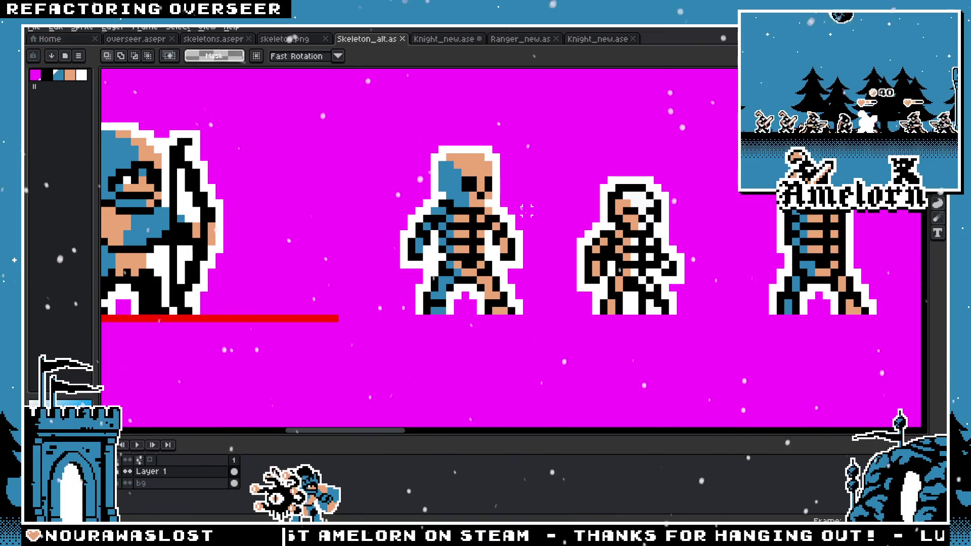
scroll(525, 210, "up", 2)
Eyedrop blue and recolour the tan pixel near the first skeleton's hips.
key("alt")
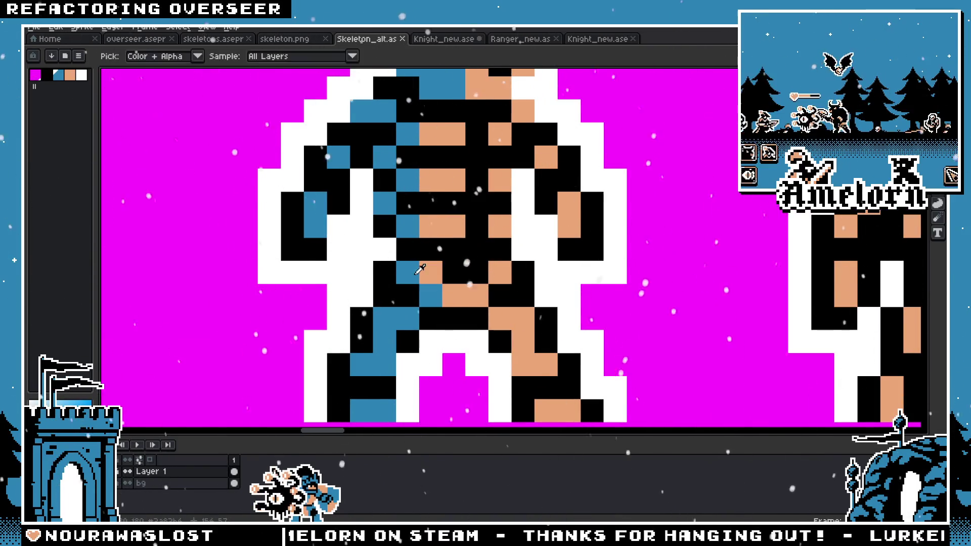
left_click(432, 275)
scroll(439, 291, "down", 4)
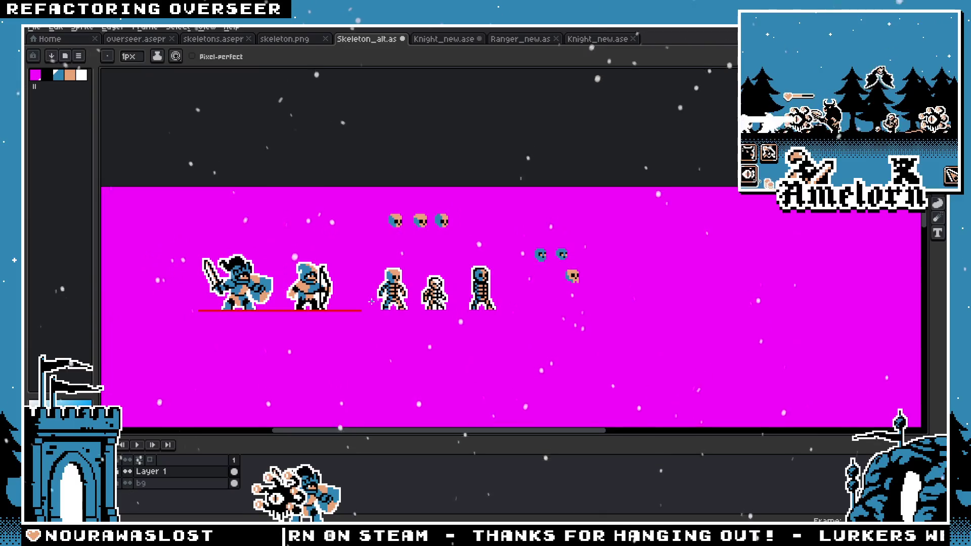
scroll(371, 301, "up", 3)
key("v")
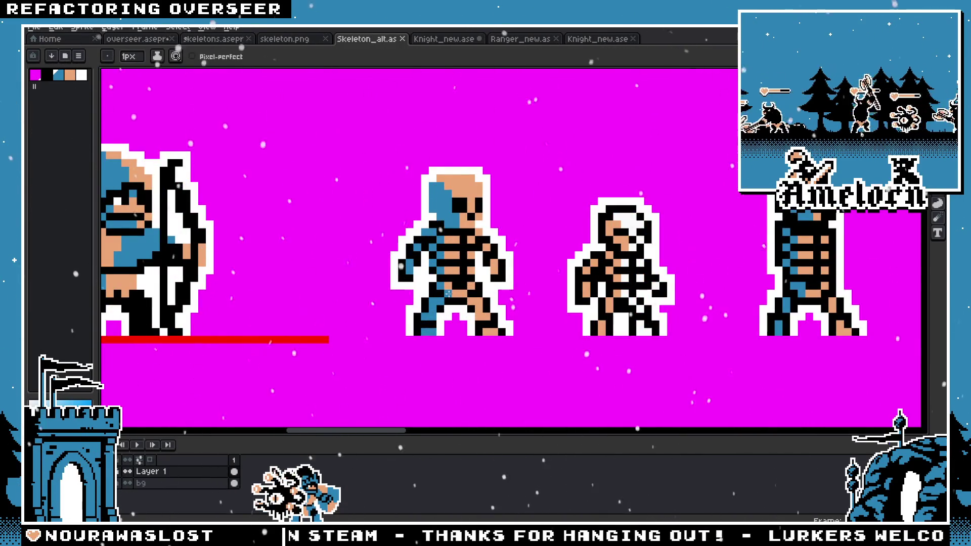
scroll(448, 295, "up", 2)
scroll(441, 294, "down", 3)
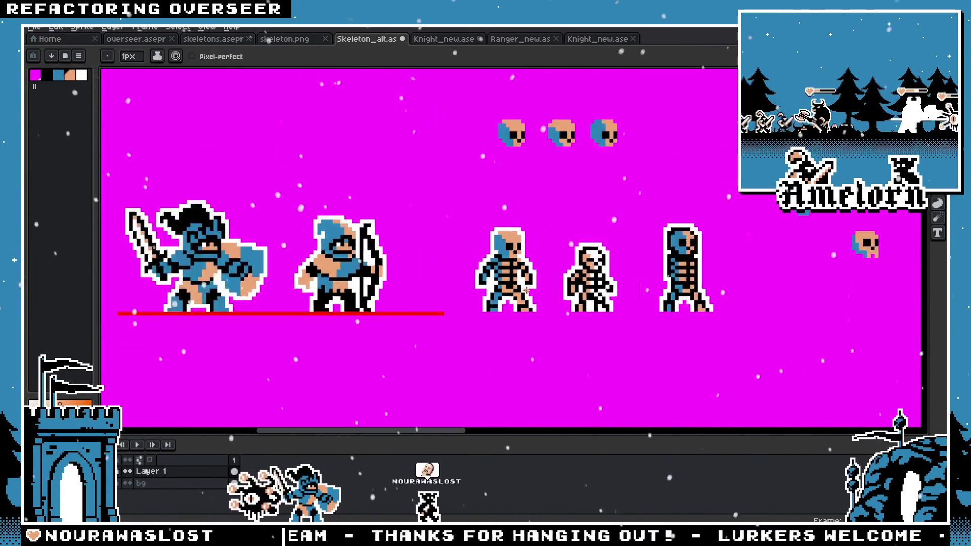
scroll(506, 279, "down", 1)
scroll(507, 280, "up", 1)
scroll(506, 279, "down", 1)
scroll(525, 281, "up", 3)
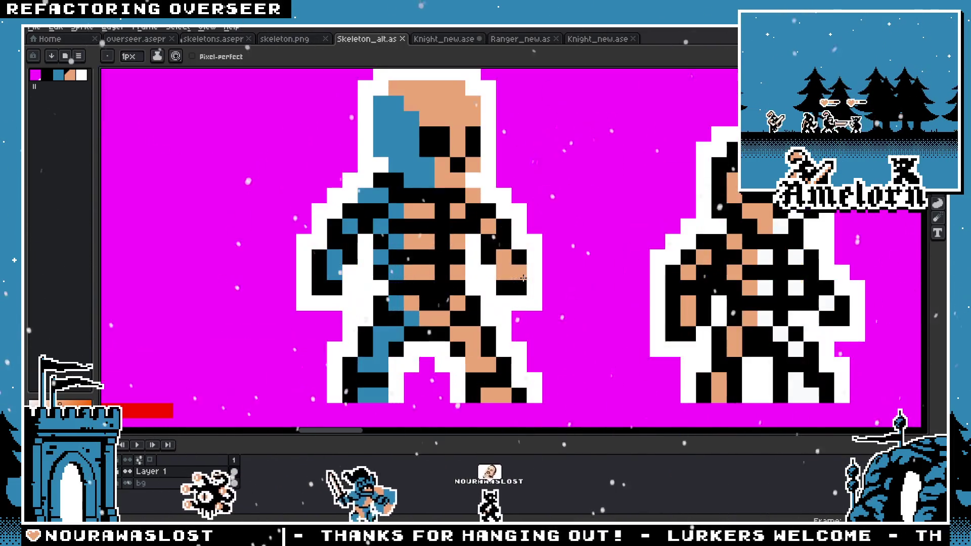
scroll(524, 281, "down", 2)
scroll(592, 242, "up", 1)
scroll(617, 221, "down", 1)
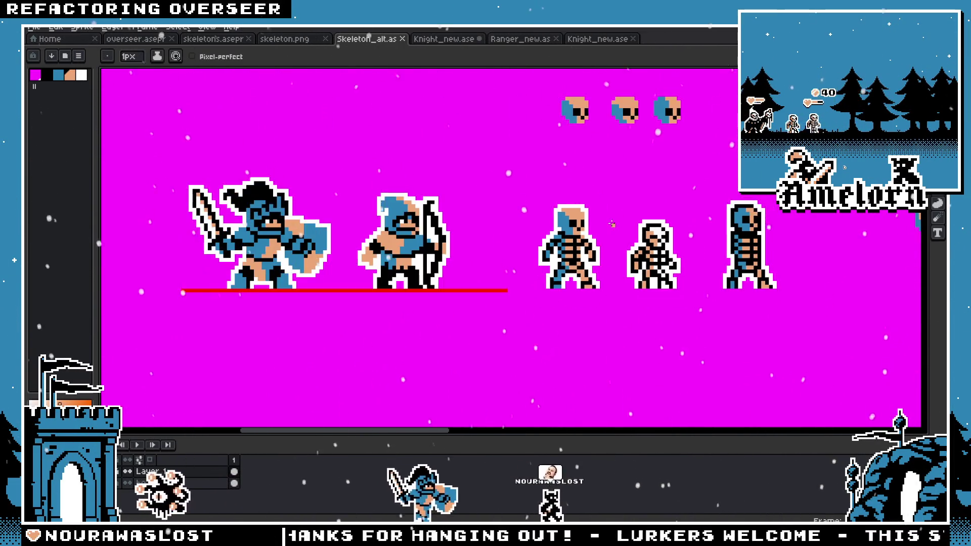
scroll(591, 224, "up", 1)
scroll(548, 231, "up", 1)
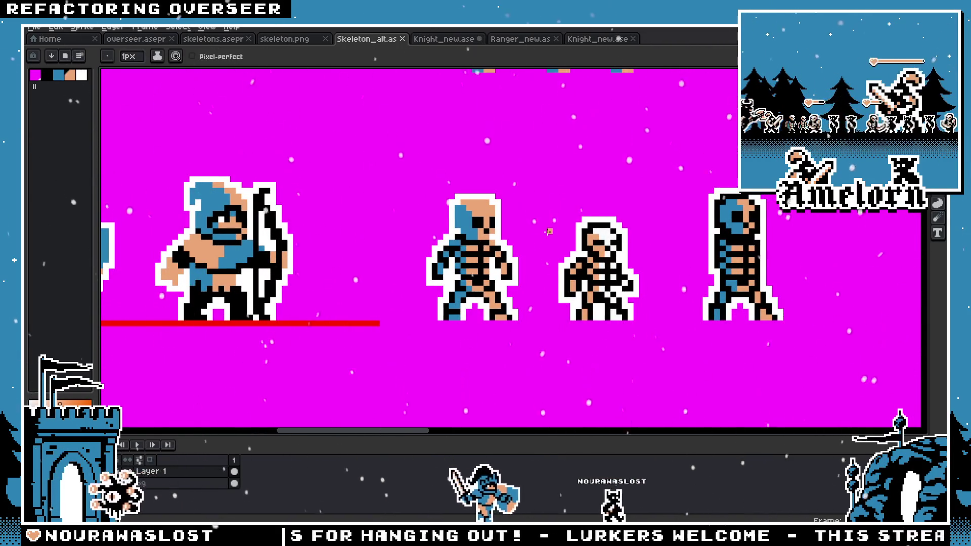
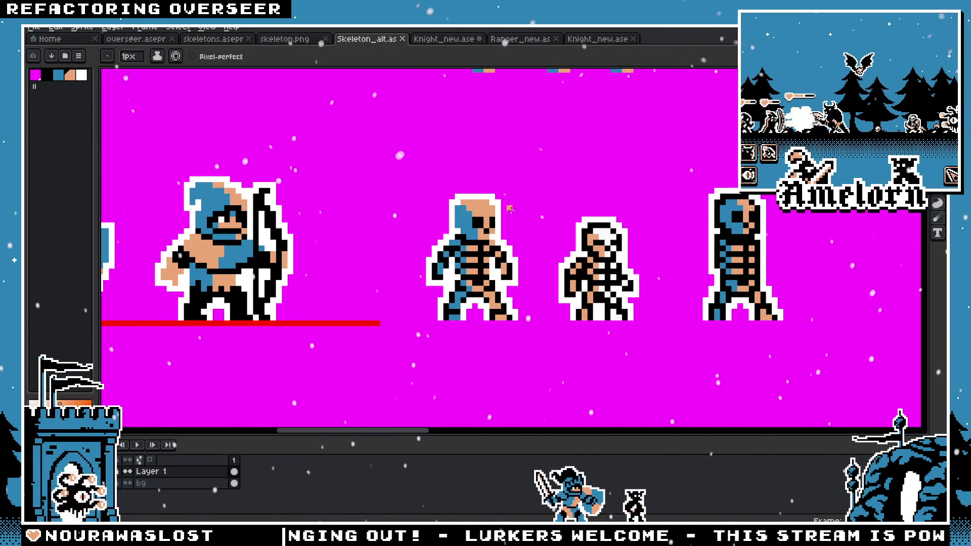
Pan the view across the sprite lineup to the blue-and-tan skeleton.
key("m")
scroll(393, 200, "down", 1)
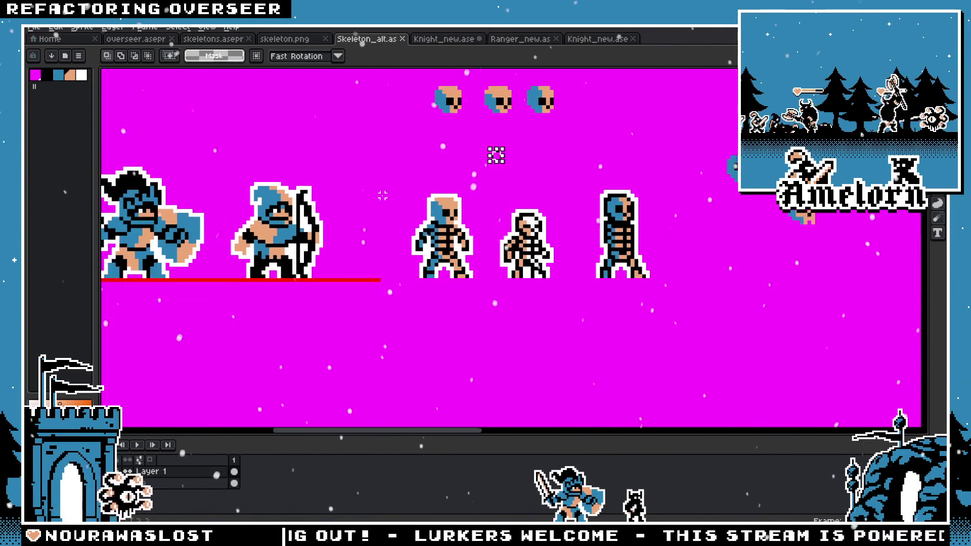
left_click_drag(495, 151, 547, 163)
scroll(472, 188, "up", 1)
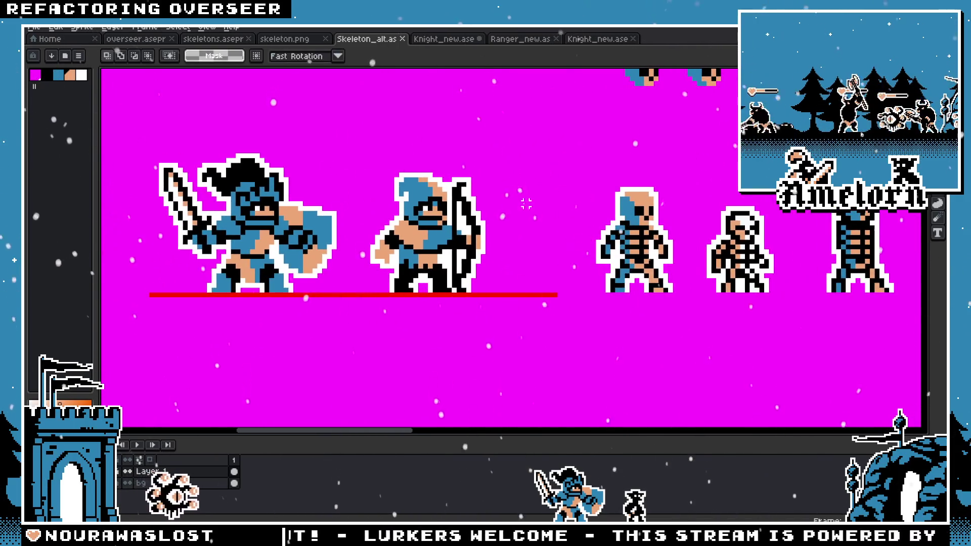
mouse_move(556, 179)
left_mouse_down()
mouse_move(529, 206)
mouse_move(513, 170)
left_mouse_up()
scroll(518, 201, "up", 1)
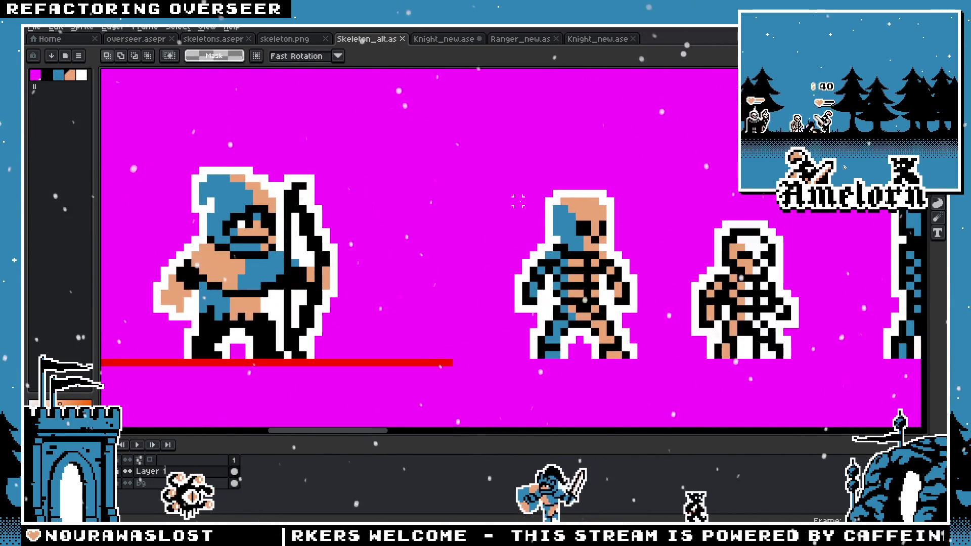
scroll(558, 250, "up", 1)
scroll(625, 391, "up", 1)
key("b")
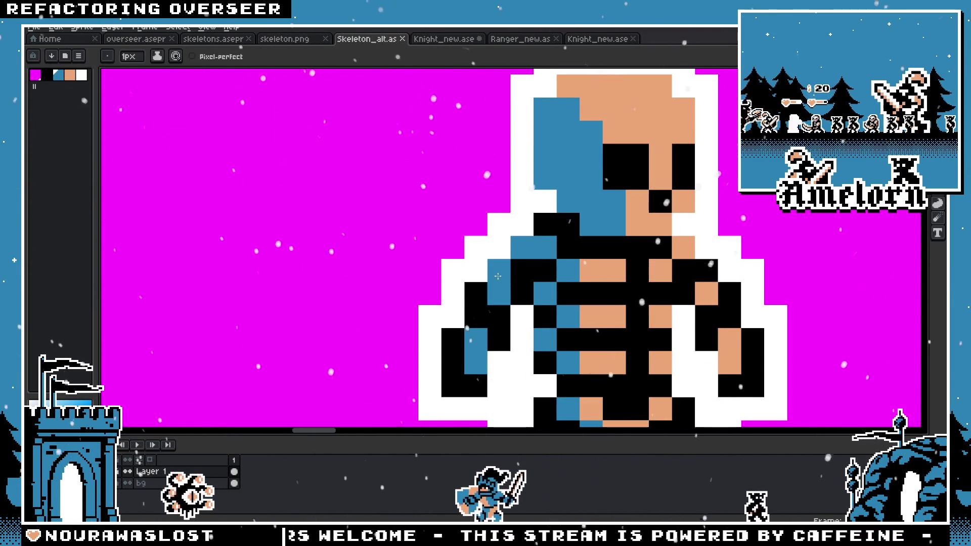
scroll(611, 327, "down", 3)
scroll(610, 327, "down", 1)
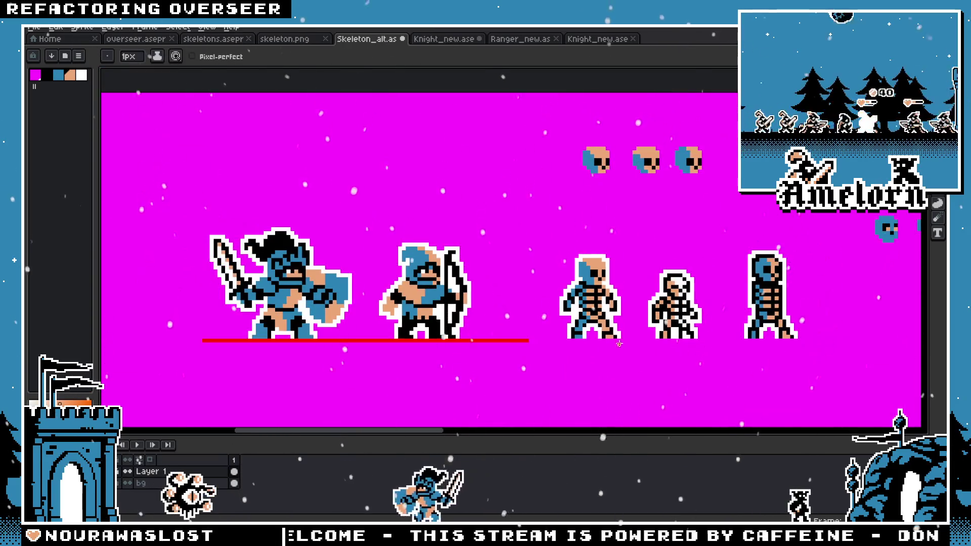
scroll(611, 326, "up", 2)
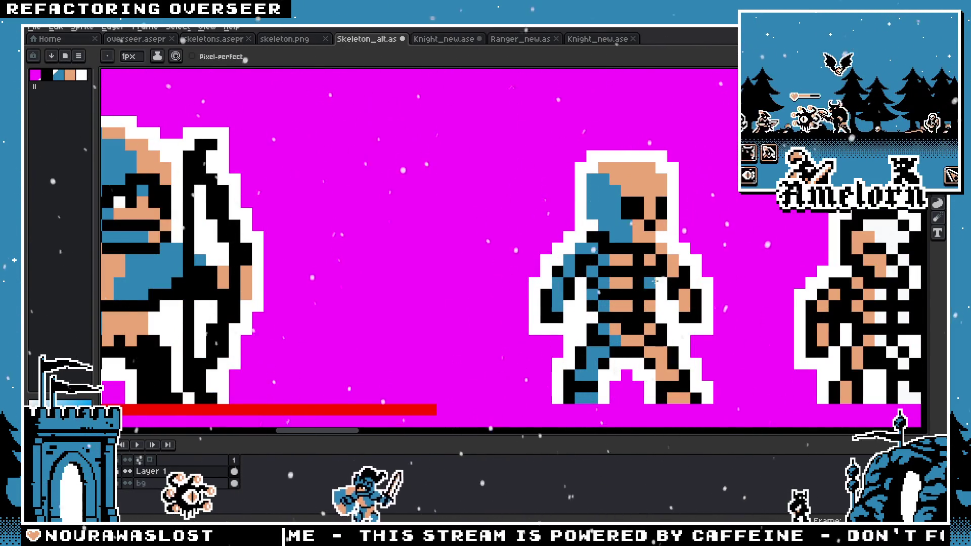
scroll(601, 294, "down", 2)
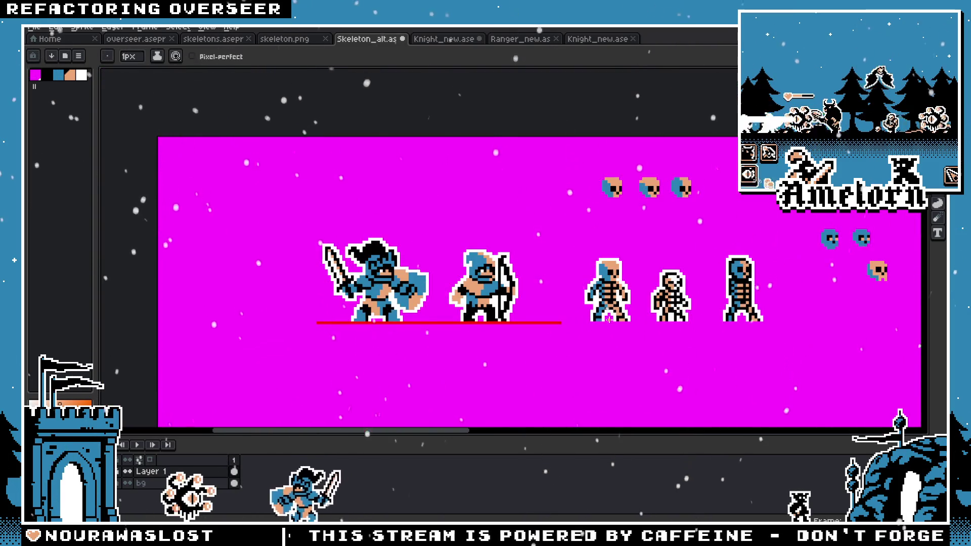
scroll(610, 319, "up", 1)
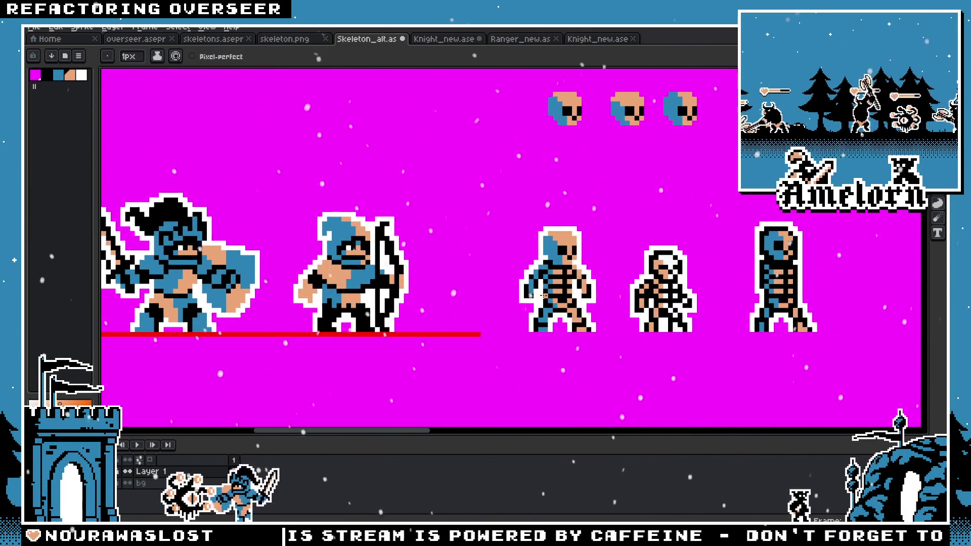
scroll(541, 295, "up", 2)
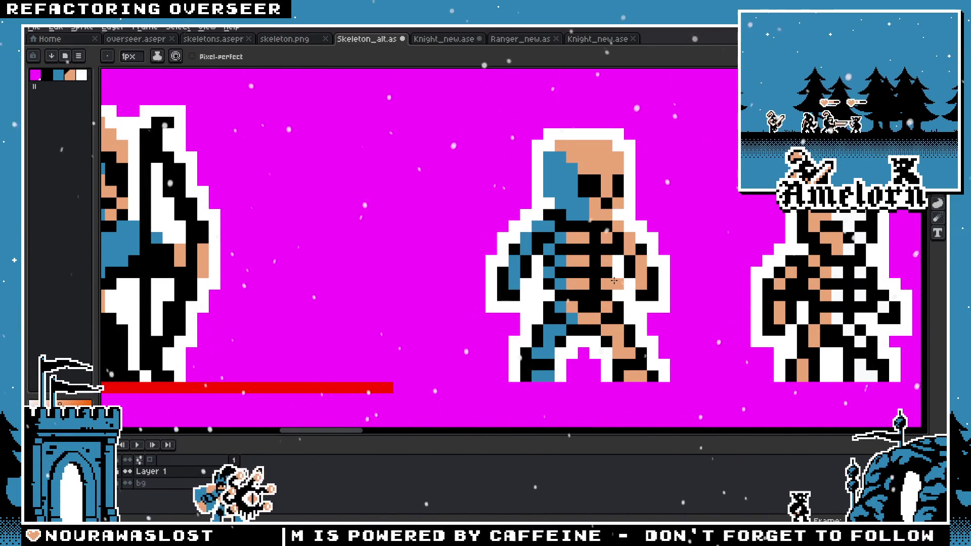
scroll(613, 281, "down", 2)
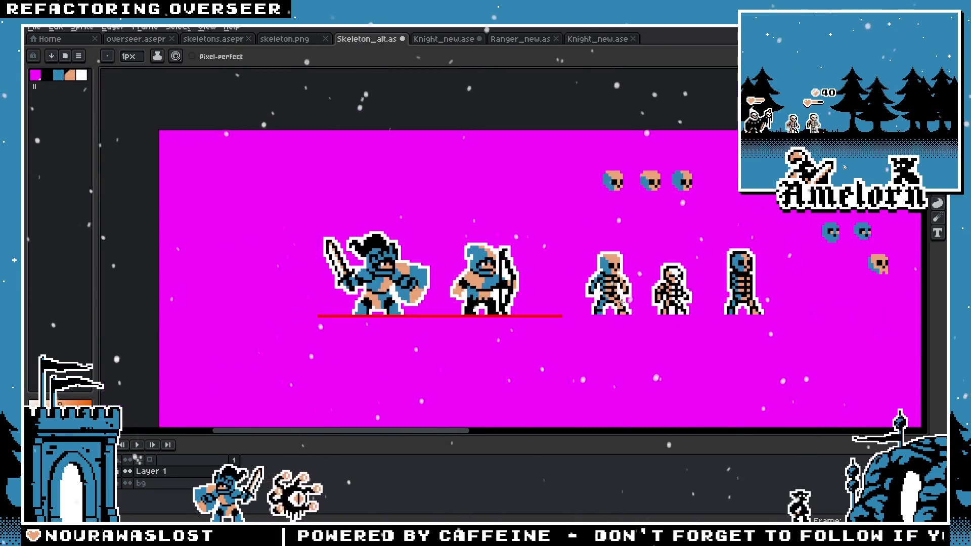
scroll(577, 281, "up", 1)
scroll(538, 279, "up", 2)
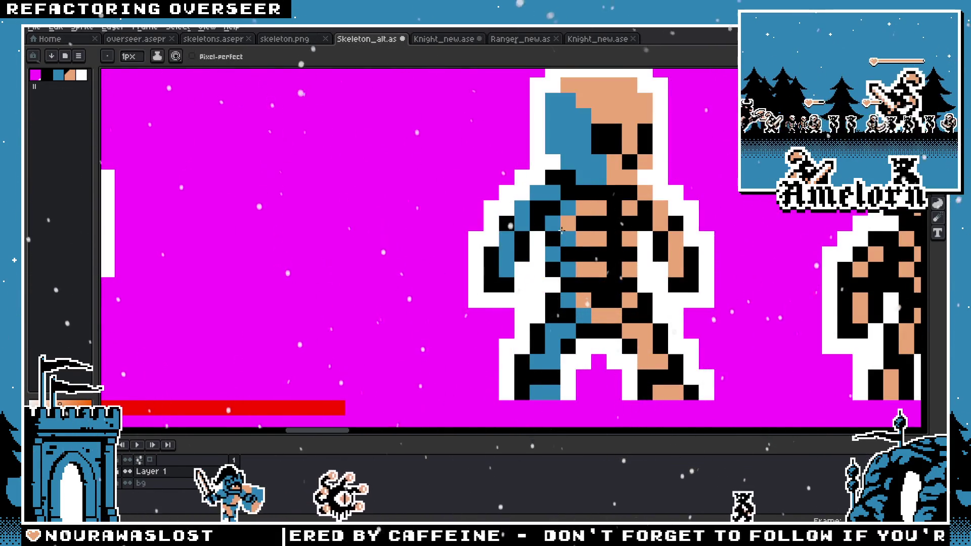
scroll(538, 278, "down", 1)
scroll(527, 249, "up", 1)
Sample the skeleton's colours, then select and delete its white outline.
key("i")
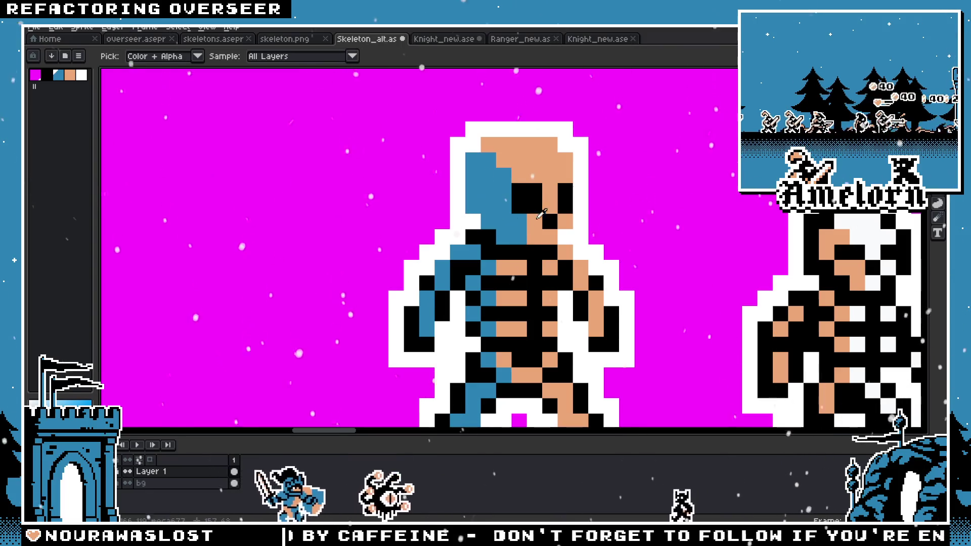
key("alt")
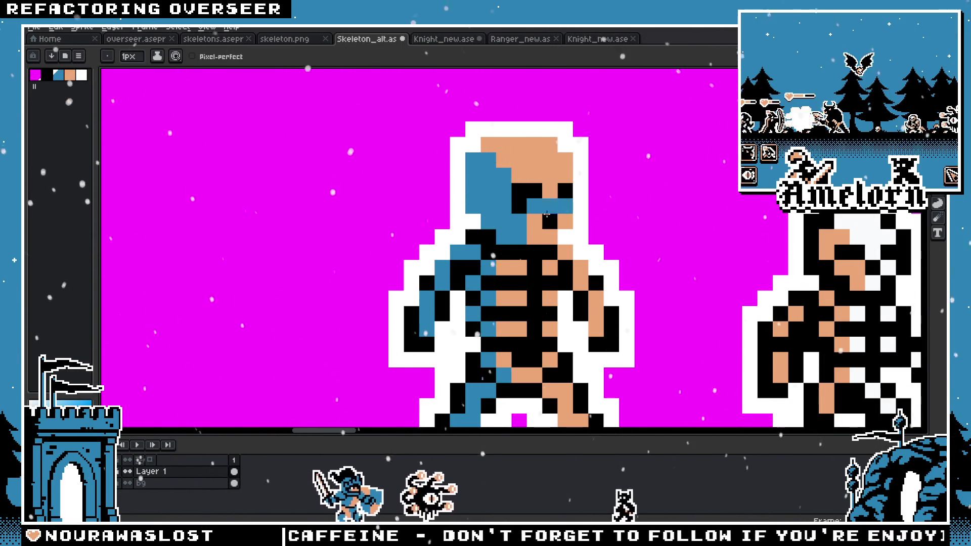
scroll(529, 204, "down", 3)
scroll(407, 301, "up", 3)
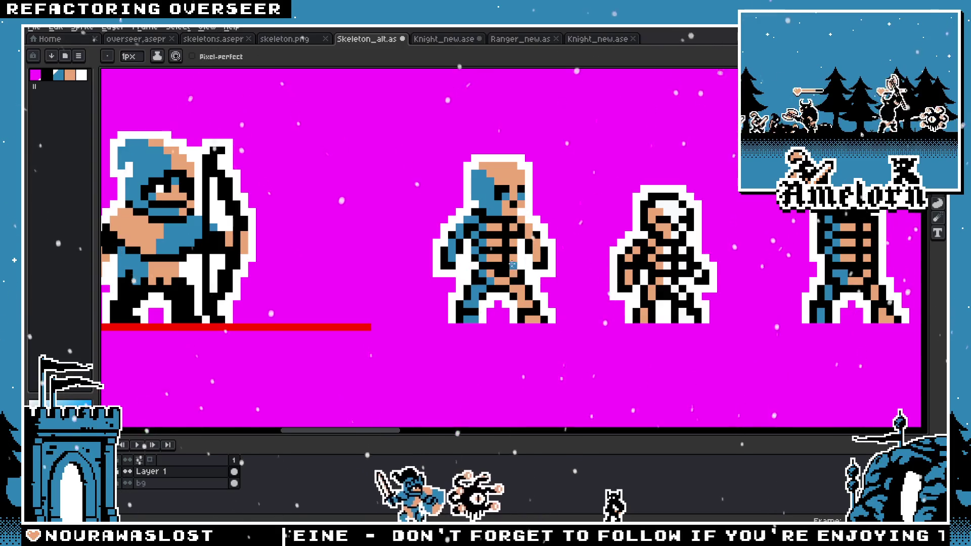
scroll(464, 237, "down", 1)
scroll(465, 238, "down", 1)
scroll(502, 272, "up", 2)
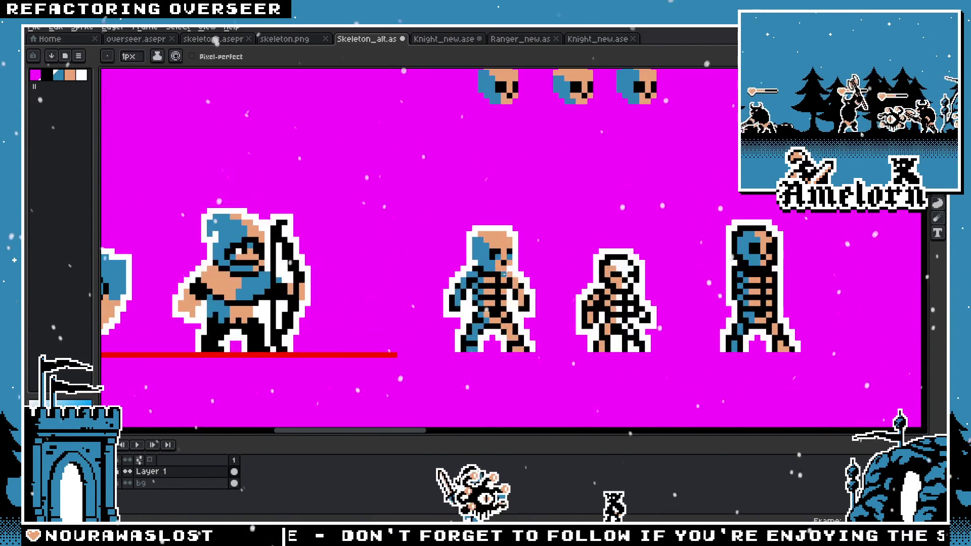
scroll(491, 262, "up", 1)
scroll(607, 243, "up", 1)
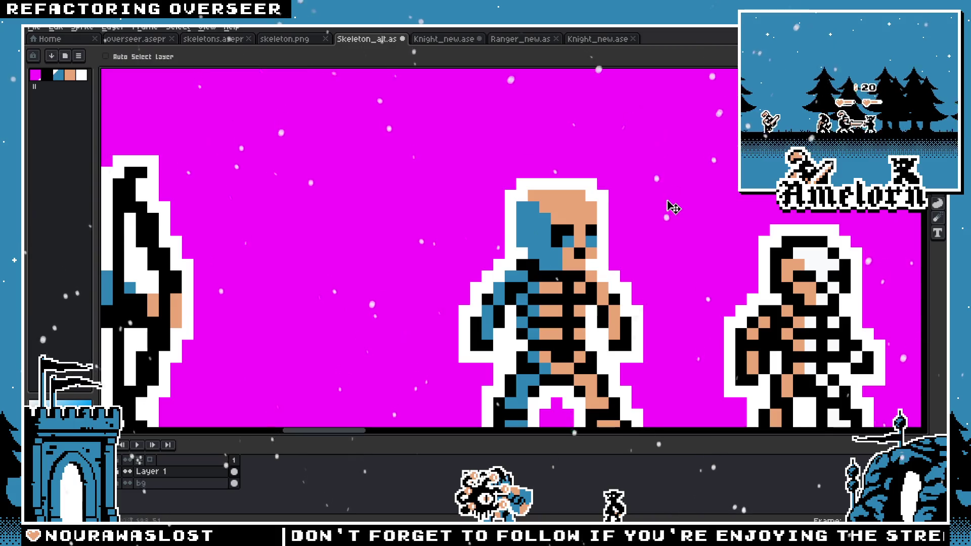
key("m")
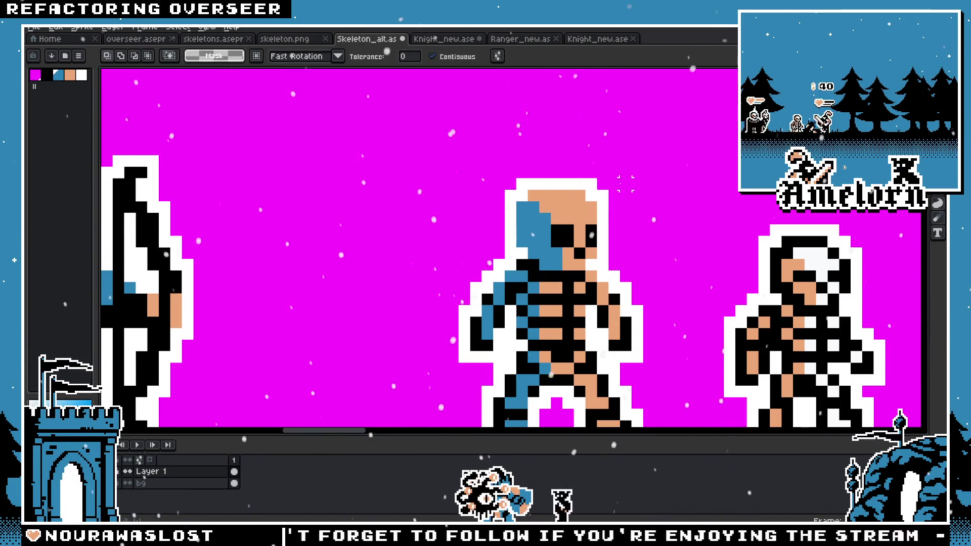
key("Delete")
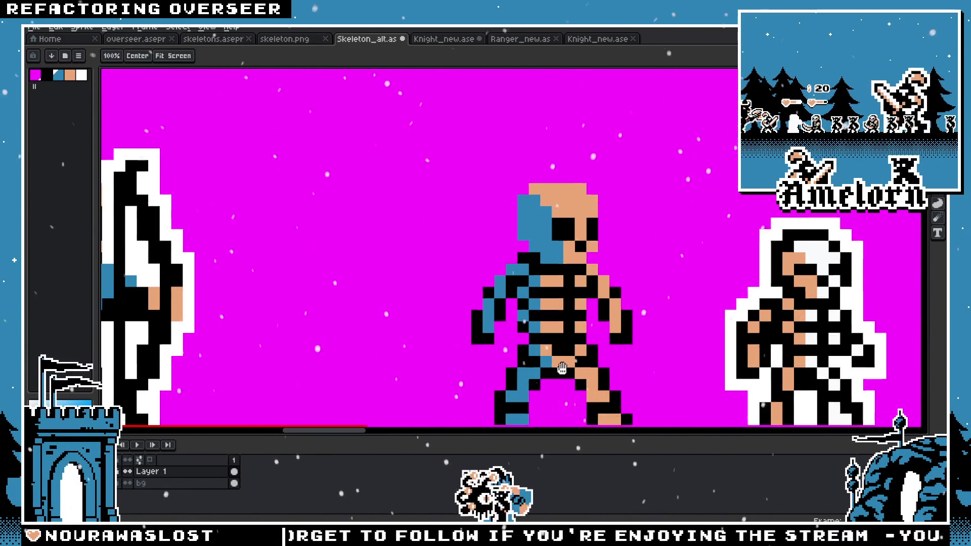
scroll(509, 251, "down", 3)
scroll(508, 250, "up", 2)
Select the skeleton's head and lift it slightly upward, committing the move.
left_click_drag(464, 150, 642, 235)
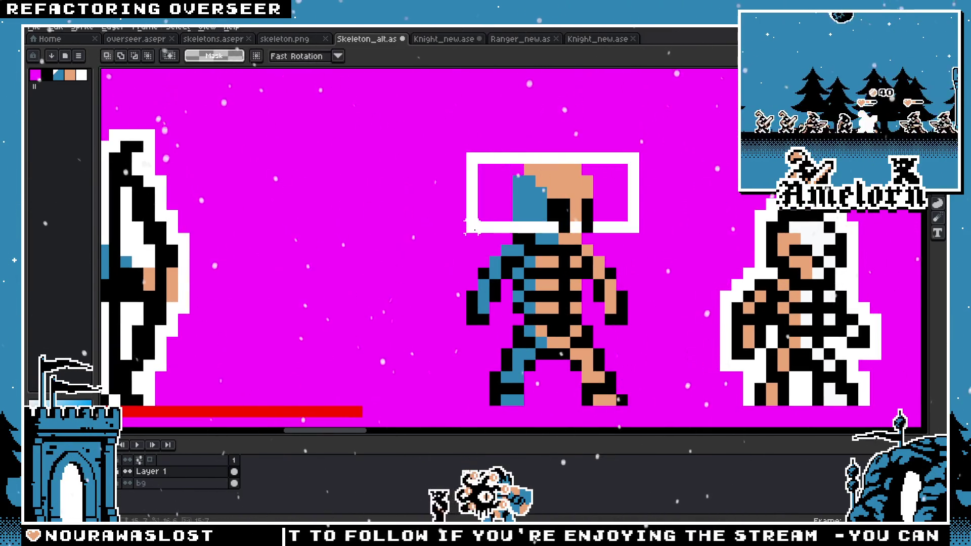
left_click_drag(545, 239, 558, 215)
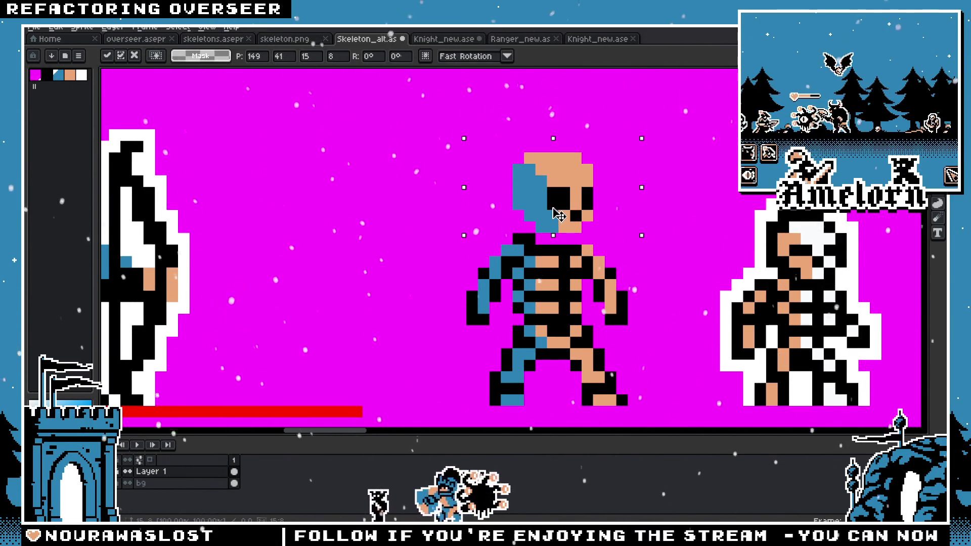
key("Return")
scroll(679, 227, "down", 4)
scroll(661, 244, "up", 3)
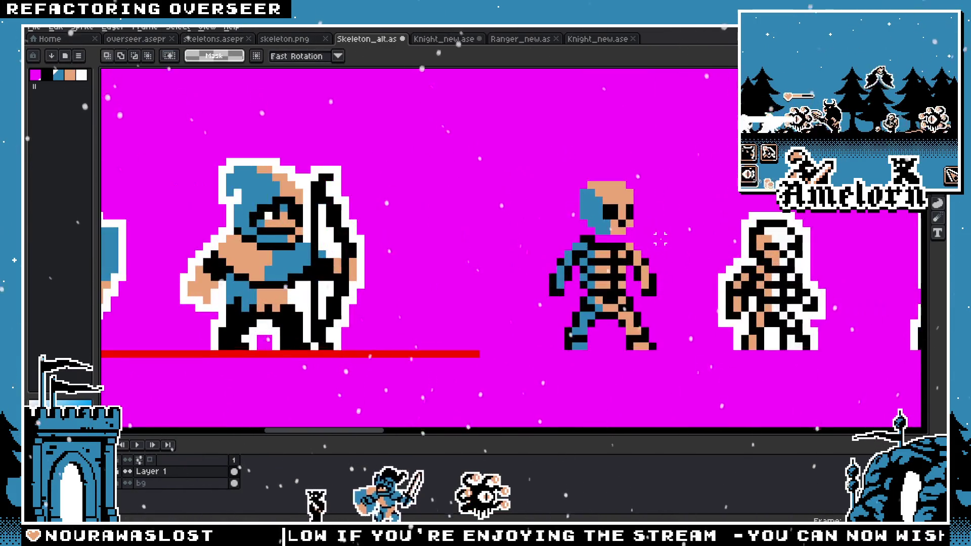
Apply the Outline effect to the whole skeleton with the colour set to white.
left_click_drag(673, 141, 532, 352)
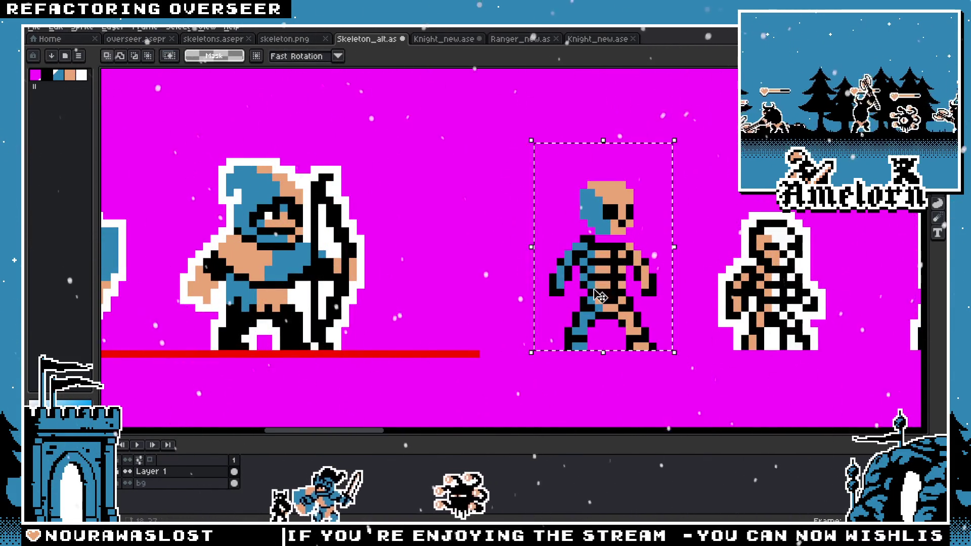
key("shift+o")
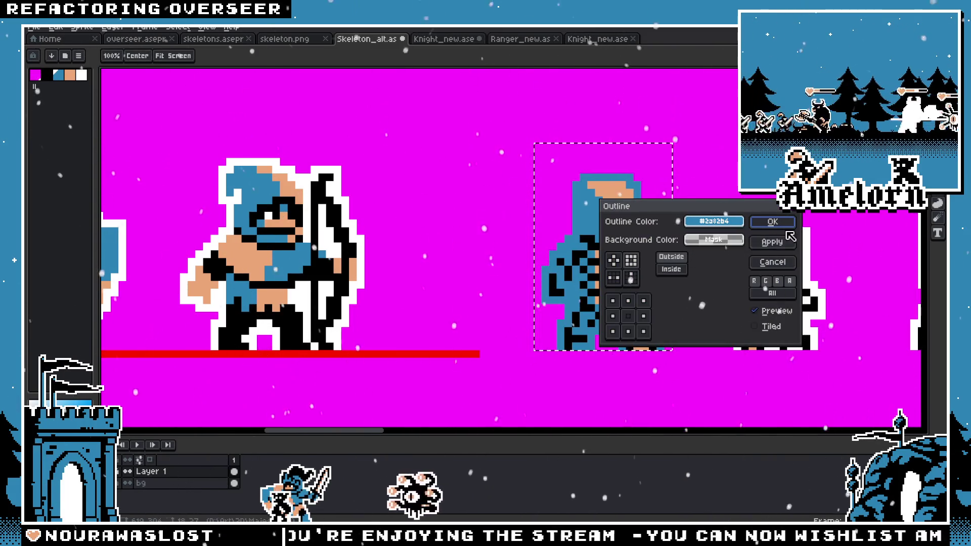
left_click(713, 221)
left_click_drag(809, 261, 894, 260)
mouse_move(834, 274)
left_mouse_down()
mouse_move(894, 275)
mouse_move(890, 290)
left_mouse_up()
left_click(788, 221)
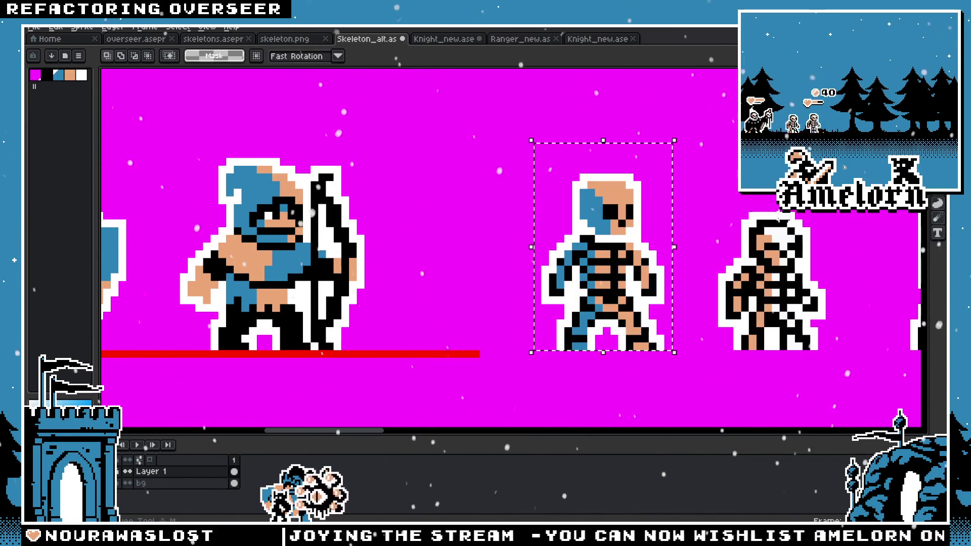
scroll(699, 222, "down", 3)
scroll(645, 251, "up", 1)
scroll(608, 273, "up", 1)
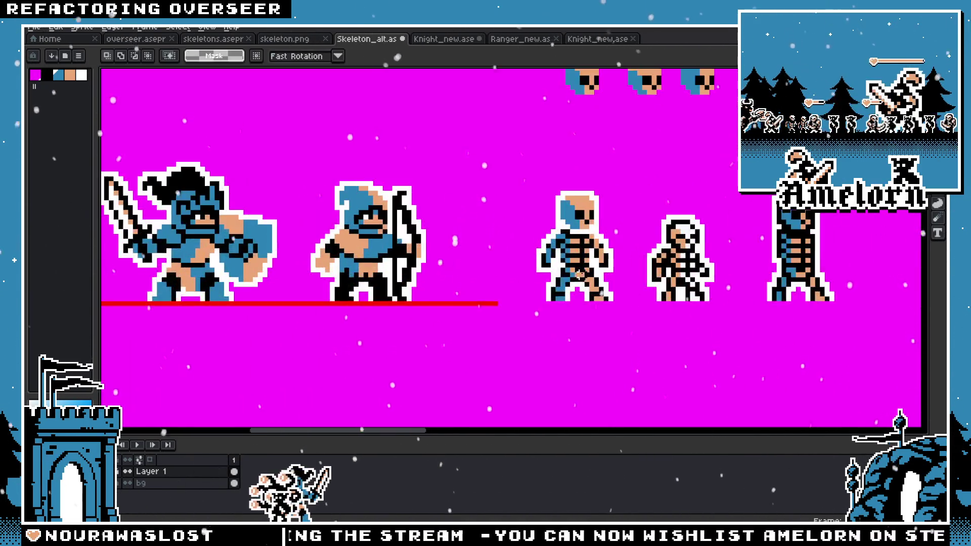
scroll(592, 286, "up", 1)
scroll(591, 286, "up", 1)
Undo the skeleton's white outline and nudge its head back down.
key("b")
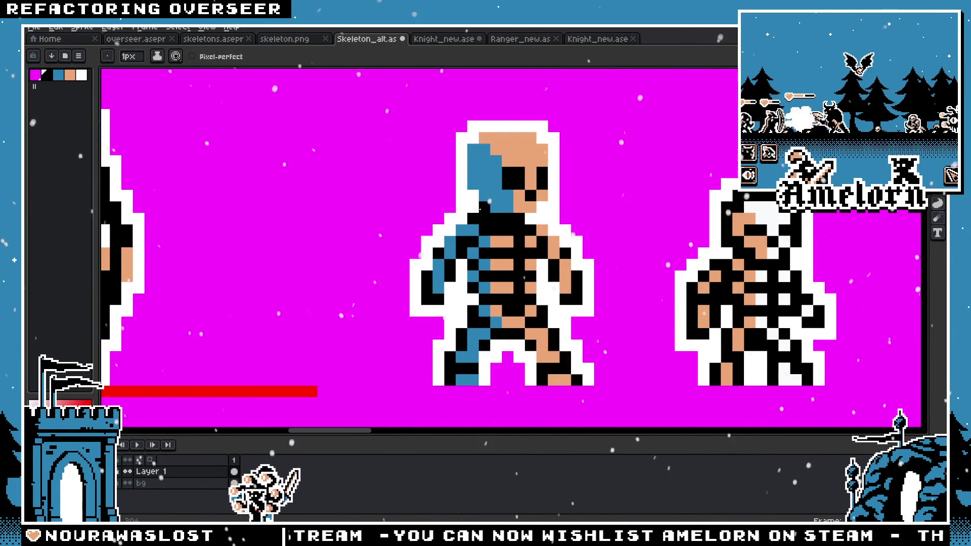
scroll(437, 285, "down", 3)
scroll(437, 286, "down", 1)
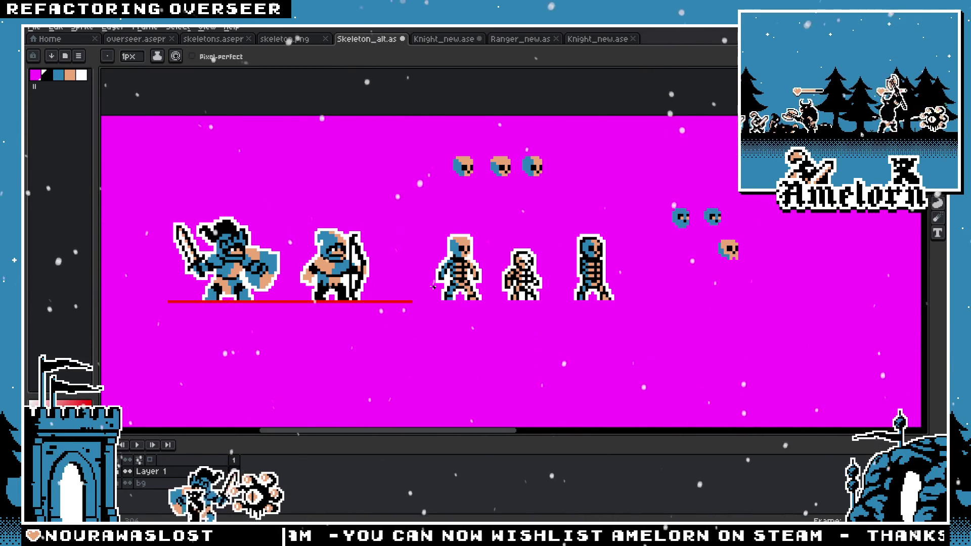
scroll(434, 284, "up", 1)
scroll(473, 205, "up", 2)
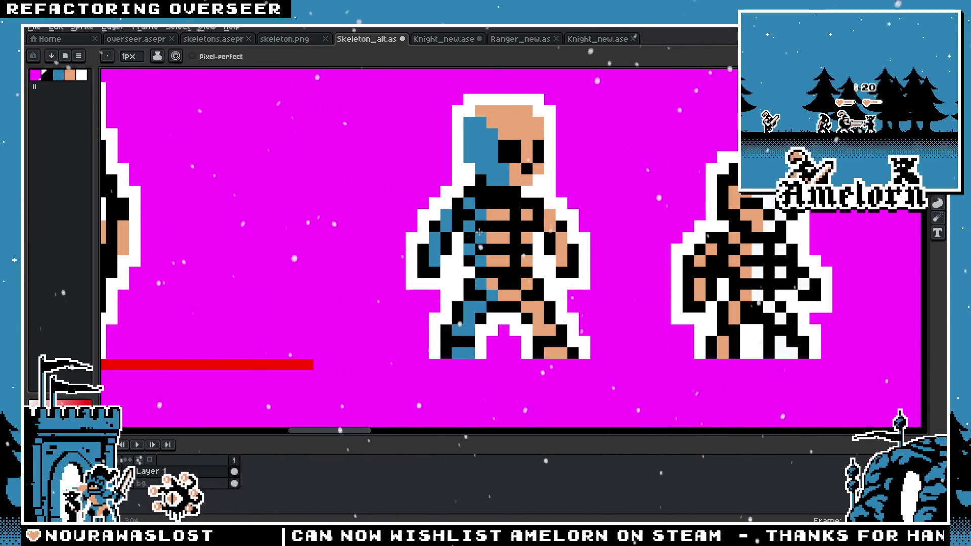
scroll(480, 232, "down", 3)
scroll(426, 268, "up", 2)
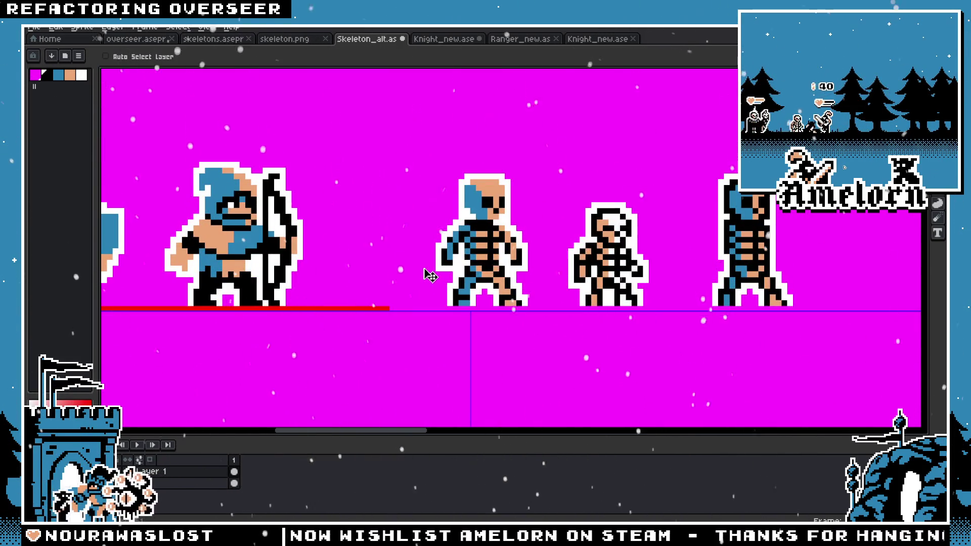
key("ctrl+z")
key("Down")
key("Down")
key("b")
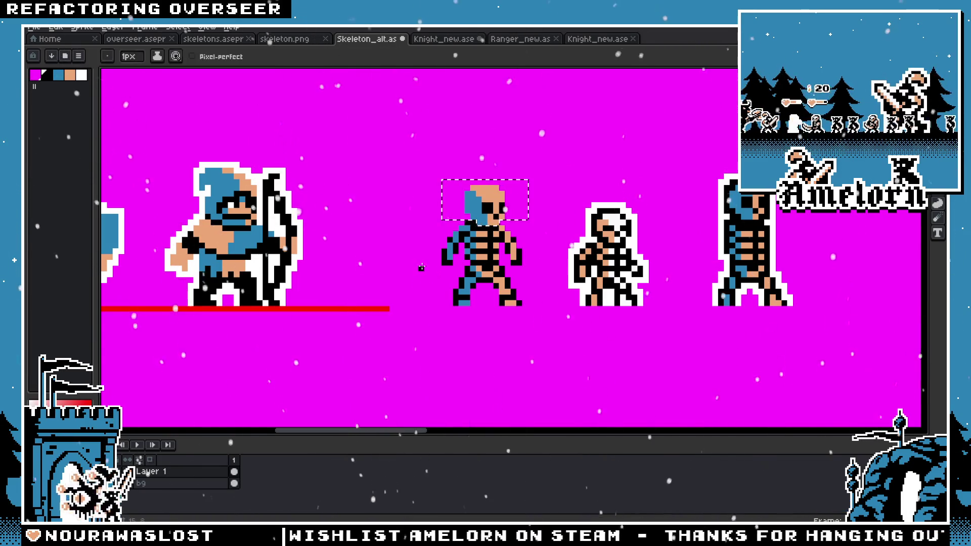
Marquee-select the blue skeleton's upper body, tightening the selection box.
key("m")
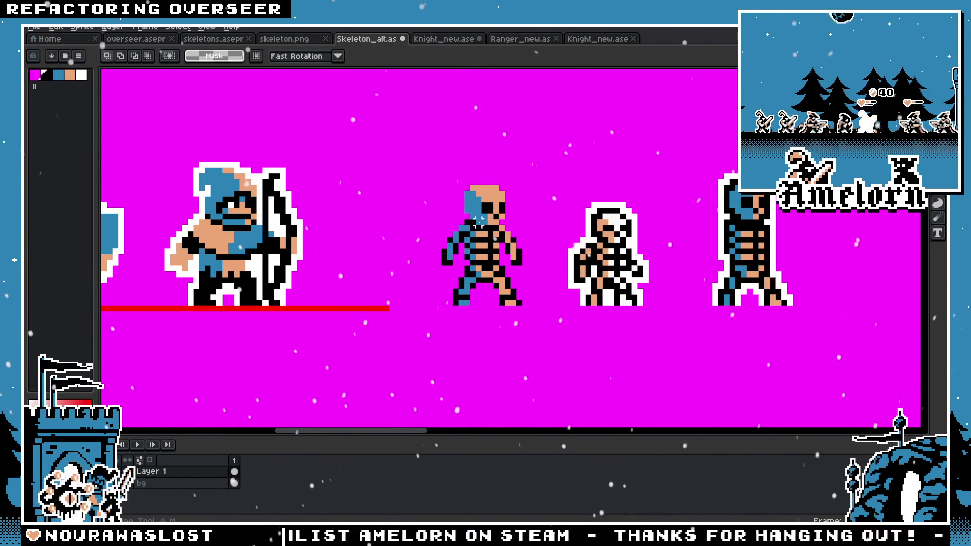
left_click_drag(482, 211, 167, 212)
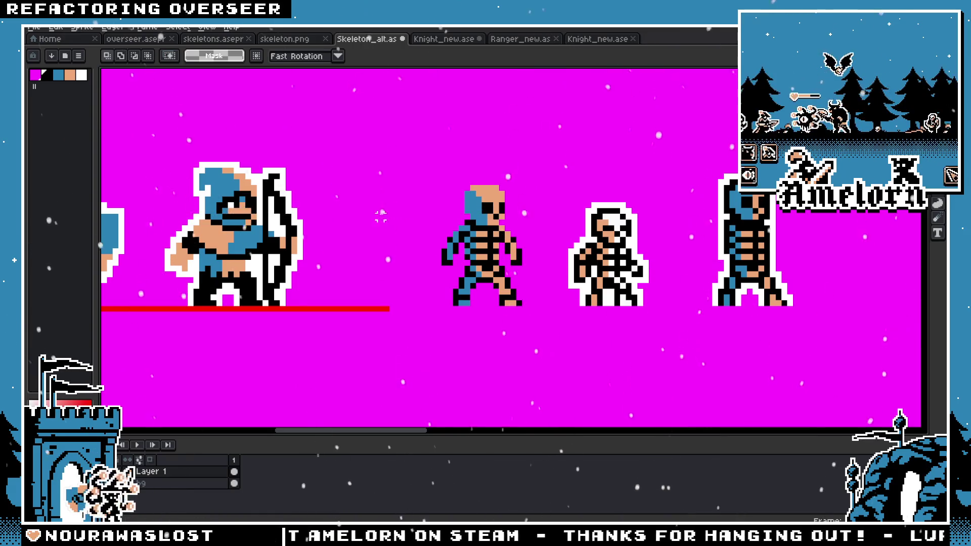
scroll(381, 217, "left", 3)
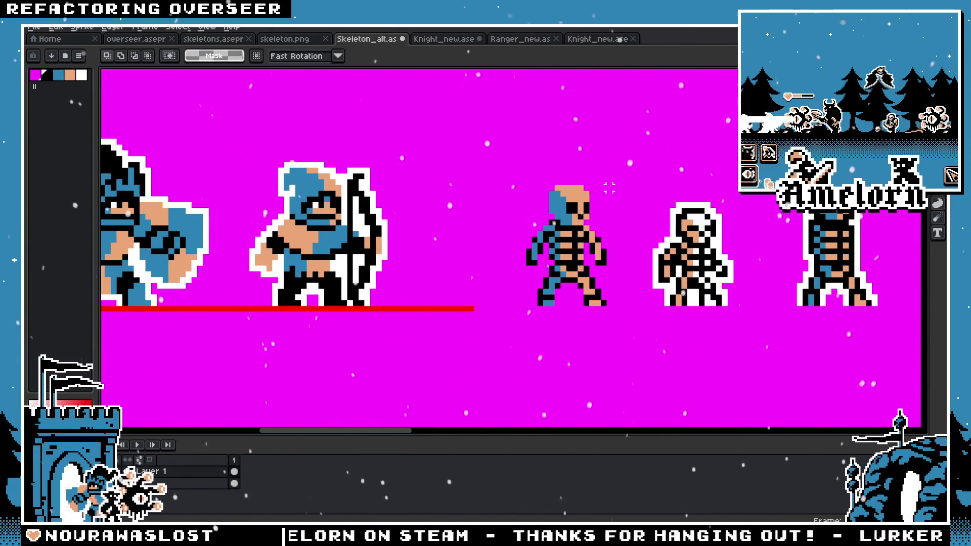
left_click_drag(477, 182, 615, 313)
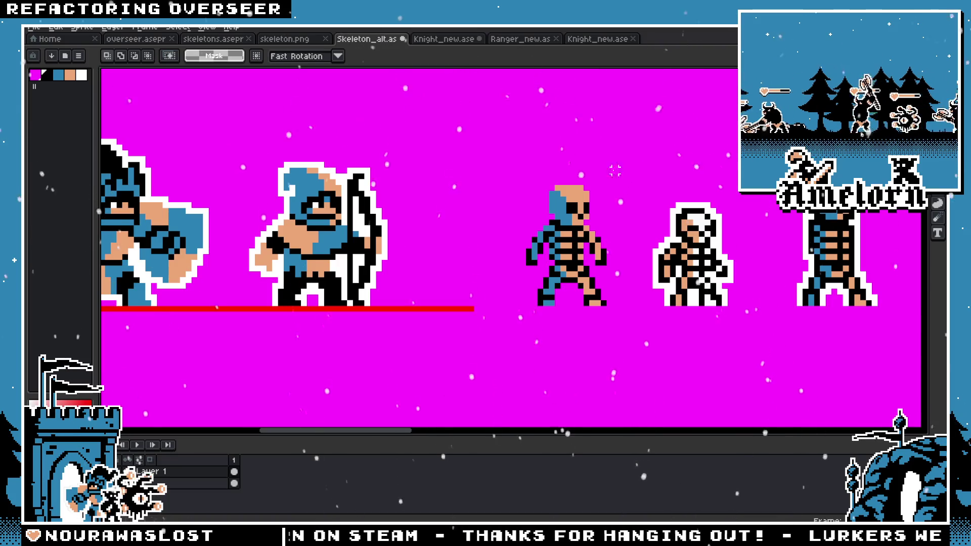
left_click_drag(616, 167, 507, 309)
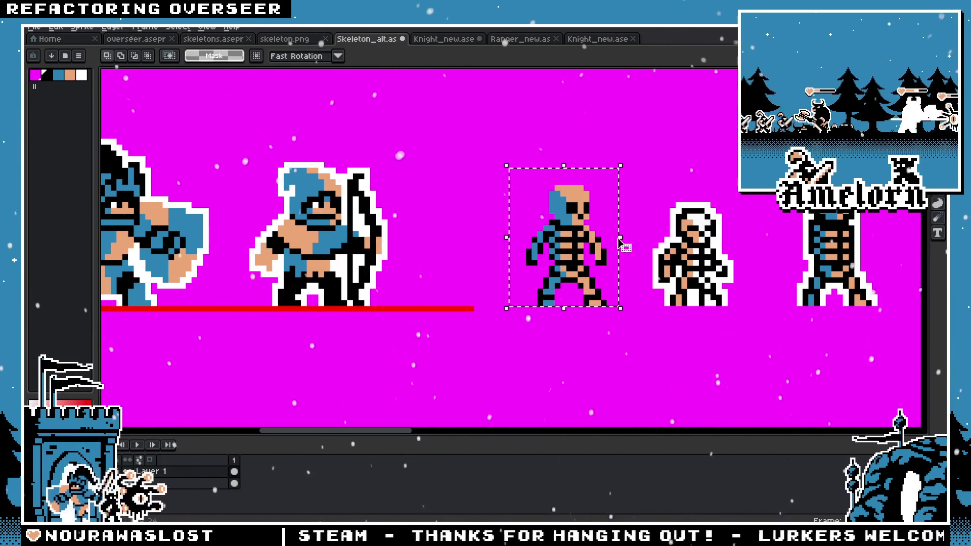
scroll(638, 218, "up", 1)
Raise the selected upper body of the blue skeleton by one pixel.
left_click_drag(626, 159, 466, 287)
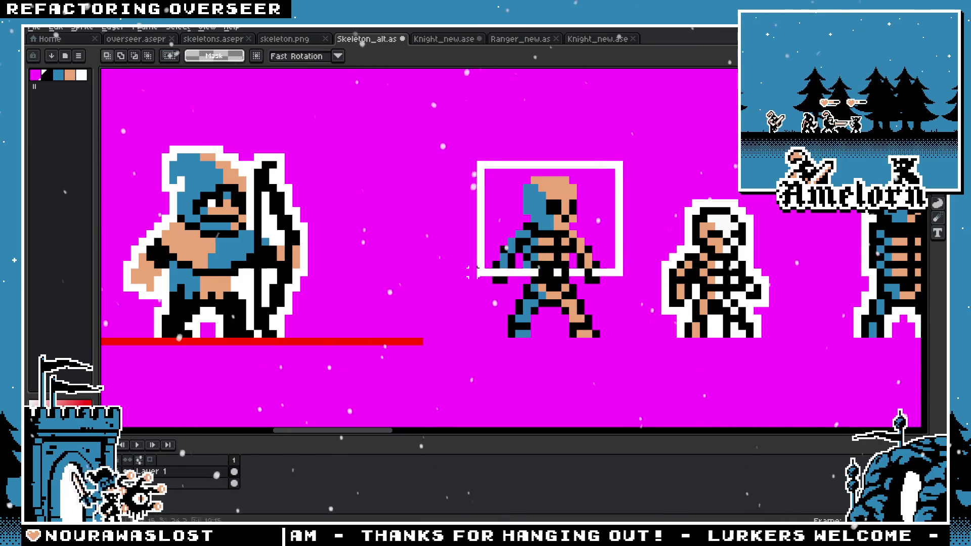
left_click_drag(539, 261, 539, 256)
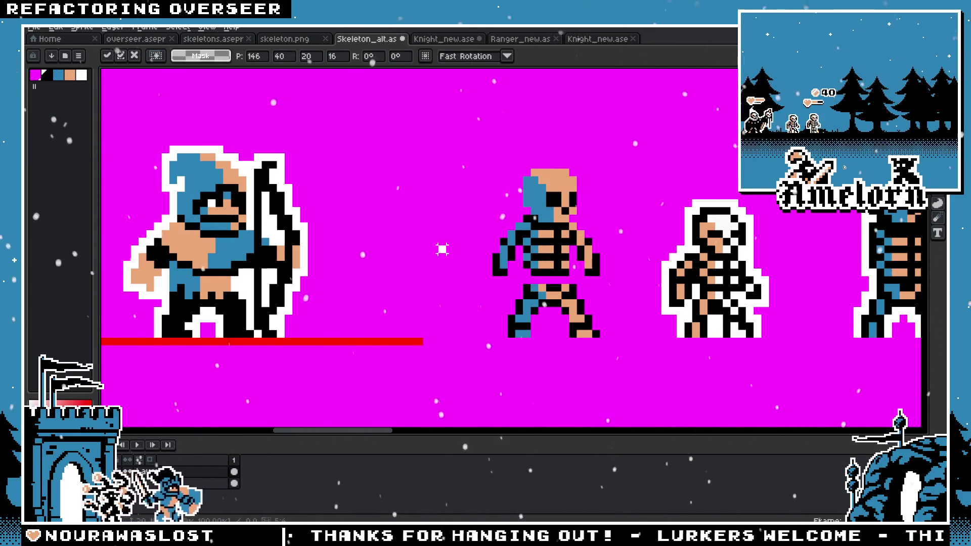
scroll(442, 249, "up", 3)
key("b")
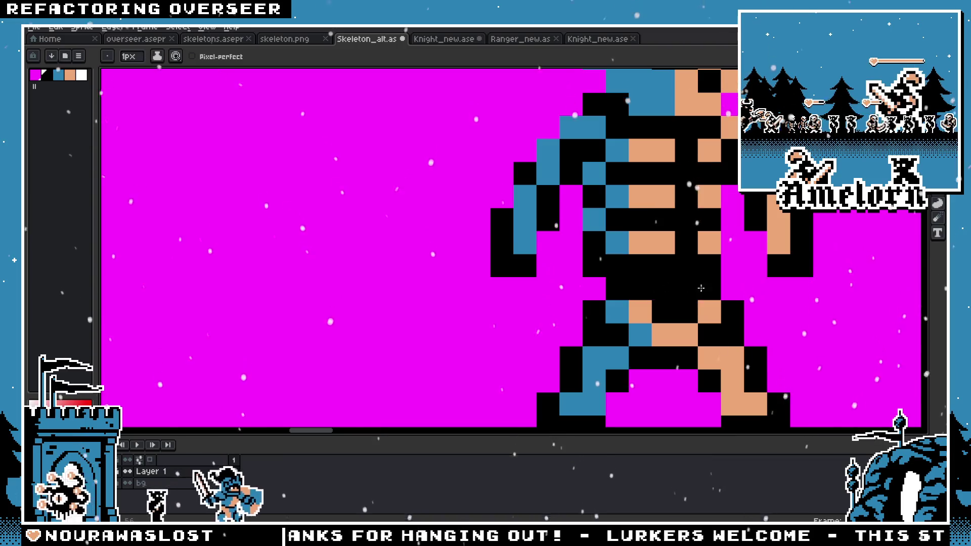
scroll(701, 288, "down", 3)
scroll(593, 322, "down", 3)
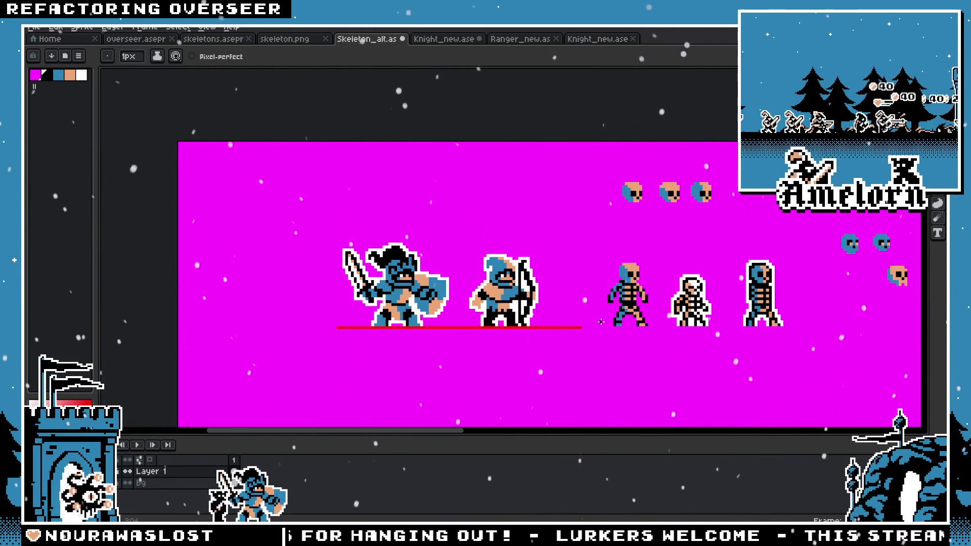
scroll(600, 322, "up", 1)
scroll(487, 274, "up", 2)
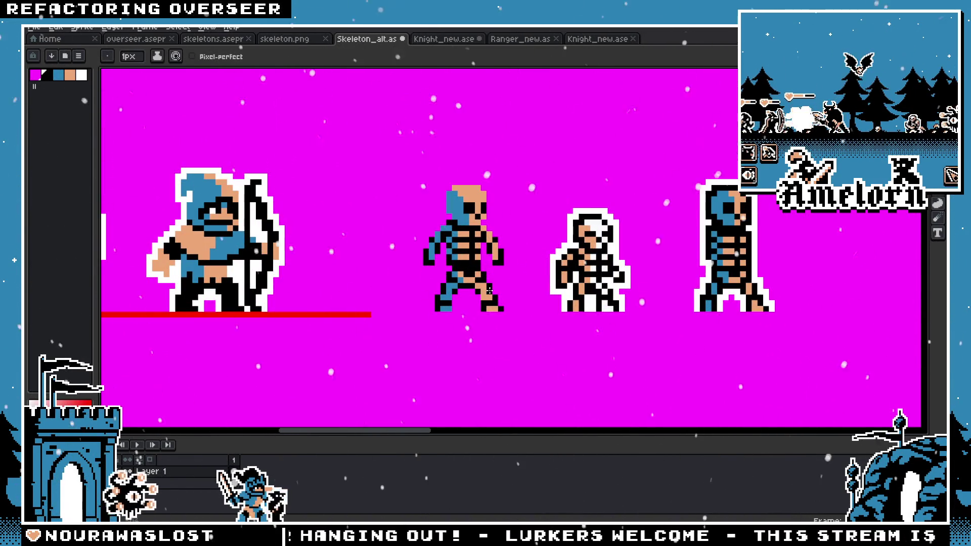
key("m")
left_click_drag(521, 181, 402, 269)
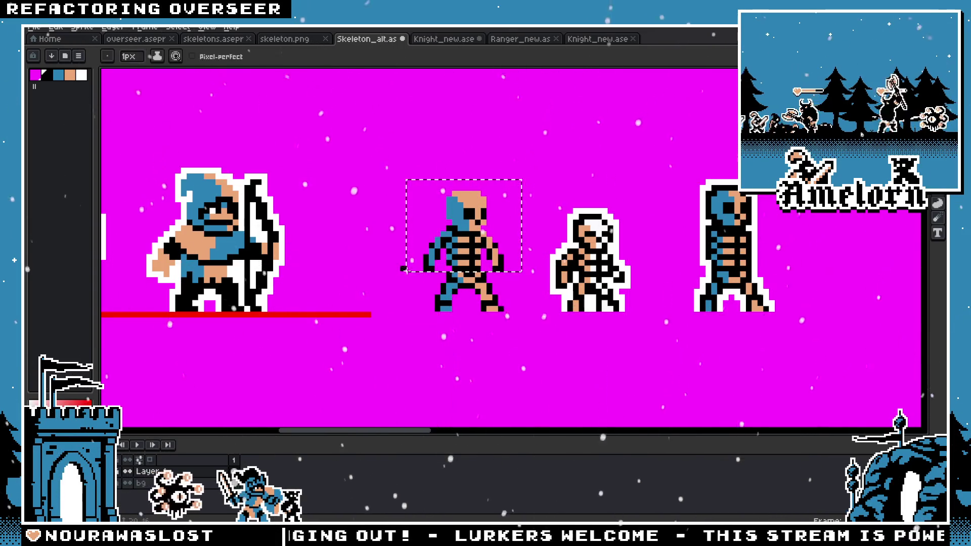
scroll(499, 298, "down", 1)
scroll(524, 299, "up", 3)
scroll(543, 299, "down", 3)
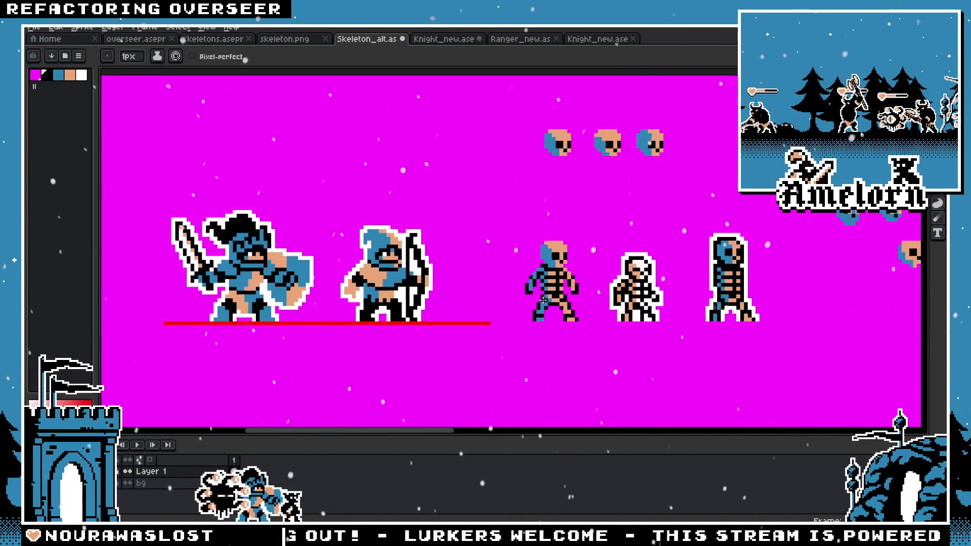
scroll(543, 280, "up", 3)
Sample black from the sprite and add a black pixel to the right leg outline.
key("i")
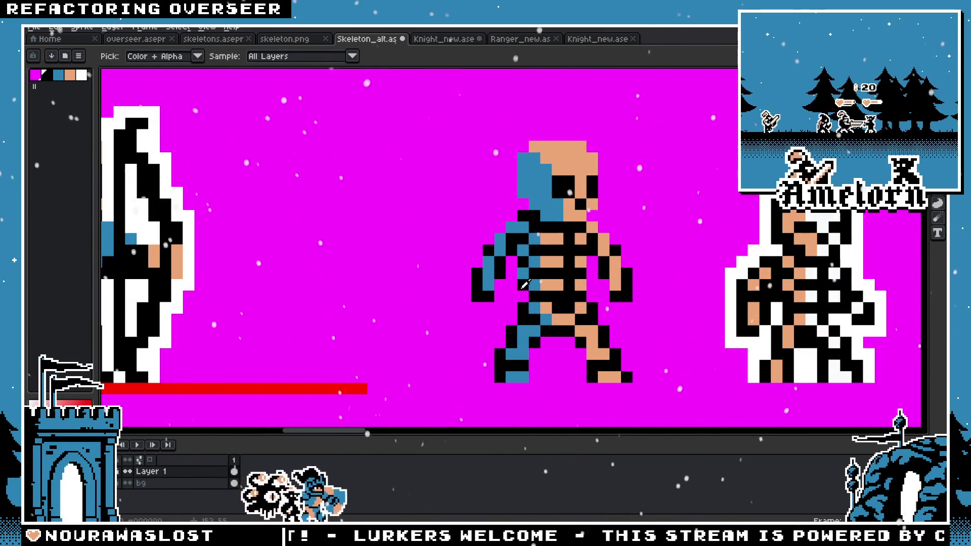
key("b")
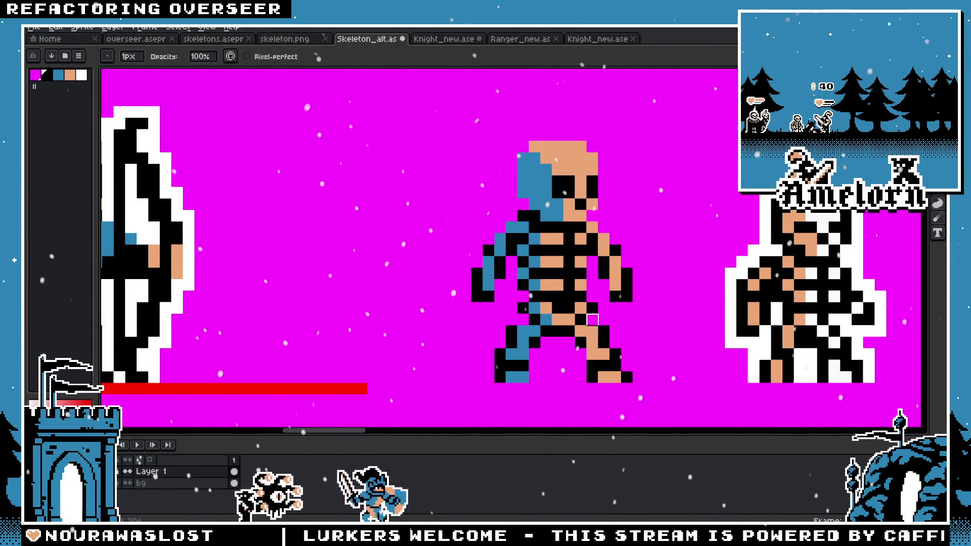
scroll(593, 320, "down", 3)
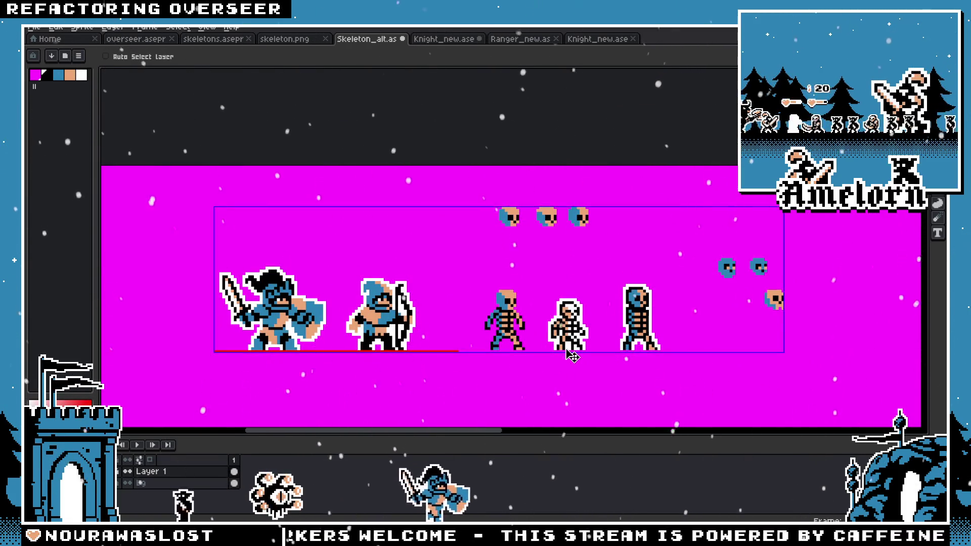
key("i")
scroll(453, 304, "up", 3)
key("b")
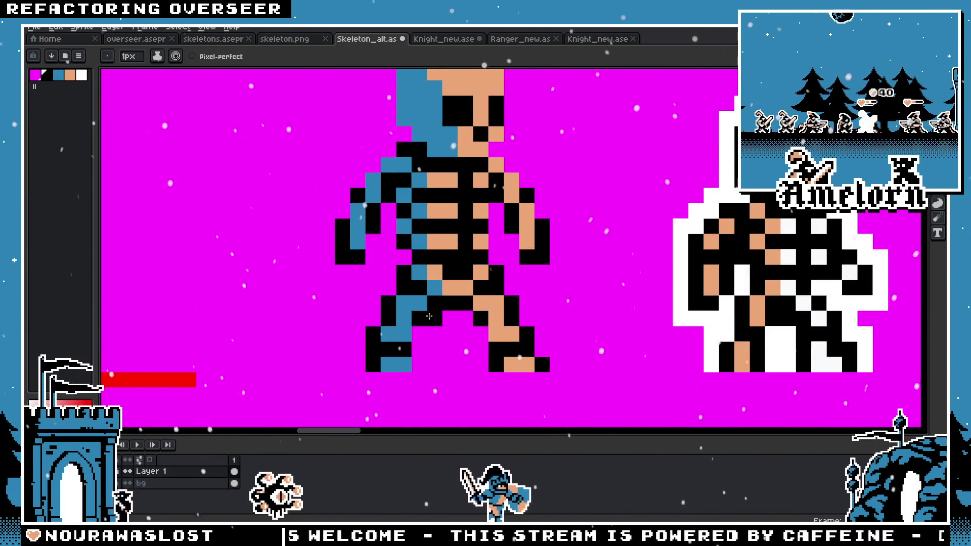
scroll(385, 349, "down", 3)
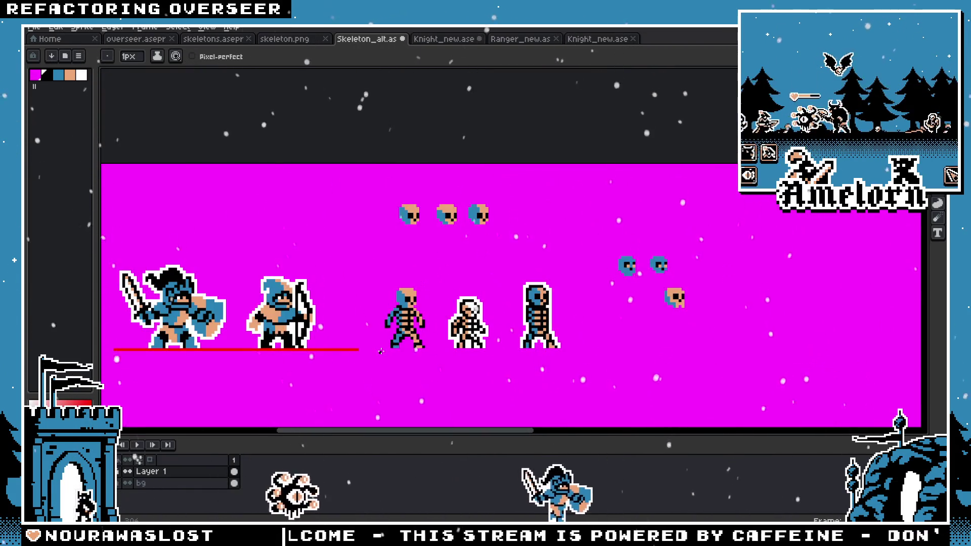
scroll(426, 335, "up", 2)
scroll(470, 331, "up", 2)
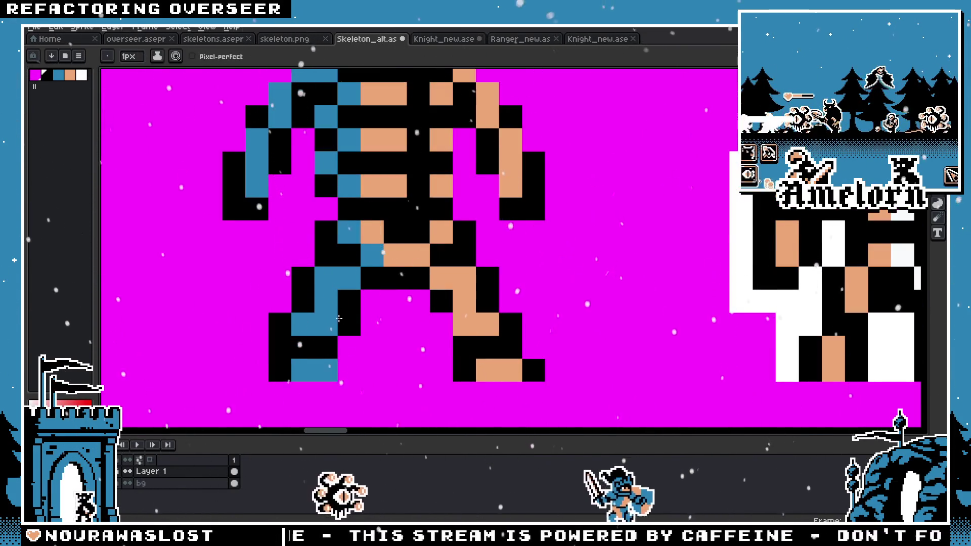
left_click(434, 319)
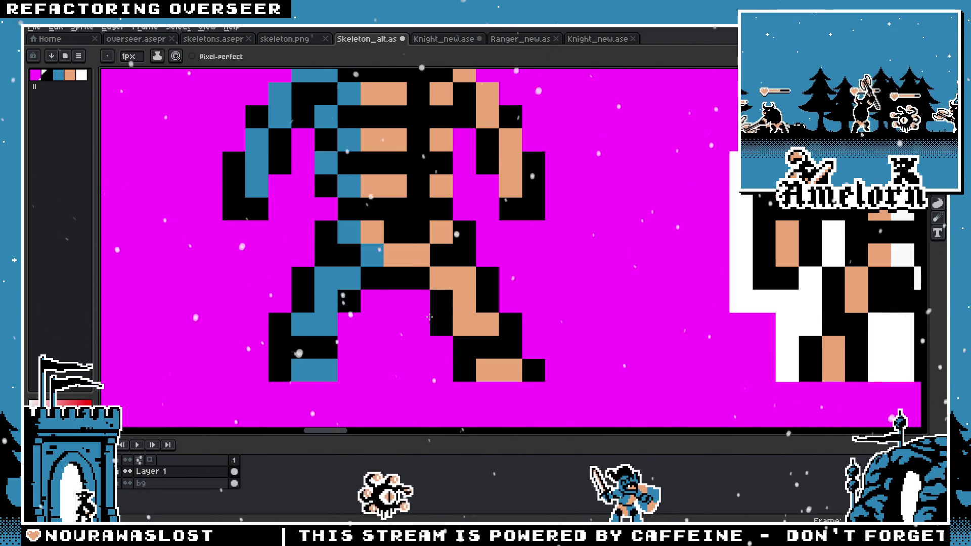
scroll(311, 344, "down", 2)
scroll(312, 343, "down", 2)
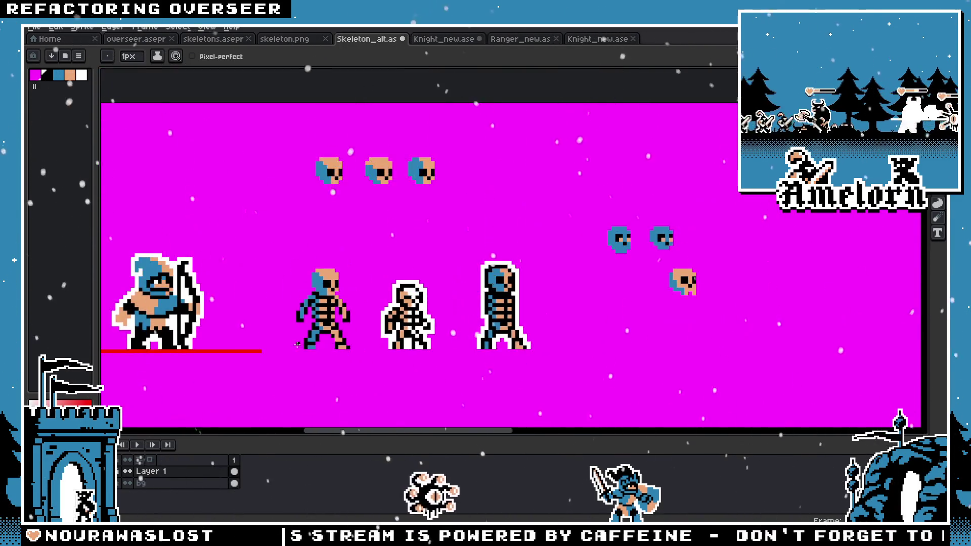
scroll(296, 343, "up", 2)
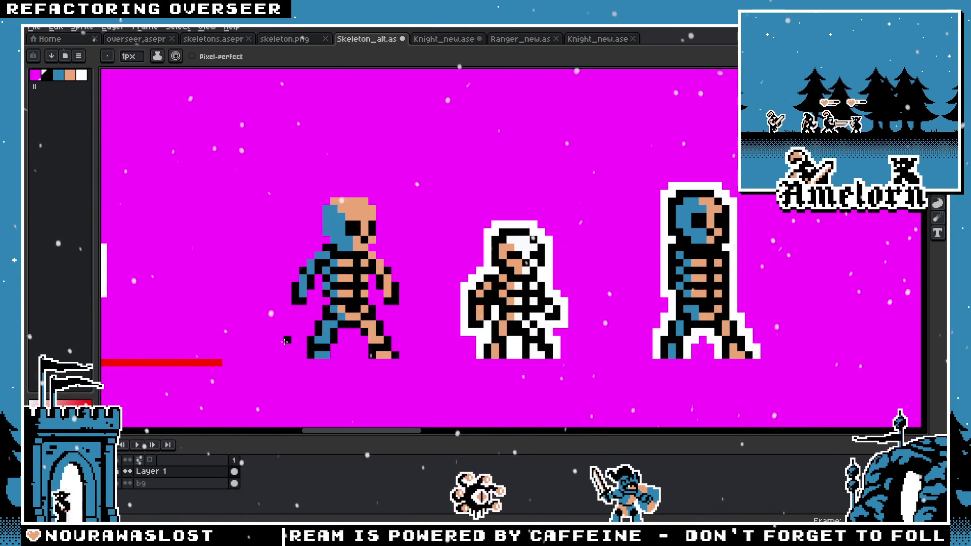
scroll(338, 332, "down", 1)
scroll(318, 334, "down", 1)
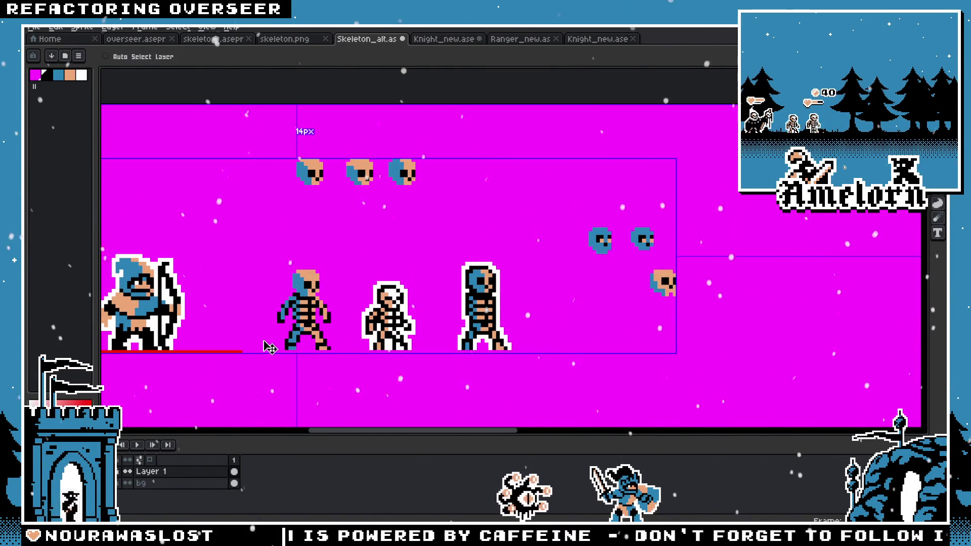
scroll(285, 338, "up", 1)
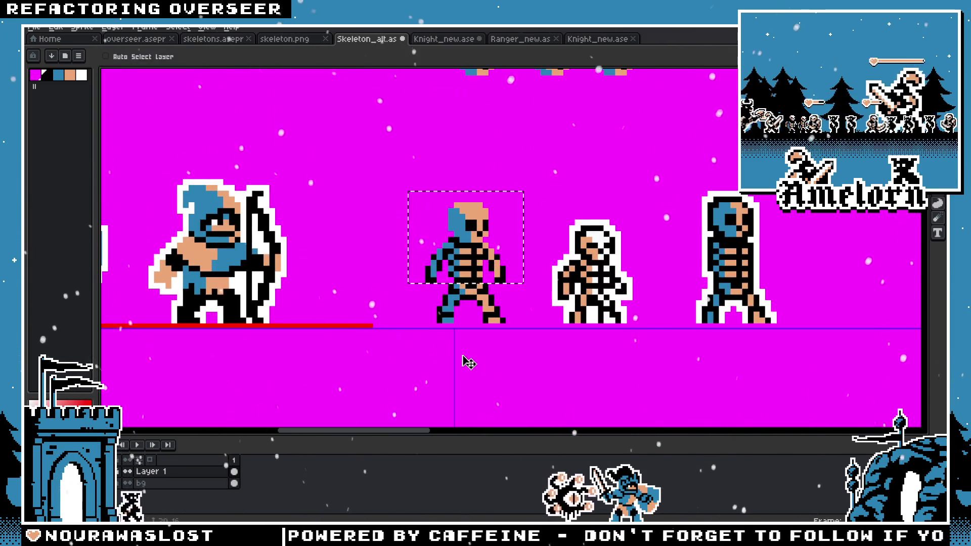
key("h")
scroll(654, 216, "up", 1)
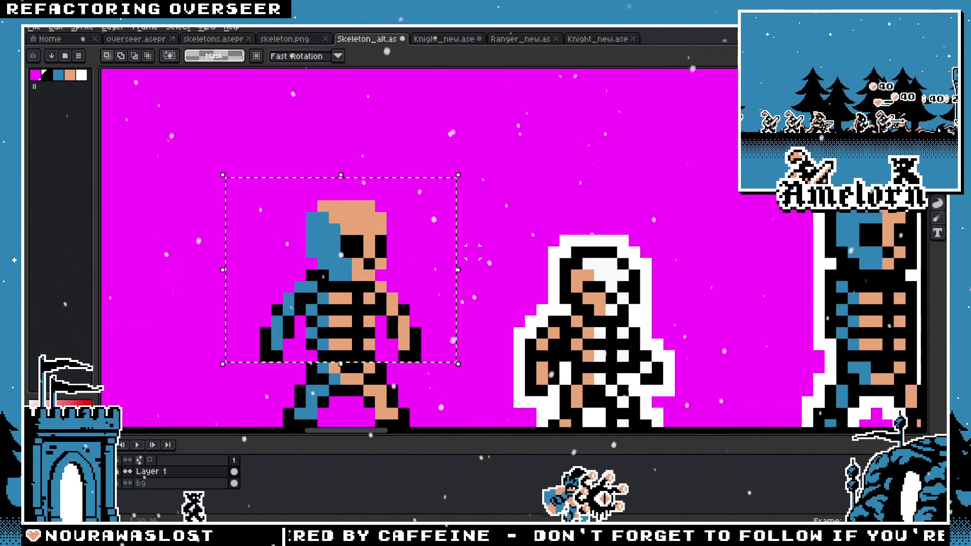
scroll(363, 298, "up", 1)
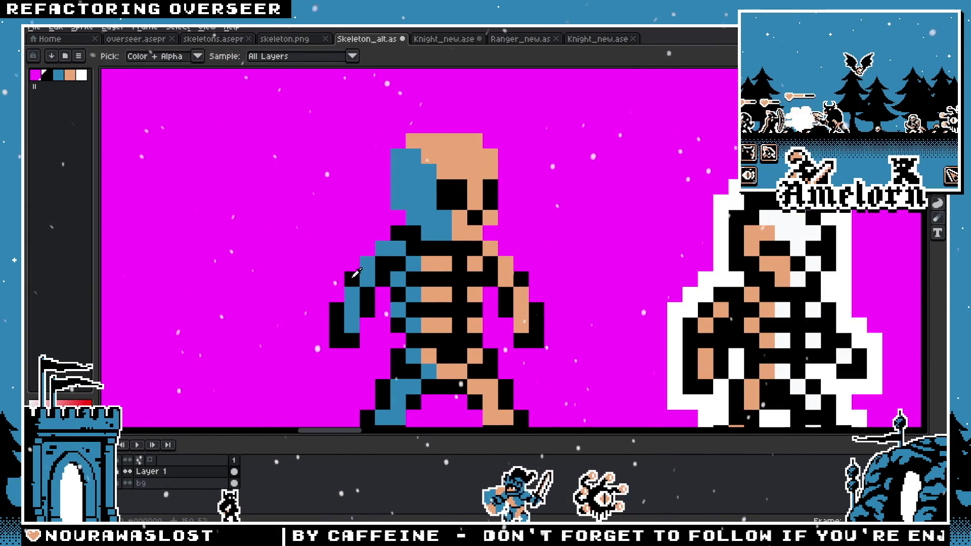
key("b")
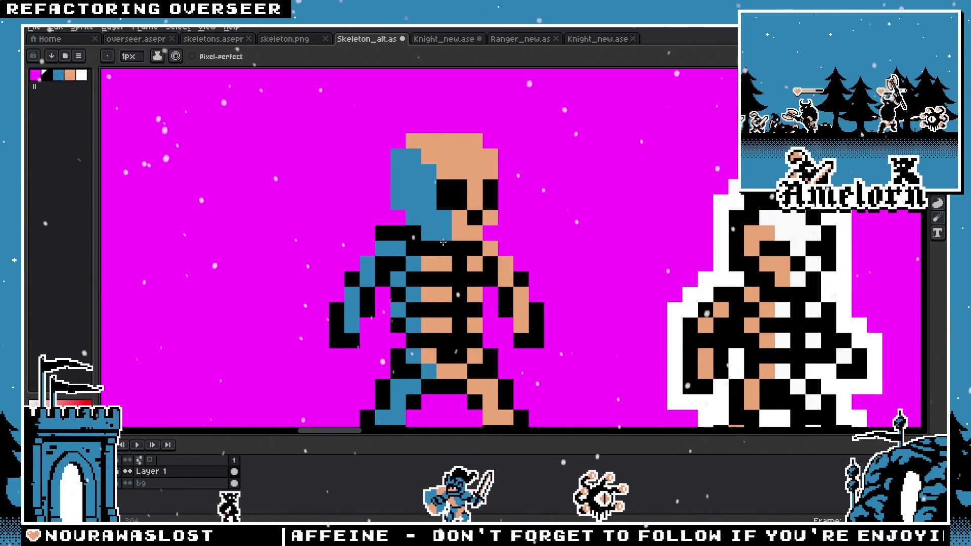
scroll(302, 267, "down", 3)
scroll(302, 268, "up", 2)
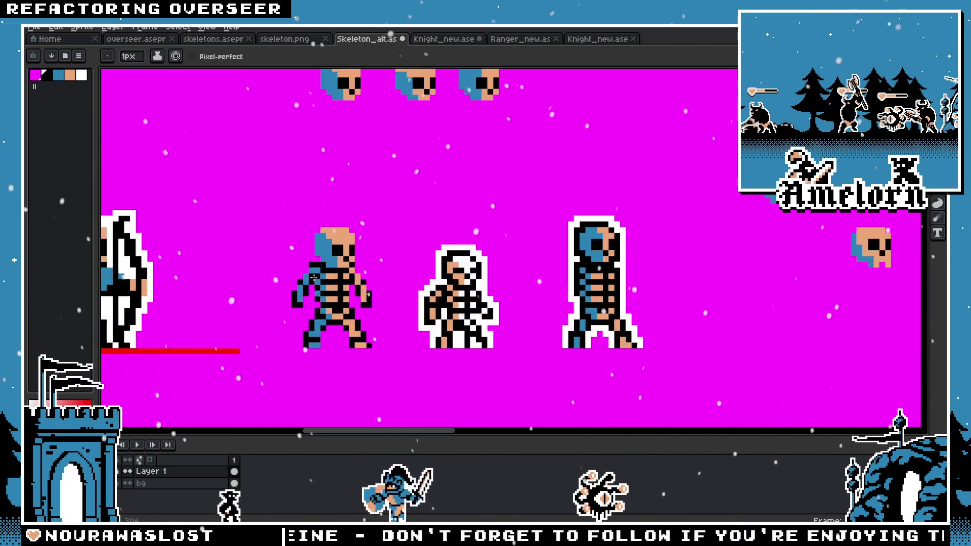
scroll(215, 290, "down", 2)
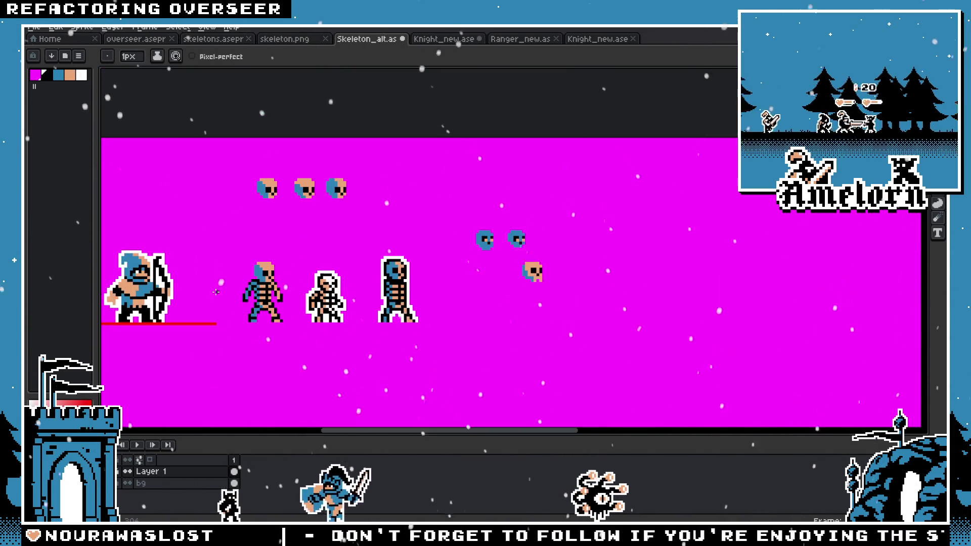
scroll(215, 289, "up", 2)
scroll(228, 282, "up", 2)
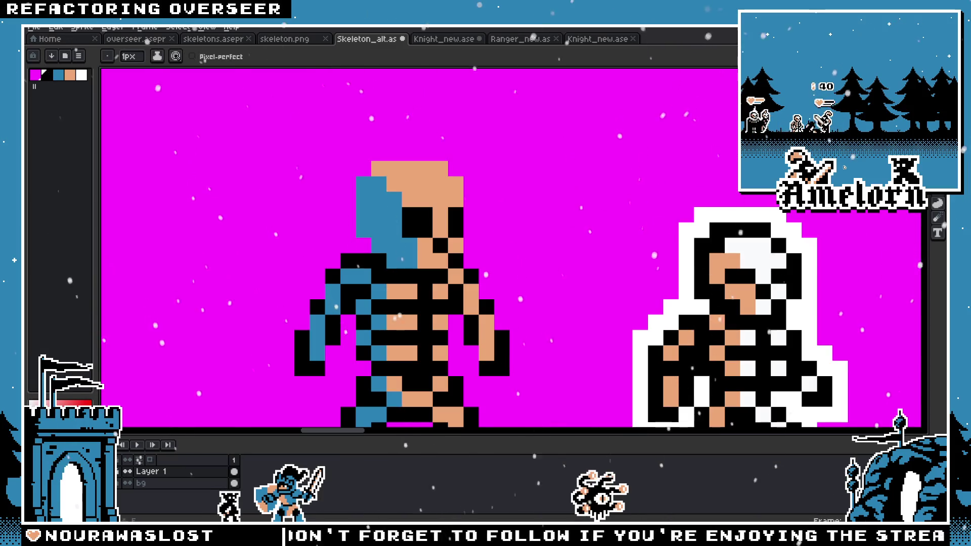
left_click_drag(510, 129, 292, 254)
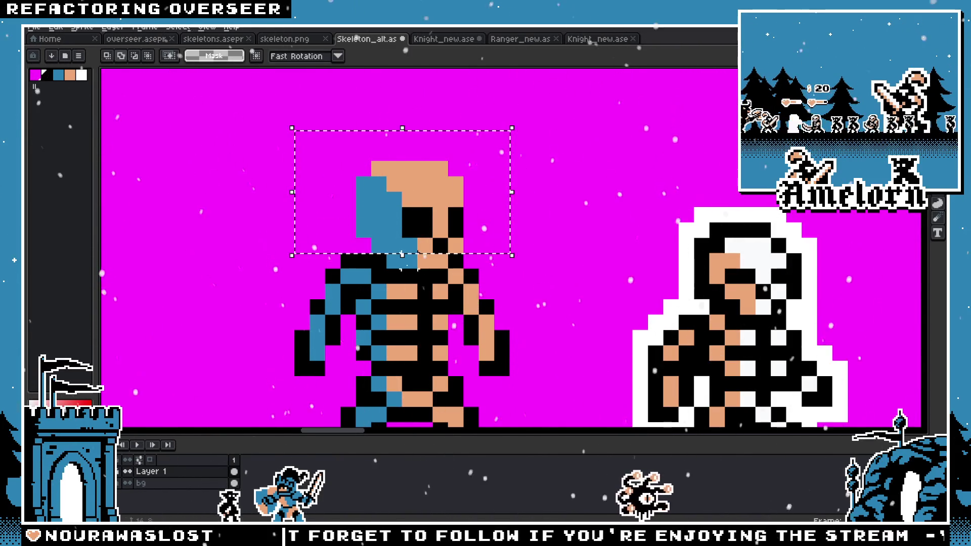
key("ctrl+d")
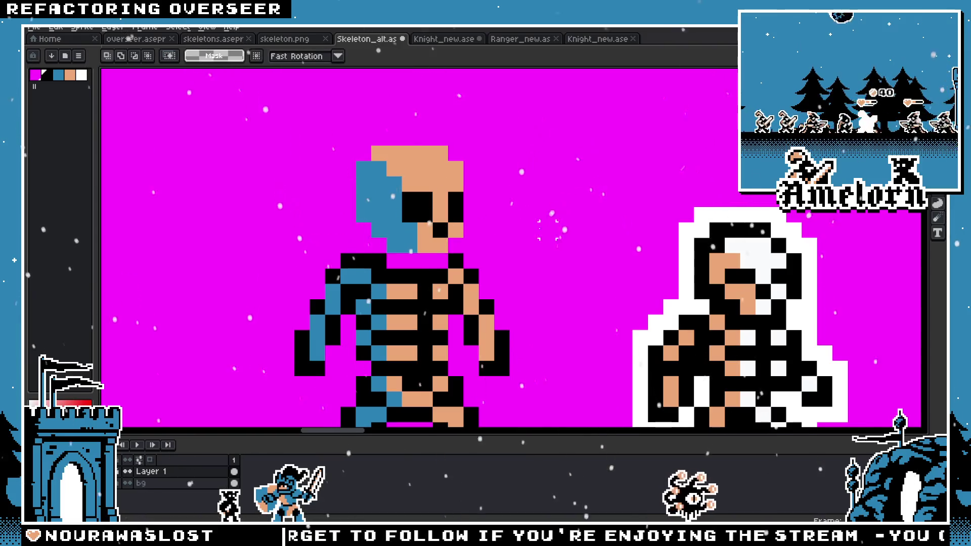
scroll(440, 243, "down", 3)
scroll(512, 244, "up", 1)
scroll(511, 244, "up", 2)
key("b")
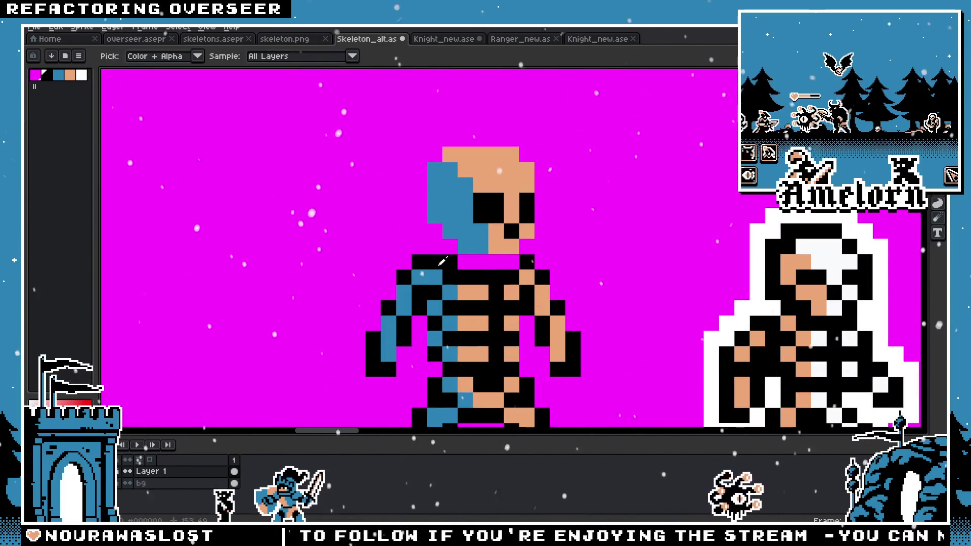
scroll(481, 264, "down", 3)
scroll(481, 264, "down", 2)
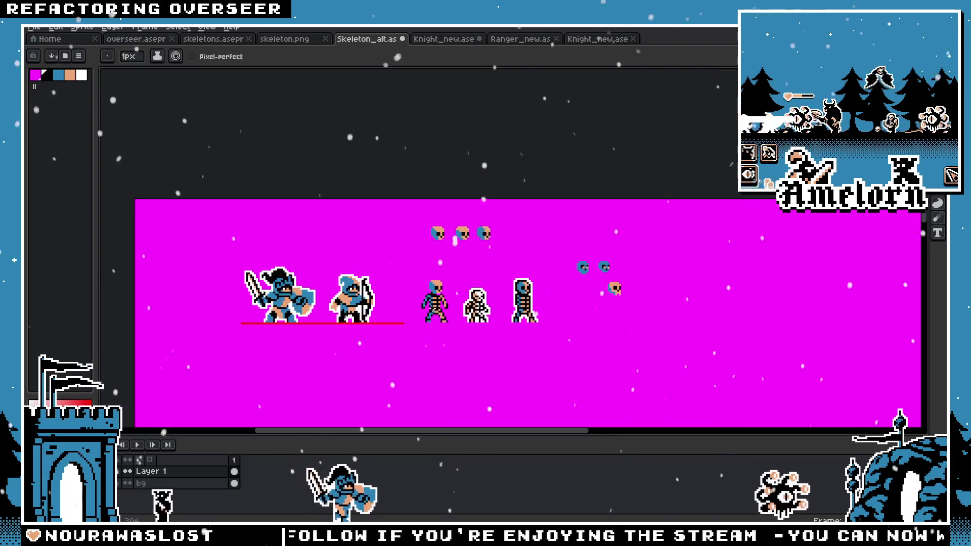
scroll(454, 243, "up", 4)
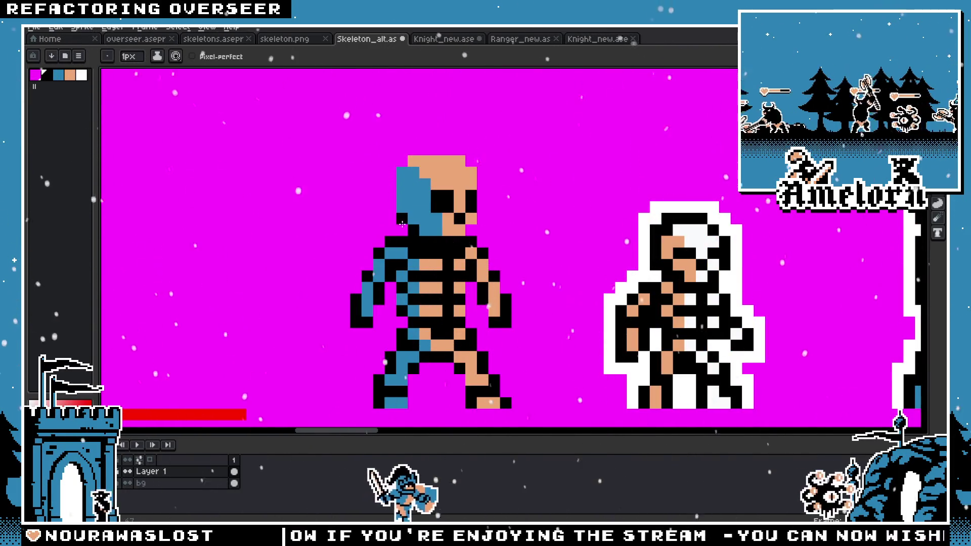
scroll(351, 267, "down", 2)
scroll(351, 267, "down", 2)
scroll(350, 267, "up", 2)
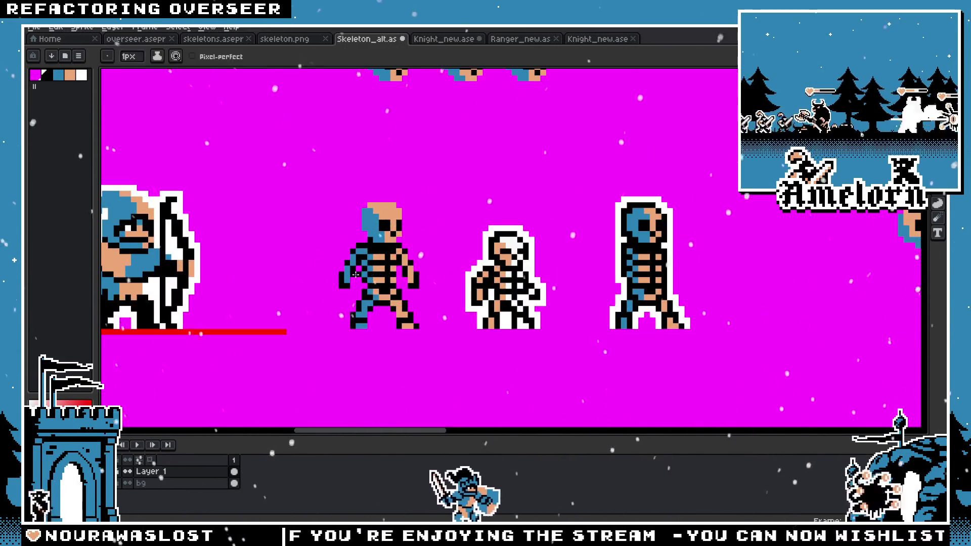
scroll(351, 267, "down", 1)
scroll(352, 267, "down", 1)
scroll(366, 290, "up", 1)
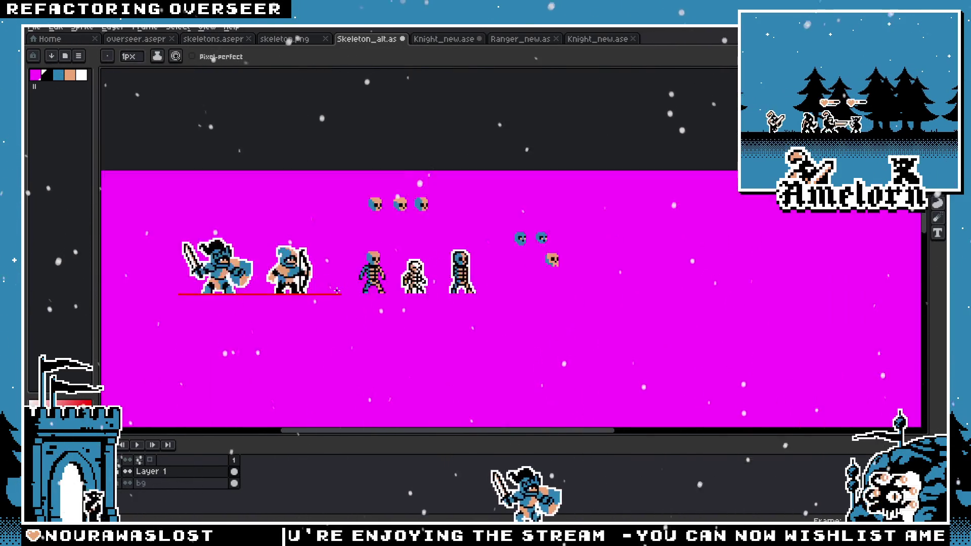
scroll(366, 291, "up", 3)
key("m")
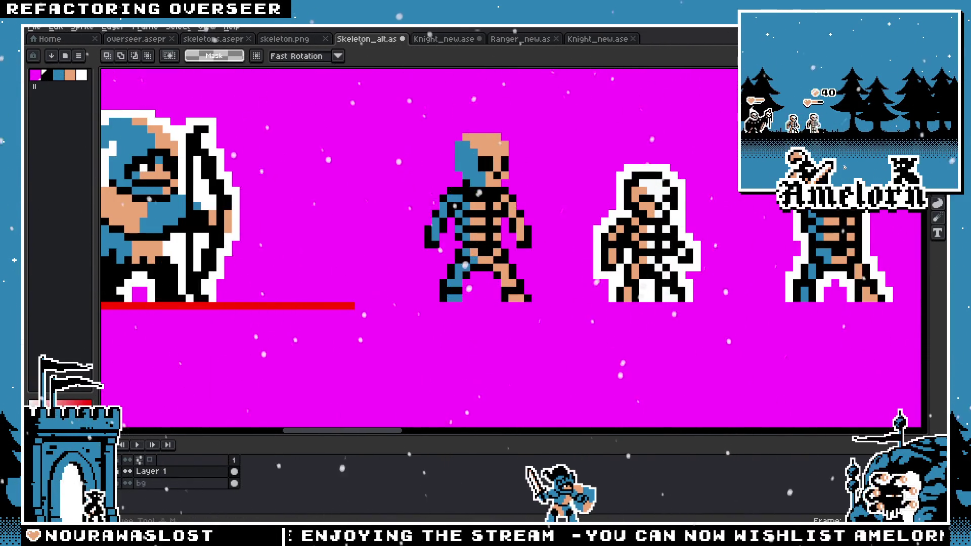
scroll(507, 187, "up", 1)
Select the skeleton's torso and lift it for moving, then drop it unchanged.
mouse_move(561, 191)
left_mouse_down()
mouse_move(386, 260)
mouse_move(357, 303)
left_mouse_up()
left_click(446, 262)
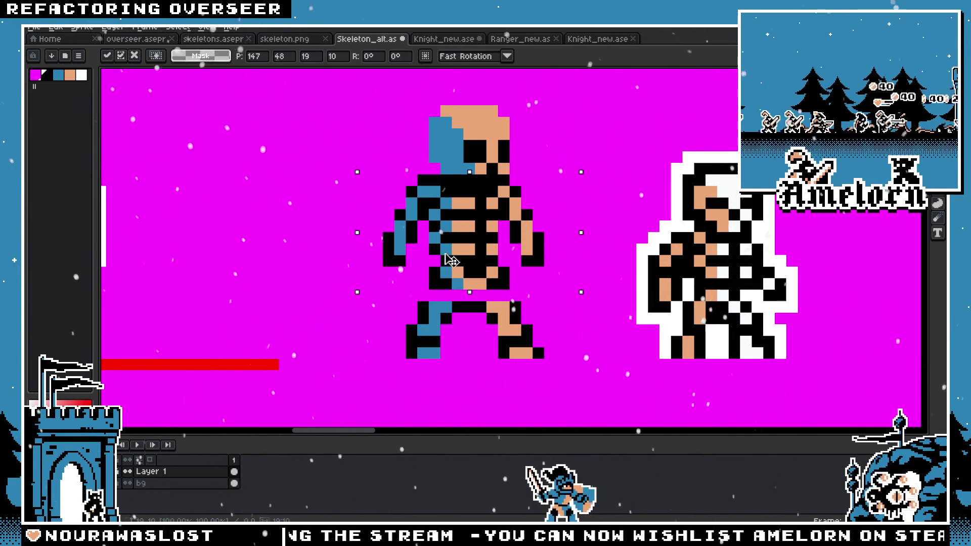
key("b")
scroll(450, 263, "up", 2)
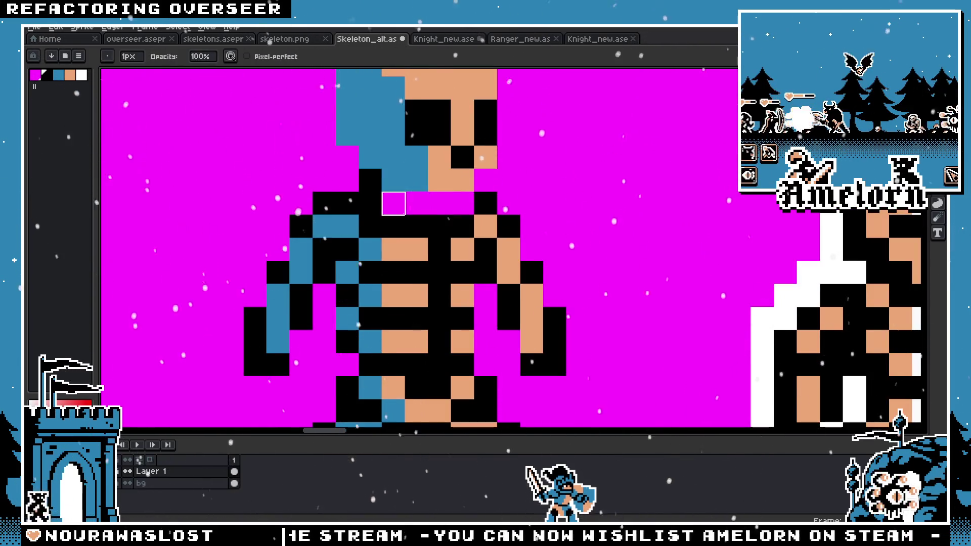
scroll(395, 202, "down", 3)
key("m")
scroll(360, 247, "up", 2)
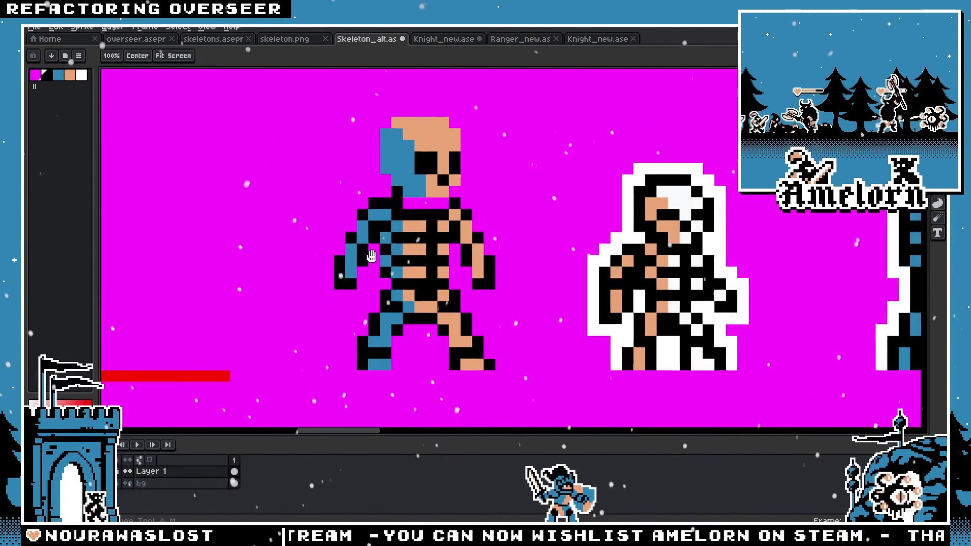
Reselect the upper body, shift it one pixel beneath the skull and commit.
mouse_move(575, 185)
left_mouse_down()
mouse_move(372, 320)
mouse_move(368, 300)
left_mouse_up()
left_click_drag(470, 267, 470, 274)
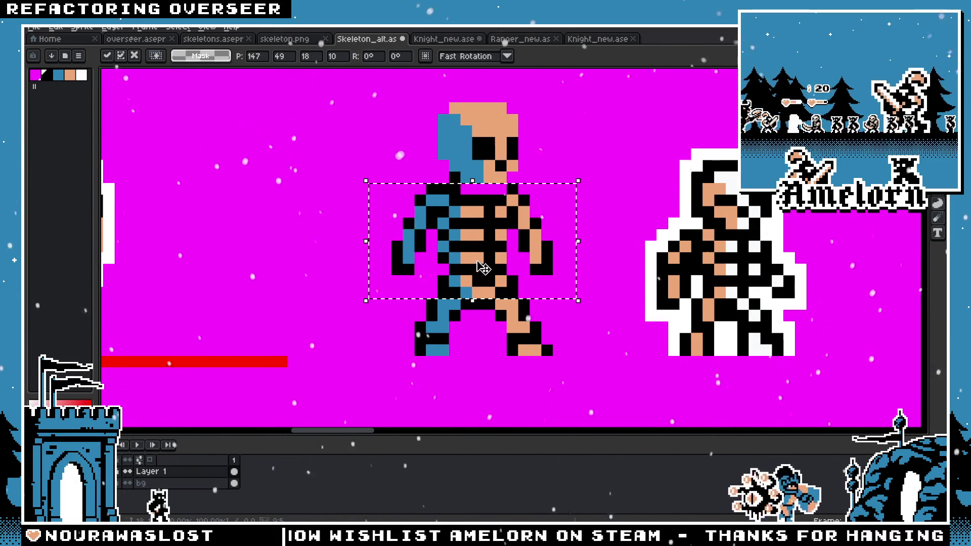
left_click_drag(483, 267, 481, 263)
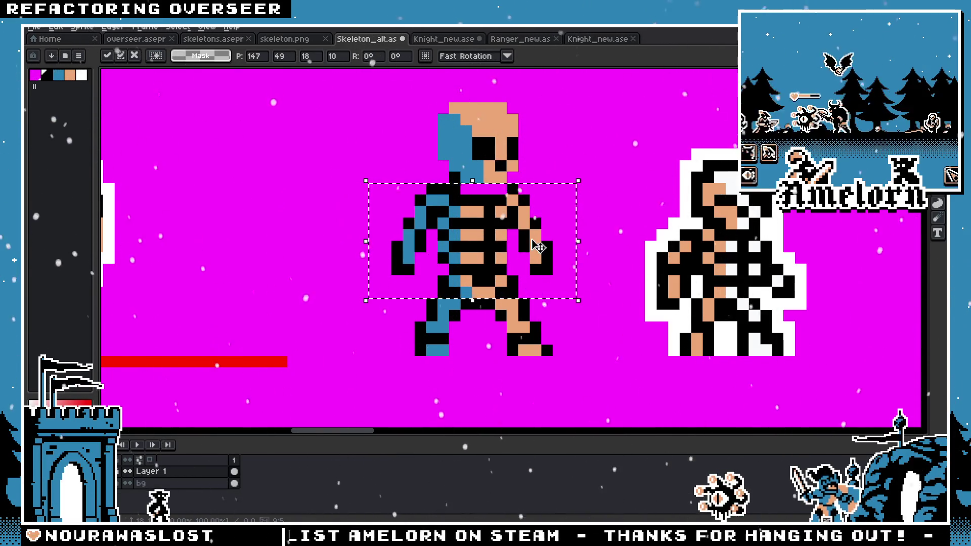
key("ctrl+d")
scroll(537, 237, "down", 3)
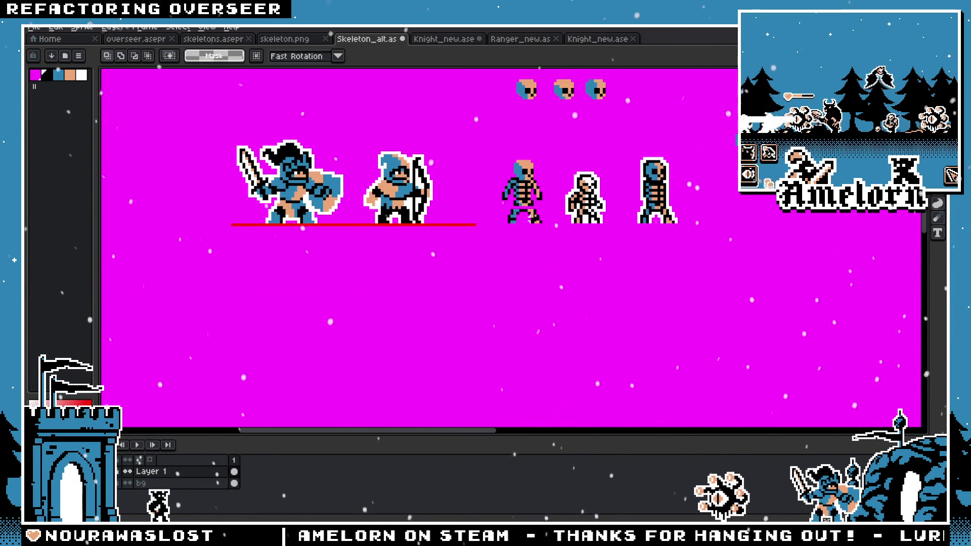
scroll(537, 219, "up", 1)
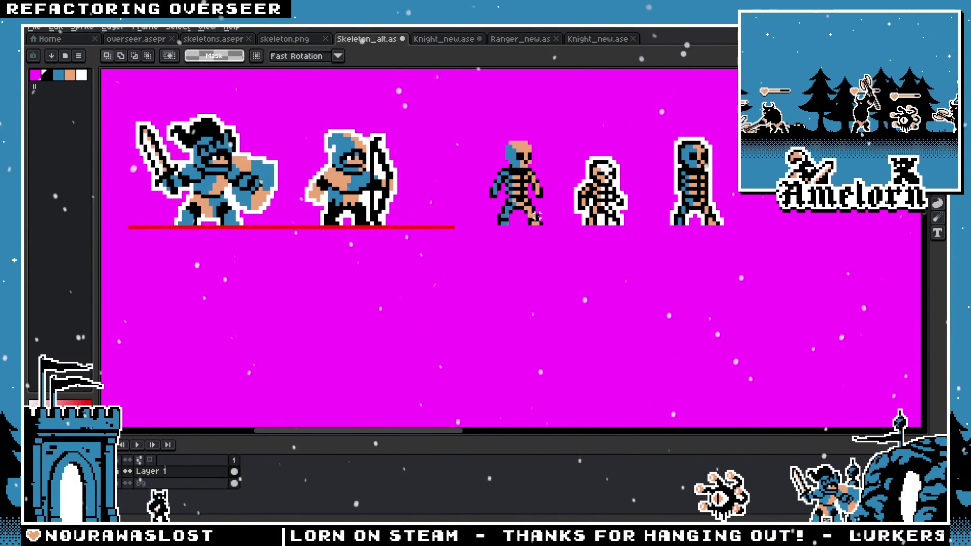
scroll(537, 218, "up", 1)
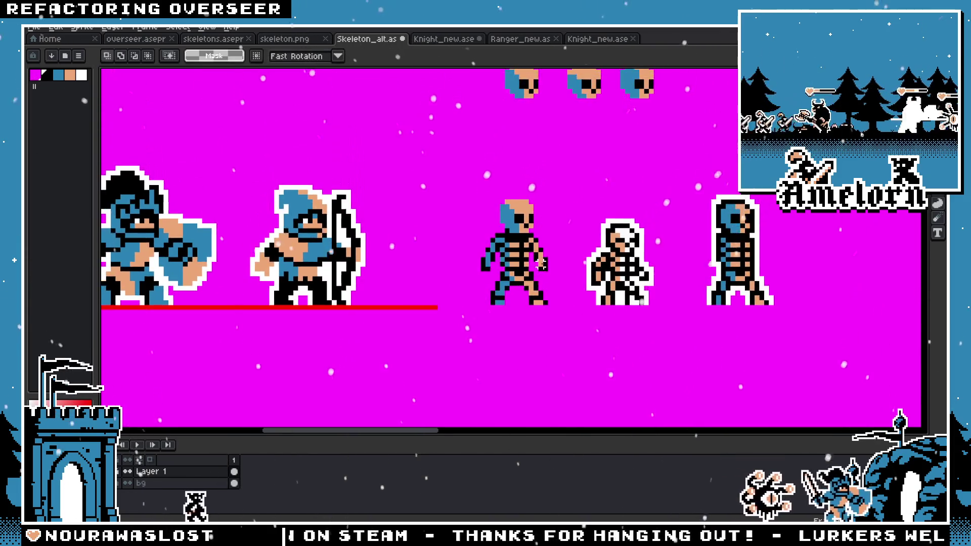
scroll(524, 232, "up", 1)
scroll(511, 244, "up", 1)
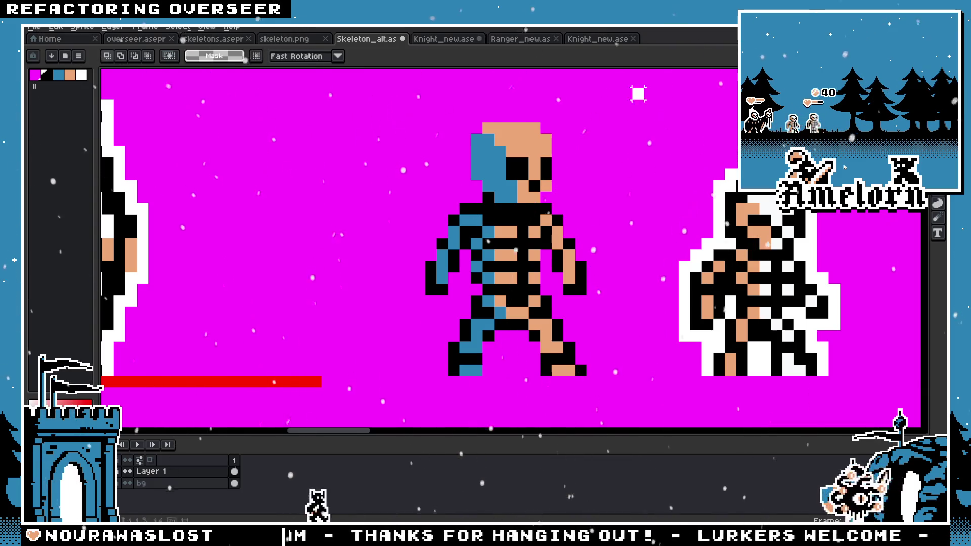
Select the skeleton's skull and nudge it down one pixel onto the torso.
left_click_drag(638, 94, 386, 372)
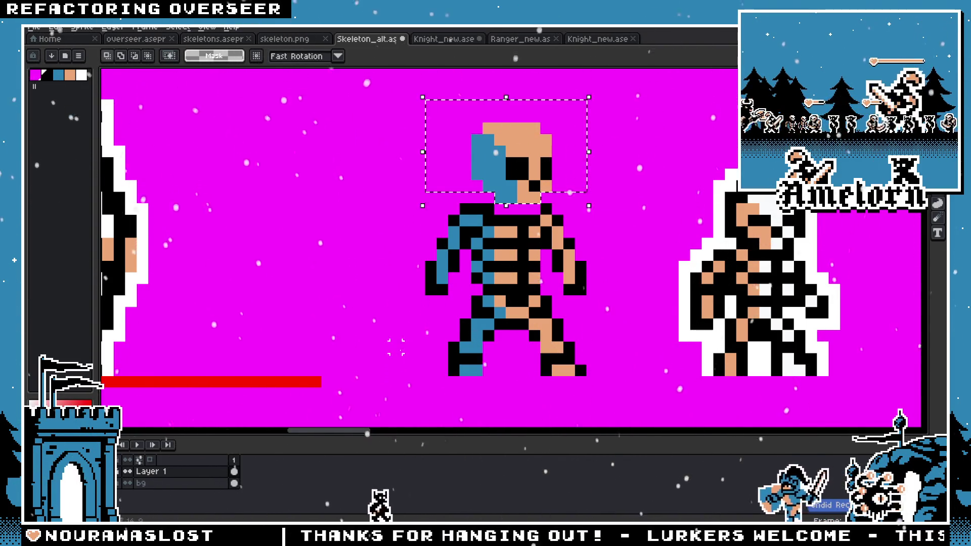
key("Down")
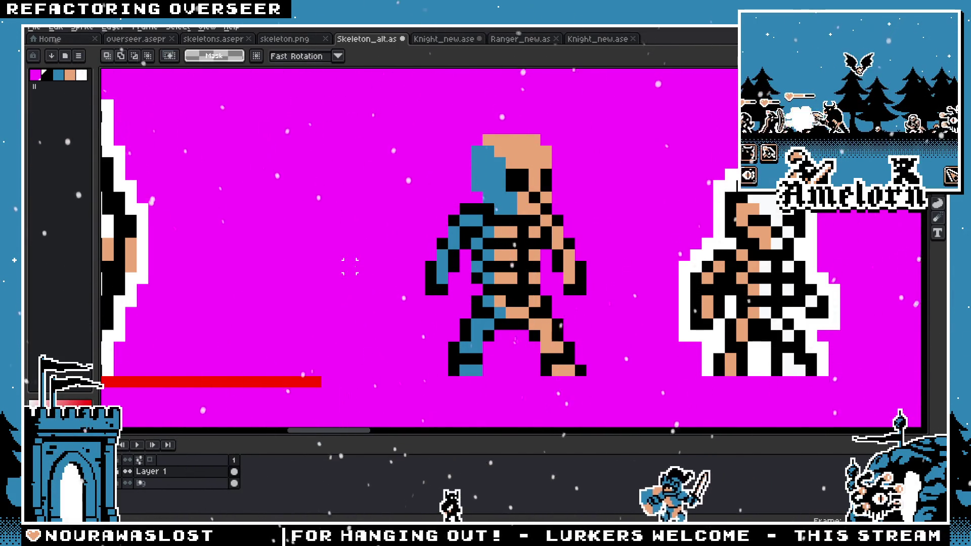
scroll(350, 266, "down", 5)
scroll(324, 255, "up", 3)
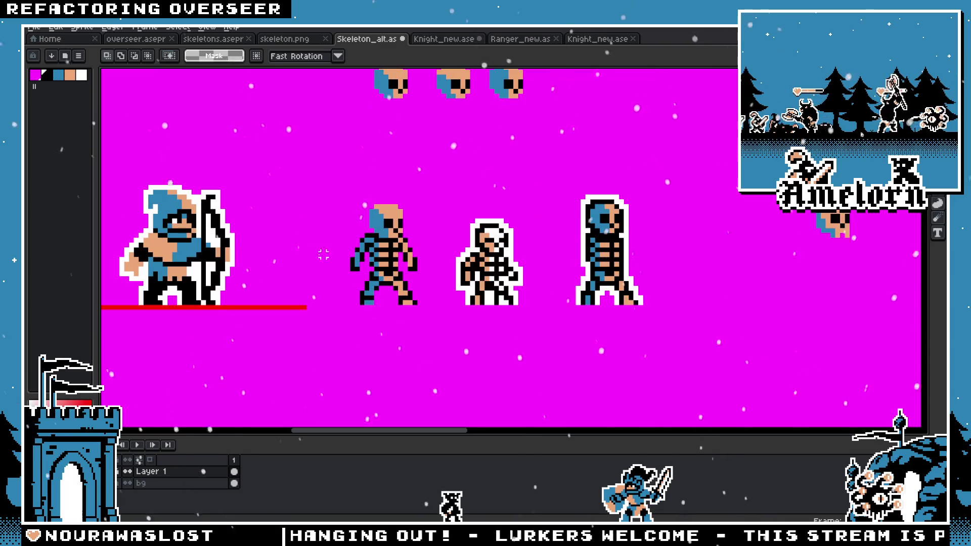
scroll(356, 239, "up", 2)
scroll(352, 241, "up", 1)
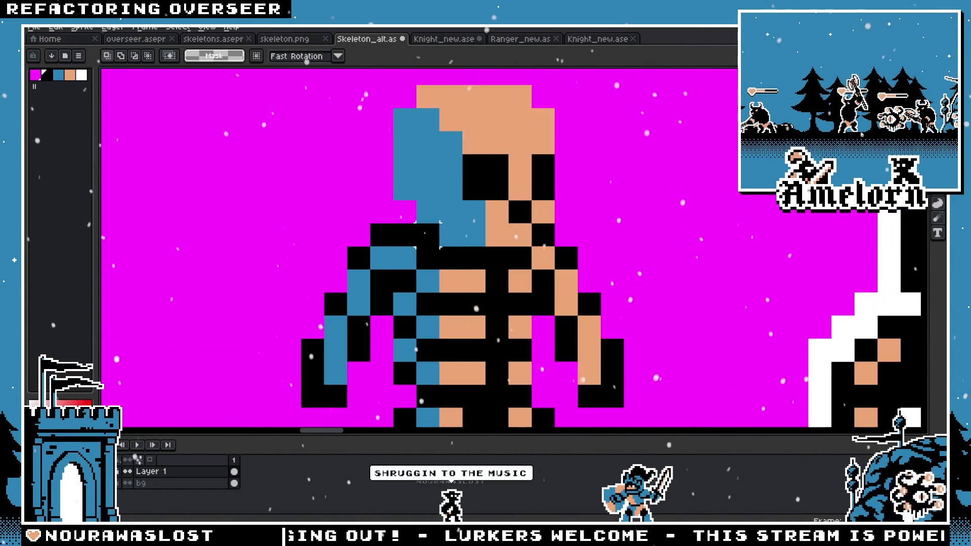
scroll(349, 244, "down", 3)
scroll(347, 247, "up", 1)
scroll(345, 248, "left", 3)
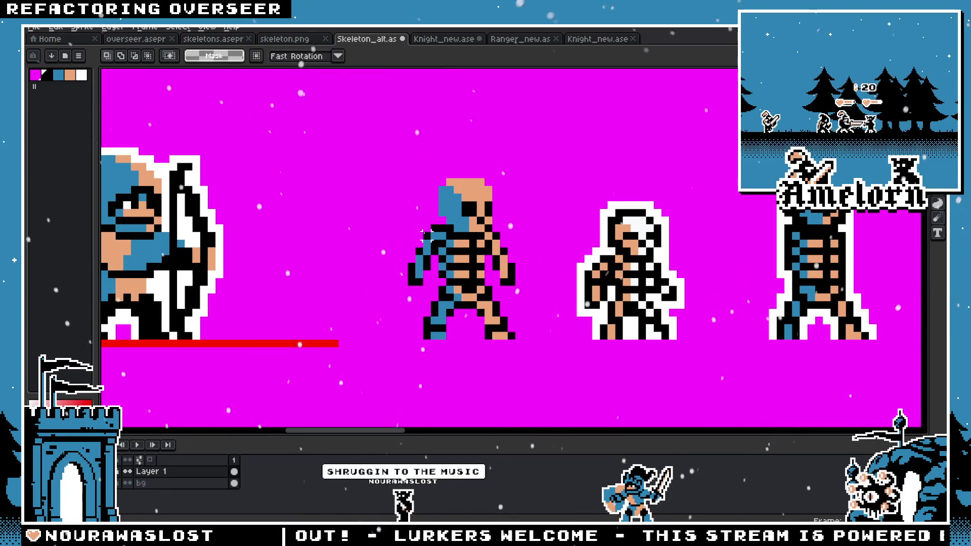
Drop a skeleton copy to the left and repaint a few body pixels in skin tone, black and blue.
left_click_drag(511, 259, 365, 269, "ctrl")
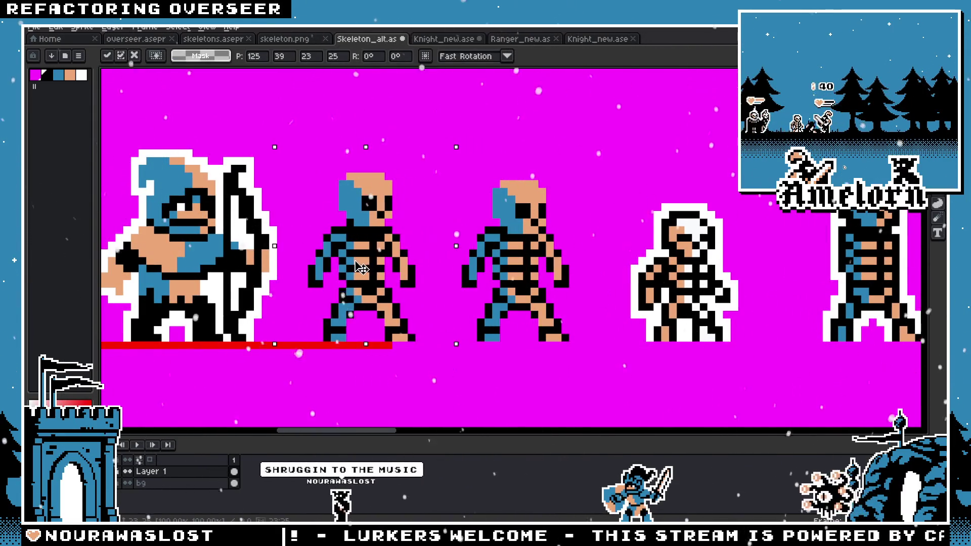
key("Return")
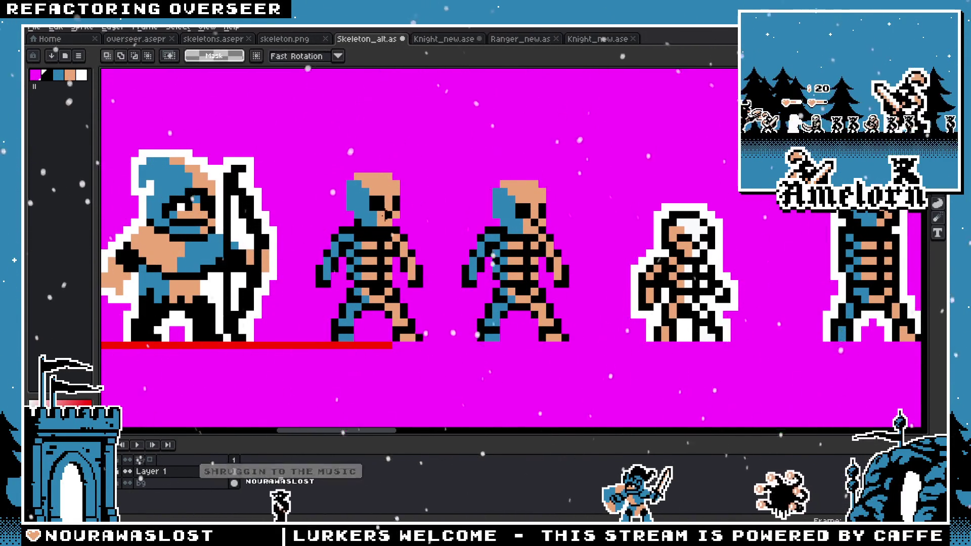
scroll(379, 277, "up", 3)
left_click(358, 283)
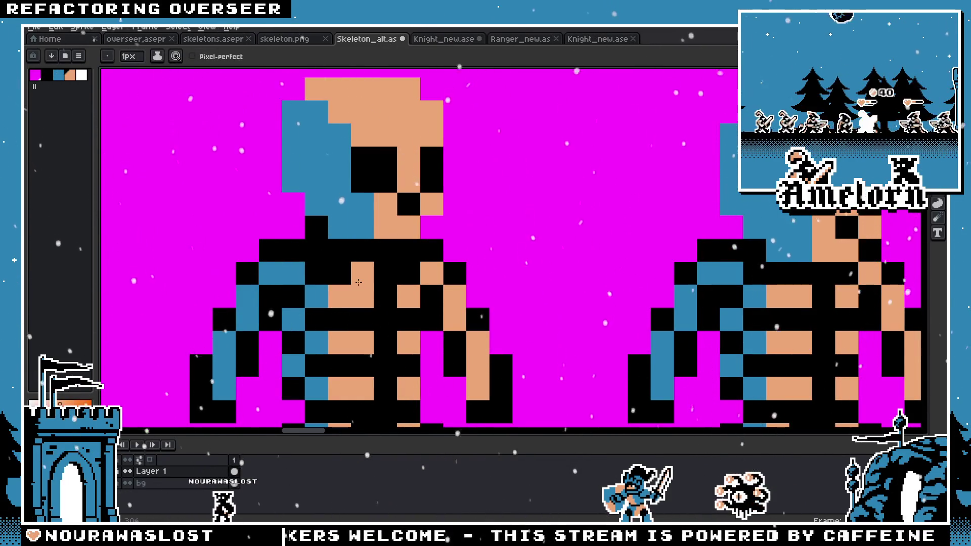
left_click(327, 288)
left_click(317, 317)
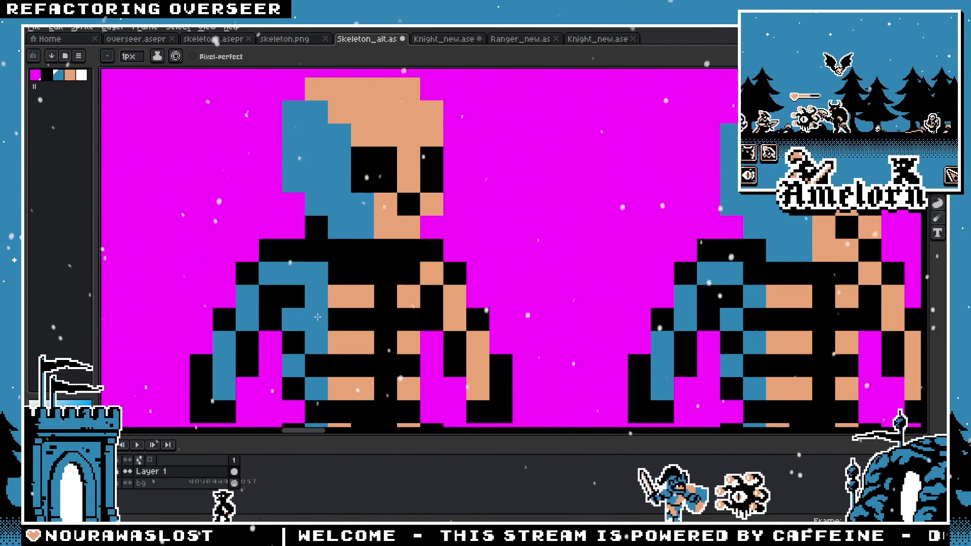
scroll(320, 372, "down", 2)
scroll(334, 380, "up", 3)
left_click(358, 402, "alt")
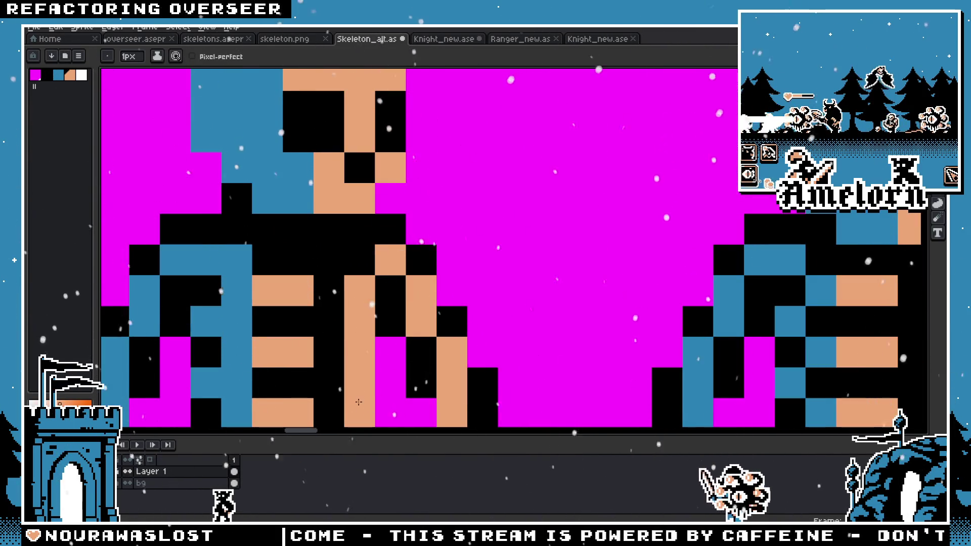
scroll(356, 273, "down", 4)
scroll(349, 289, "down", 1)
scroll(346, 304, "down", 1)
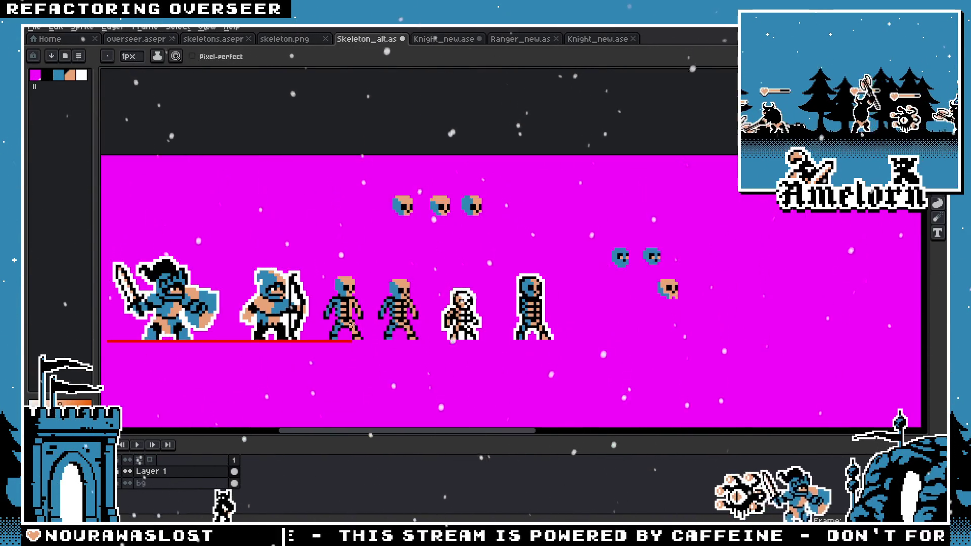
scroll(341, 326, "up", 2)
scroll(341, 325, "up", 1)
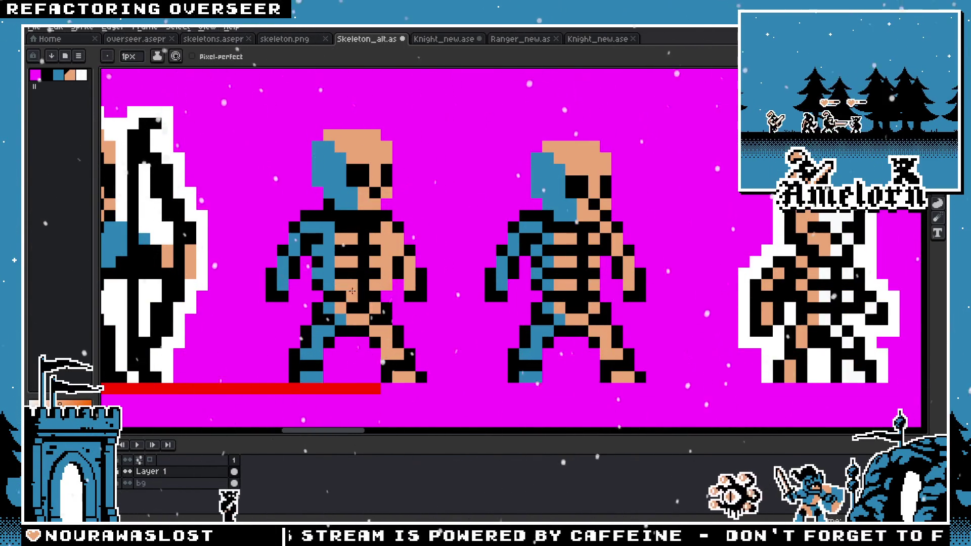
scroll(353, 290, "down", 3)
scroll(302, 299, "up", 4)
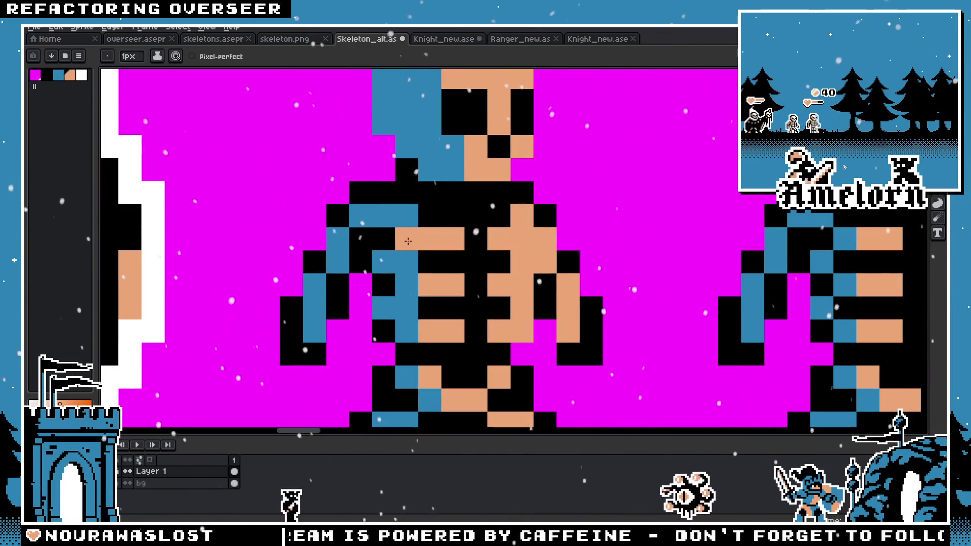
Make and clear trial selections around the second skeleton and a strip across the sprites.
key("v")
scroll(410, 246, "down", 2)
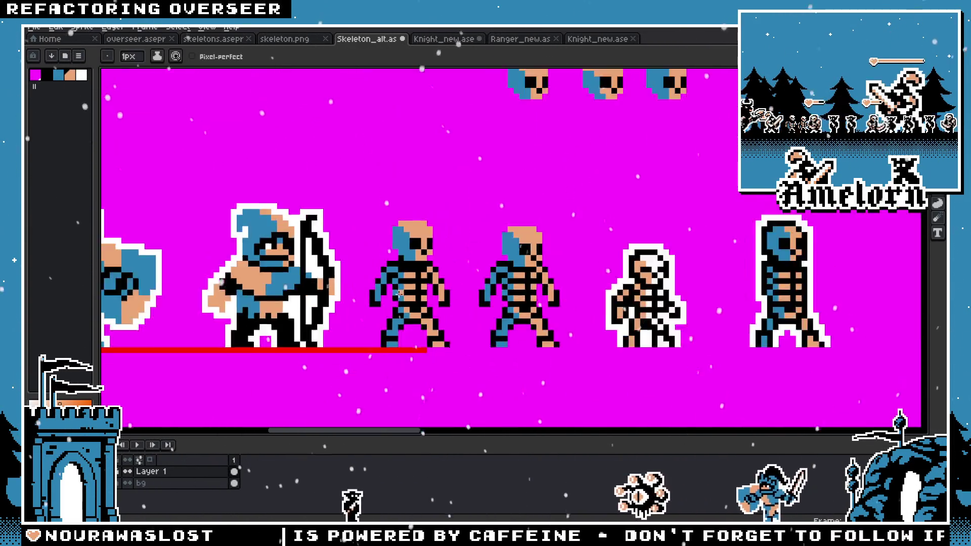
scroll(411, 258, "down", 1)
scroll(413, 274, "down", 1)
scroll(417, 298, "up", 2)
scroll(416, 298, "up", 2)
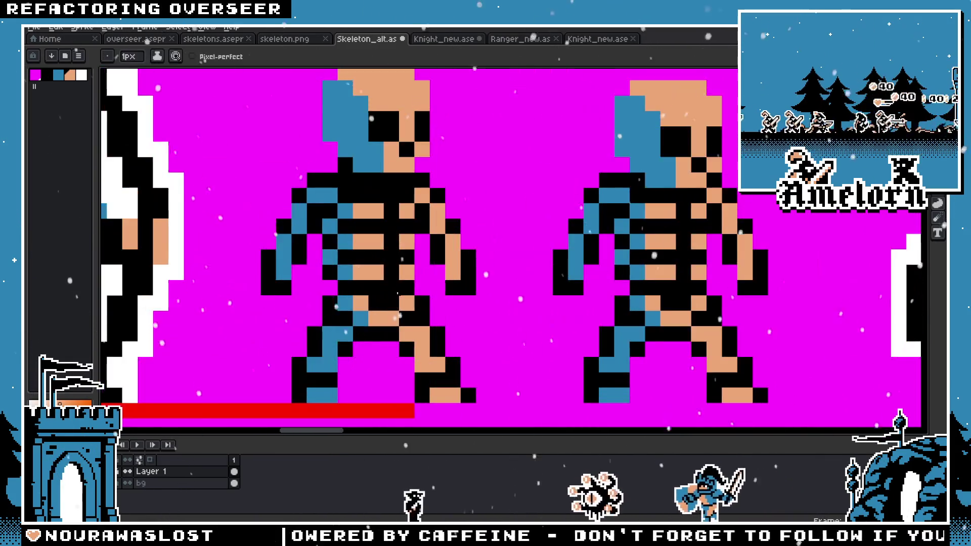
scroll(495, 232, "up", 1)
key("b")
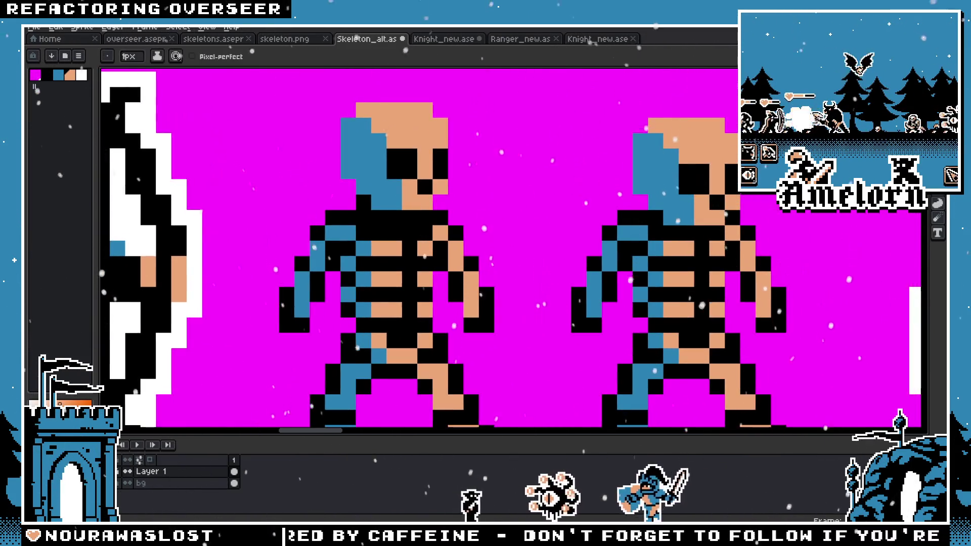
left_click_drag(485, 123, 466, 169)
key("m")
scroll(465, 168, "down", 3)
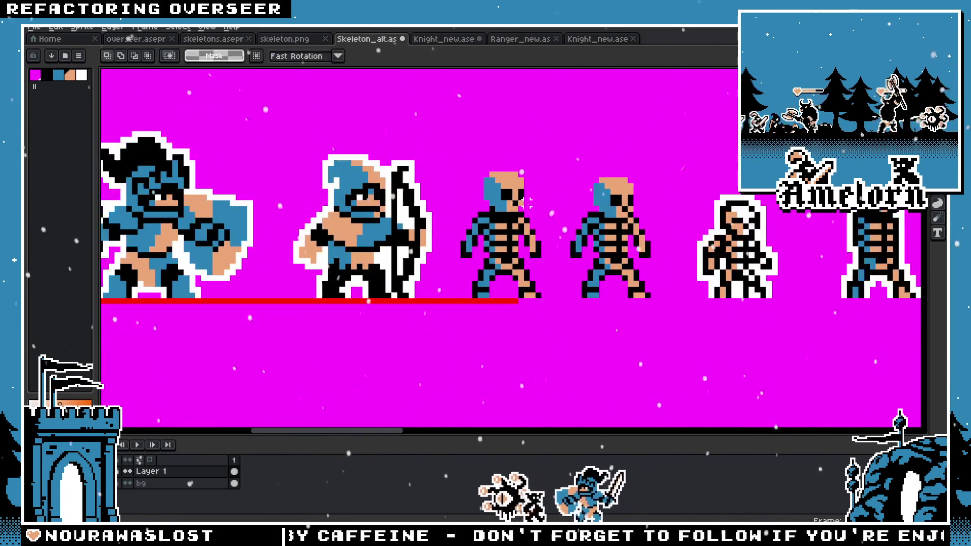
scroll(478, 198, "up", 1)
scroll(482, 220, "down", 1)
scroll(486, 231, "up", 2)
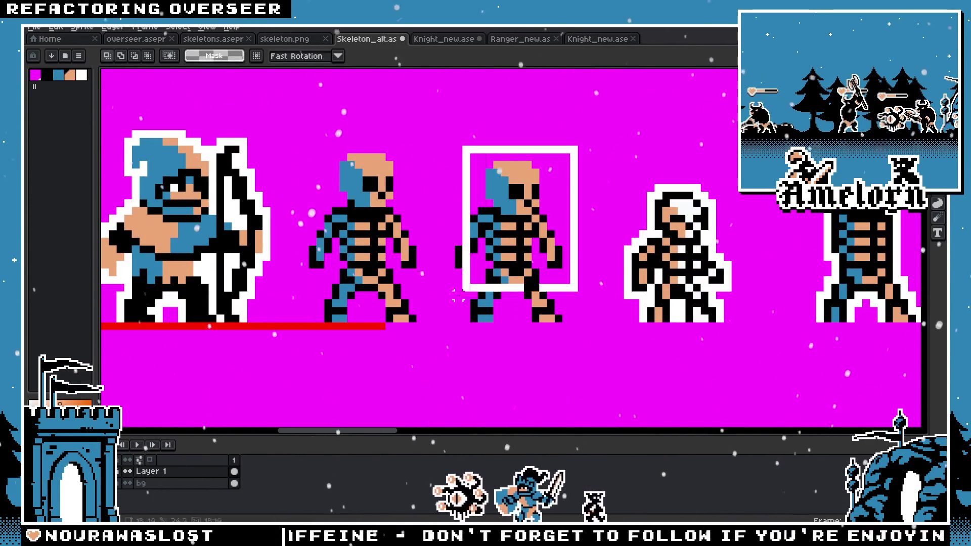
left_click_drag(456, 147, 581, 321)
key("ctrl+d")
scroll(491, 194, "up", 1)
left_click_drag(390, 168, 505, 348)
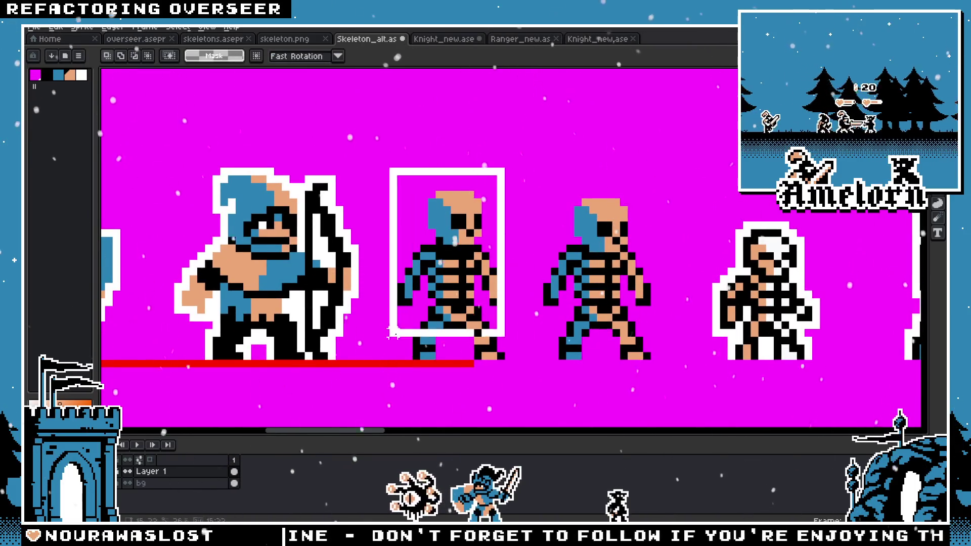
key("ctrl+d")
scroll(532, 228, "up", 1)
scroll(599, 250, "up", 1)
left_click_drag(613, 237, 180, 255)
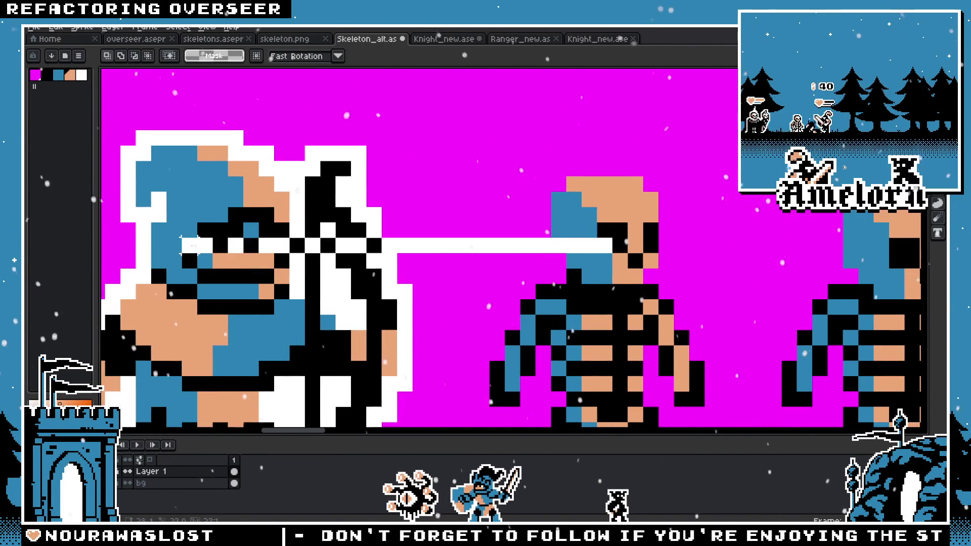
scroll(539, 234, "down", 2)
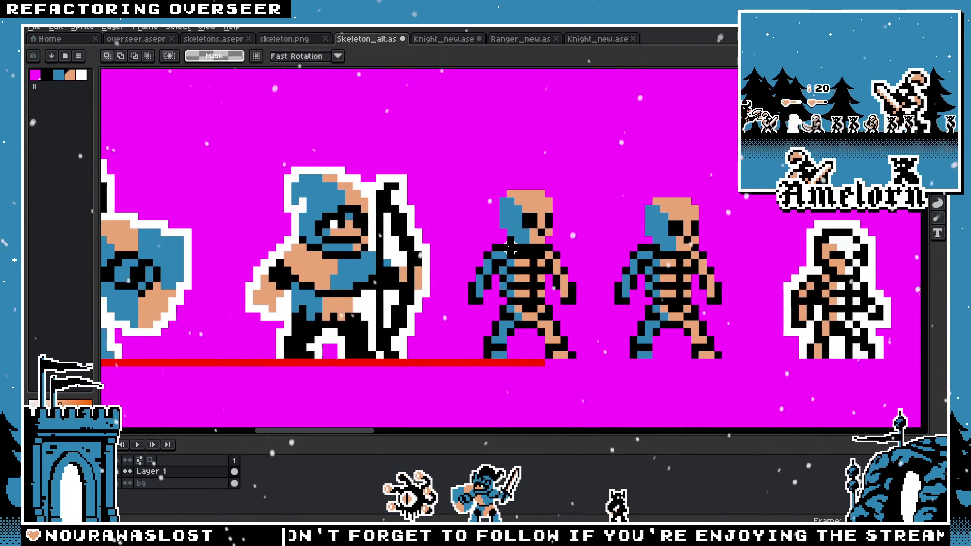
scroll(471, 228, "down", 1)
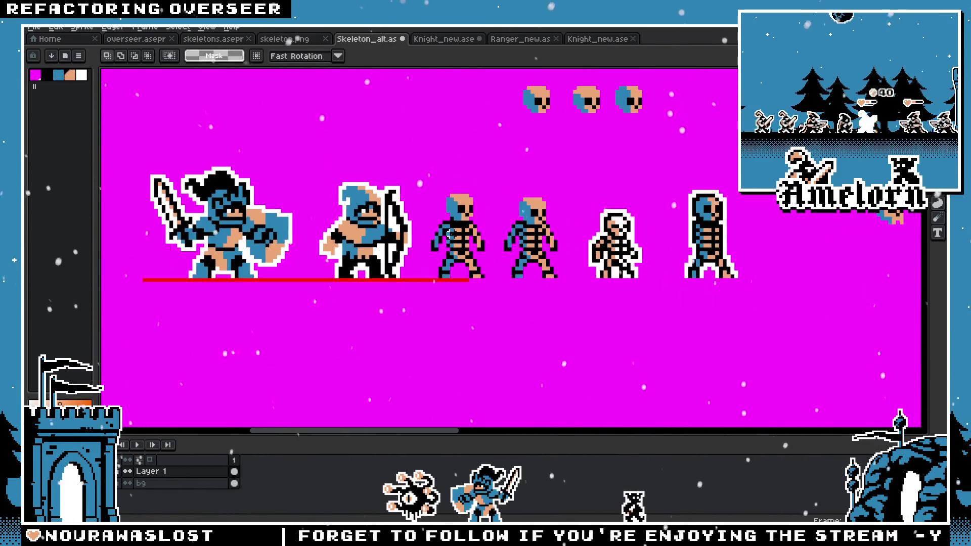
scroll(471, 228, "down", 1)
scroll(470, 238, "up", 3)
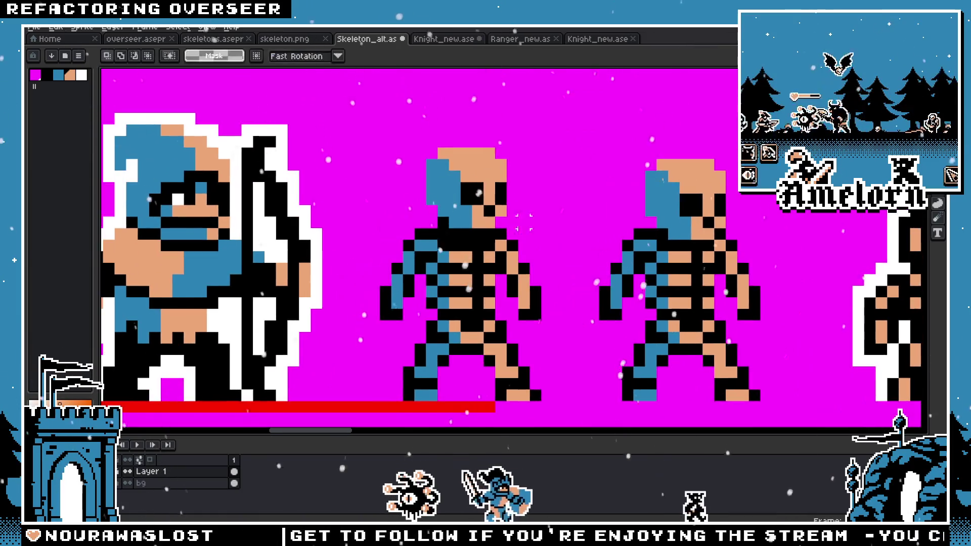
Delete the third skeleton and duplicate the second skeleton to its right.
key("i")
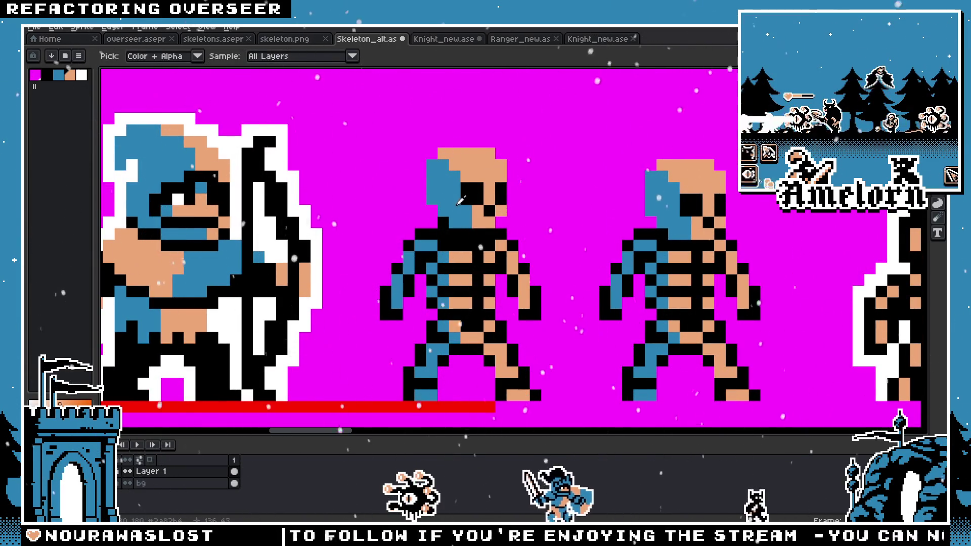
key("b")
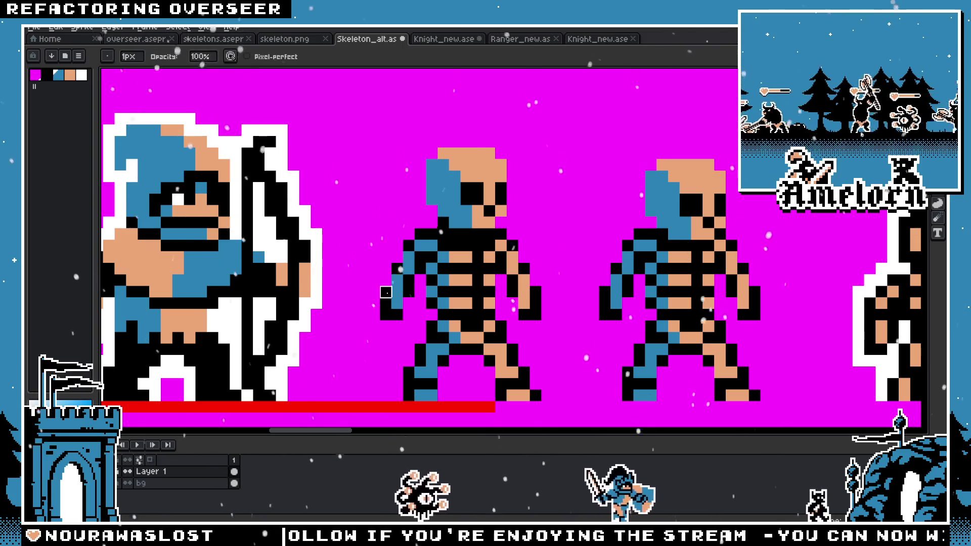
scroll(531, 194, "down", 2)
key("m")
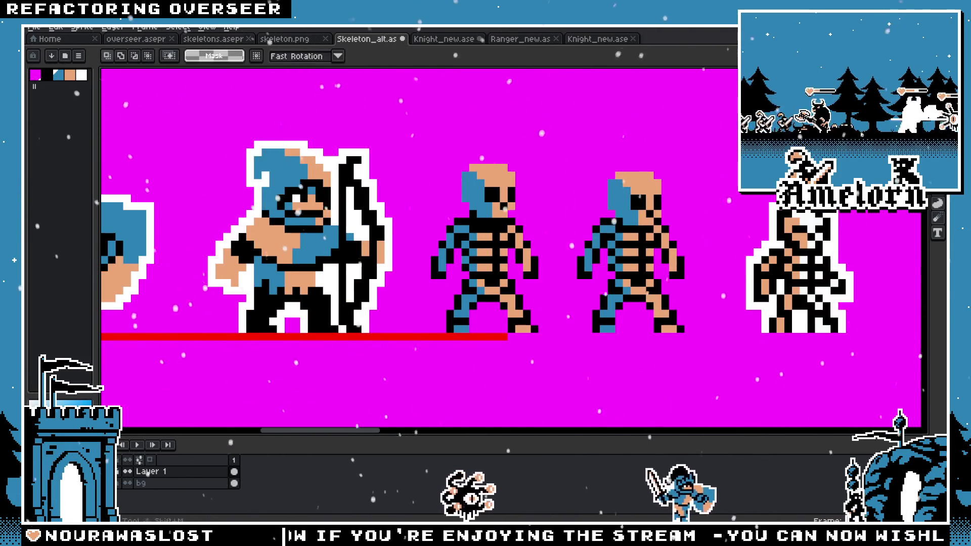
scroll(531, 229, "right", 2)
left_click_drag(602, 146, 493, 302)
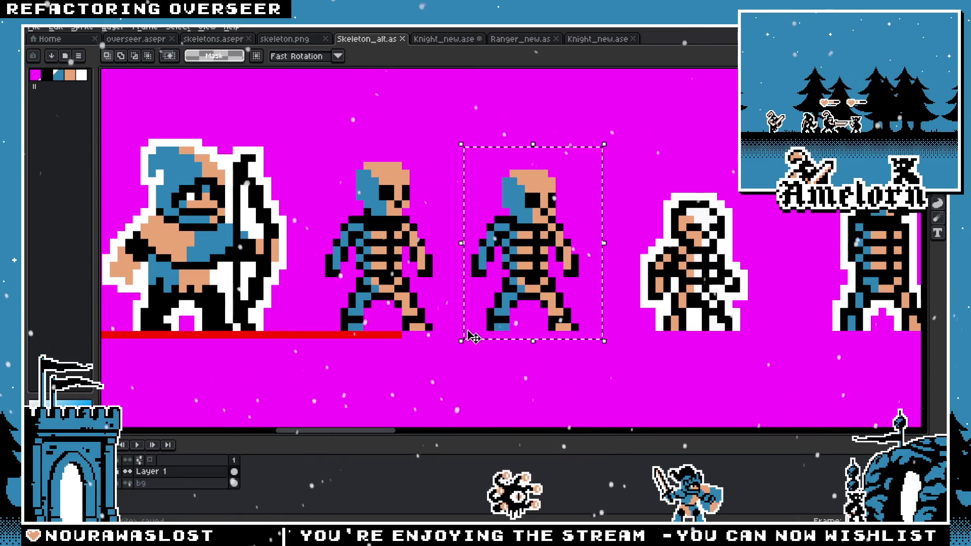
key("Delete")
mouse_move(465, 114)
left_mouse_down()
mouse_move(316, 333)
mouse_move(482, 331)
left_mouse_up()
key("ctrl+d")
Select the left skeleton copy and apply a white Outline effect to it.
left_click_drag(450, 121, 308, 334)
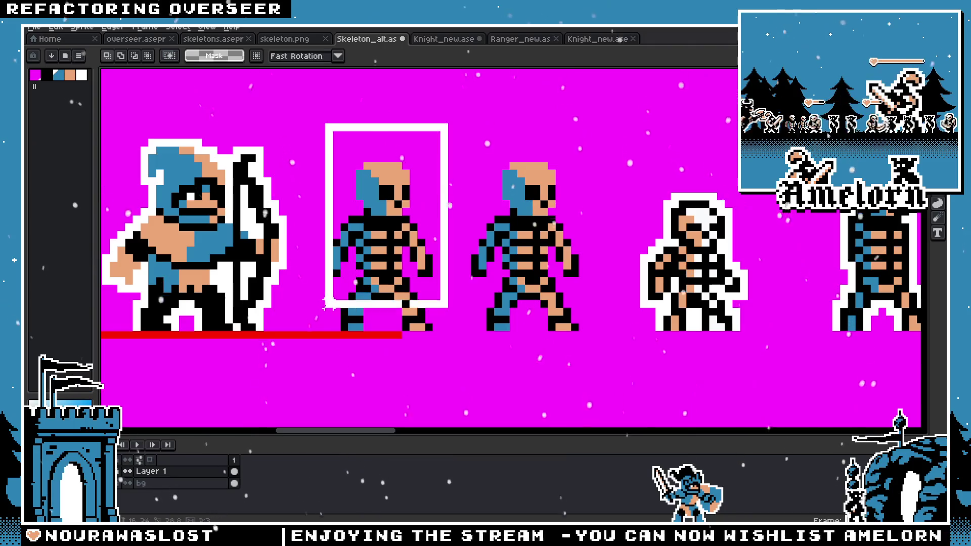
left_click_drag(412, 342, 239, 354)
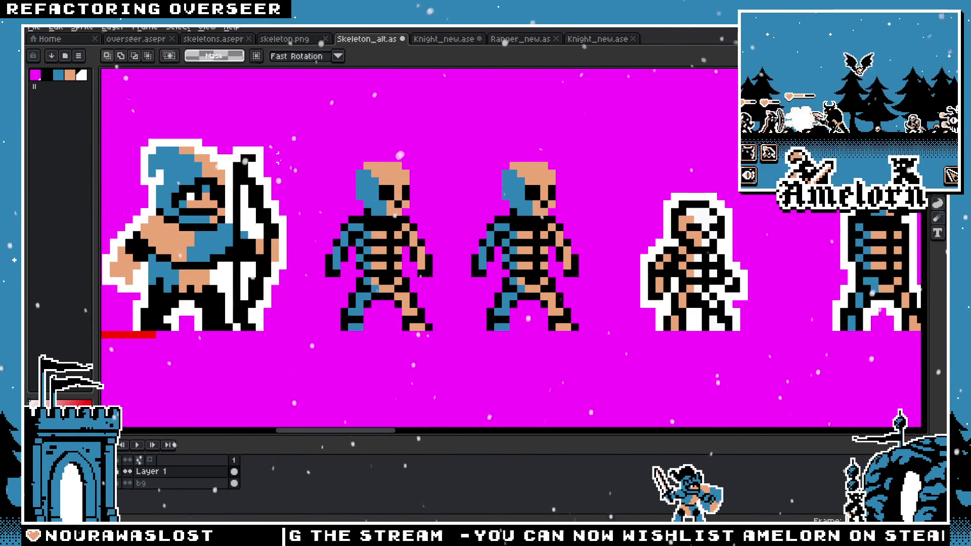
left_click_drag(454, 148, 310, 332)
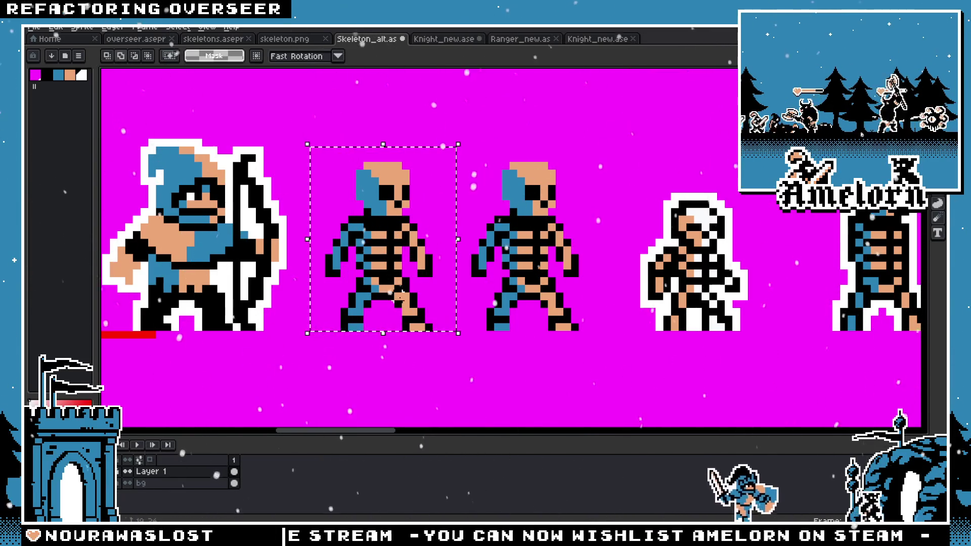
key("shift+o")
key("Return")
scroll(363, 314, "up", 2)
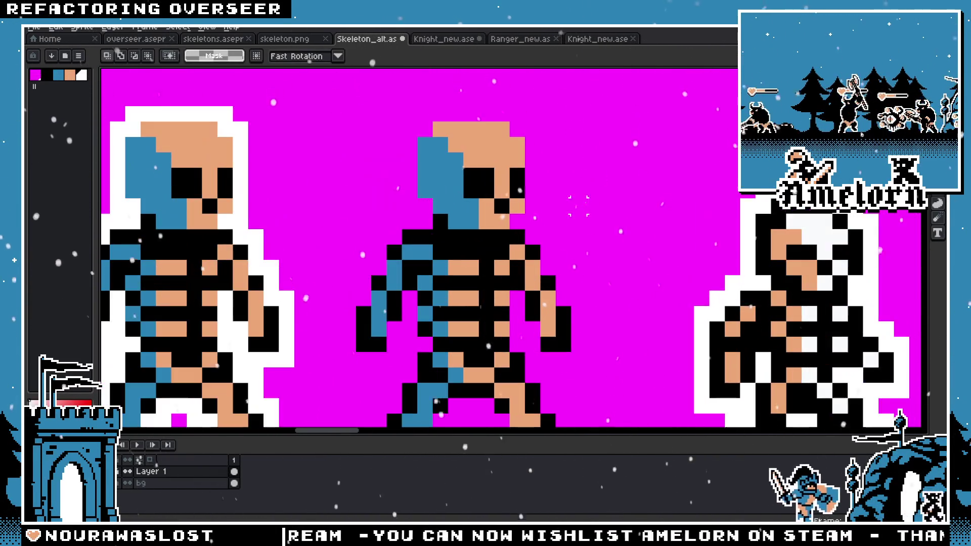
Erase the hand and left-leg outline pixels and redraw the raised arm with a peach pixel.
key("ctrl+d")
key("b")
left_click_drag(364, 314, 378, 346)
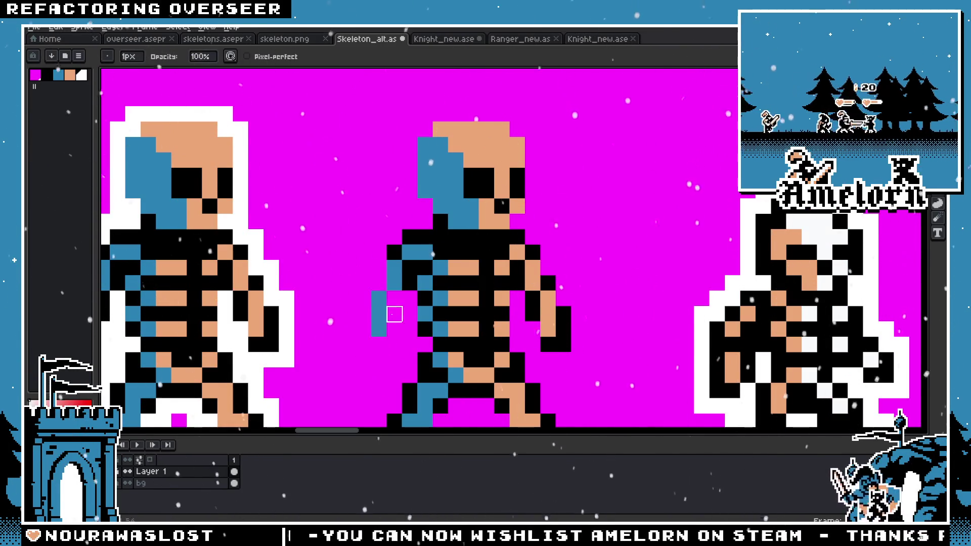
left_click_drag(394, 252, 410, 253)
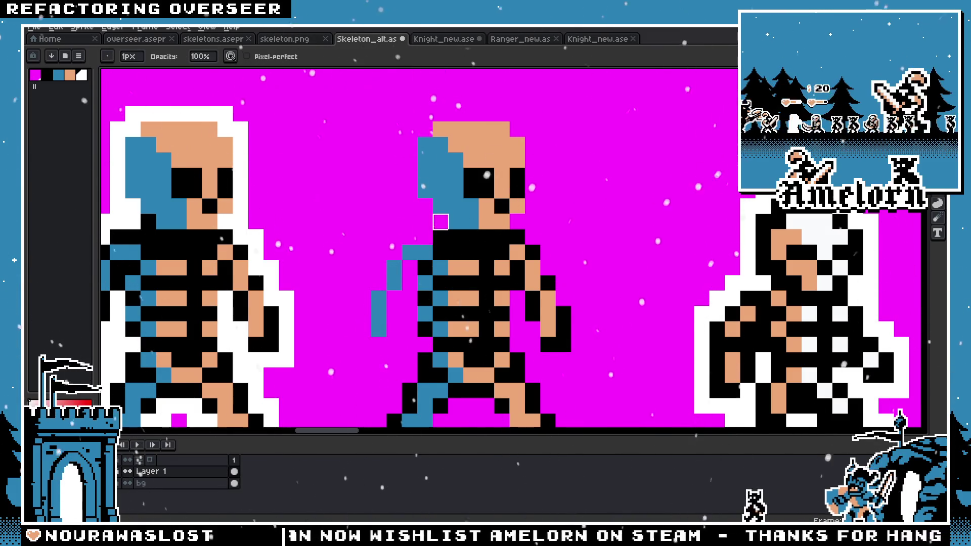
scroll(440, 238, "down", 5)
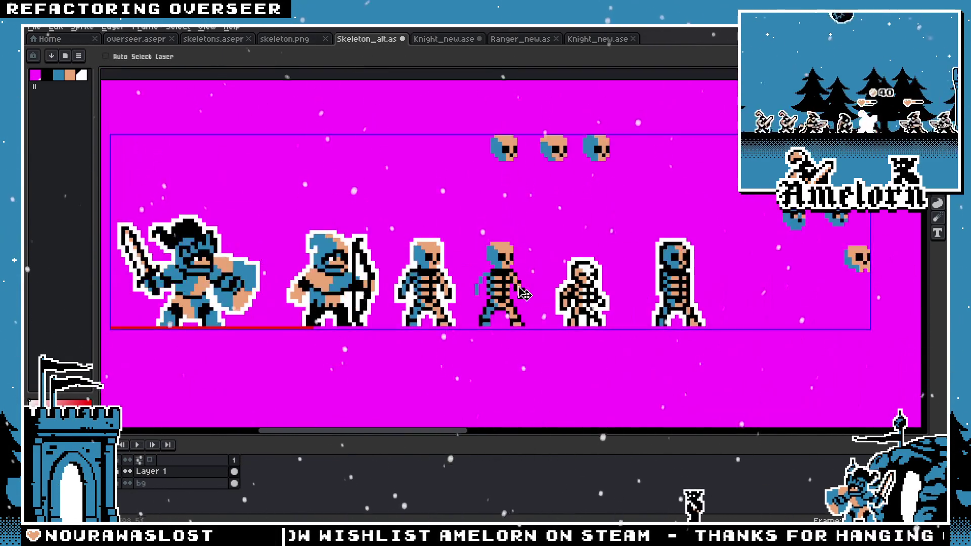
scroll(518, 228, "up", 3)
scroll(518, 228, "up", 2)
left_click(517, 211)
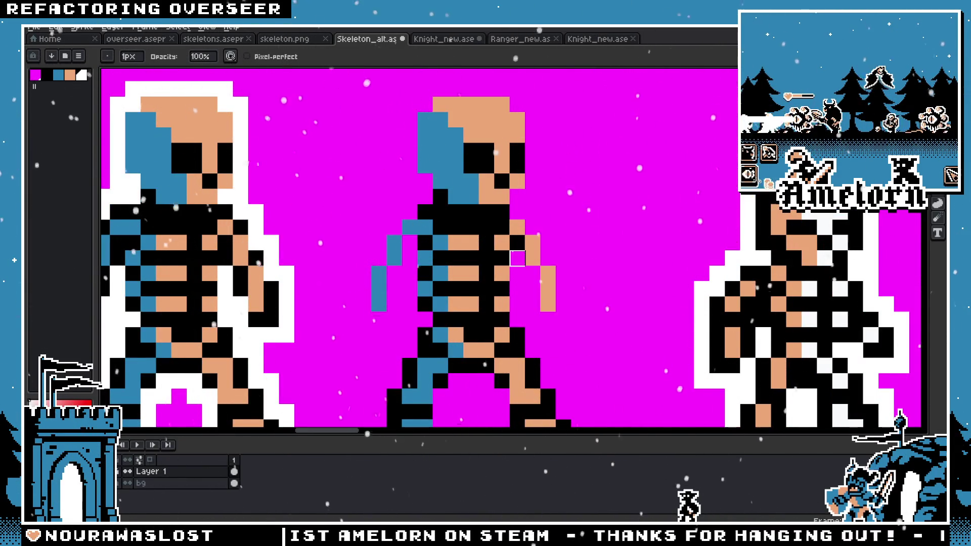
scroll(517, 258, "down", 1)
scroll(456, 273, "down", 3)
scroll(426, 278, "up", 2)
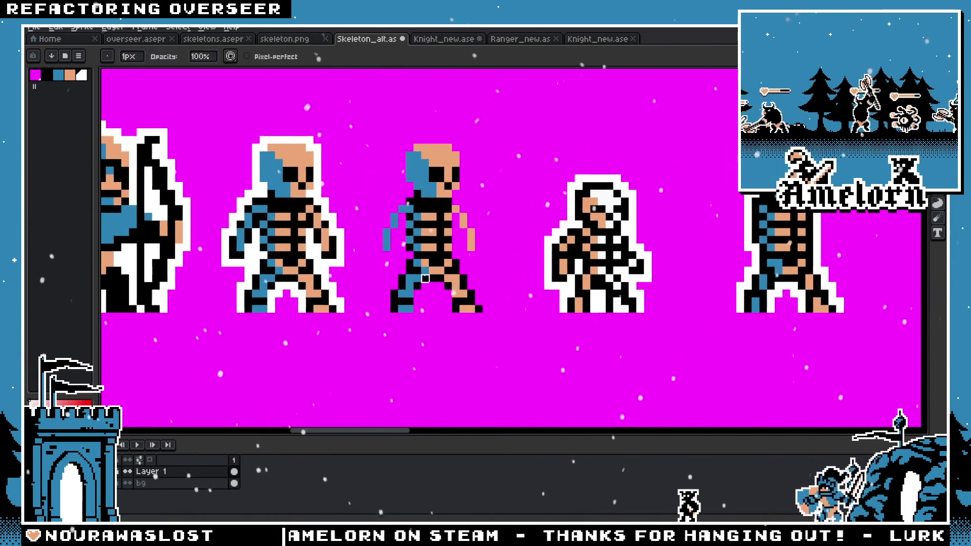
scroll(426, 279, "up", 2)
mouse_move(355, 282)
left_mouse_down()
mouse_move(355, 352)
mouse_move(378, 351)
left_mouse_up()
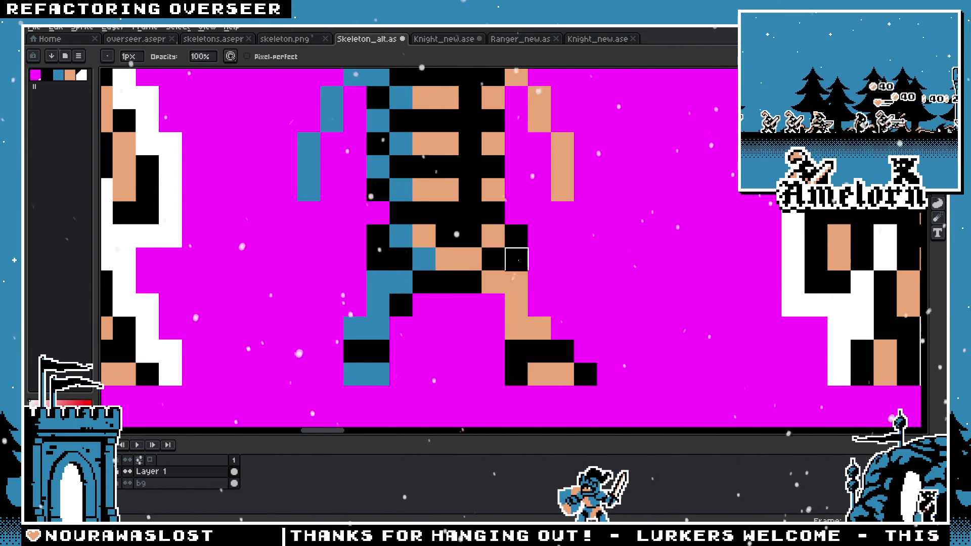
scroll(470, 304, "down", 3)
scroll(404, 323, "up", 2)
scroll(405, 312, "down", 1)
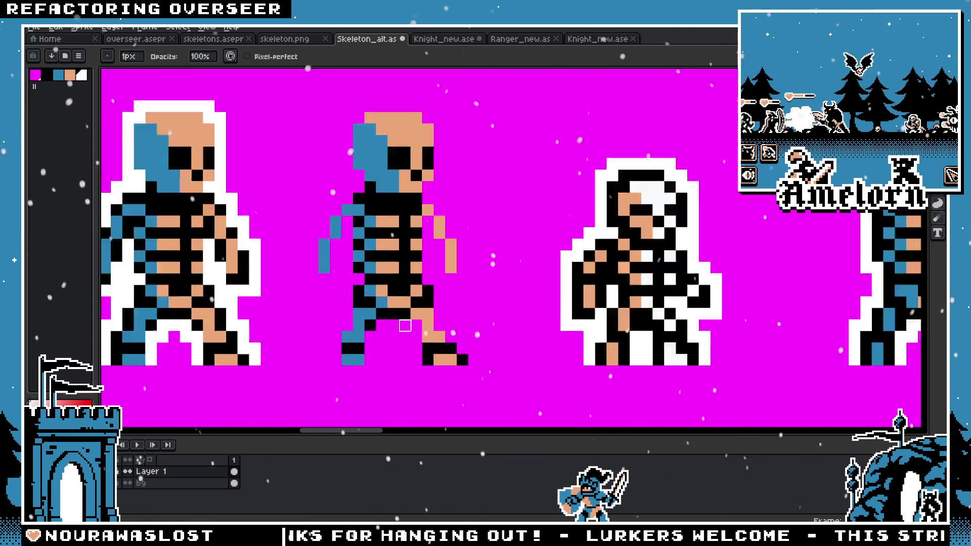
scroll(402, 330, "down", 2)
scroll(380, 310, "up", 2)
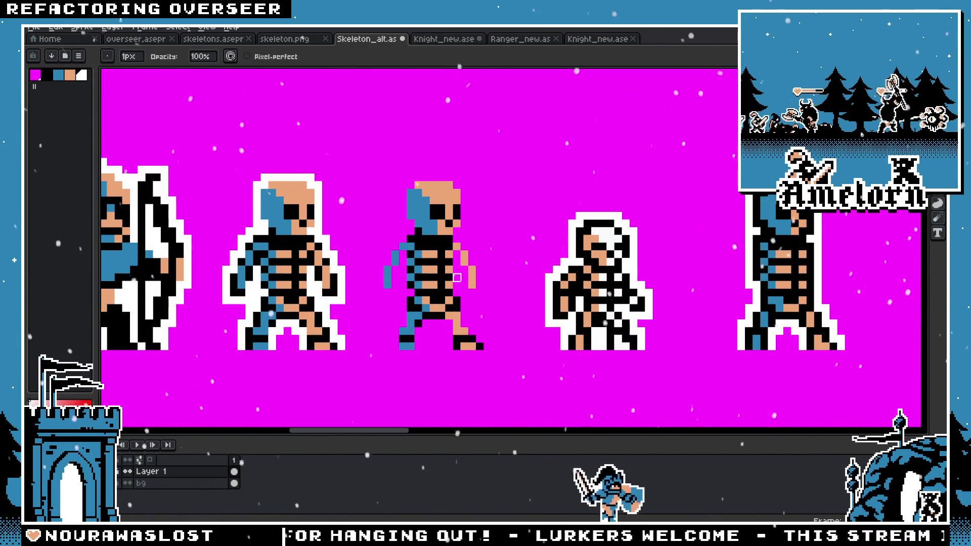
Preview and cancel an outline on the middle skeleton, delete it, then undo the deletion.
key("m")
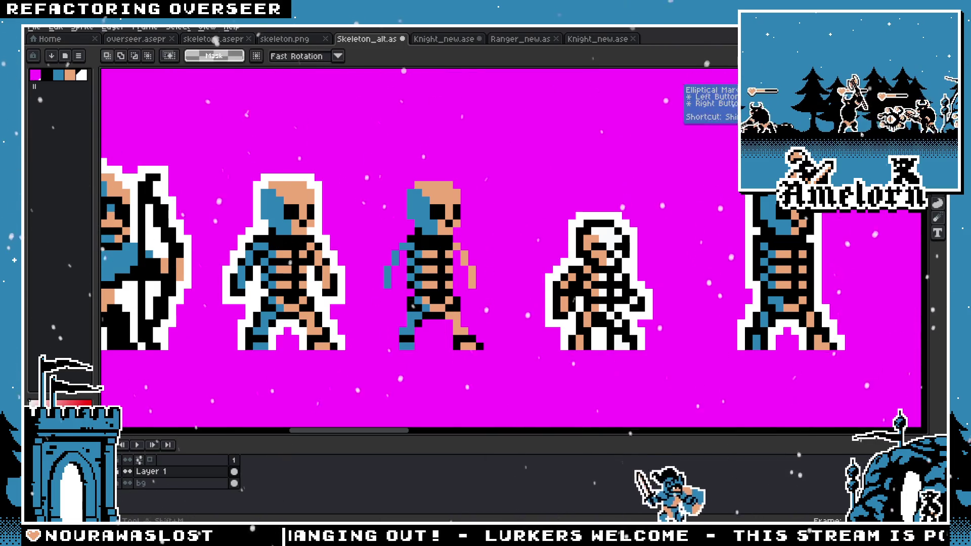
left_click_drag(516, 163, 358, 352)
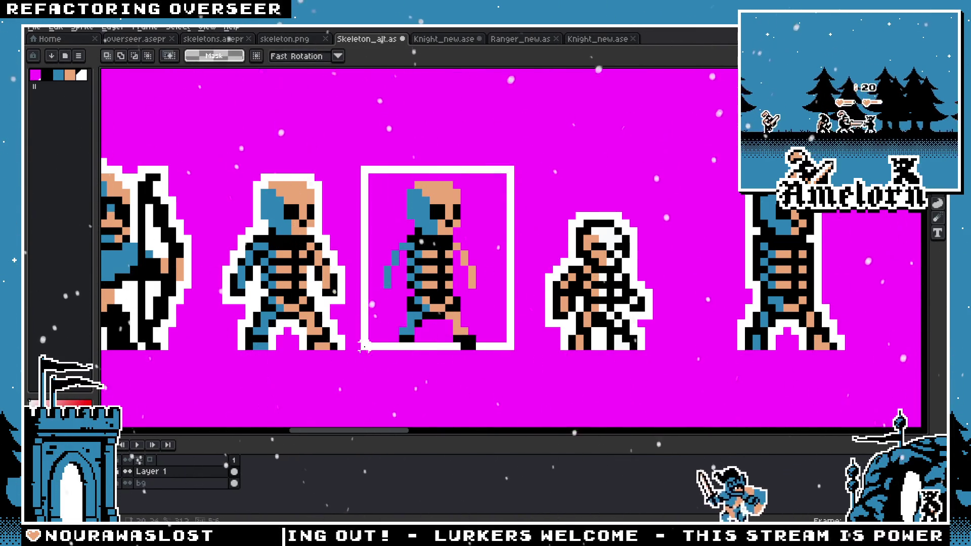
key("shift+o")
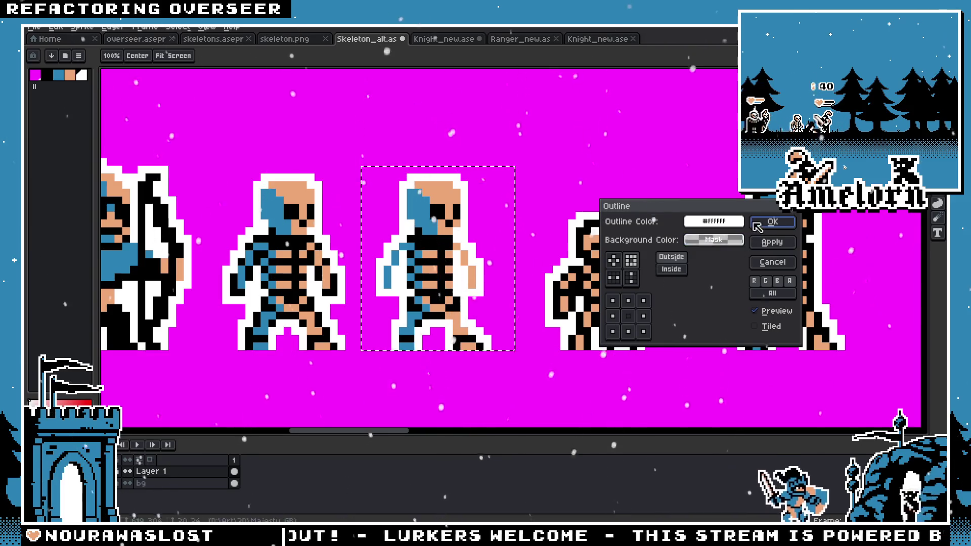
key("Escape")
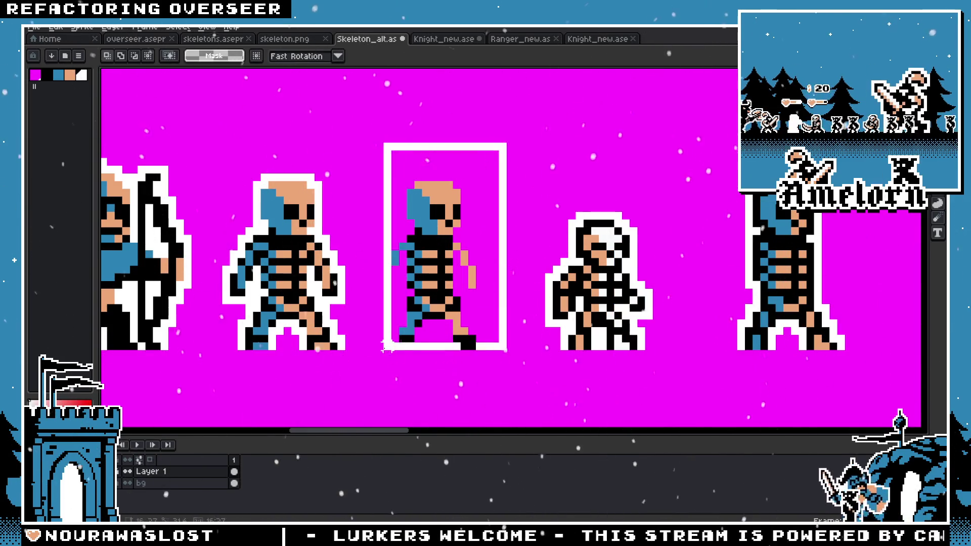
key("Delete")
key("ctrl+z")
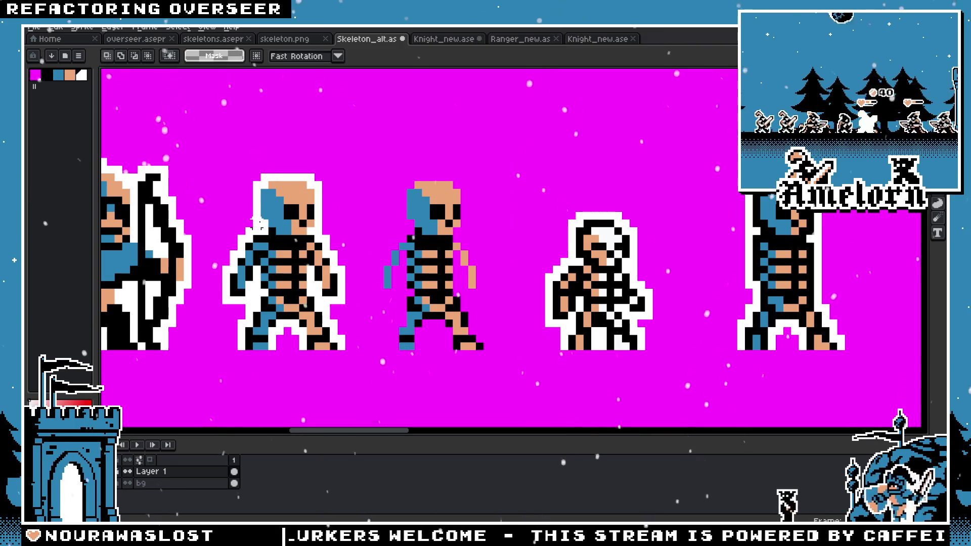
Undo back past the repaint and duplicate outline, then give the middle skeleton a white outline.
key("ctrl+z")
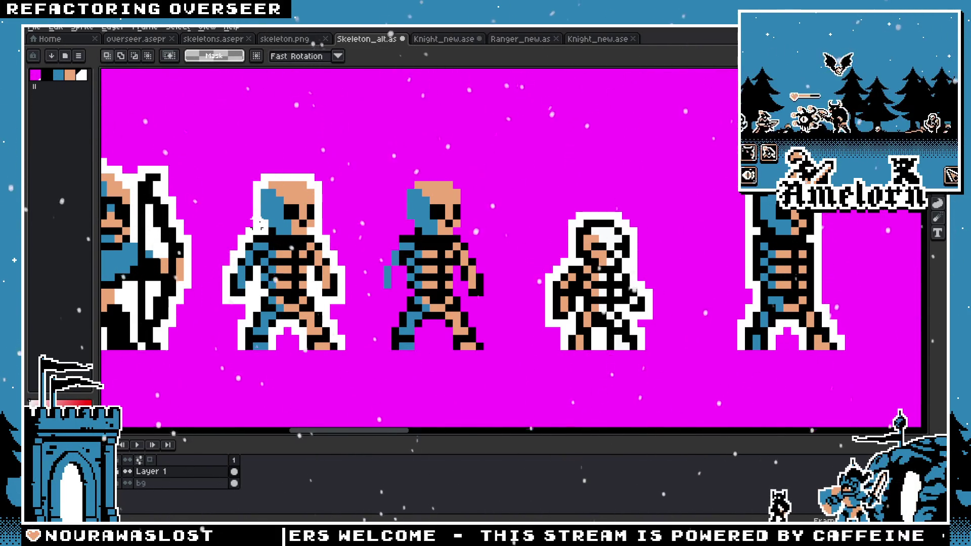
key("ctrl+z")
key("ctrl+z")
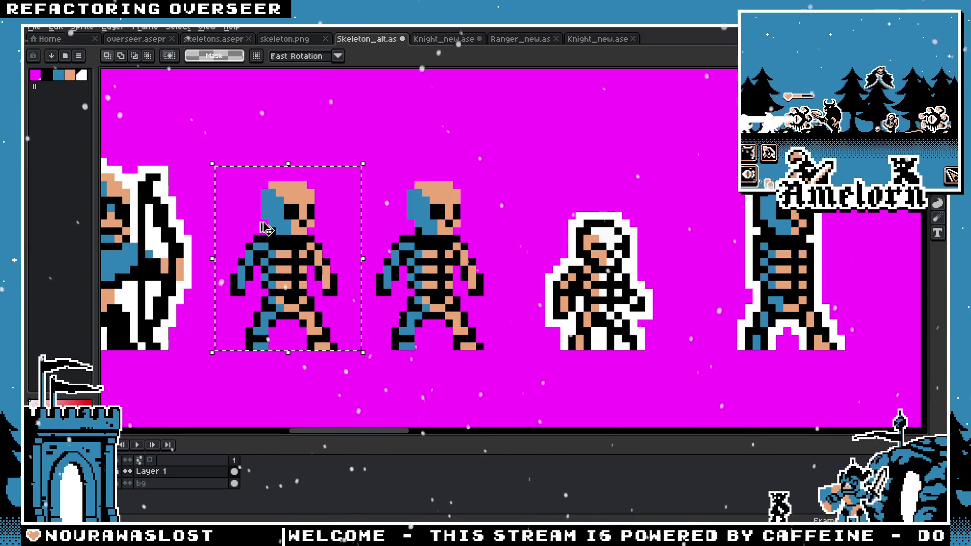
key("ctrl+z")
key("ctrl+z")
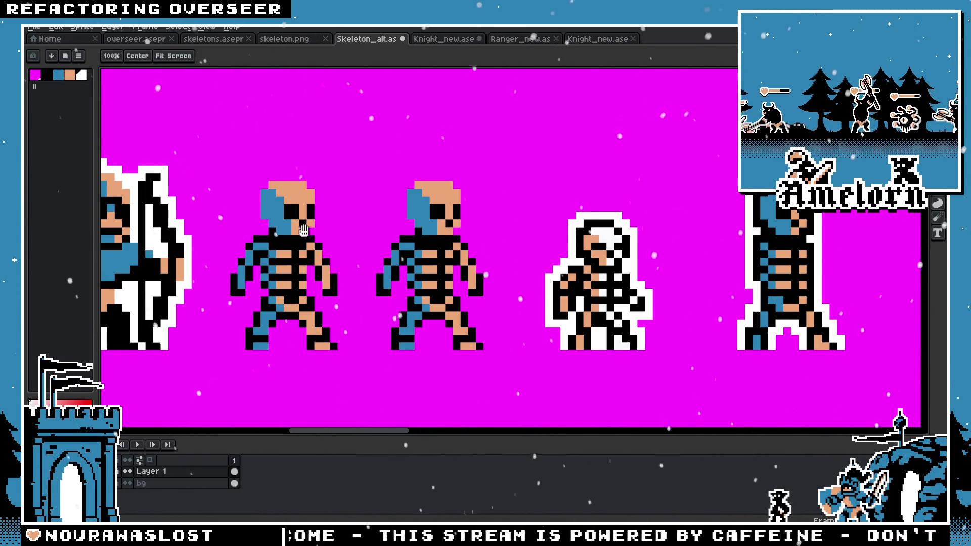
left_click_drag(257, 221, 383, 221)
key("ctrl+z")
key("ctrl+z")
key("ctrl+y")
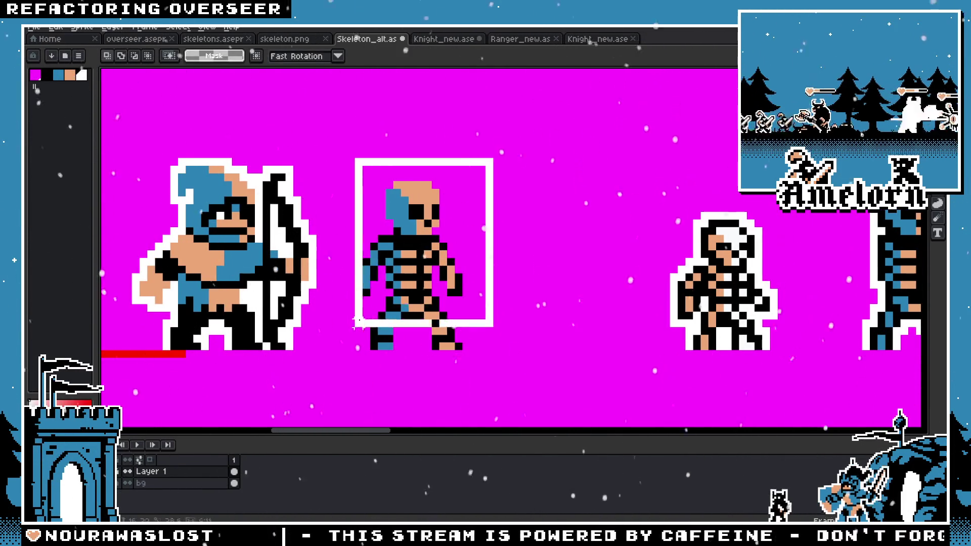
key("i")
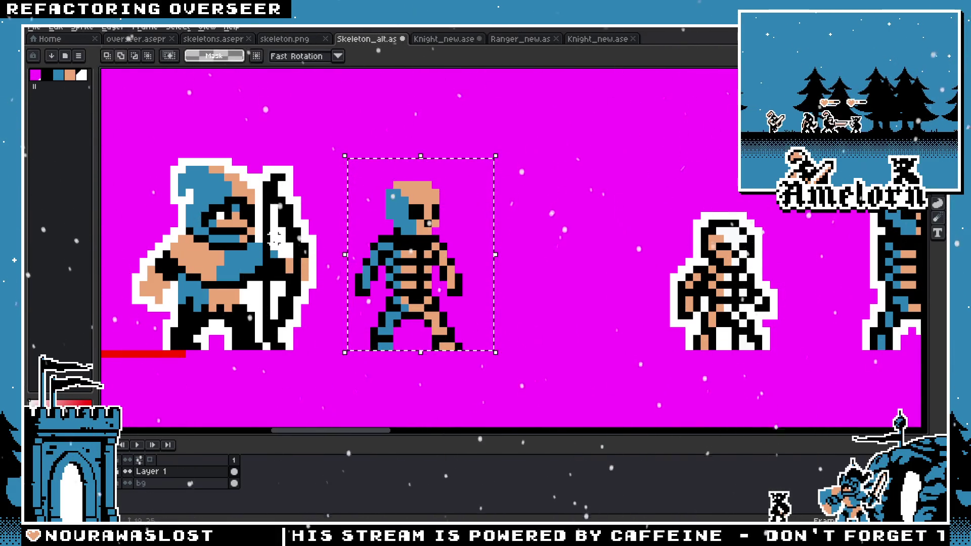
key("shift+o")
key("Return")
scroll(573, 206, "down", 4)
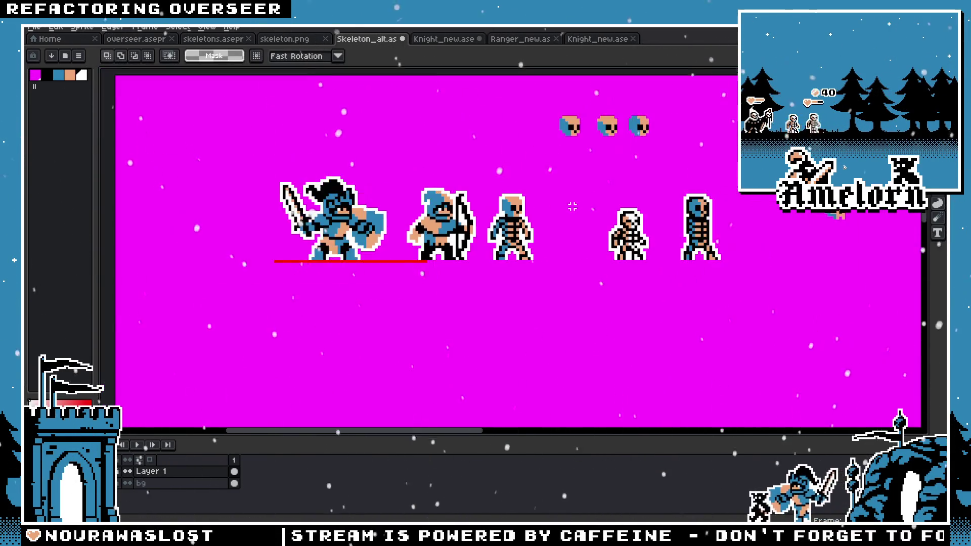
scroll(572, 207, "down", 1)
scroll(571, 207, "down", 2)
scroll(569, 206, "up", 2)
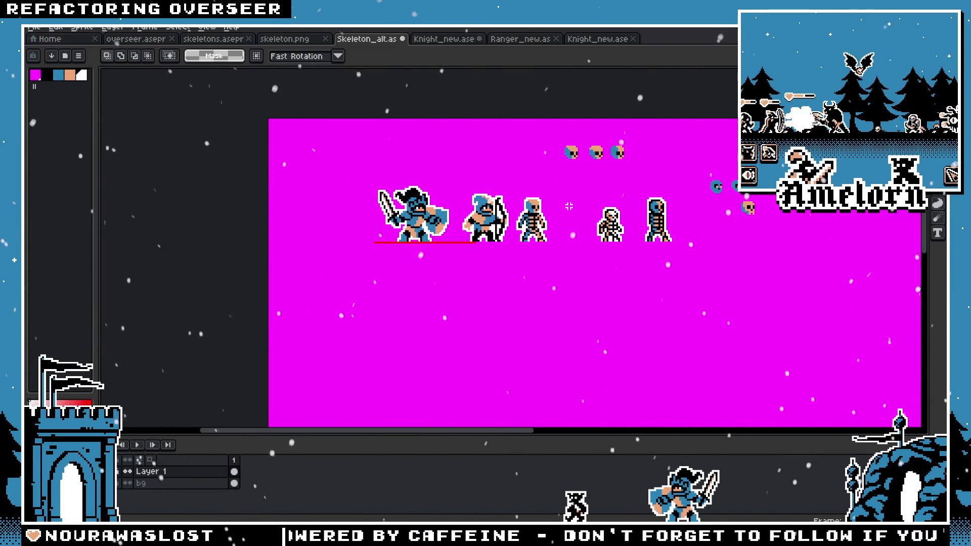
scroll(548, 243, "up", 2)
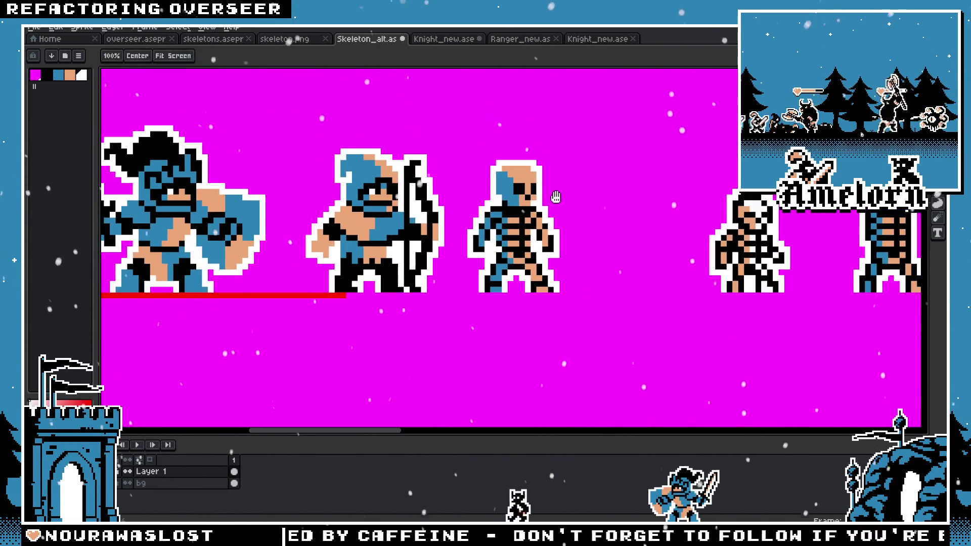
scroll(492, 185, "up", 3)
scroll(491, 185, "down", 1)
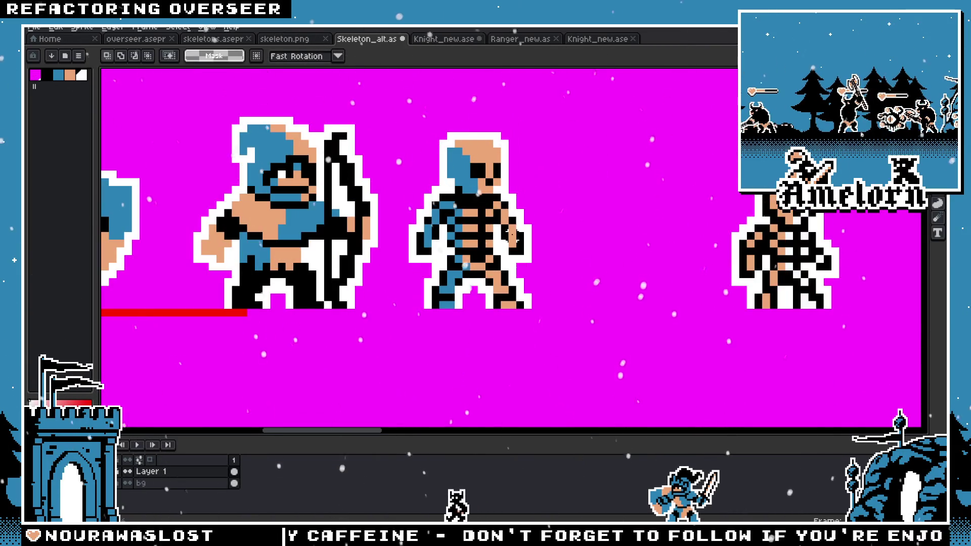
scroll(512, 236, "down", 2)
scroll(523, 250, "down", 1)
scroll(530, 266, "up", 2)
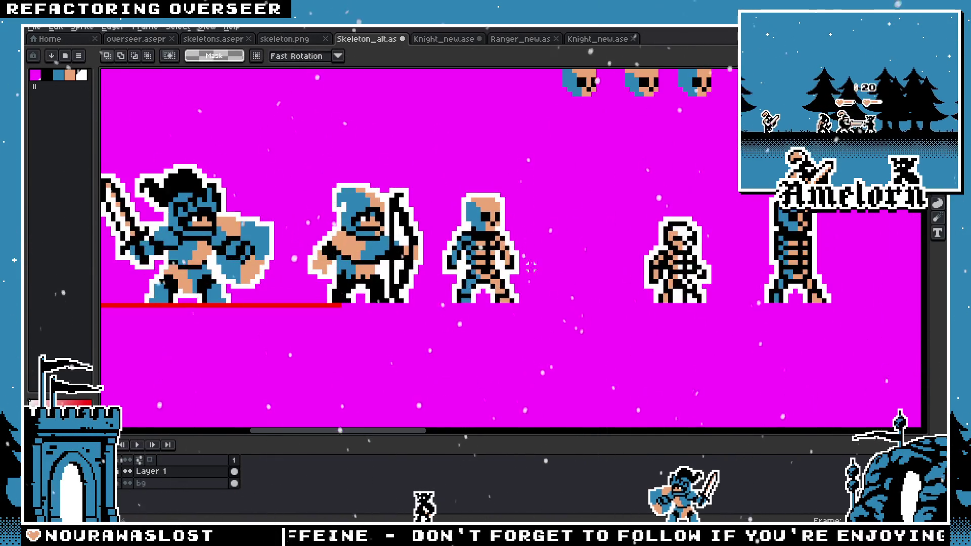
scroll(532, 265, "up", 1)
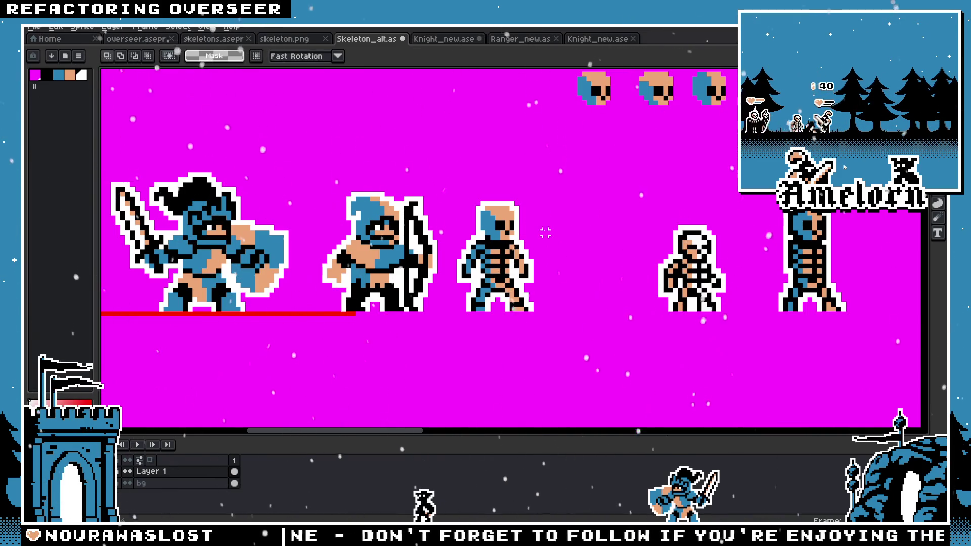
scroll(494, 258, "up", 2)
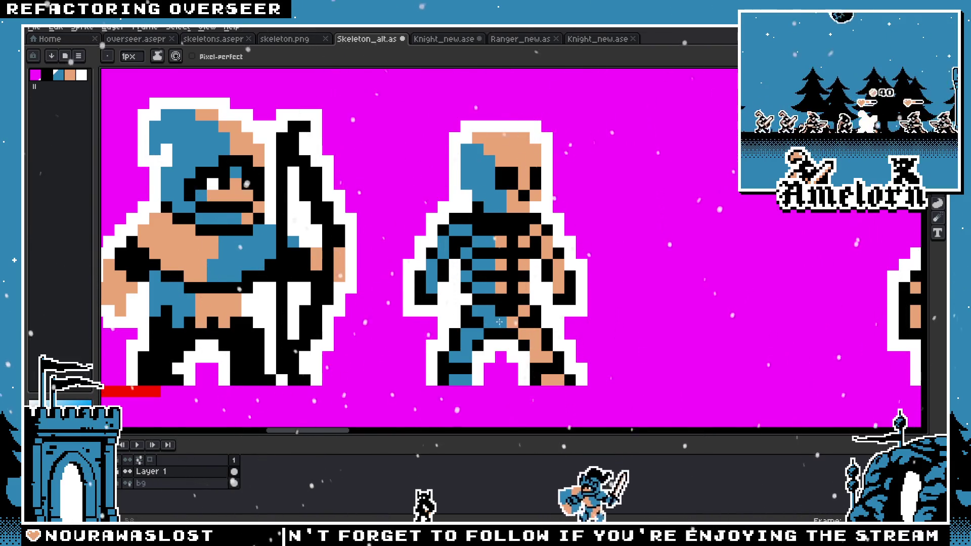
scroll(444, 308, "down", 3)
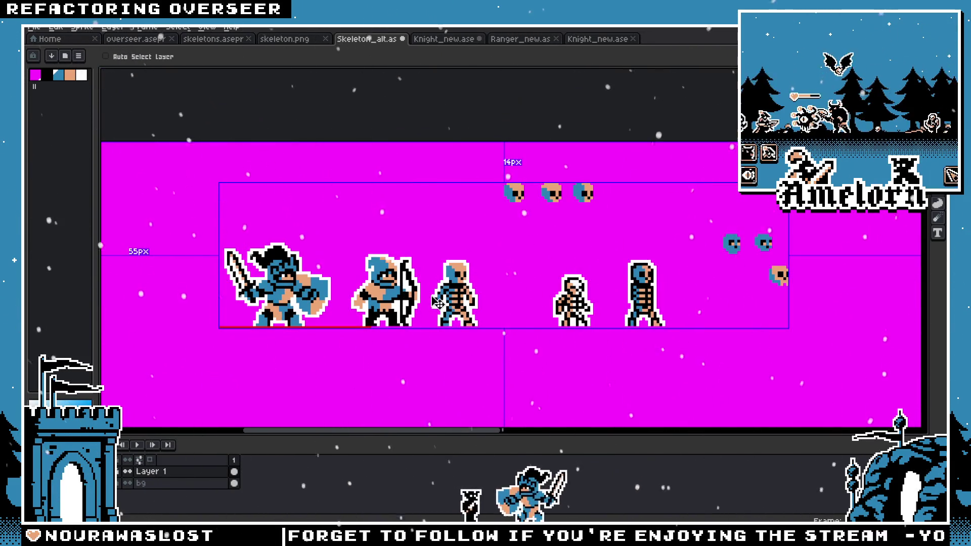
scroll(471, 288, "up", 1)
scroll(471, 288, "up", 1)
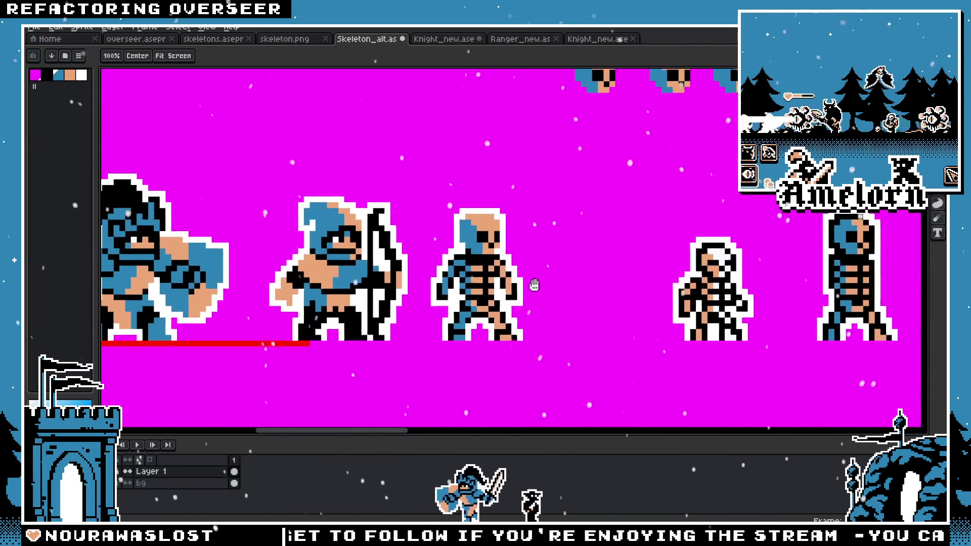
scroll(478, 281, "up", 2)
scroll(492, 270, "down", 3)
scroll(407, 317, "up", 3)
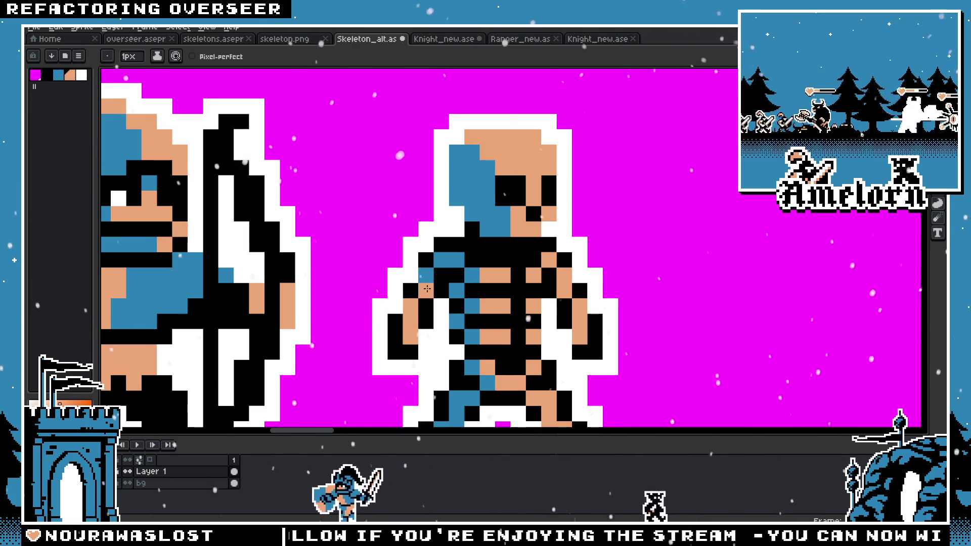
scroll(408, 317, "down", 3)
scroll(408, 334, "up", 1)
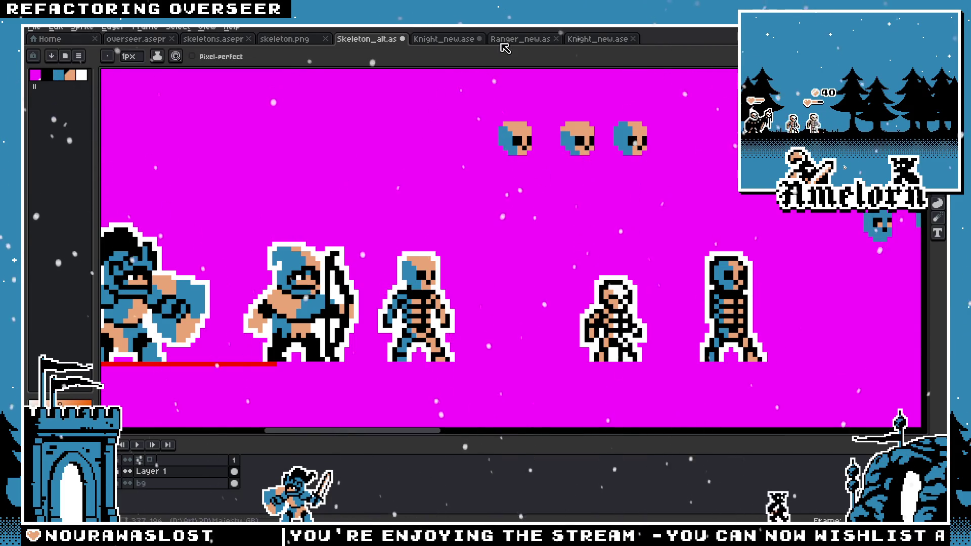
Bring up File > Open and choose goblin2.aseprite in the file browser.
left_click(34, 27)
left_click(46, 48)
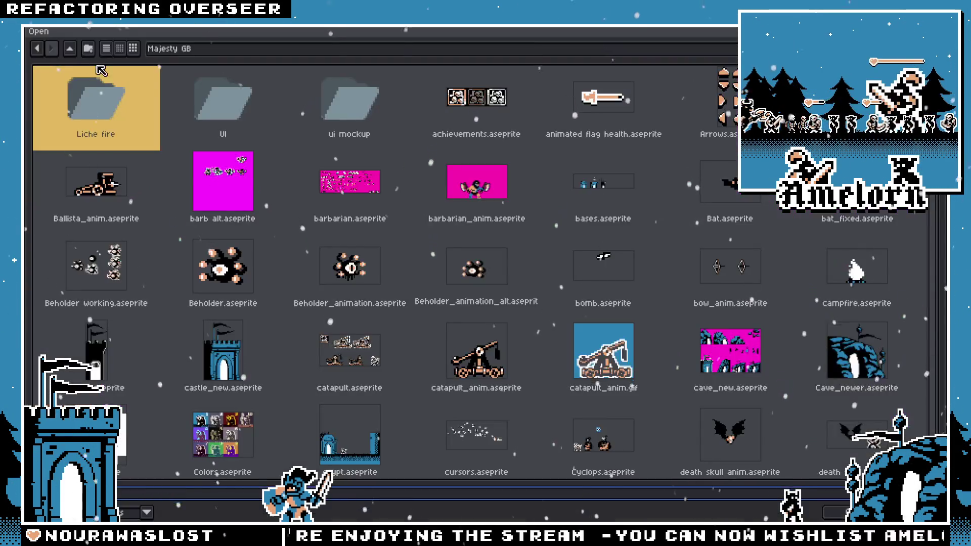
scroll(427, 216, "down", 1)
scroll(427, 221, "down", 3)
scroll(425, 235, "down", 2)
scroll(425, 250, "down", 2)
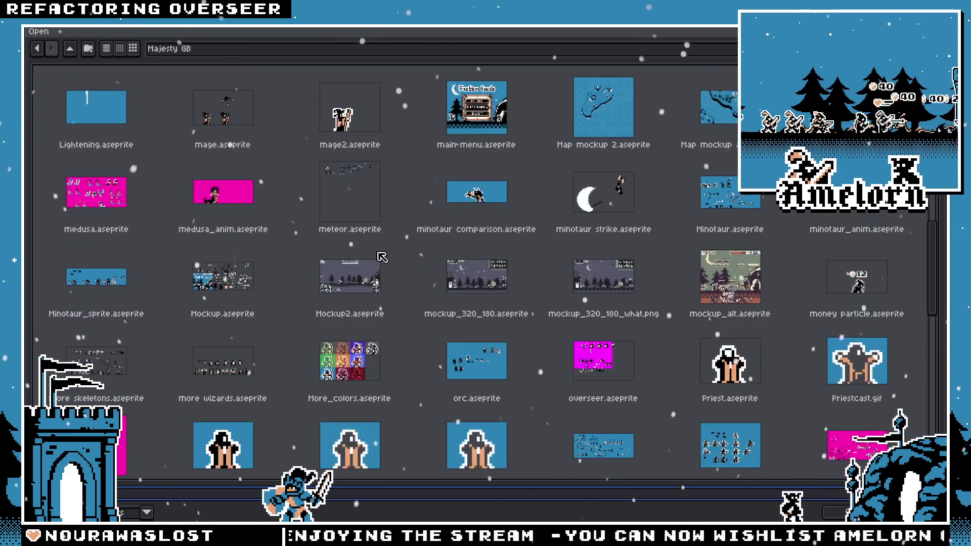
scroll(382, 257, "down", 1)
scroll(394, 266, "up", 5)
scroll(448, 277, "up", 1)
scroll(447, 281, "up", 2)
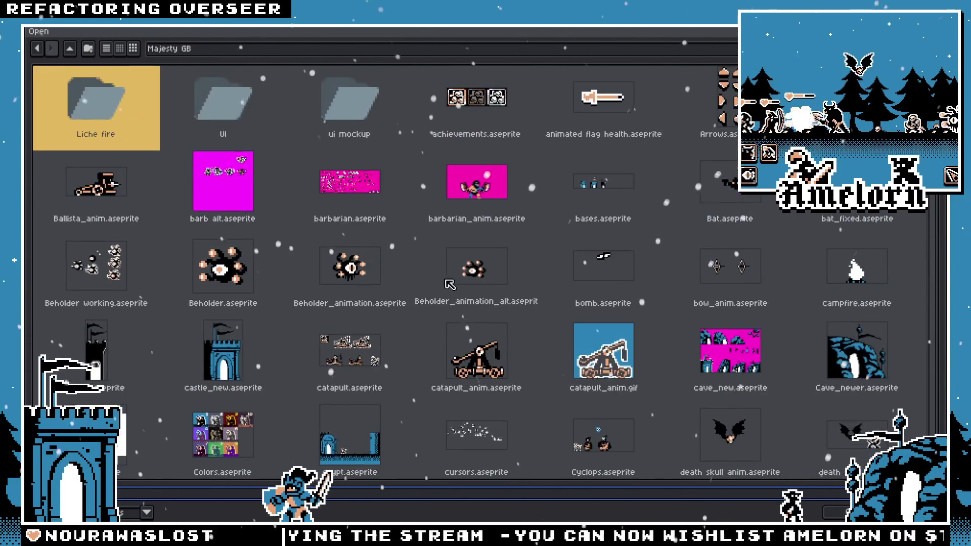
scroll(542, 278, "down", 2)
scroll(540, 275, "down", 3)
scroll(540, 273, "down", 2)
scroll(540, 274, "up", 6)
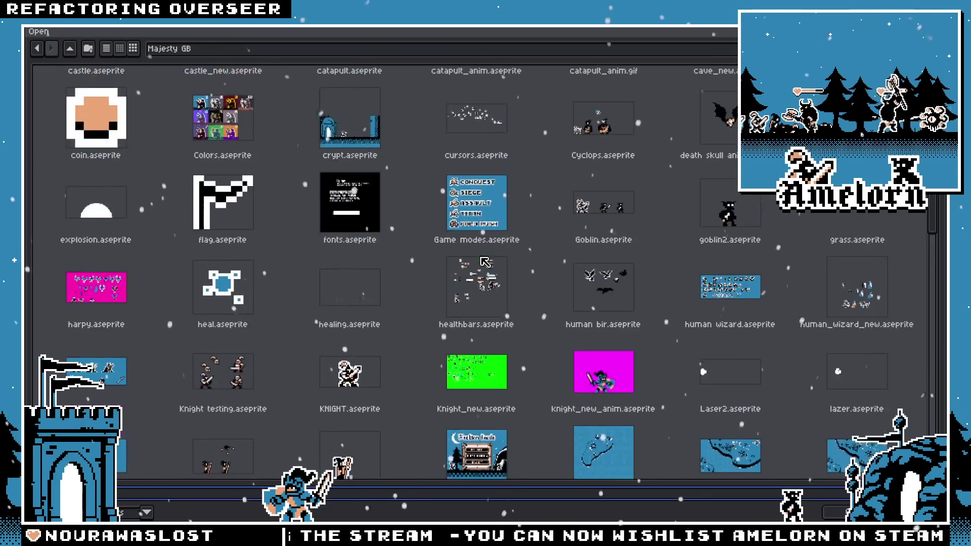
scroll(561, 275, "up", 2)
left_click(728, 375)
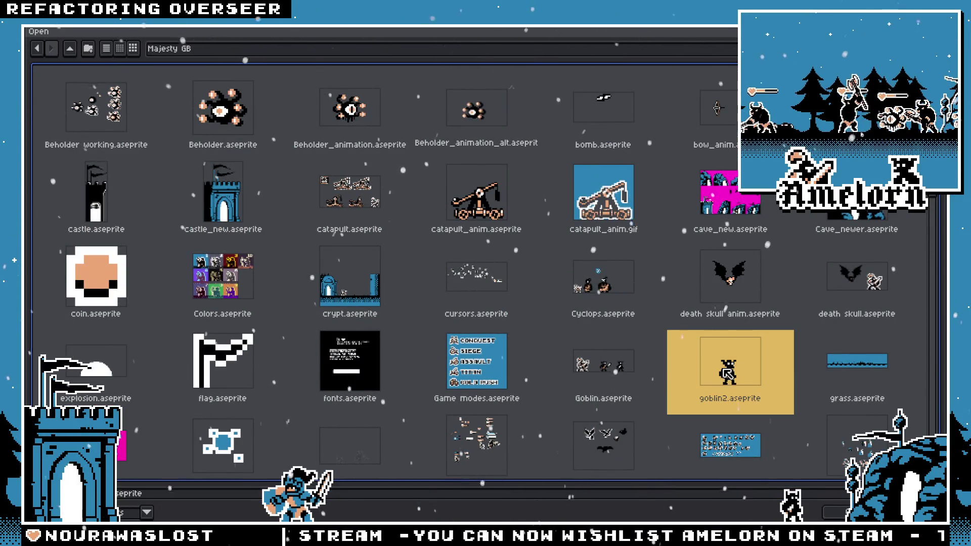
Bring up the File > Open dialog and navigate up to the folder of all units.
double_click(690, 375)
scroll(501, 258, "up", 5)
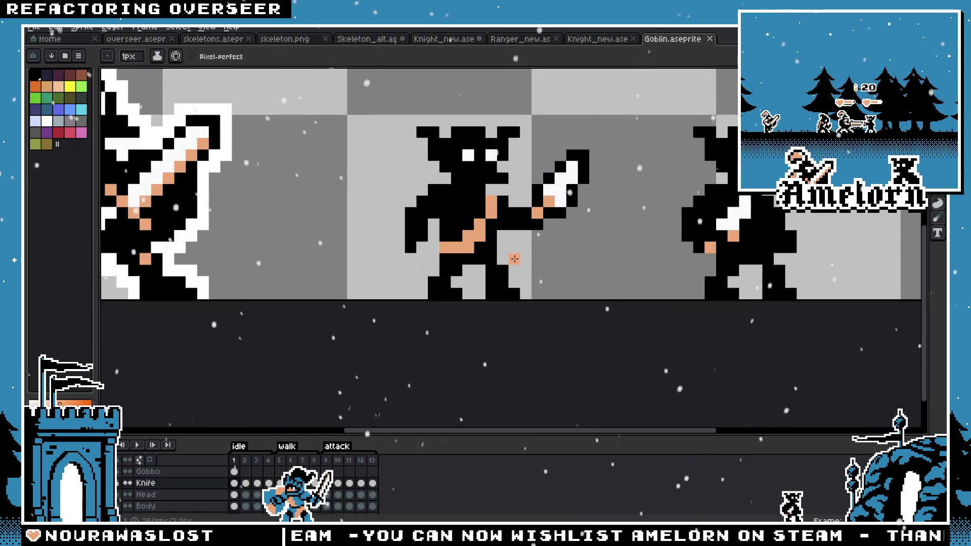
scroll(492, 268, "up", 2)
scroll(516, 264, "down", 2)
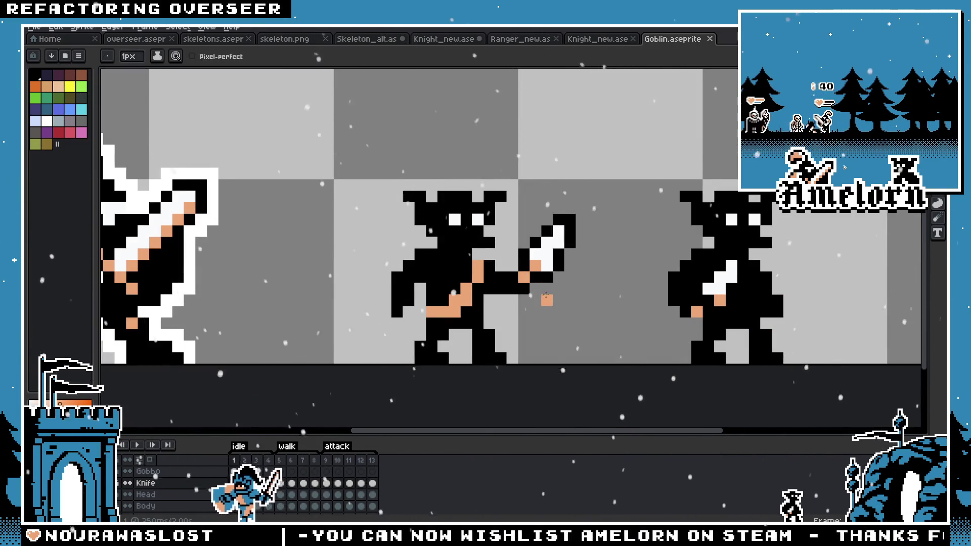
scroll(468, 275, "right", 5)
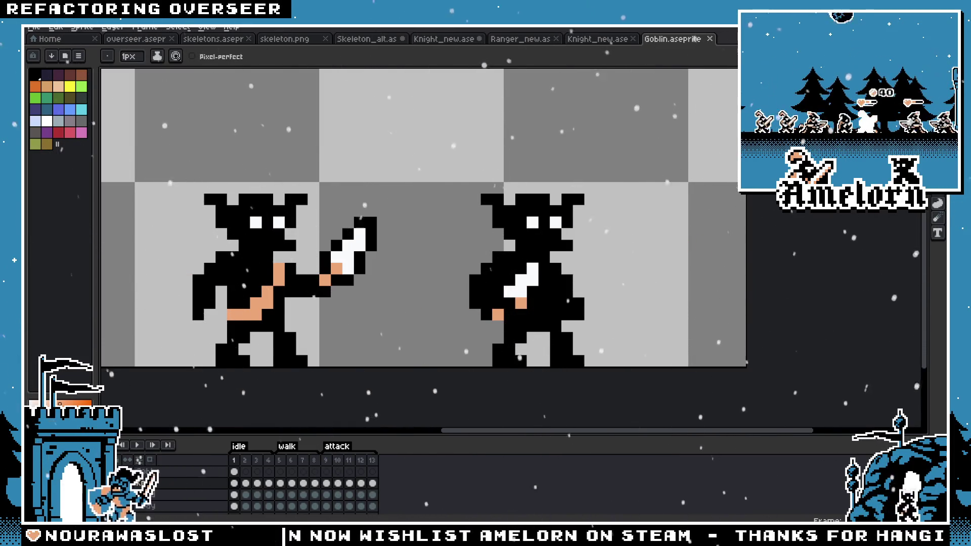
key("m")
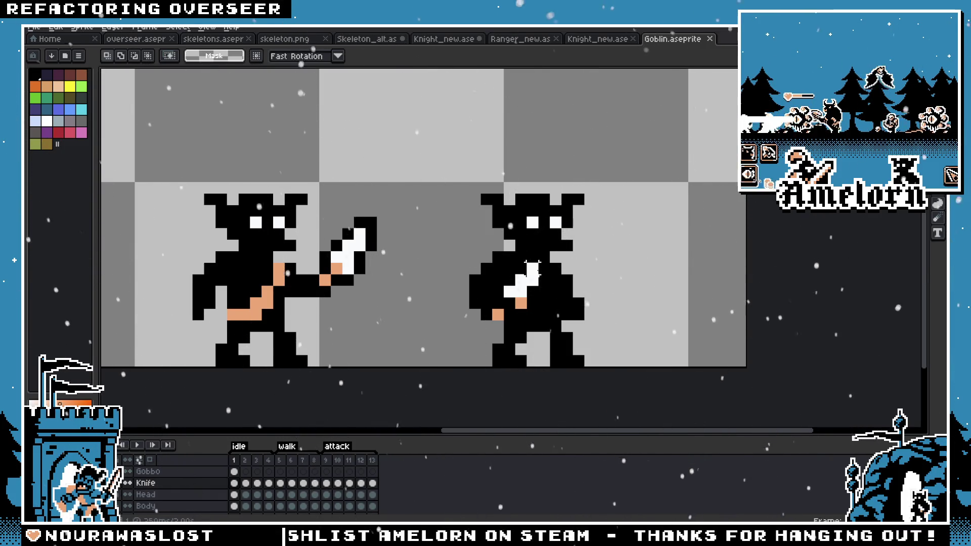
left_click(34, 28)
left_click(45, 53)
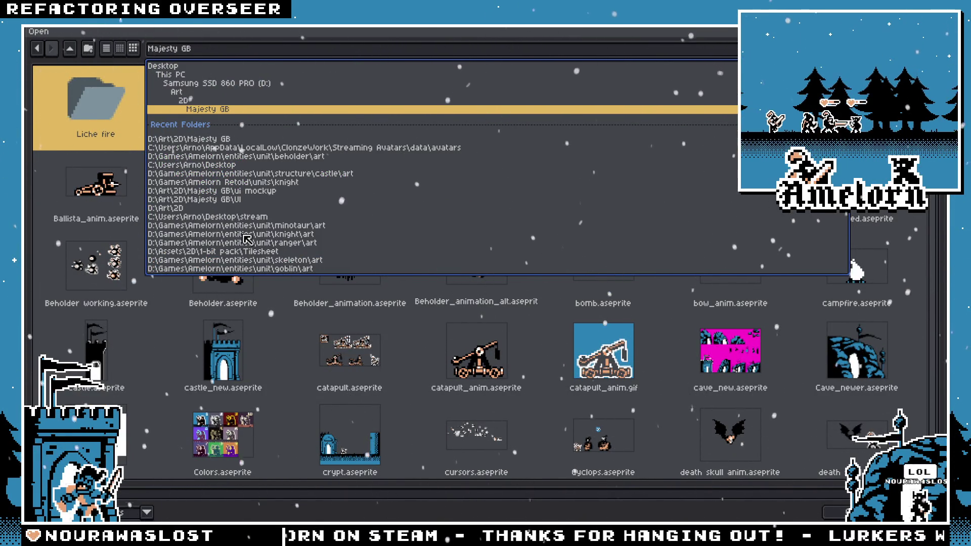
left_click(245, 235)
left_click(69, 48)
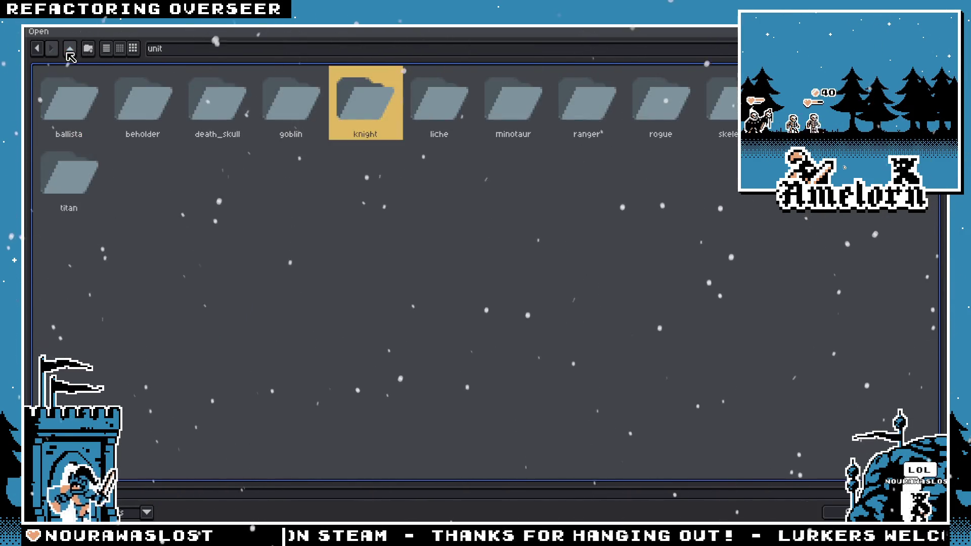
Open goblin.png from the goblin art folder and marquee the third goblin in the top row.
double_click(228, 106)
double_click(290, 106)
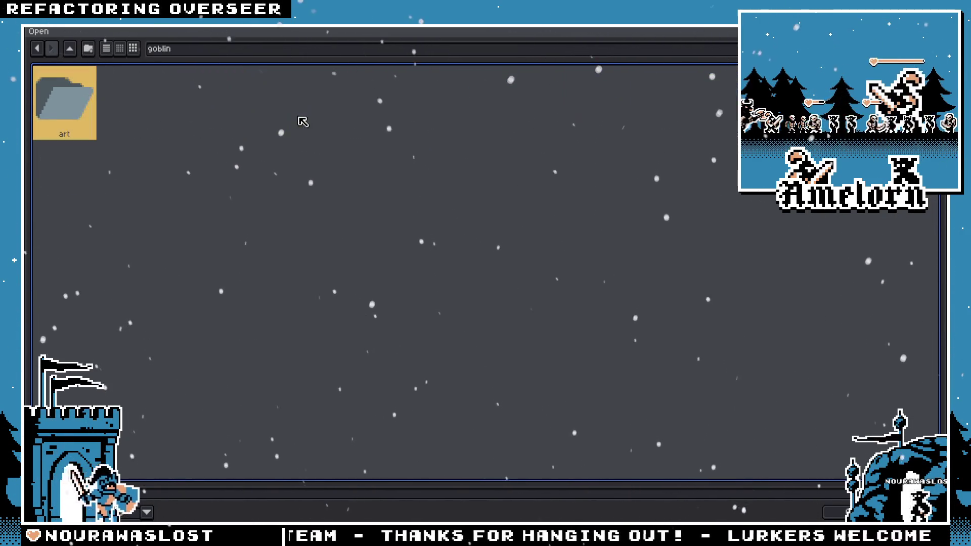
double_click(88, 111)
double_click(77, 107)
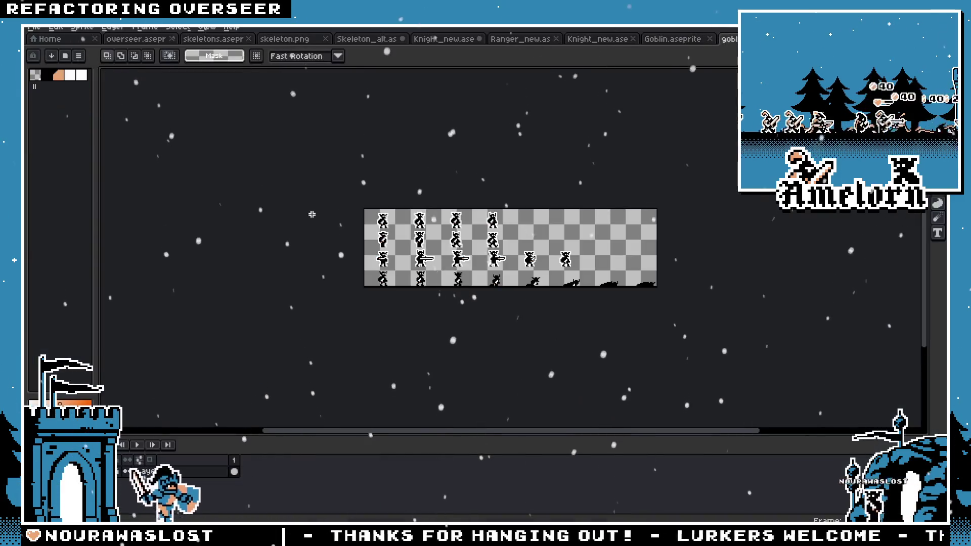
scroll(365, 227, "up", 2)
scroll(364, 227, "up", 1)
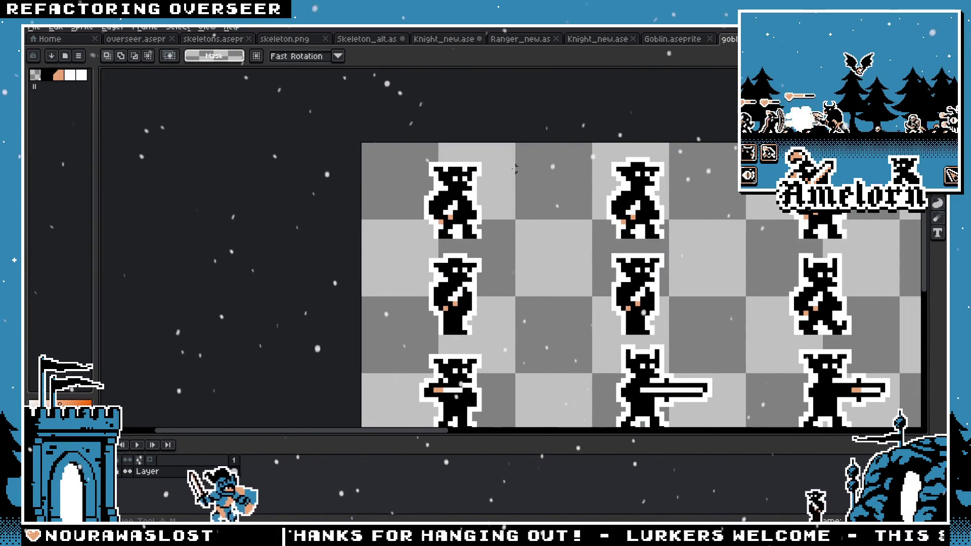
scroll(668, 182, "right", 3)
left_click_drag(696, 146, 569, 243)
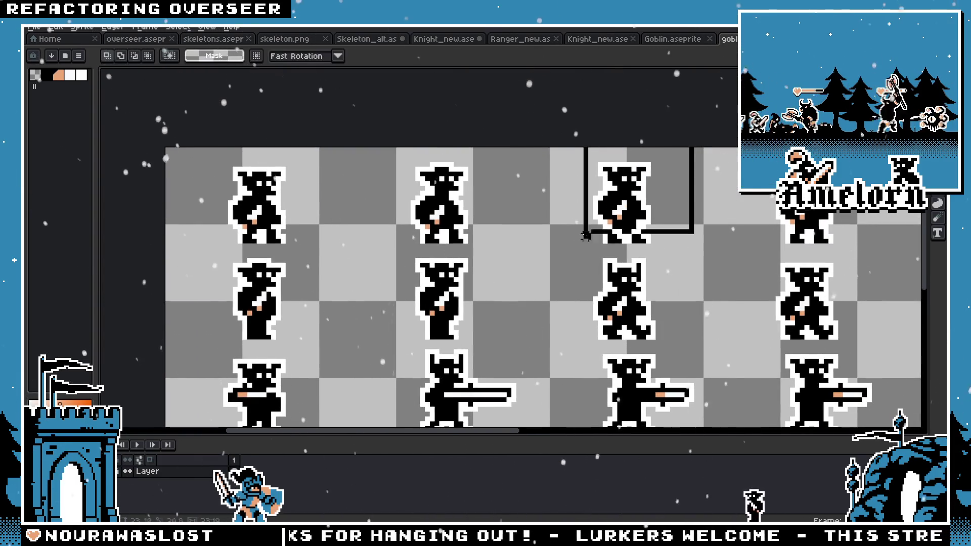
Paste the goblin into Skeleton_alt and place it beside the knight in the character lineup.
left_click(368, 39)
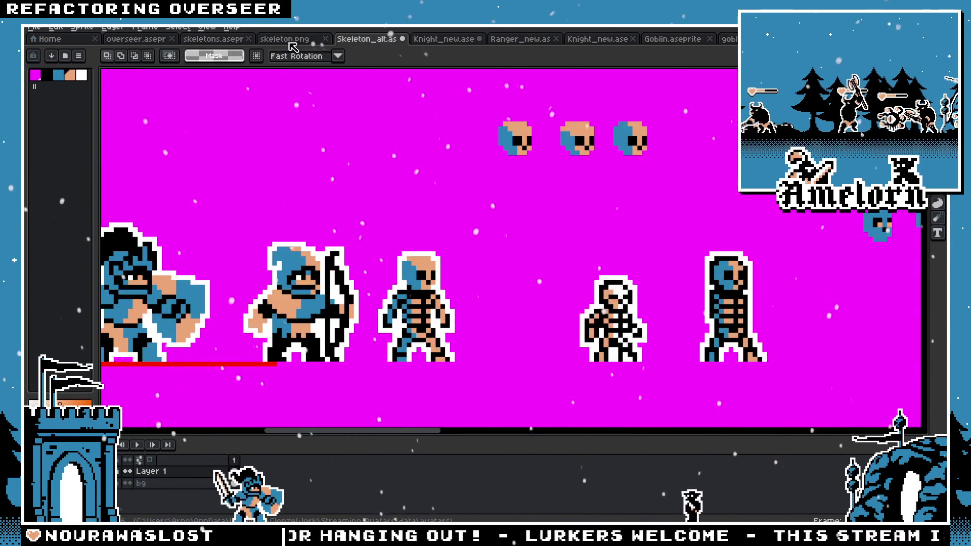
key("ctrl+v")
mouse_move(222, 121)
left_mouse_down()
mouse_move(276, 328)
mouse_move(163, 326)
left_mouse_up()
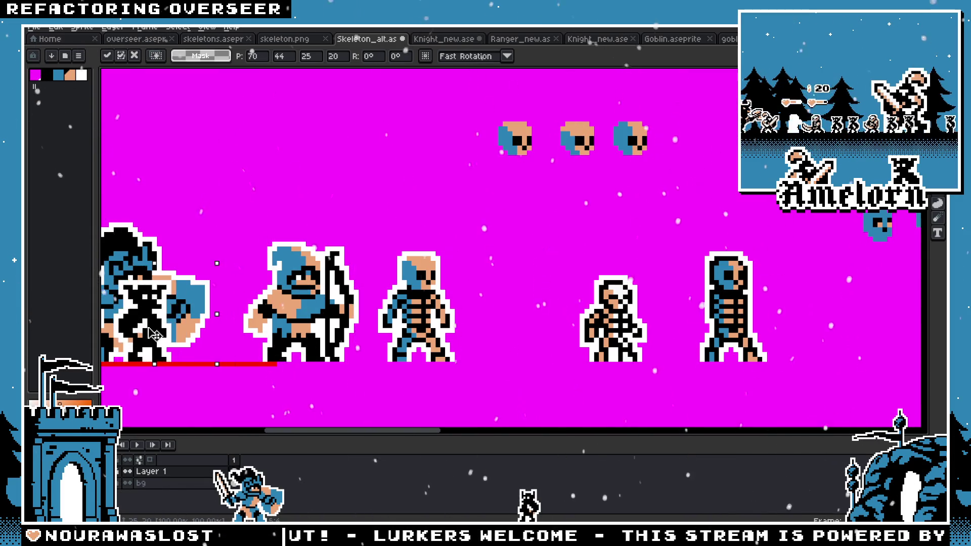
left_click_drag(176, 334, 250, 332)
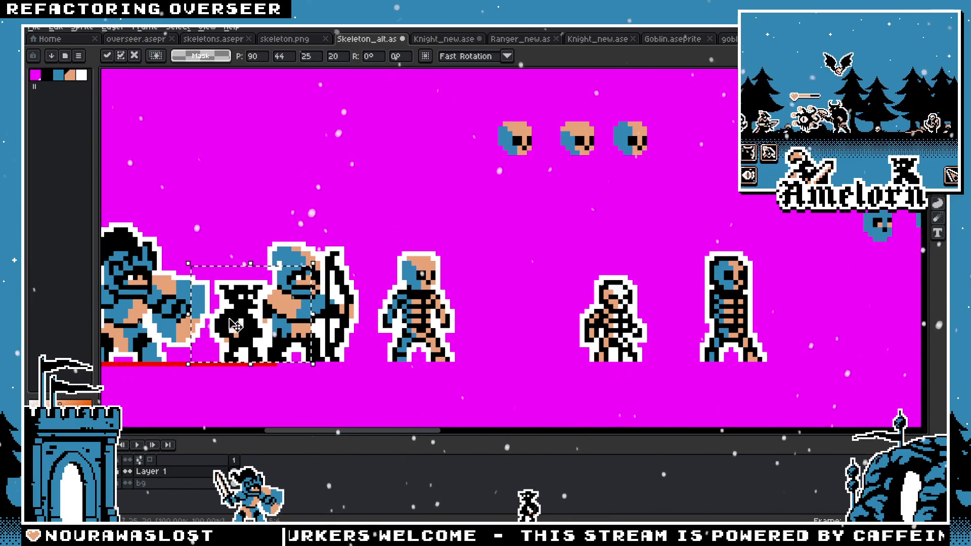
left_click_drag(168, 214, 419, 157)
left_click_drag(486, 262, 251, 262)
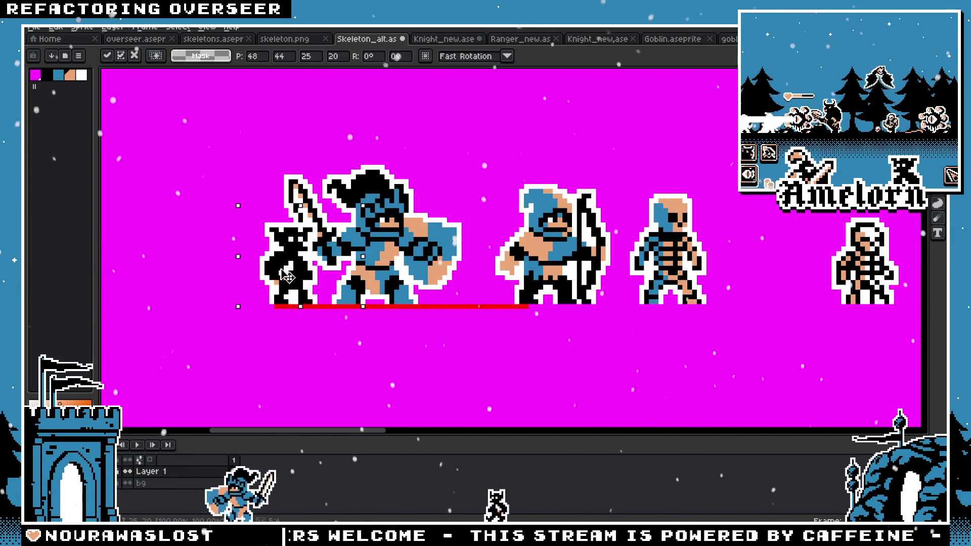
key("Return")
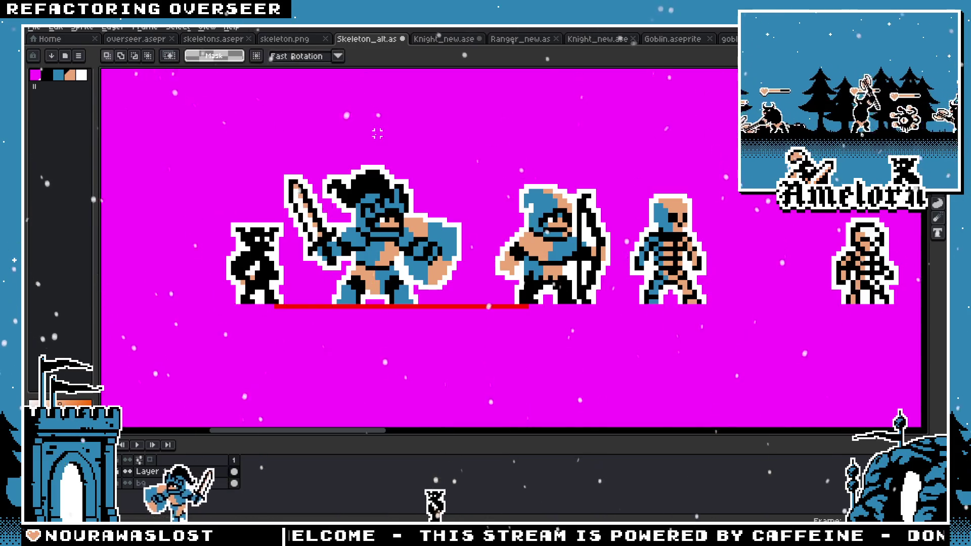
scroll(375, 143, "down", 4)
scroll(371, 145, "up", 2)
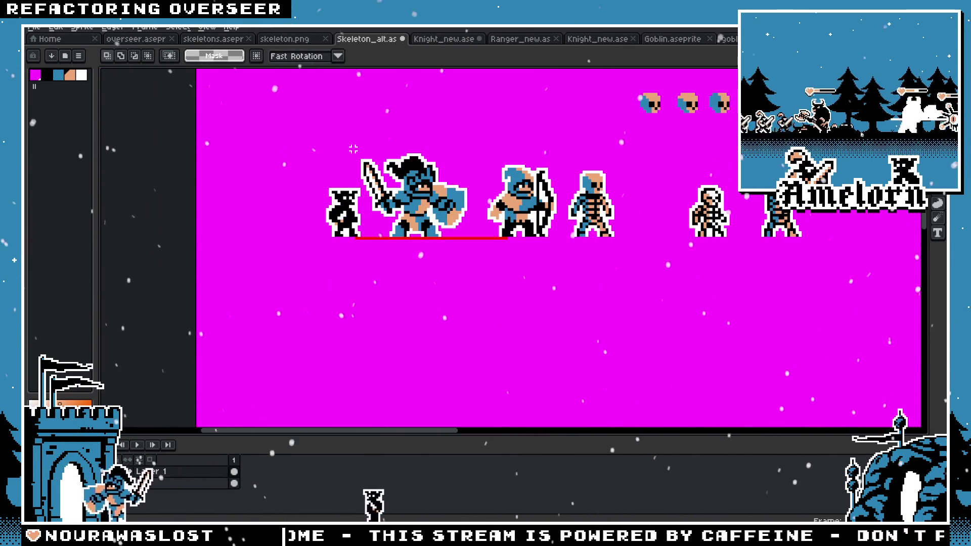
scroll(365, 228, "up", 1)
scroll(363, 250, "up", 1)
Trial the goblin over the knight, delete it, then paste it again over the white skeleton.
left_click_drag(363, 251, 355, 250)
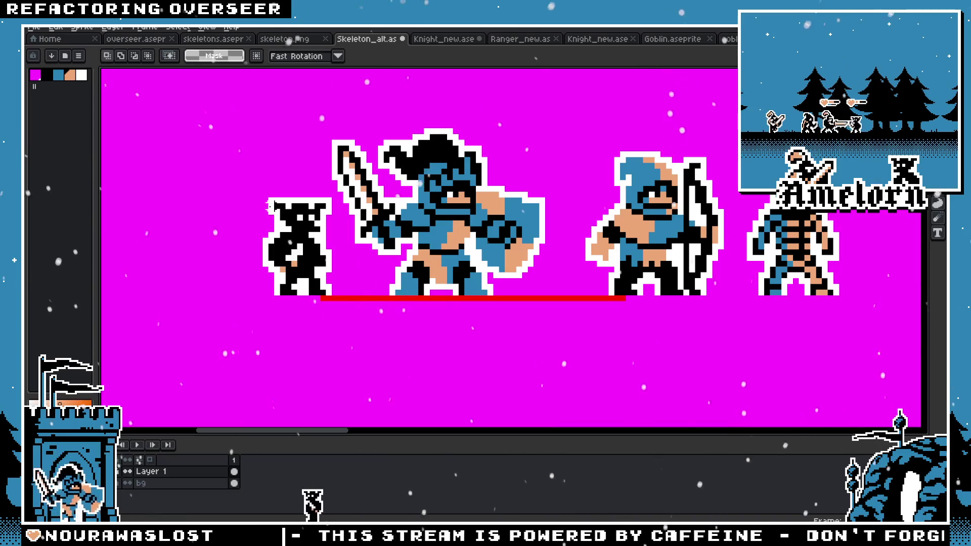
left_click_drag(492, 230, 366, 237)
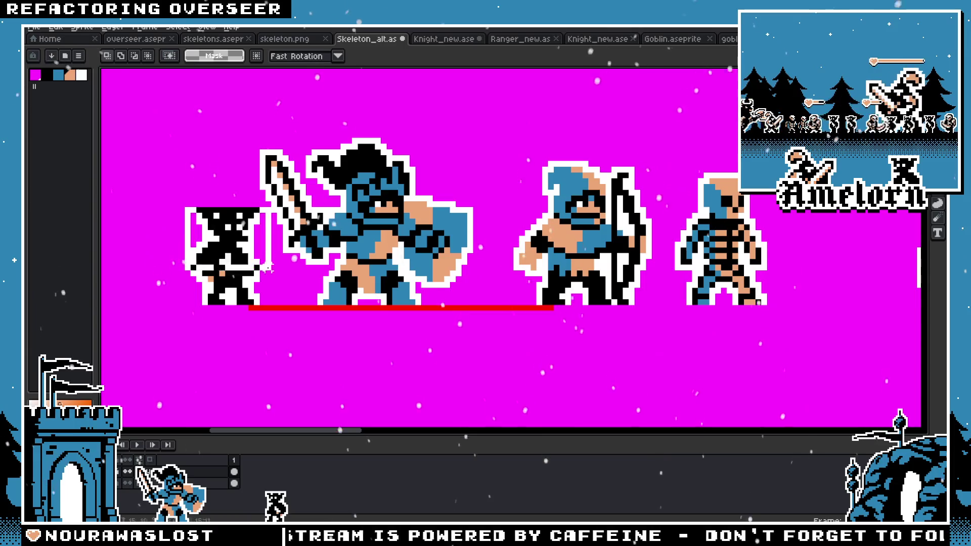
mouse_move(264, 281)
left_mouse_down()
mouse_move(842, 281)
mouse_move(649, 317)
mouse_move(359, 328)
mouse_move(164, 321)
mouse_move(452, 322)
mouse_move(432, 322)
left_mouse_up()
left_click(310, 323)
key("Delete")
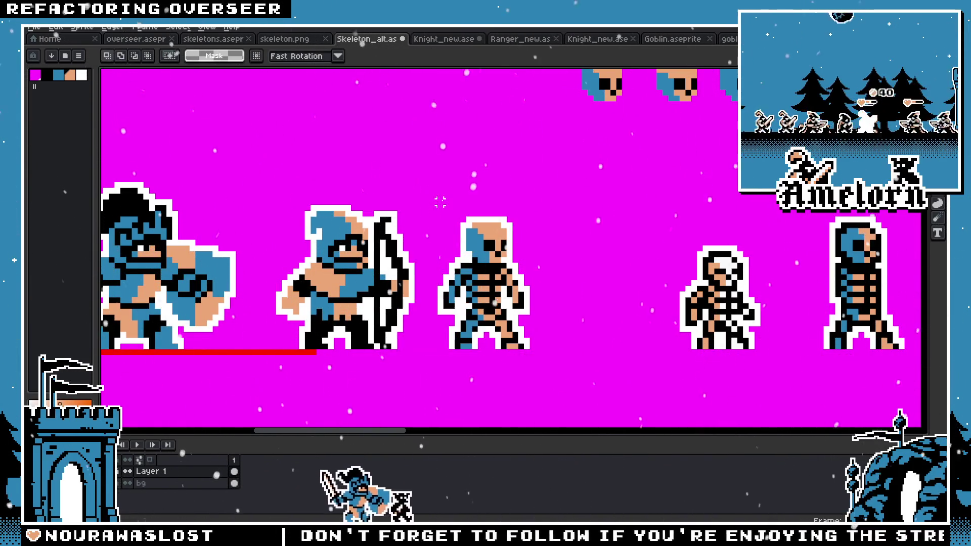
left_click_drag(451, 228, 216, 208)
key("ctrl+v")
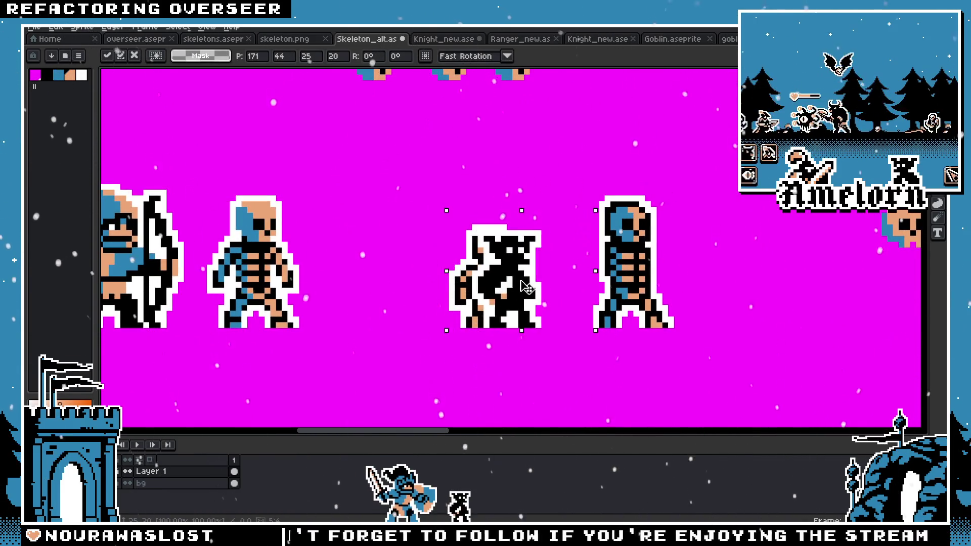
left_click_drag(520, 287, 515, 288)
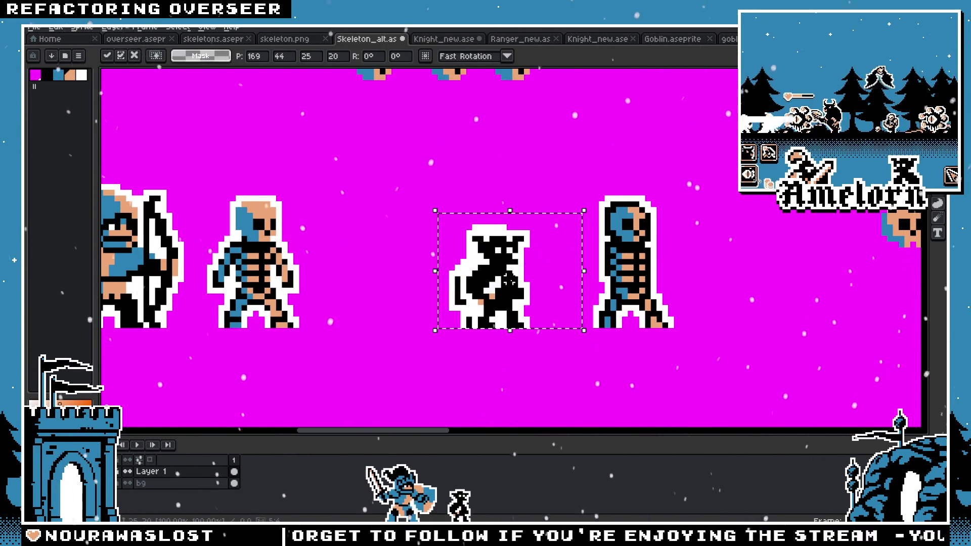
Mirror the goblin horizontally, test it on the blue skeleton, then leave it in empty canvas below.
key("shift+h")
scroll(521, 284, "down", 1)
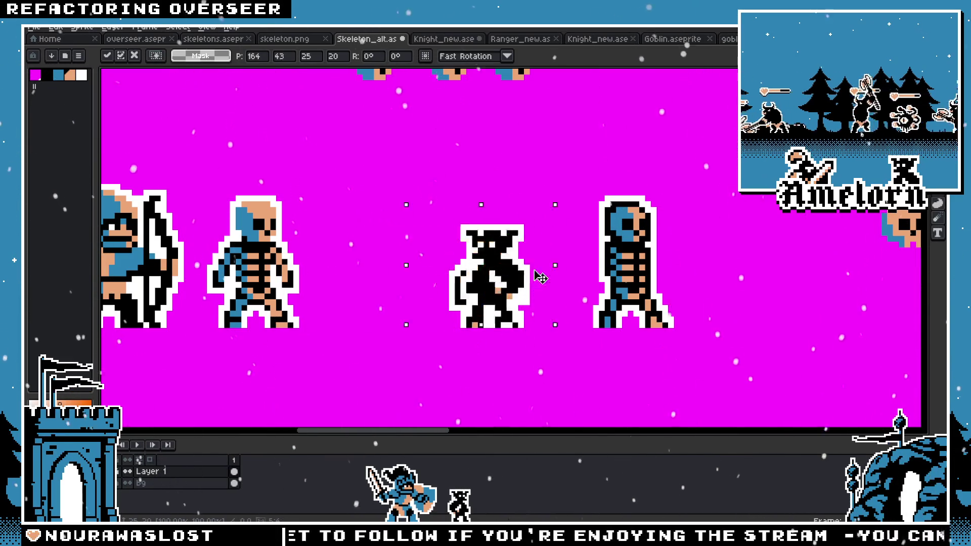
left_click_drag(391, 278, 641, 262)
scroll(522, 256, "down", 1)
left_click_drag(522, 254, 664, 351)
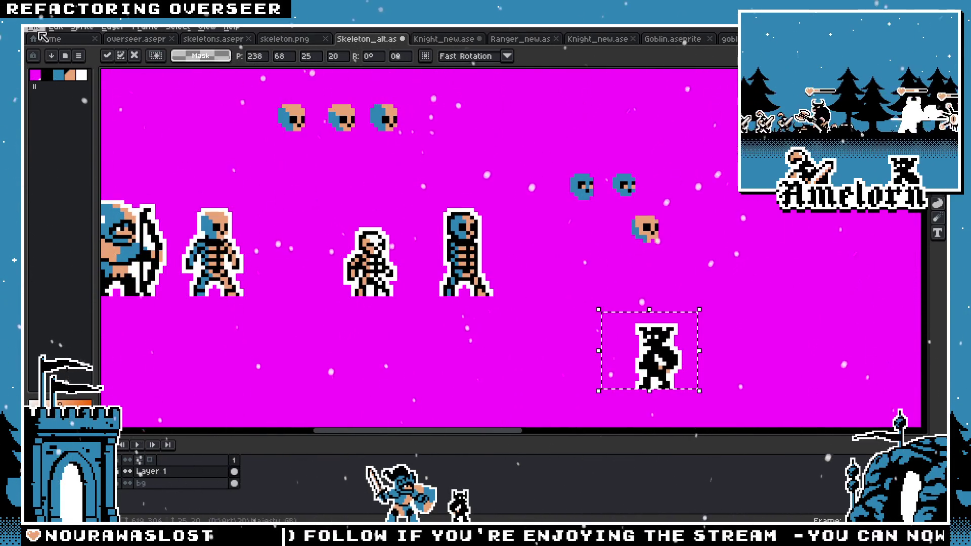
left_click(34, 28)
left_click(62, 62)
left_click(186, 51)
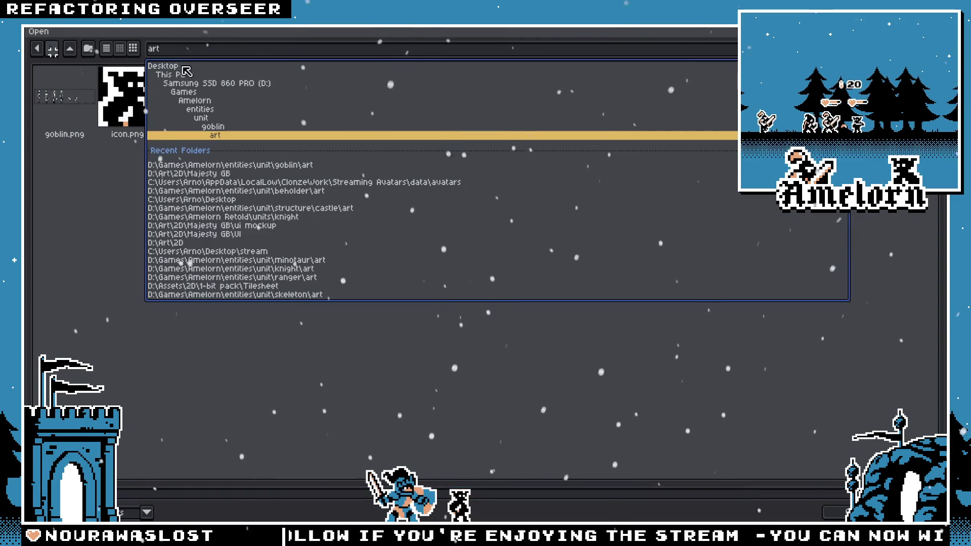
Browse the Majesty GB folder's files and open the unit collection sprite.
left_click(203, 174)
scroll(486, 273, "down", 5)
scroll(486, 273, "down", 5)
scroll(486, 273, "down", 5)
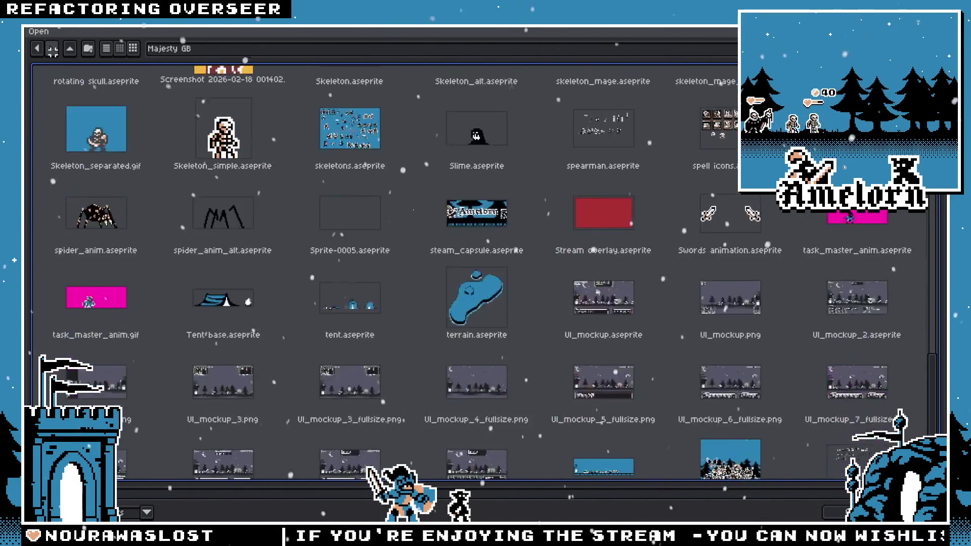
scroll(667, 311, "down", 3)
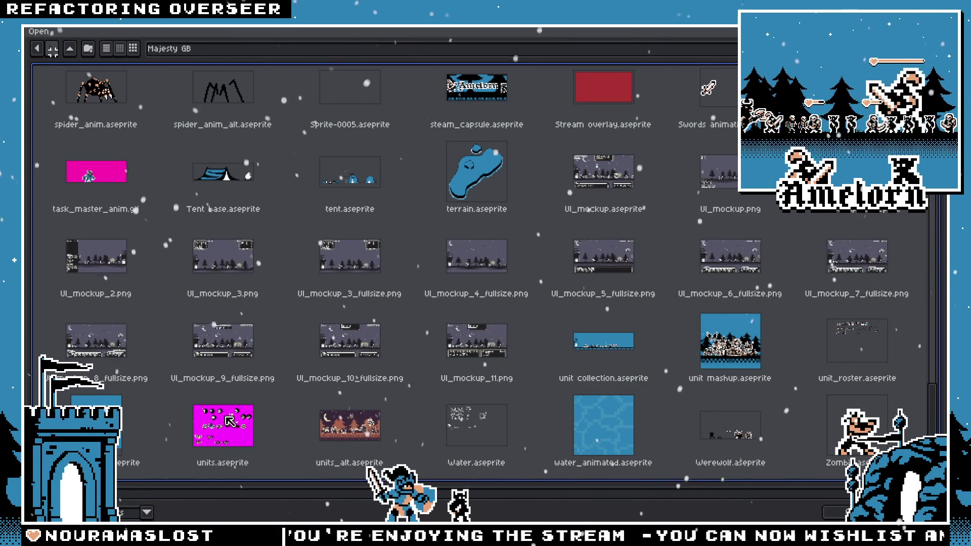
scroll(124, 444, "up", 5)
scroll(124, 444, "up", 2)
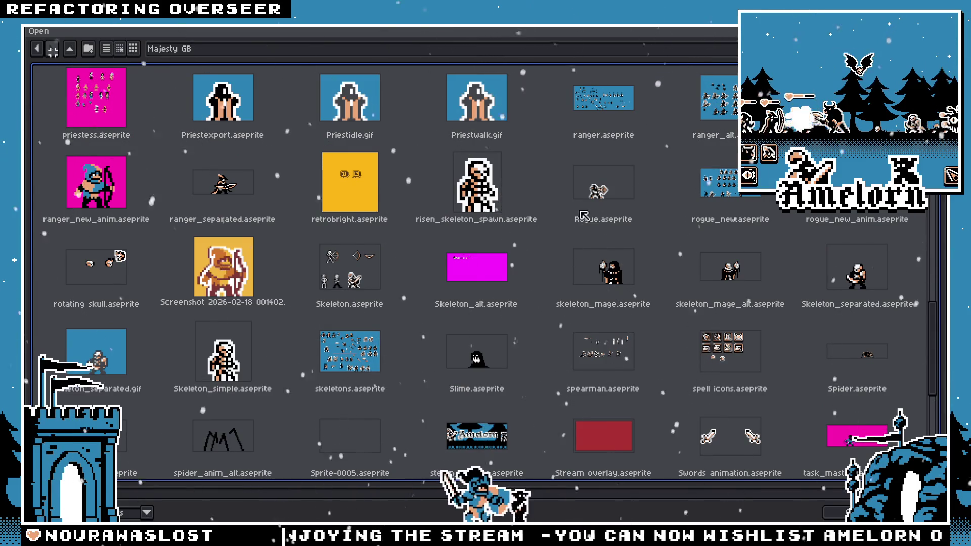
left_click(600, 288)
key("Up")
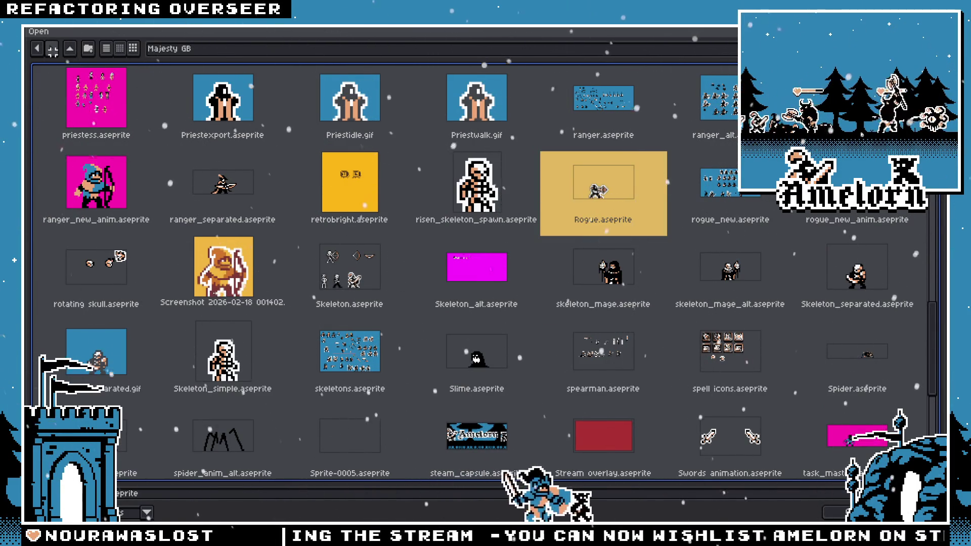
left_click(241, 298)
scroll(459, 284, "up", 1)
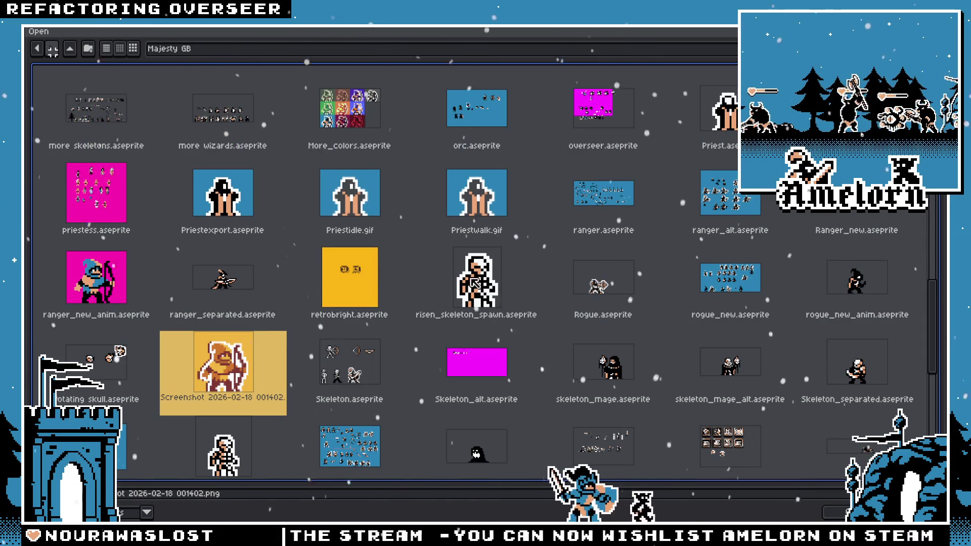
key("Up")
scroll(402, 296, "up", 1)
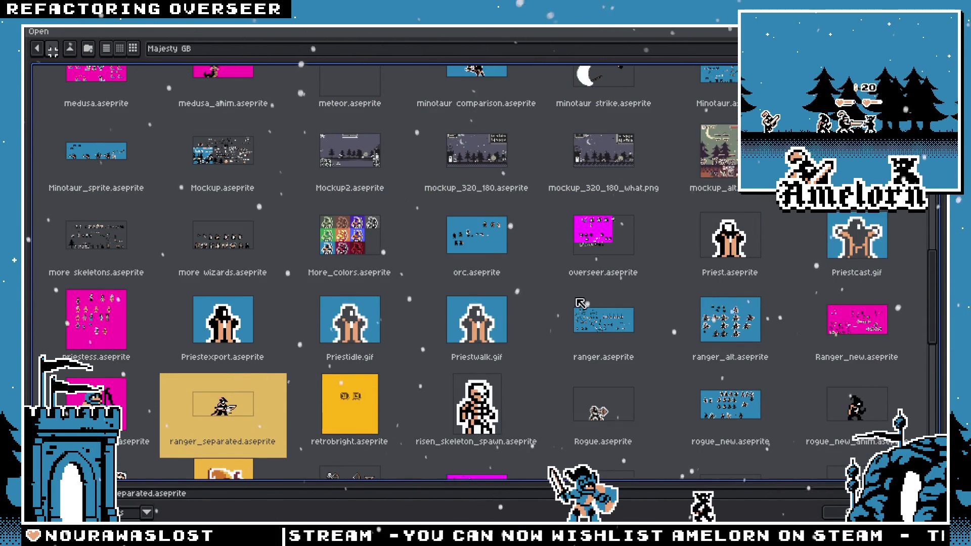
scroll(465, 292, "down", 2)
scroll(106, 191, "up", 2)
scroll(290, 251, "up", 2)
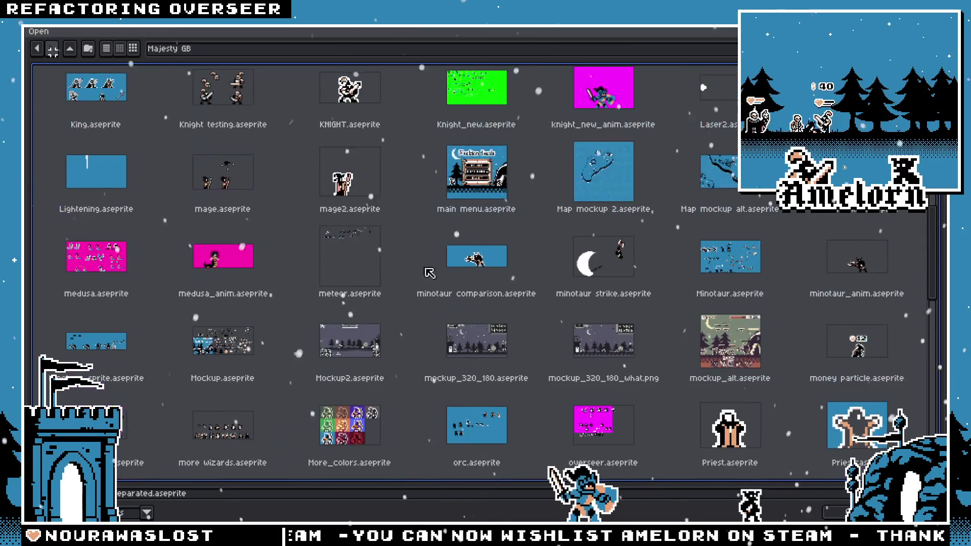
scroll(212, 293, "up", 2)
scroll(426, 290, "up", 2)
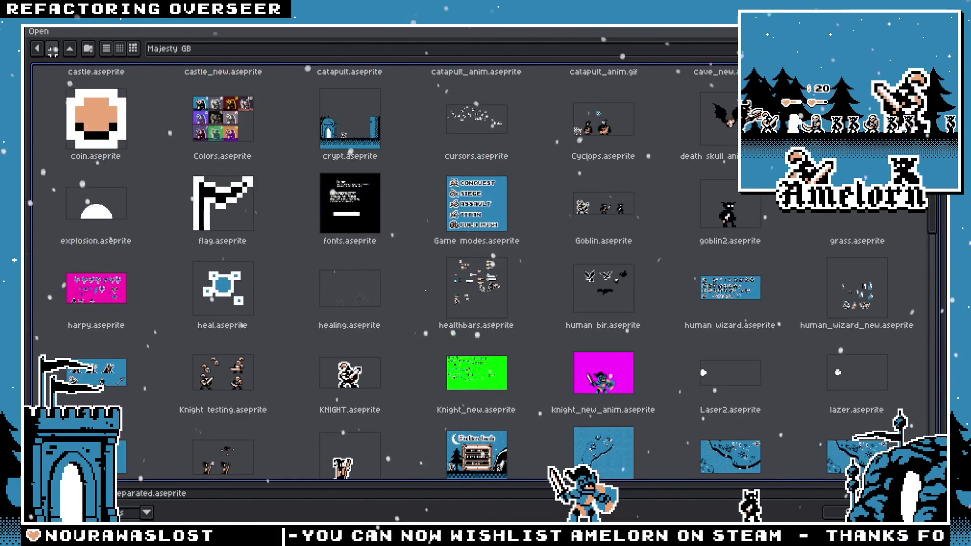
scroll(452, 305, "down", 2)
scroll(433, 302, "down", 5)
scroll(402, 298, "down", 5)
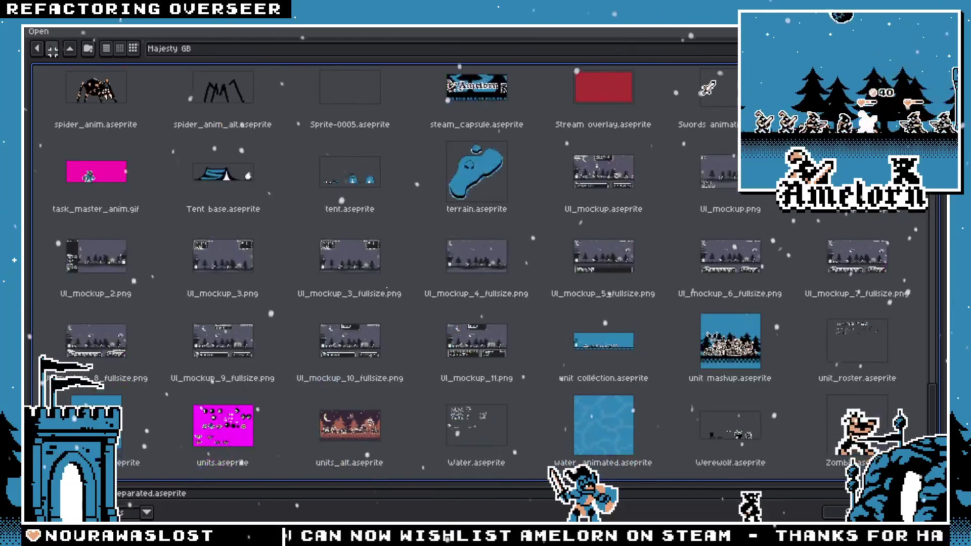
left_click(207, 427)
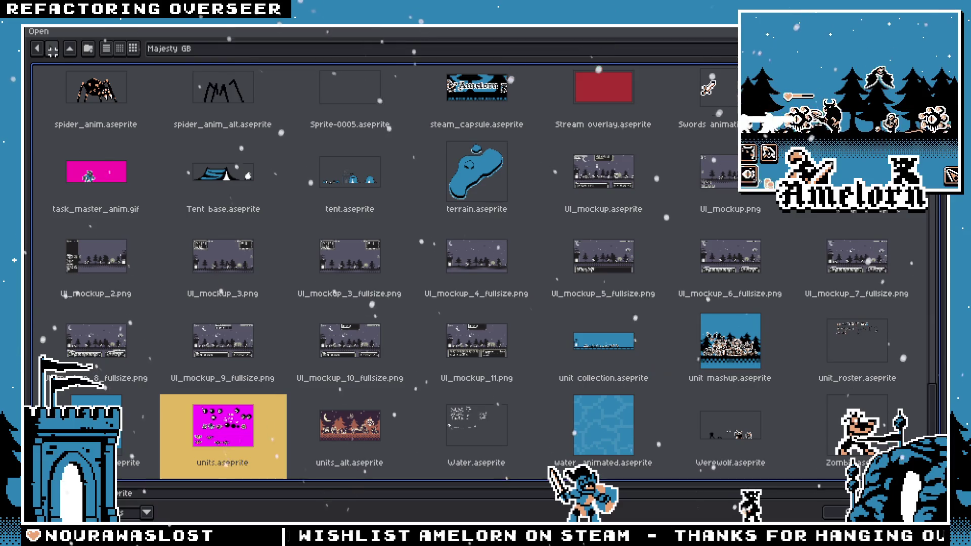
double_click(645, 345)
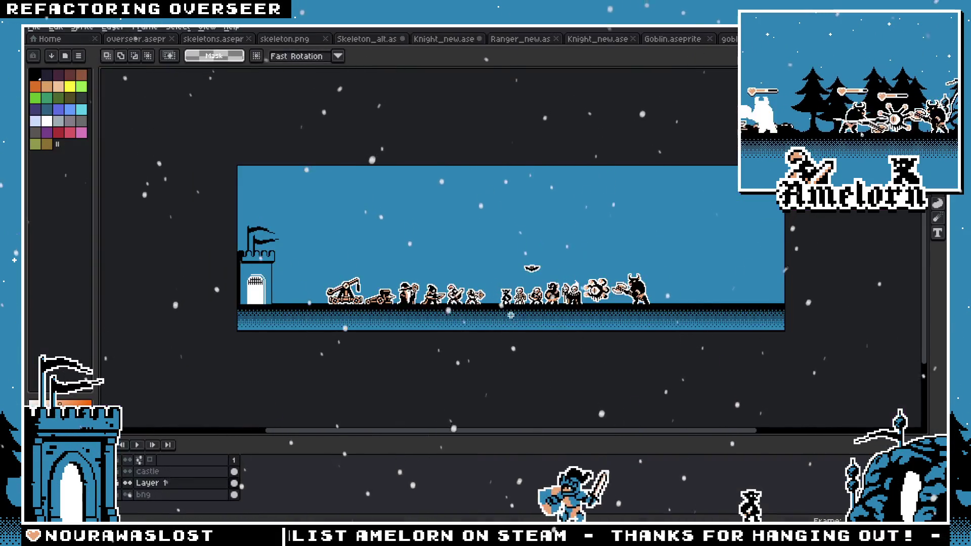
scroll(429, 299, "up", 2)
Select the sword-swinging figure from the unit lineup.
left_click_drag(429, 300, 580, 308)
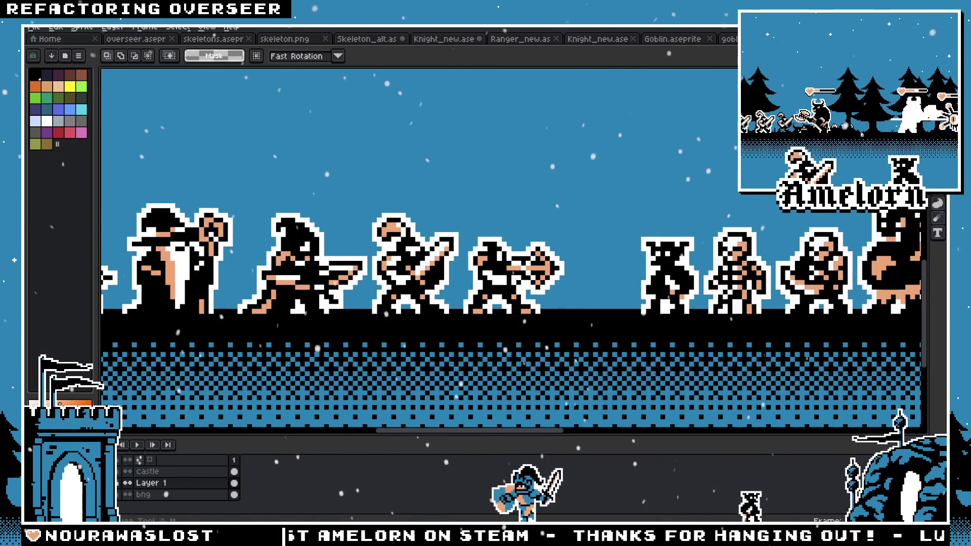
left_click_drag(380, 221, 378, 221)
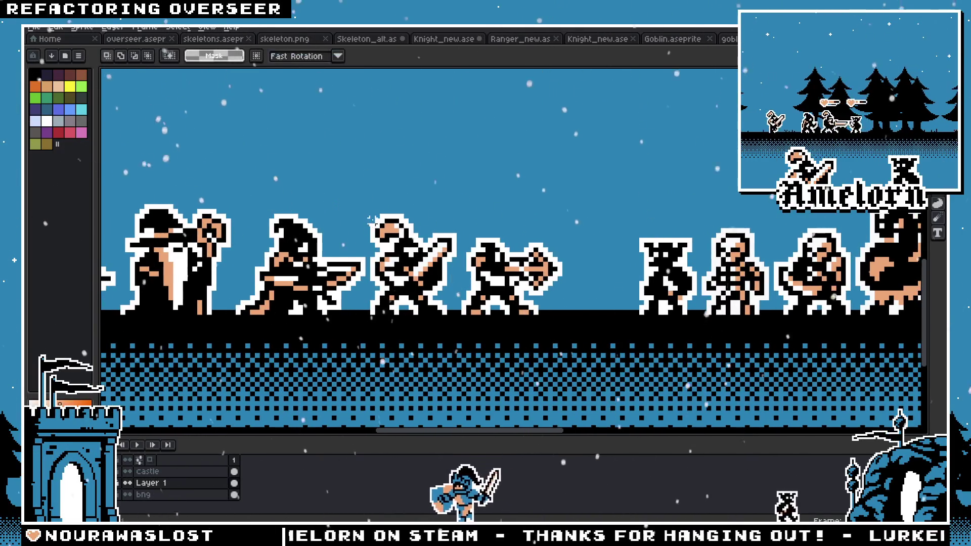
left_click(378, 222)
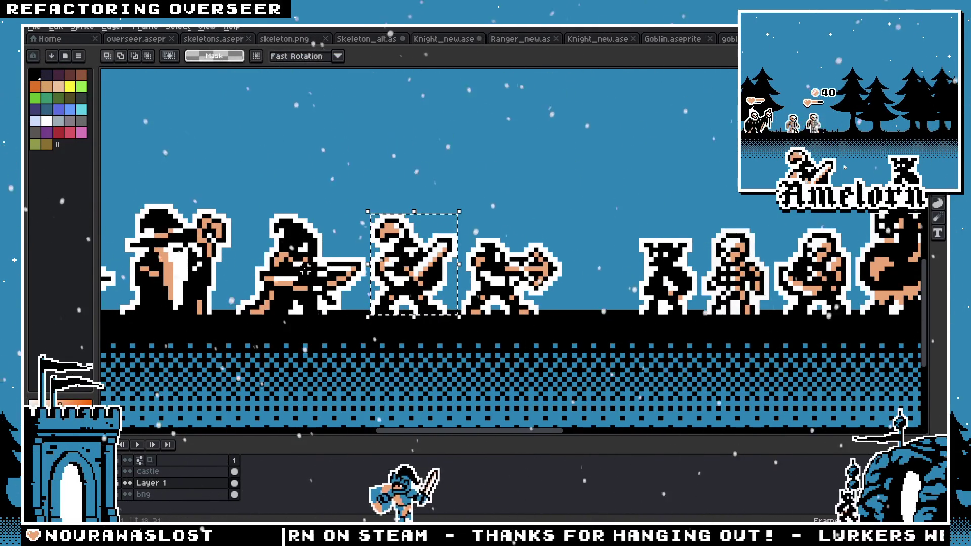
left_click(729, 39)
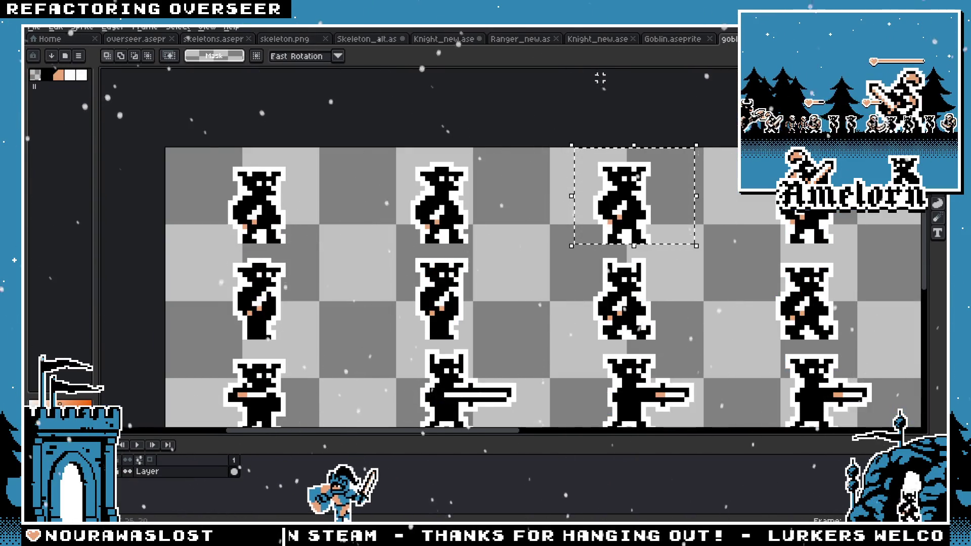
Close the goblin, knight and ranger tabs without saving, returning to Skeleton_alt.
key("ctrl+w")
key("ctrl+w")
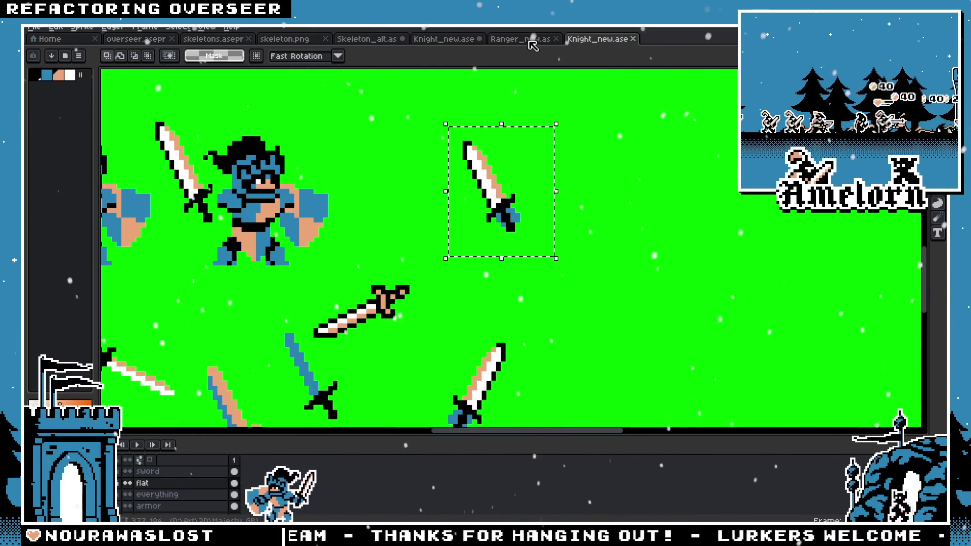
key("ctrl+w")
key("ctrl+w")
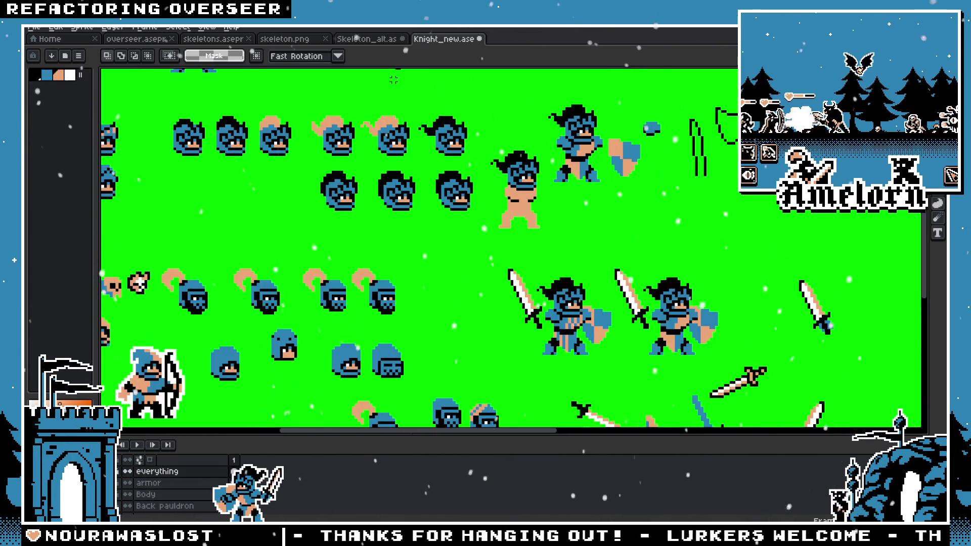
key("ctrl+w")
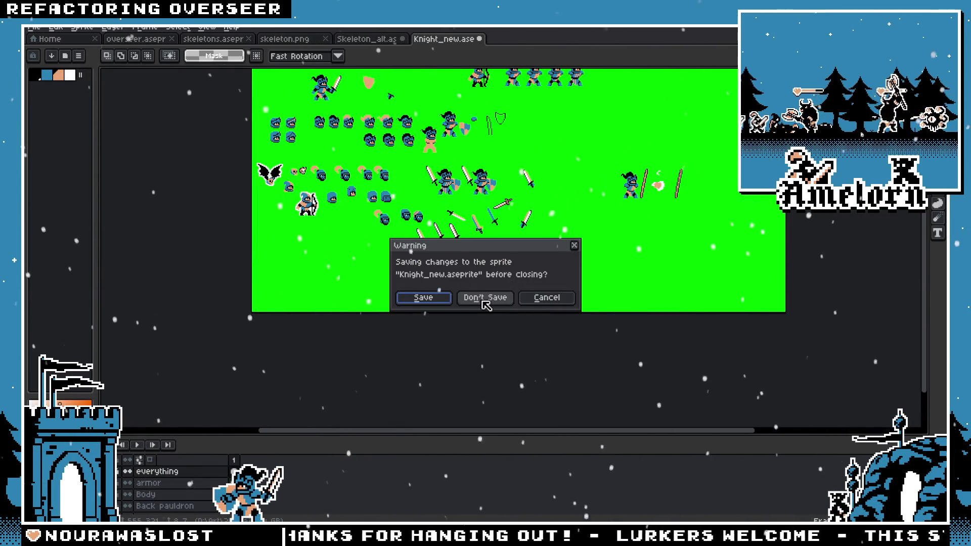
left_click(486, 298)
scroll(527, 321, "up", 1)
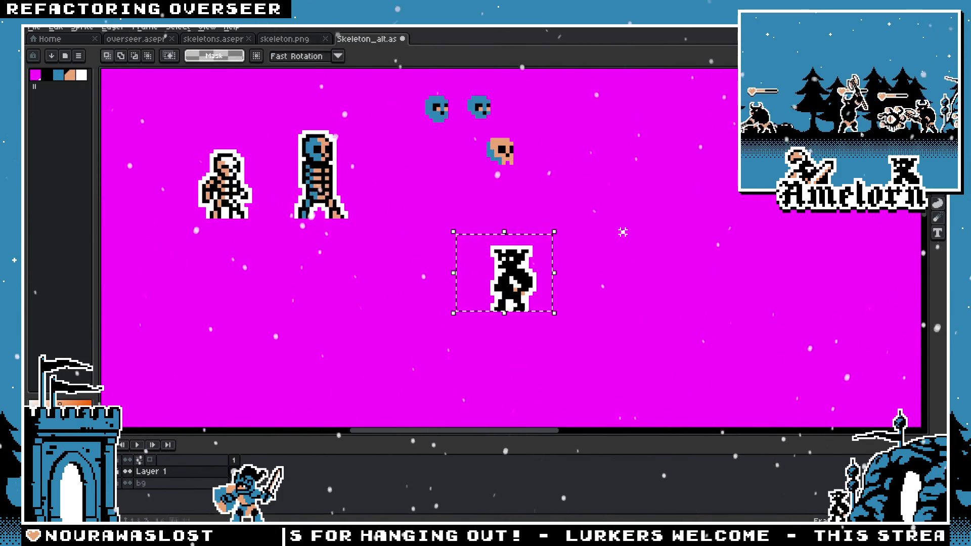
Paste the copied figure beside the goblin on Skeleton_alt and bring the lineup into view.
key("ctrl+v")
left_click_drag(430, 264, 458, 283)
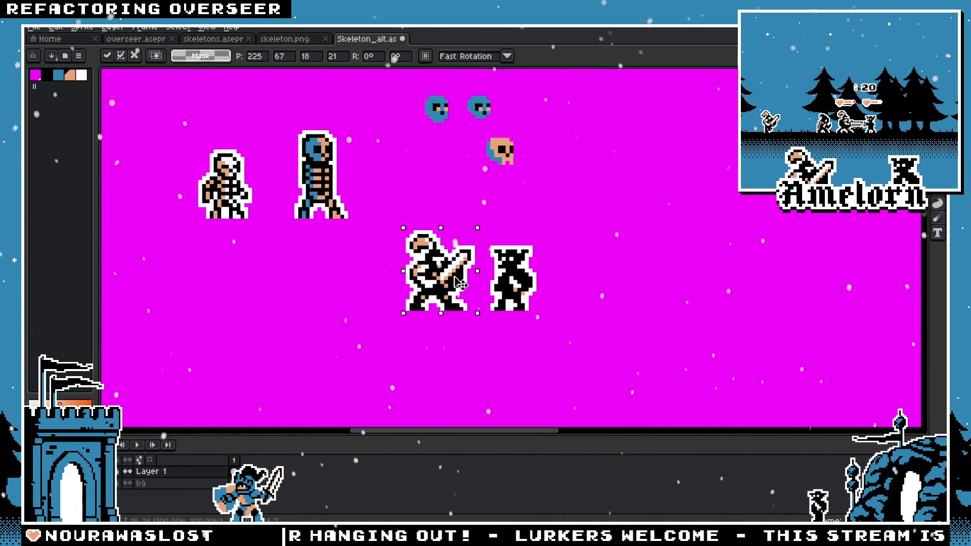
key("Return")
scroll(493, 287, "up", 2)
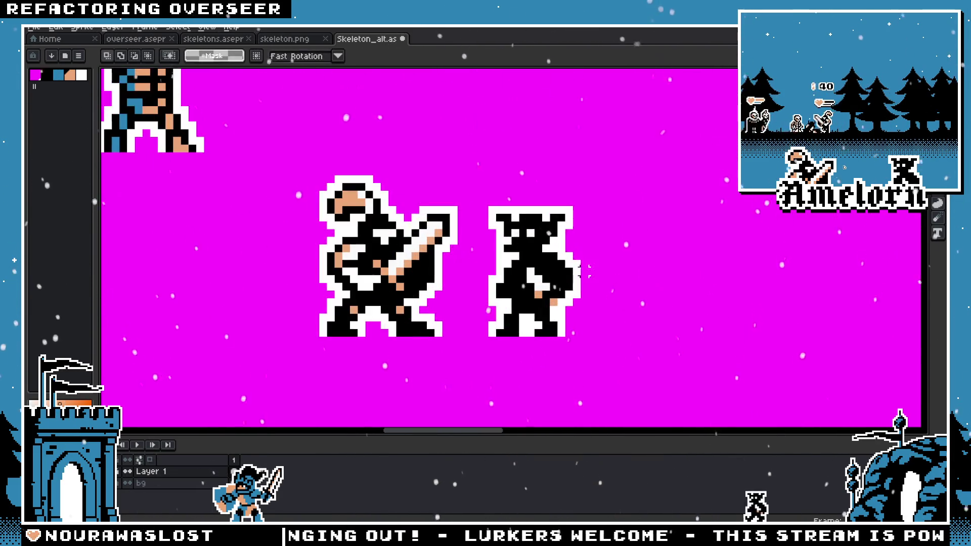
left_click_drag(603, 199, 476, 333)
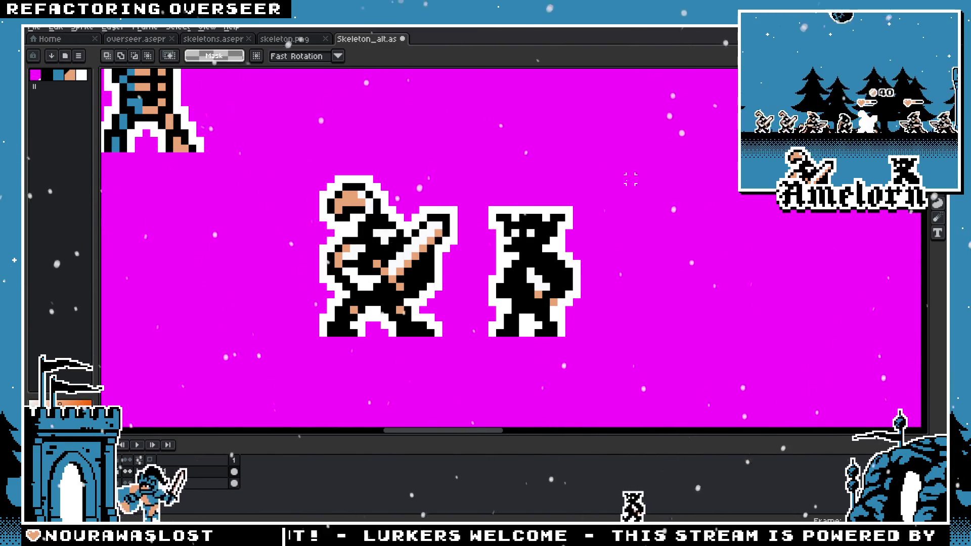
left_click_drag(573, 238, 310, 237)
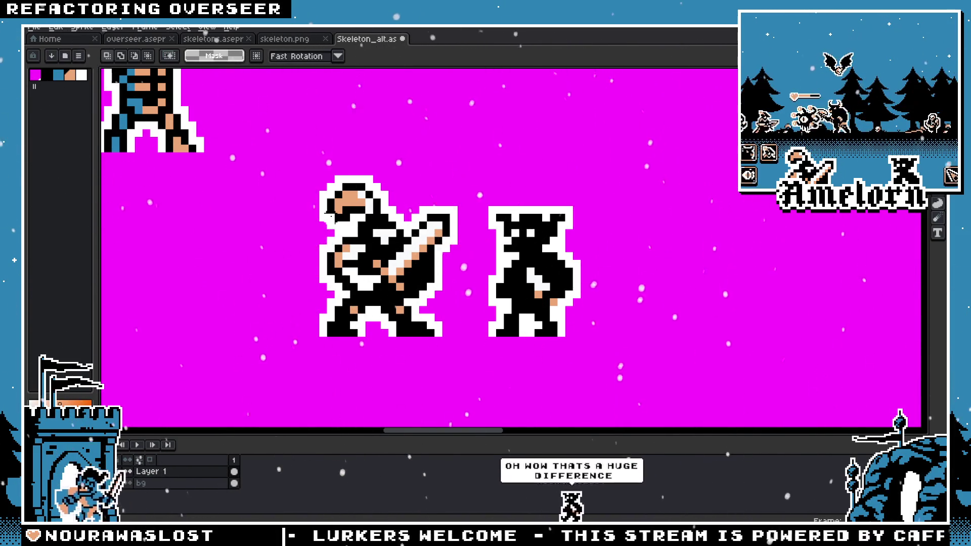
scroll(331, 222, "down", 2)
scroll(331, 221, "down", 3)
scroll(380, 227, "up", 1)
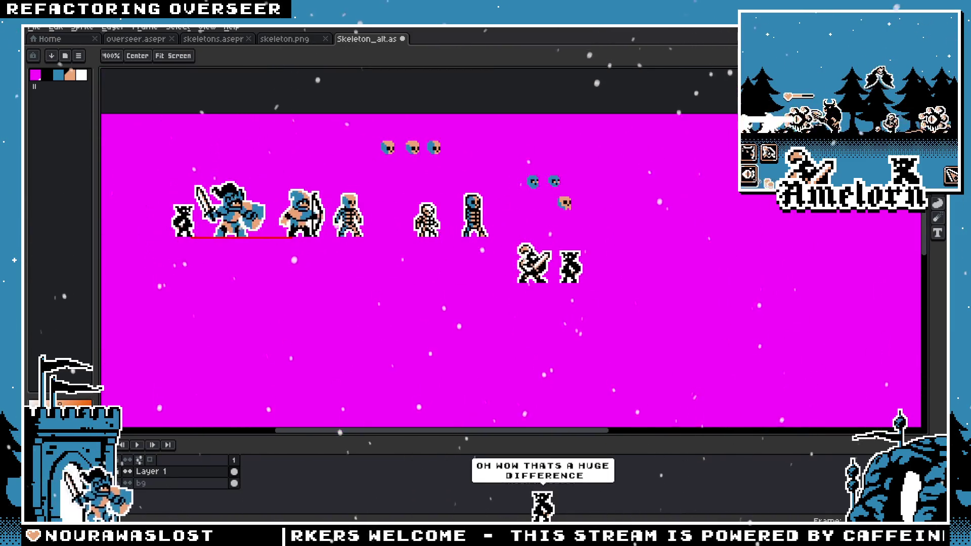
scroll(456, 242, "up", 2)
left_click_drag(470, 246, 423, 237)
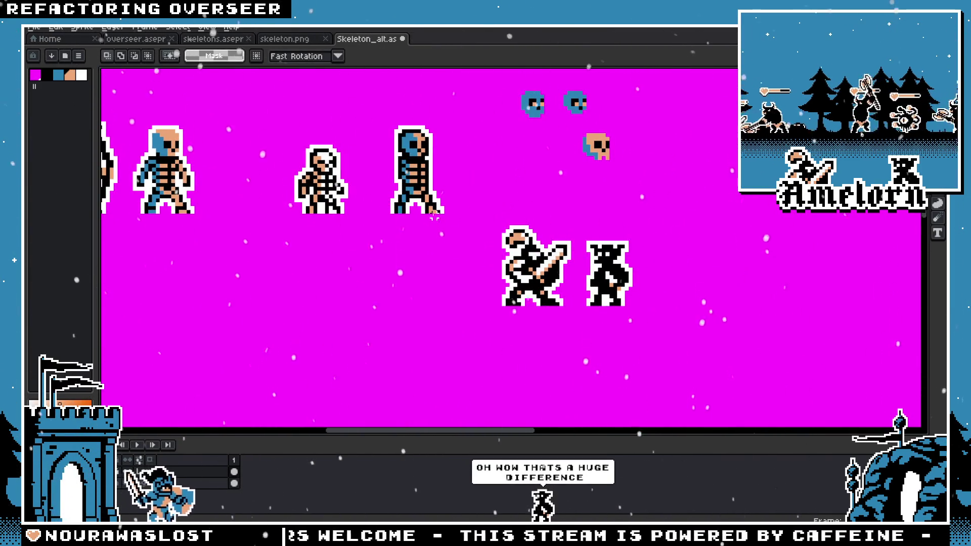
Move the blade-wielding sprite onto the character row, then down below the red baseline.
mouse_move(496, 228)
left_mouse_down()
mouse_move(575, 312)
mouse_move(281, 300)
mouse_move(645, 357)
left_mouse_up()
left_click_drag(600, 327, 277, 247)
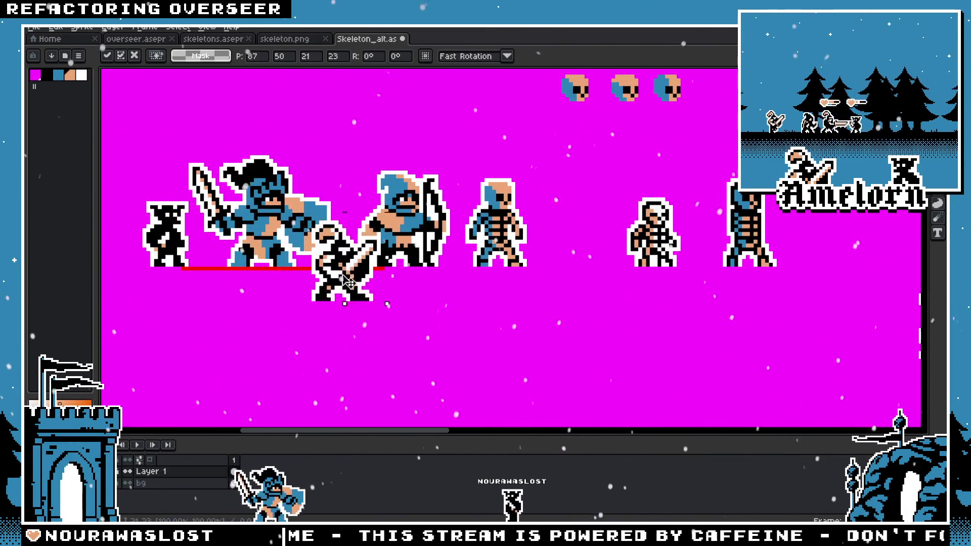
scroll(404, 298, "up", 1)
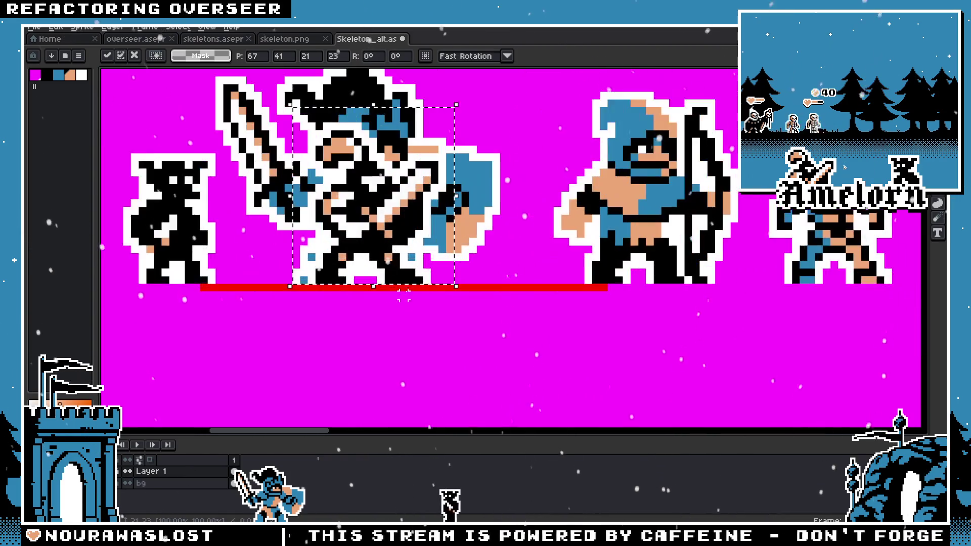
left_click_drag(396, 259, 391, 422)
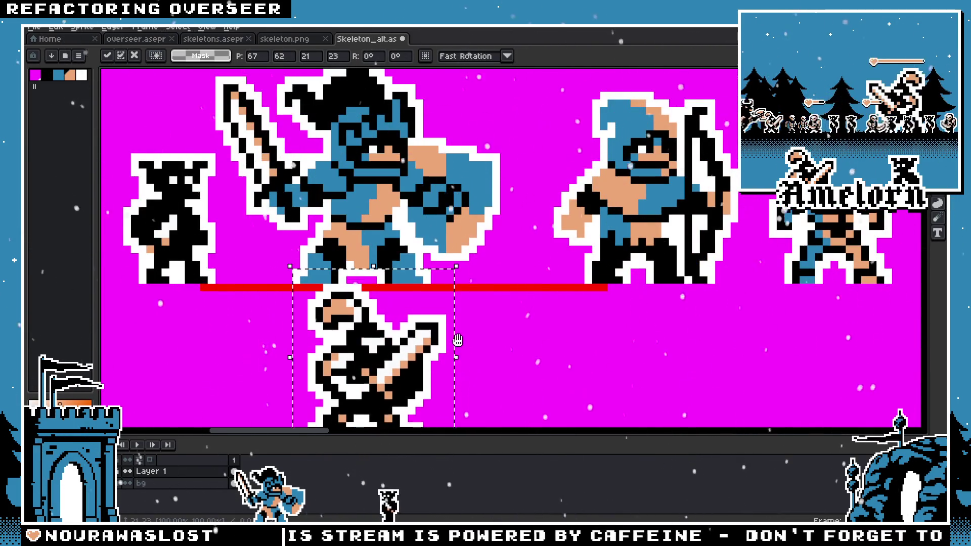
scroll(385, 287, "down", 1)
left_click_drag(385, 287, 384, 327)
left_click(376, 235)
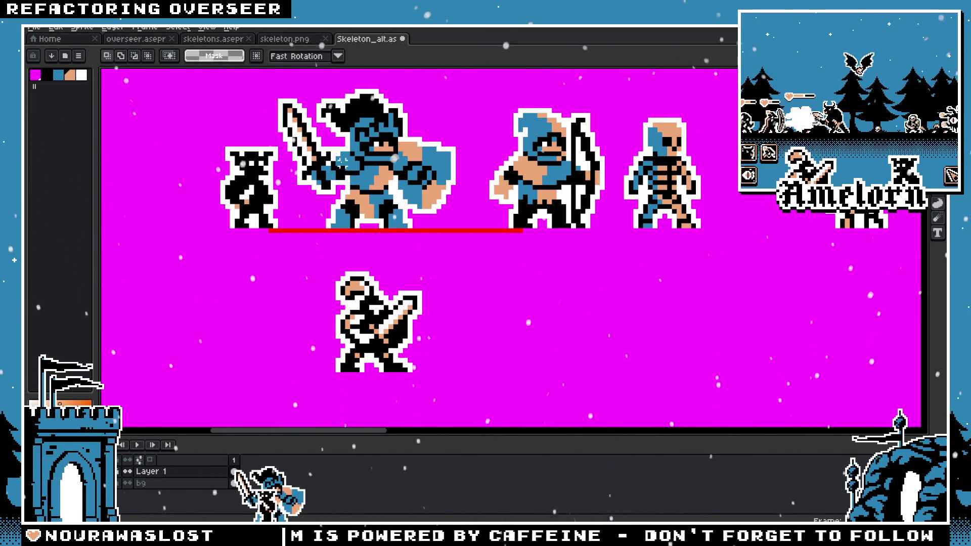
Lay the sprite over the large knight to compare scale, undo, then nudge it slightly lower.
key("ctrl+shift+d")
mouse_move(378, 359)
left_mouse_down()
mouse_move(375, 208)
mouse_move(422, 281)
left_mouse_up()
key("Return")
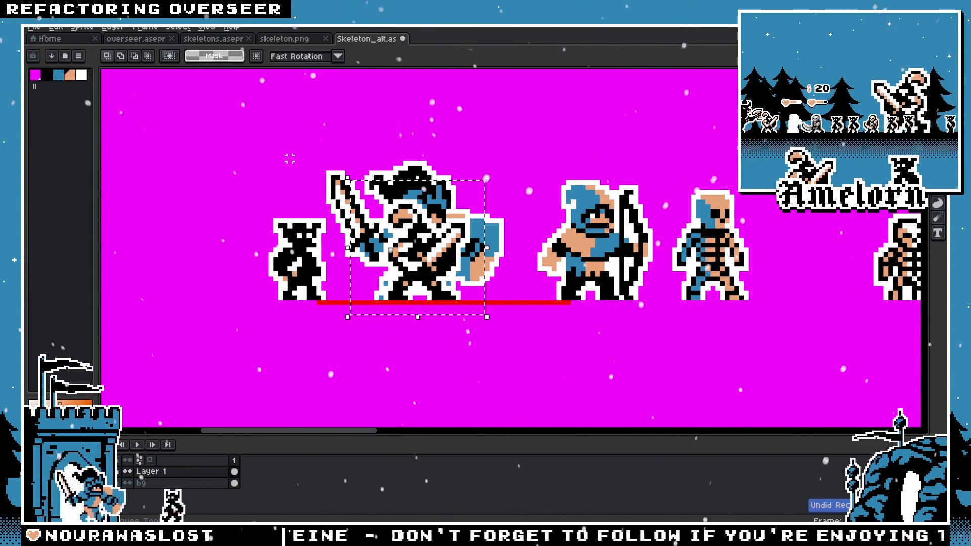
key("ctrl+z")
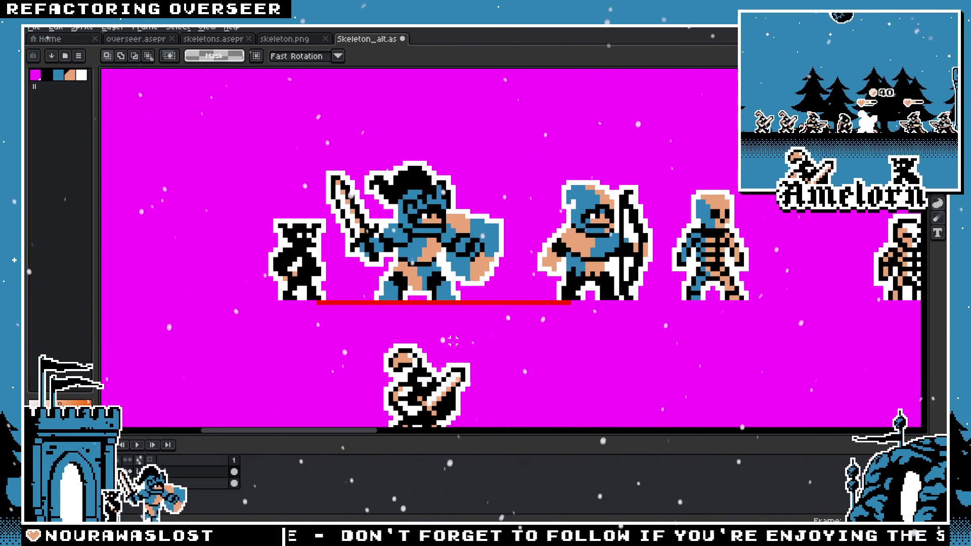
scroll(442, 260, "down", 2)
scroll(442, 287, "left", 2)
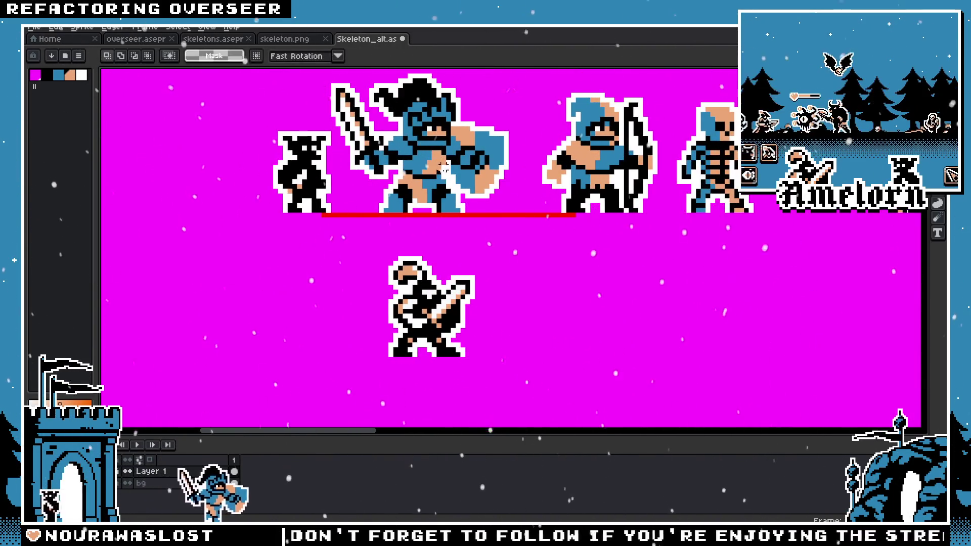
key("ctrl+shift+d")
left_click_drag(429, 327, 424, 336)
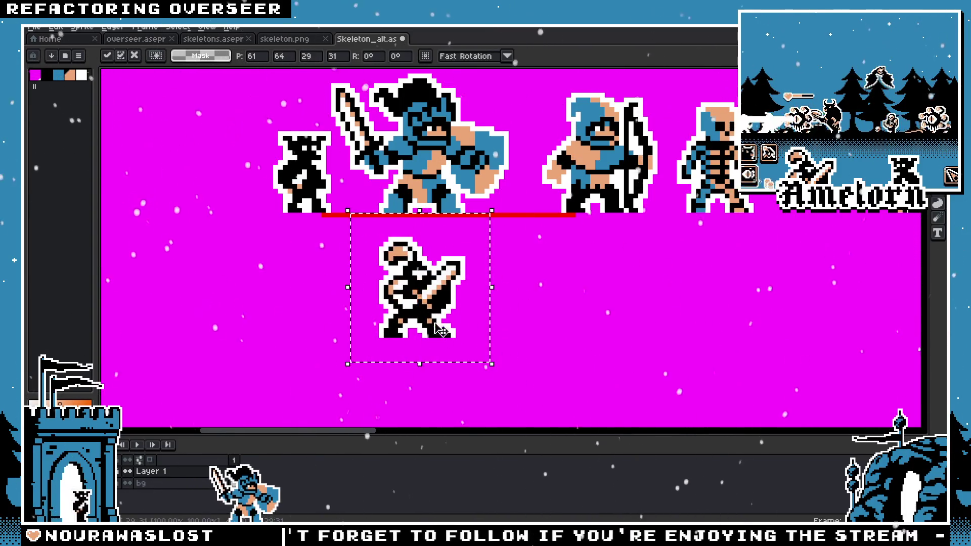
key("ctrl+d")
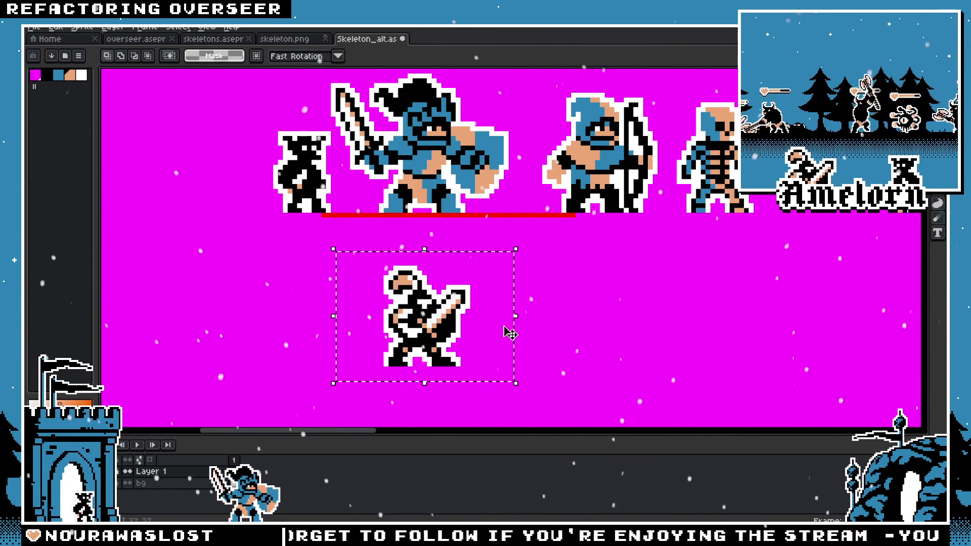
scroll(510, 332, "down", 2)
Select the blade-wielding sprite and delete it from the canvas.
mouse_move(461, 265)
left_mouse_down()
mouse_move(597, 346)
mouse_move(484, 260)
left_mouse_up()
scroll(611, 326, "up", 1)
key("ctrl+d")
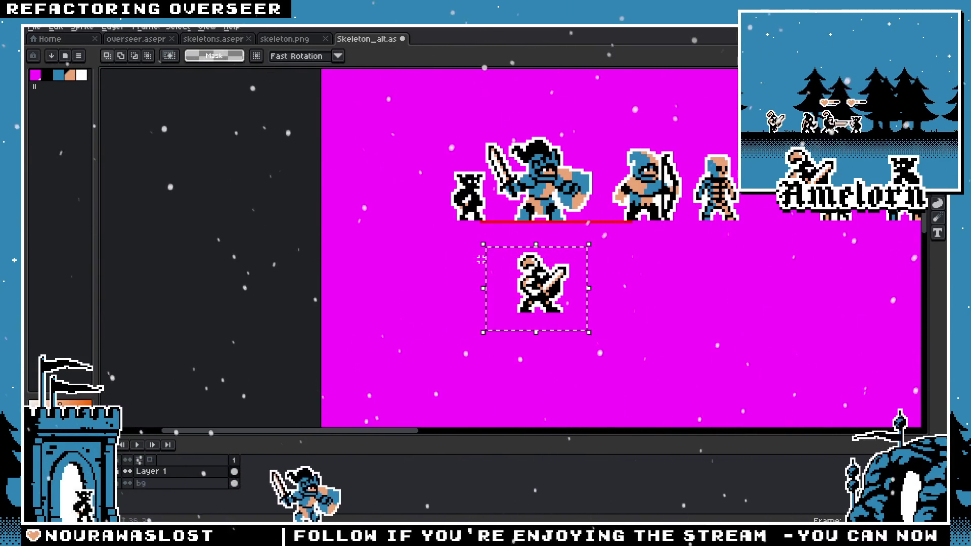
key("Delete")
scroll(653, 152, "up", 1)
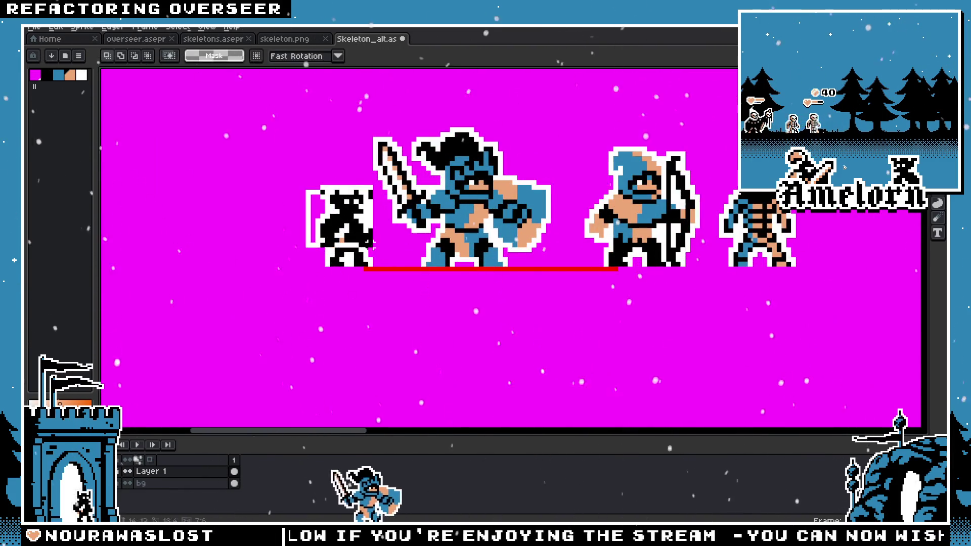
key("ctrl+d")
scroll(420, 216, "down", 1)
scroll(419, 216, "up", 2)
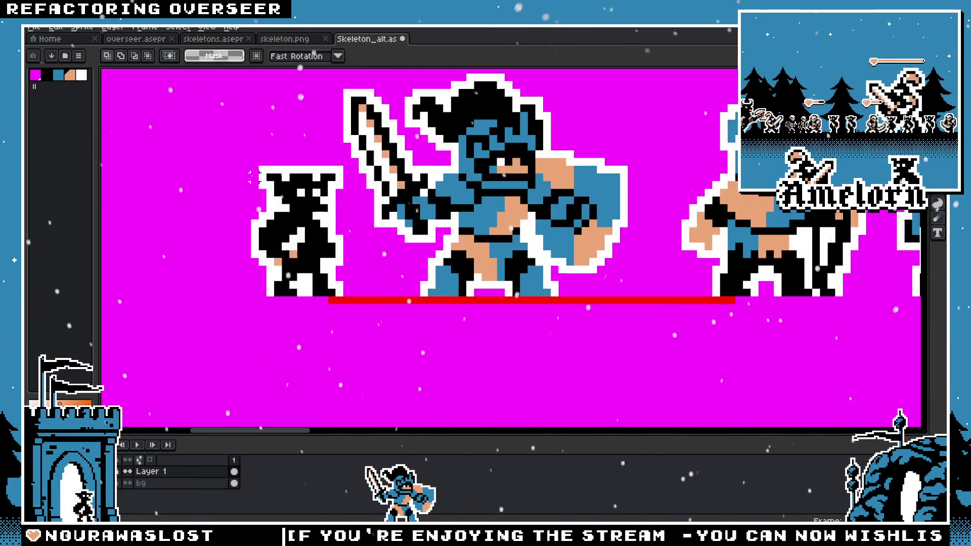
scroll(420, 216, "up", 1)
Shift the small black figure slightly left next to the knight.
left_click_drag(248, 161, 345, 299)
left_click_drag(295, 228, 248, 228)
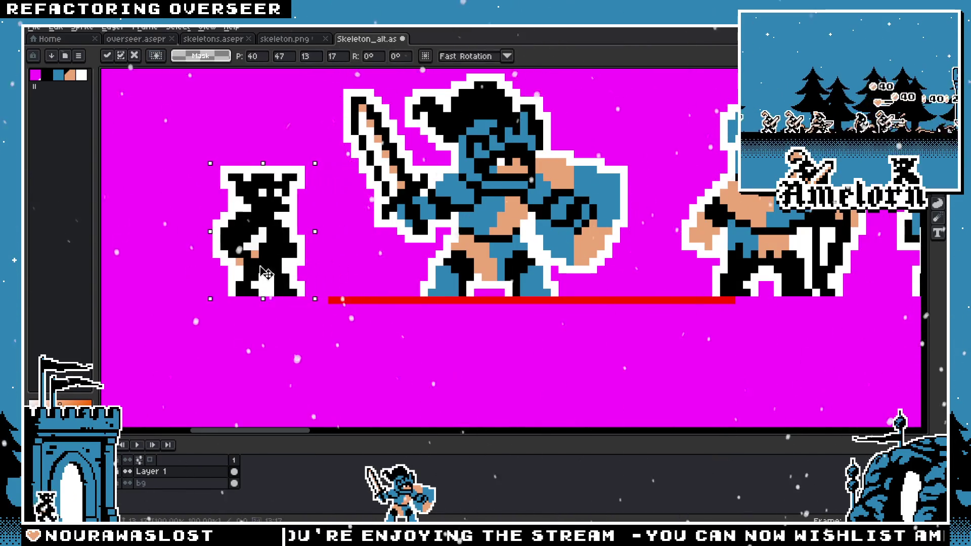
key("Return")
scroll(481, 367, "down", 1)
left_click_drag(481, 366, 210, 221)
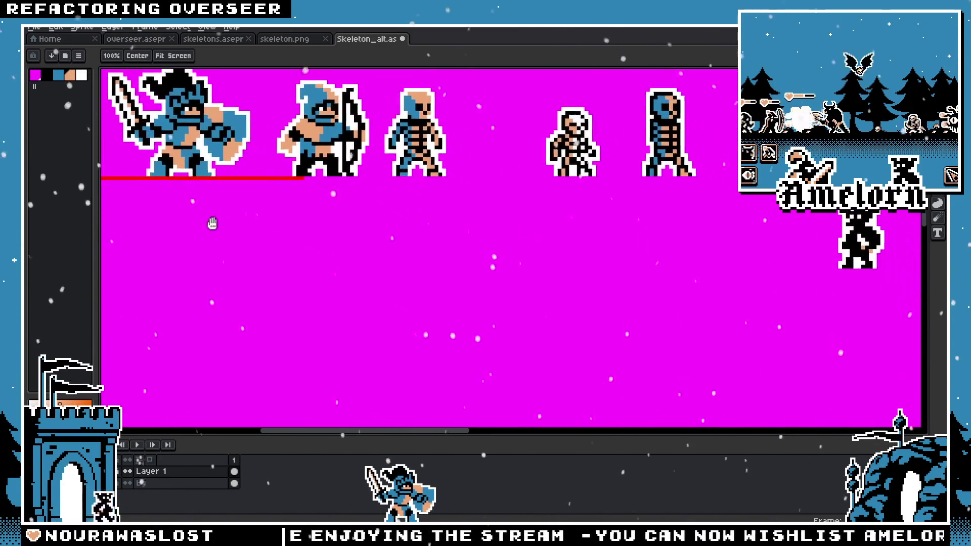
left_click_drag(528, 283, 379, 283)
left_click_drag(842, 284, 379, 288)
scroll(398, 299, "up", 2)
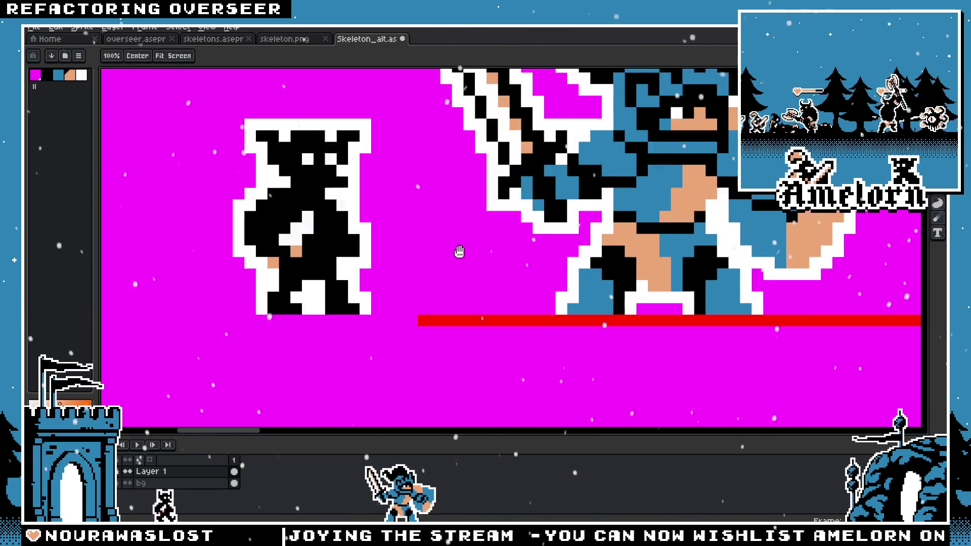
scroll(398, 300, "down", 1)
scroll(398, 300, "down", 1)
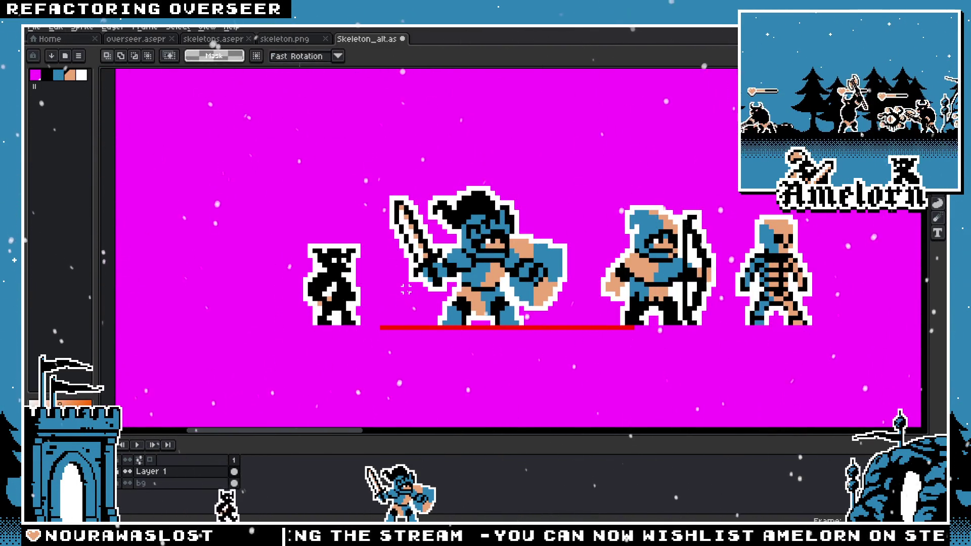
scroll(406, 288, "up", 1)
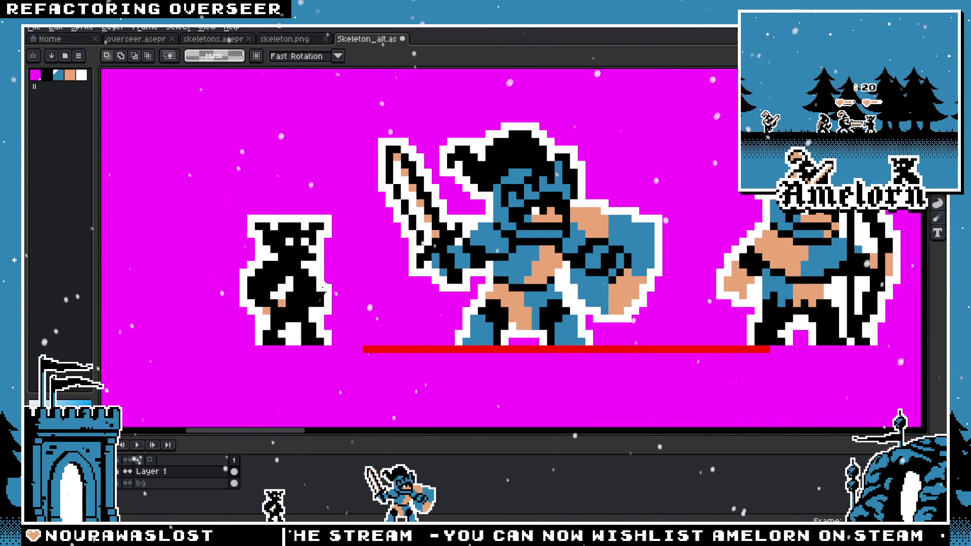
scroll(325, 289, "up", 1)
Pencil a tiny blue-and-tan blade into the black figure's hand.
key("b")
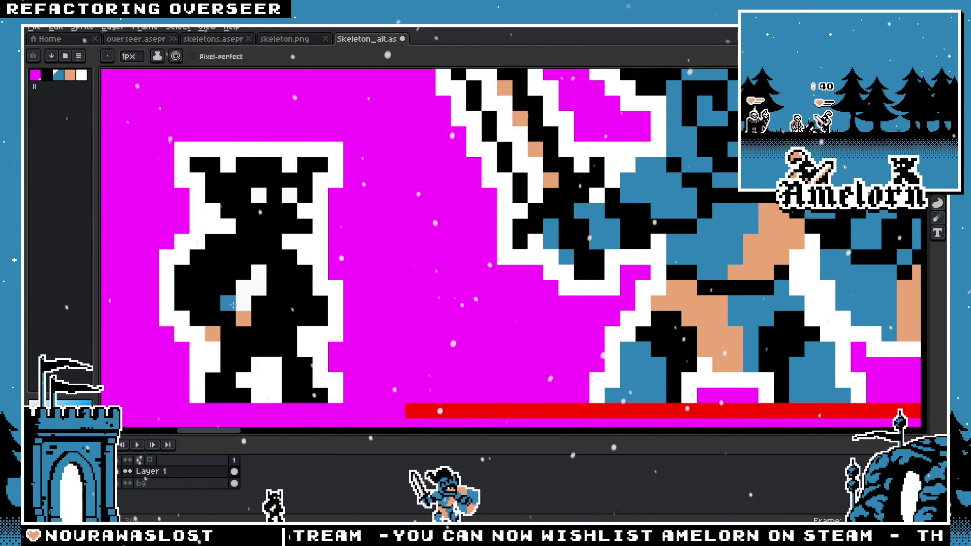
scroll(179, 304, "down", 3)
scroll(193, 267, "up", 3)
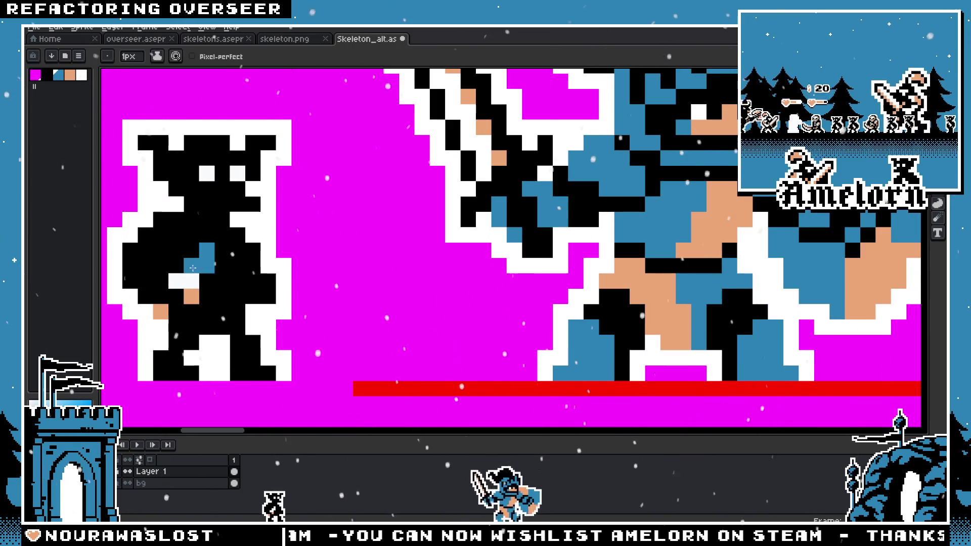
scroll(175, 281, "down", 5)
scroll(162, 301, "up", 3)
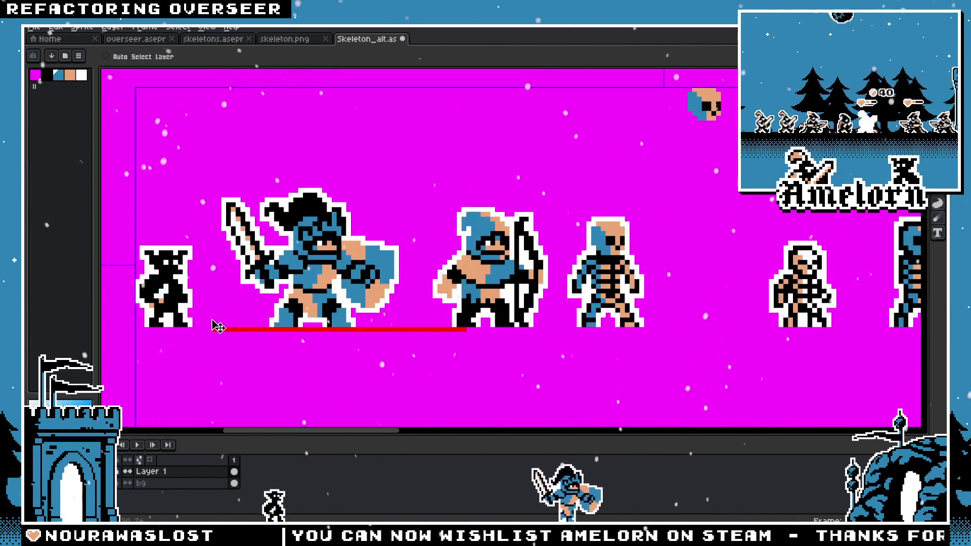
scroll(162, 302, "up", 4)
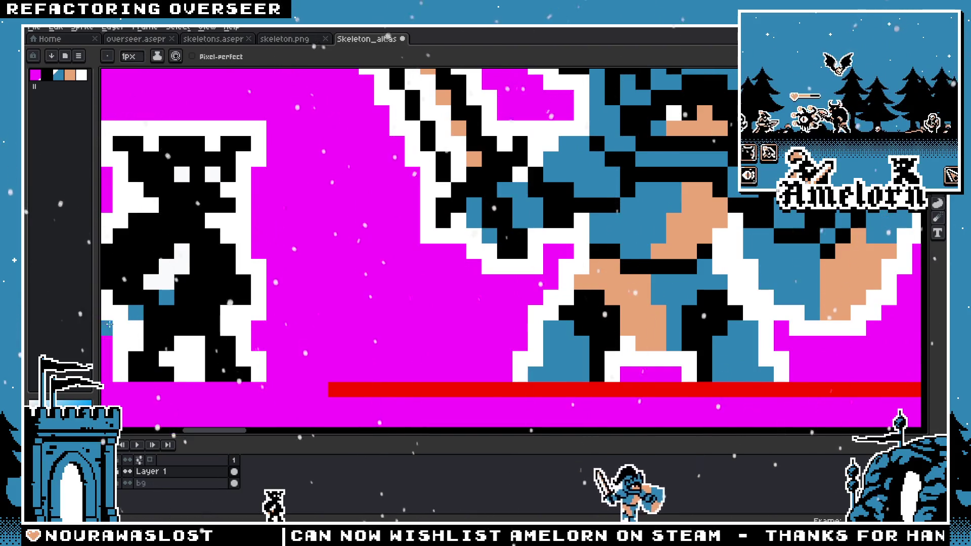
scroll(203, 328, "down", 3)
scroll(203, 328, "down", 2)
scroll(179, 265, "up", 3)
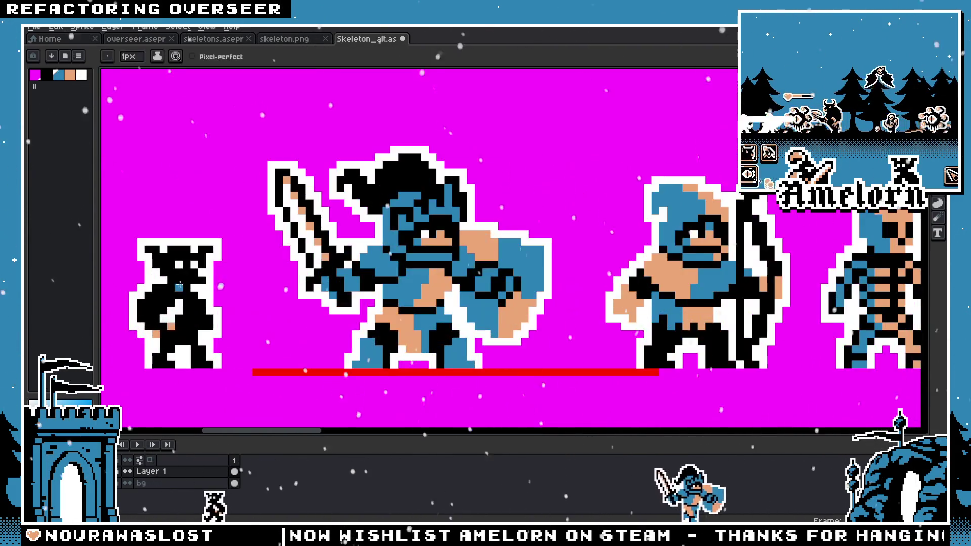
scroll(170, 325, "up", 2)
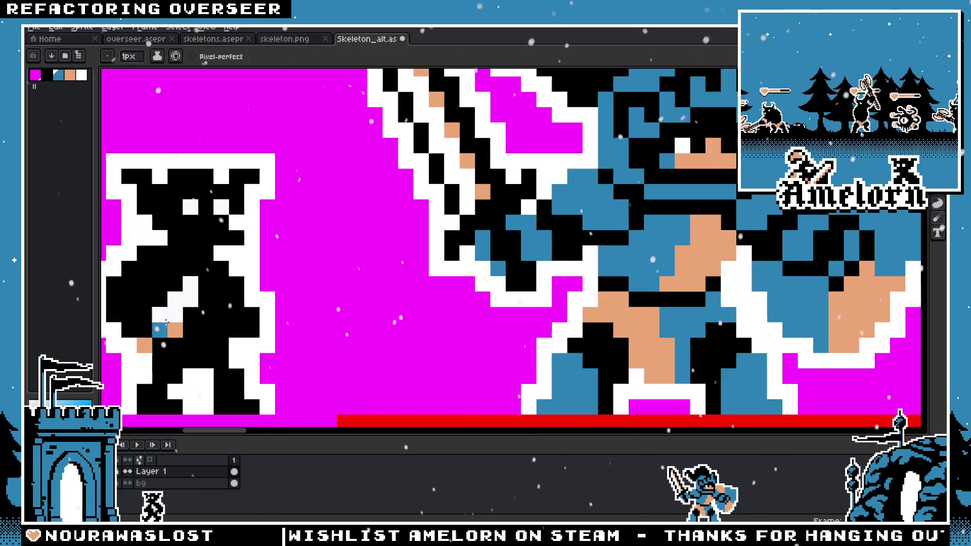
key("b")
scroll(203, 235, "down", 3)
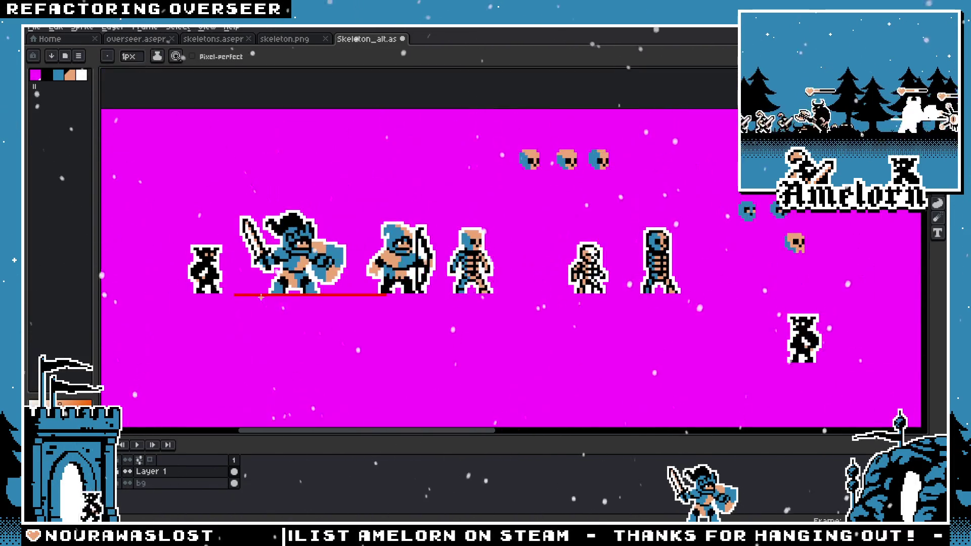
scroll(441, 311, "down", 2)
scroll(668, 271, "up", 3)
left_click_drag(668, 271, 414, 266)
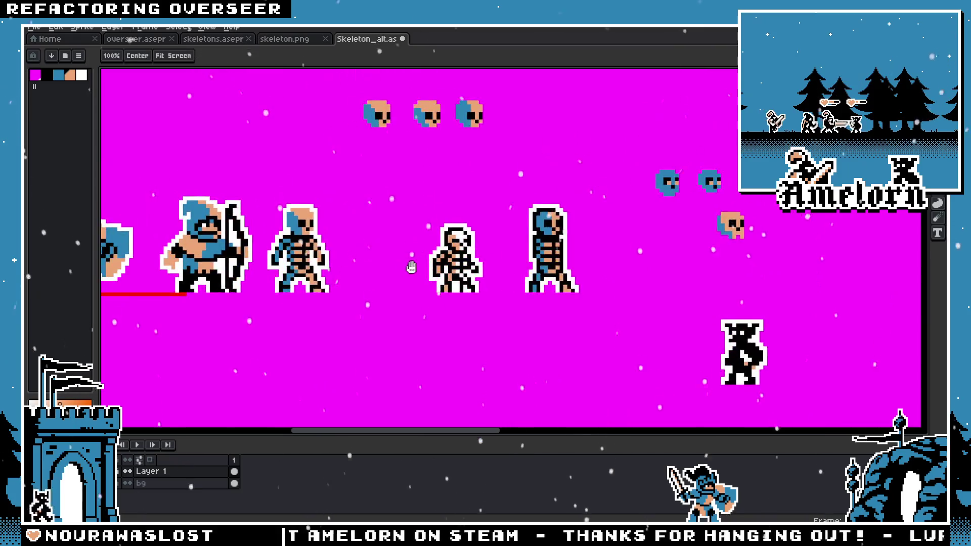
Glance at the skeleton.png sheet, then bring up the open-file dialog.
left_click(285, 39)
left_click(367, 39)
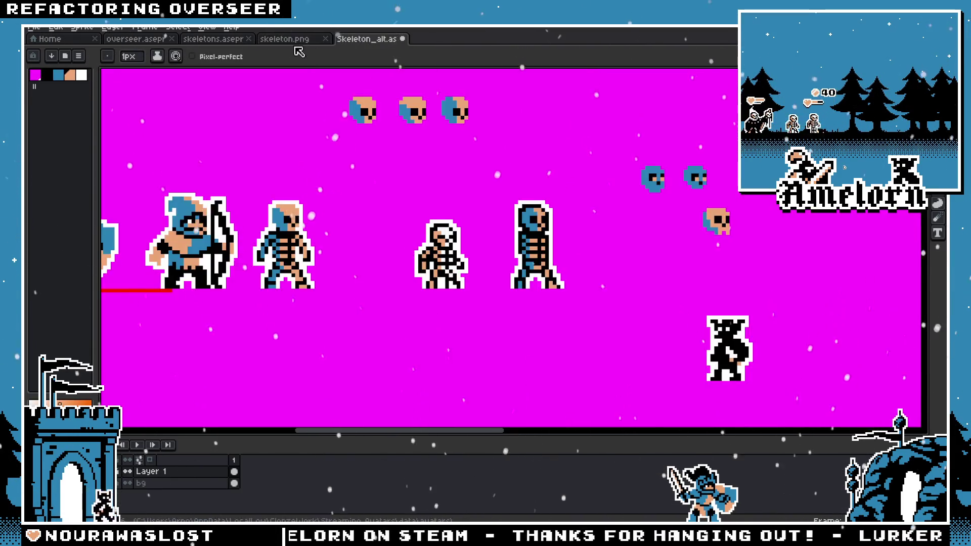
left_click(284, 39)
left_click_drag(348, 237, 428, 269)
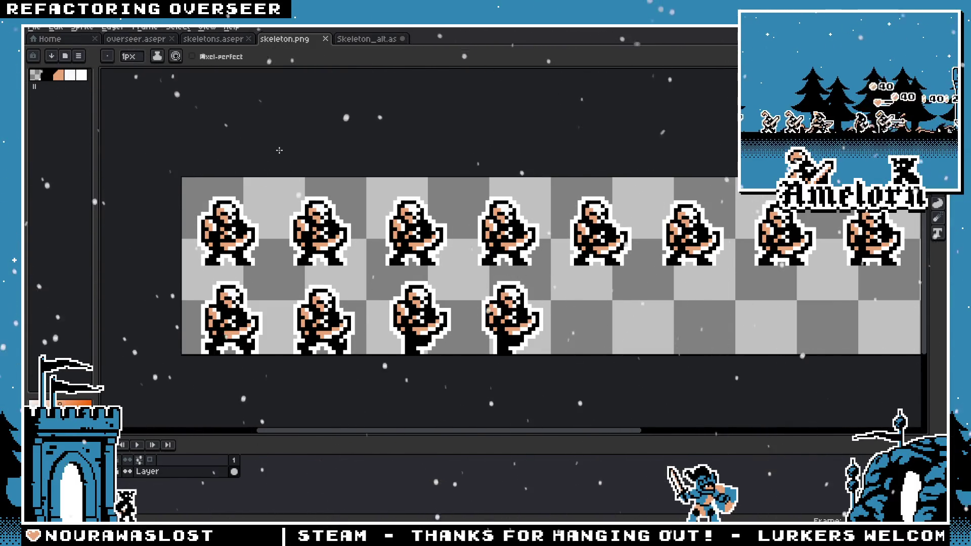
left_click(34, 27)
left_click(61, 48)
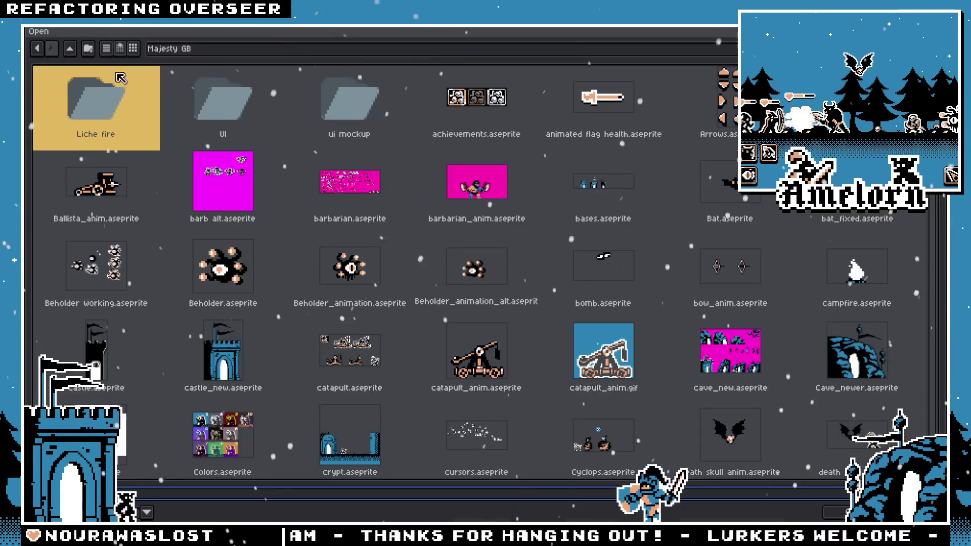
scroll(440, 281, "down", 5)
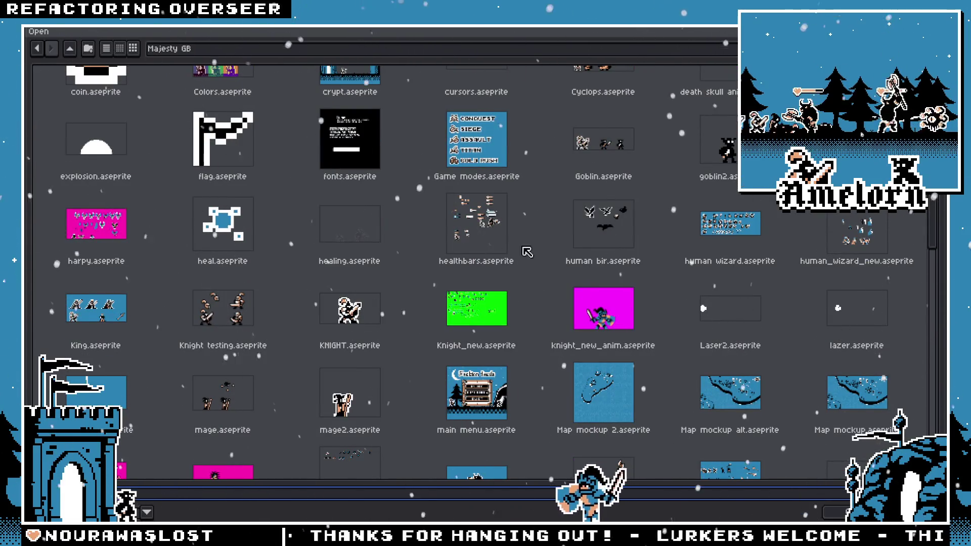
scroll(456, 250, "down", 2)
scroll(433, 258, "down", 1)
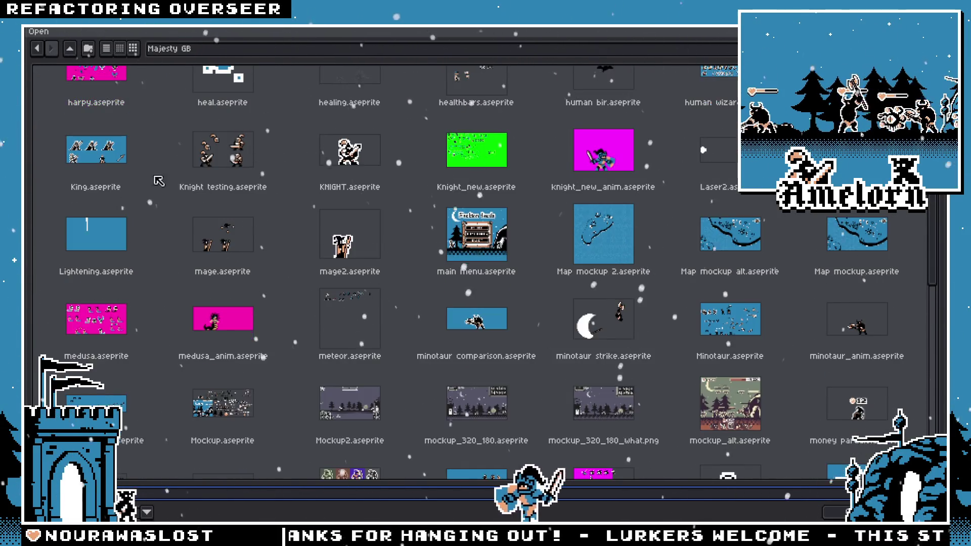
scroll(125, 181, "down", 2)
scroll(124, 181, "down", 2)
scroll(651, 245, "down", 2)
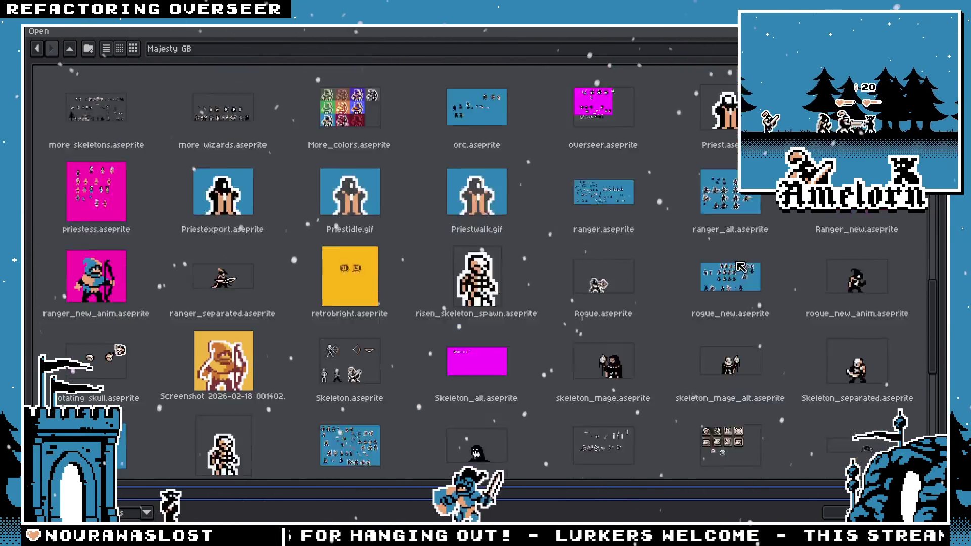
scroll(651, 245, "down", 2)
scroll(652, 246, "down", 1)
scroll(652, 245, "up", 1)
scroll(637, 242, "up", 1)
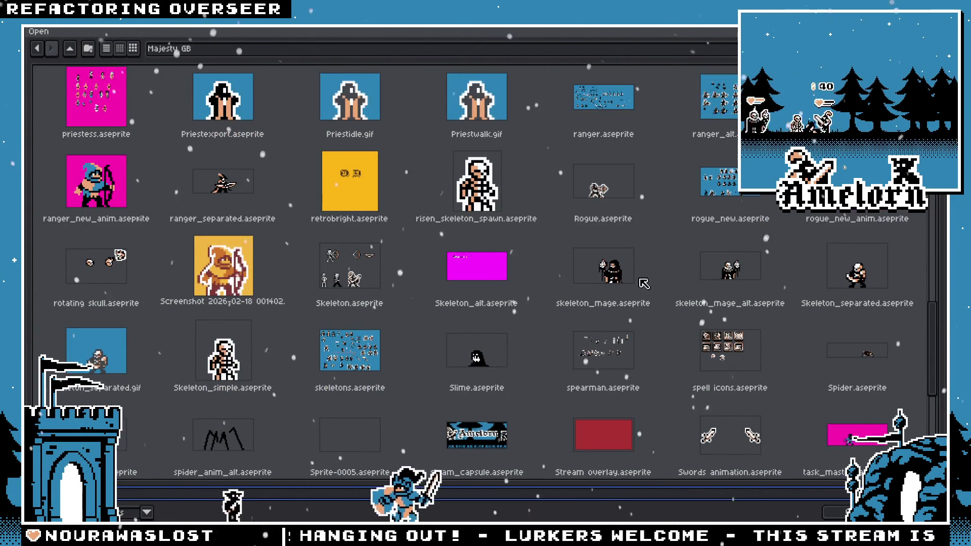
Browse the Majesty GB thumbnails past Rogue, skeleton_mage and Skeleton files.
left_click(604, 234)
left_click(599, 261)
left_click(323, 280)
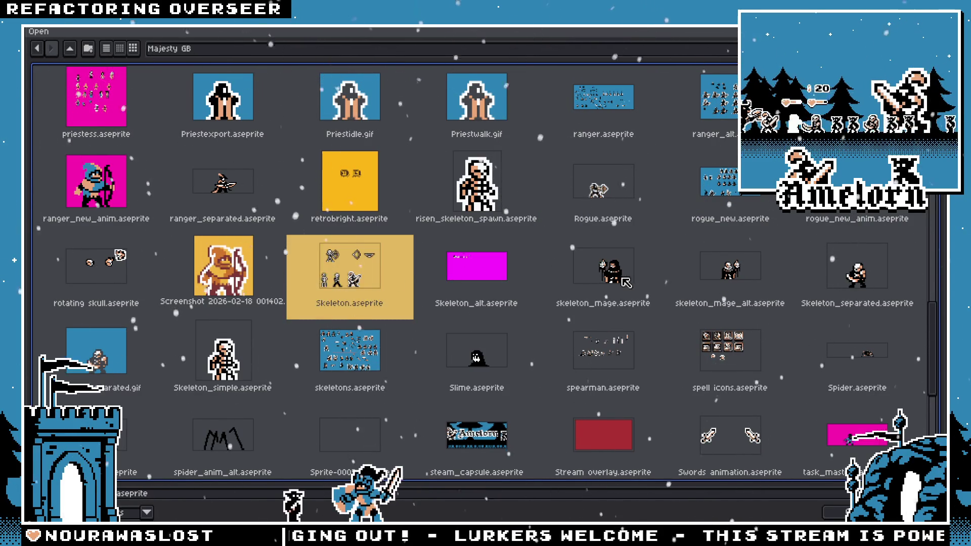
left_click(603, 273)
scroll(541, 277, "down", 3)
scroll(540, 270, "down", 5)
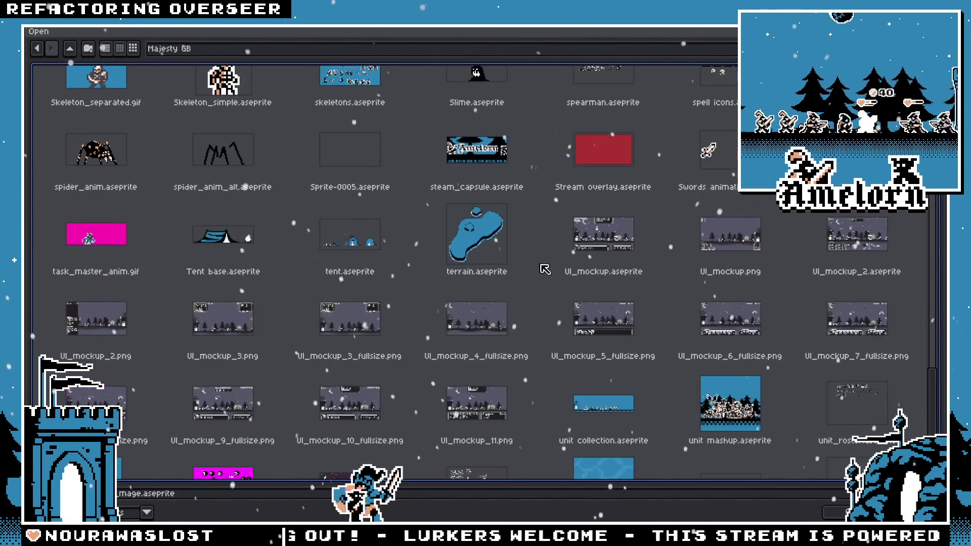
scroll(523, 267, "down", 3)
Open units_alt.aseprite, marquee the horned monster in its forest scene, and switch sprites.
double_click(331, 414)
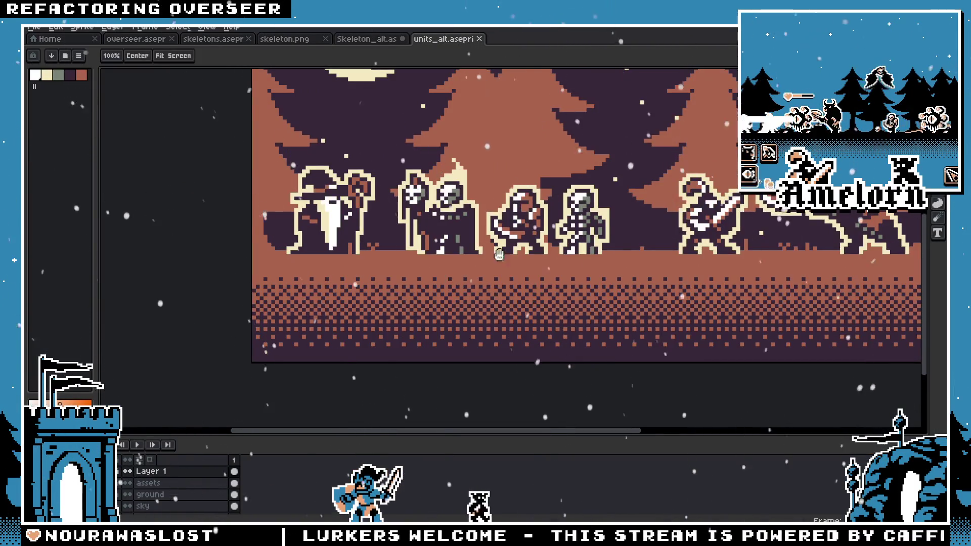
mouse_move(457, 280)
left_mouse_down()
mouse_move(347, 319)
mouse_move(214, 321)
left_mouse_up()
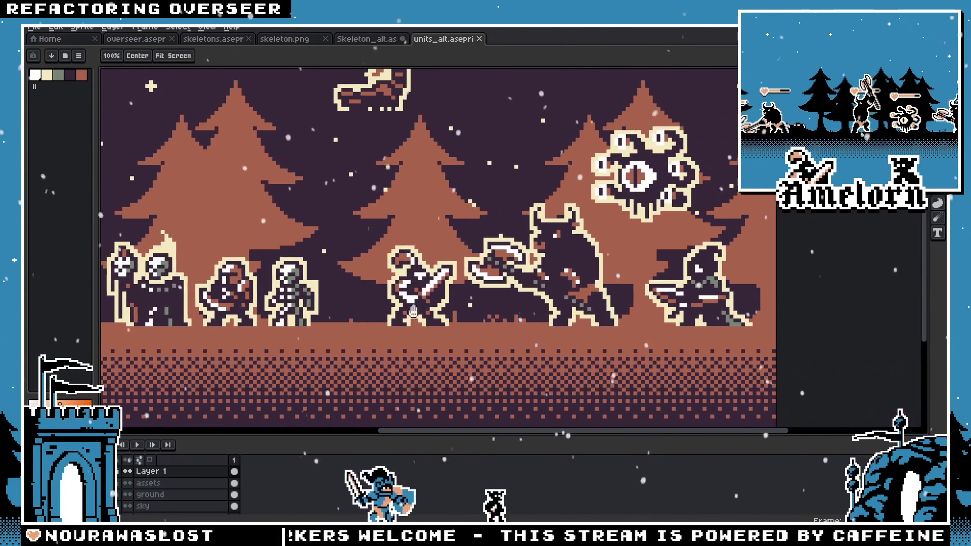
key("m")
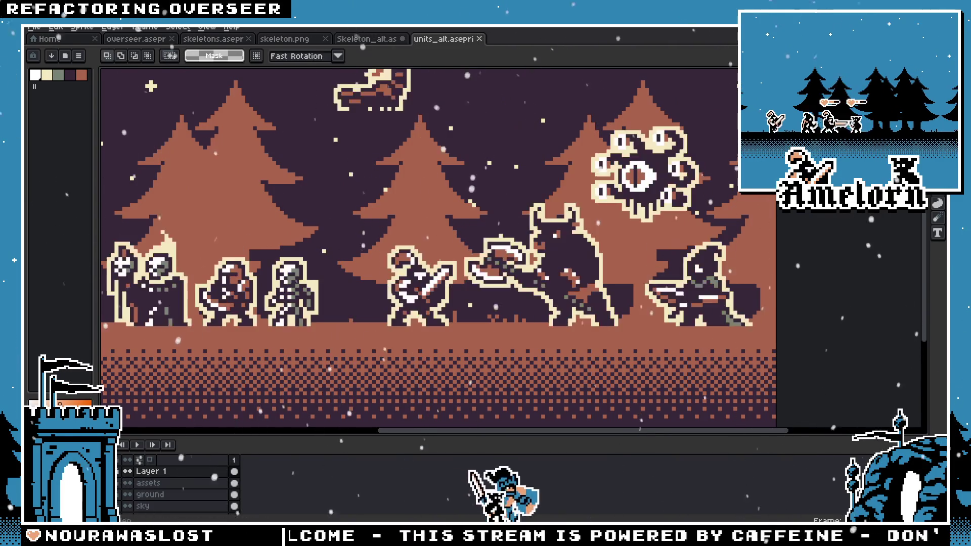
left_click_drag(624, 328, 463, 204)
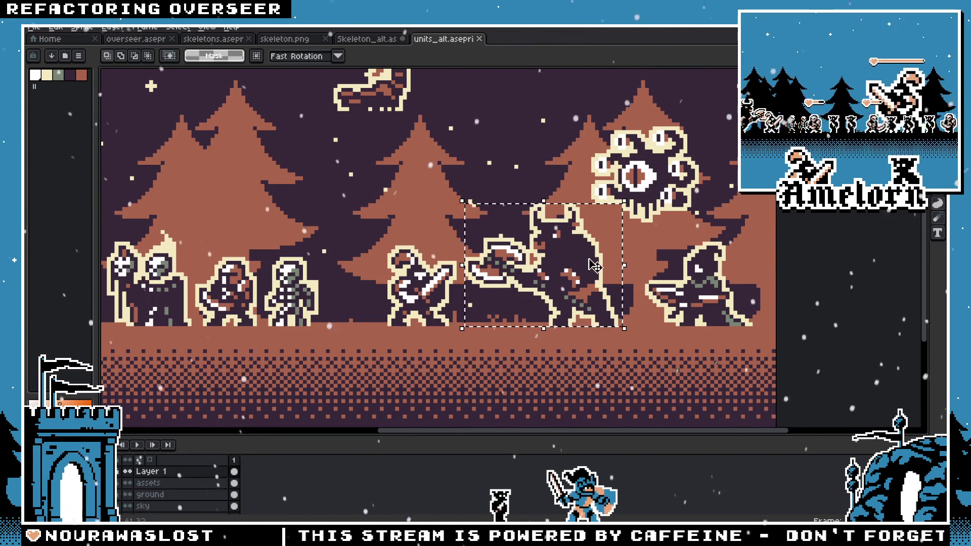
left_click(367, 39)
left_click(288, 39)
Paste the horned monster over the knight, slide it onto the skeleton for scale, then delete it.
left_click(357, 39)
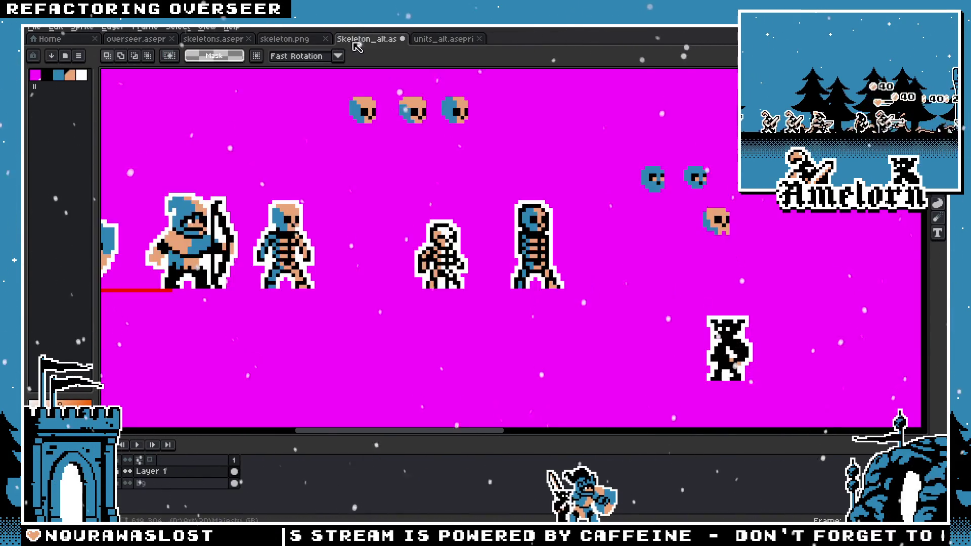
key("ctrl+v")
mouse_move(379, 334)
left_mouse_down()
mouse_move(359, 248)
mouse_move(607, 260)
mouse_move(372, 277)
left_mouse_up()
key("Return")
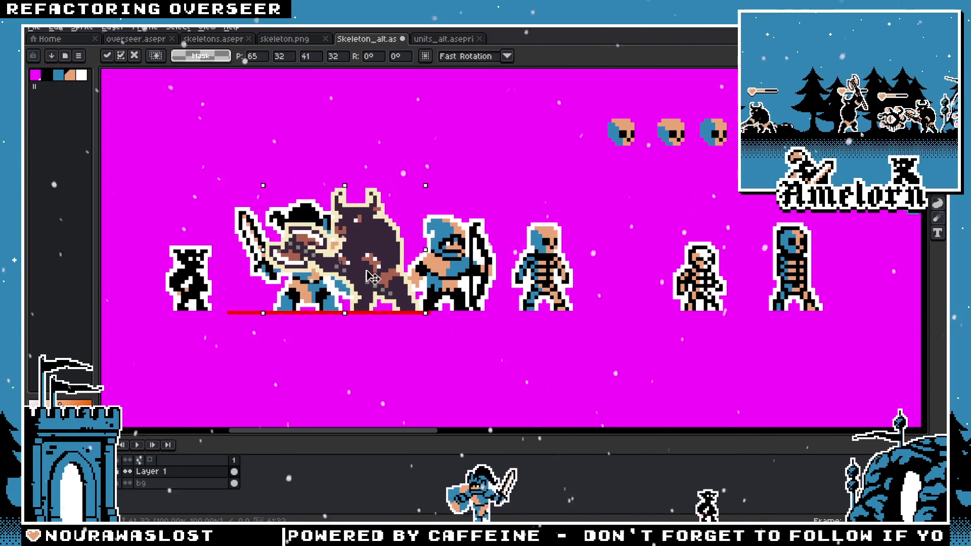
mouse_move(372, 278)
left_mouse_down()
mouse_move(512, 285)
mouse_move(667, 253)
left_mouse_up()
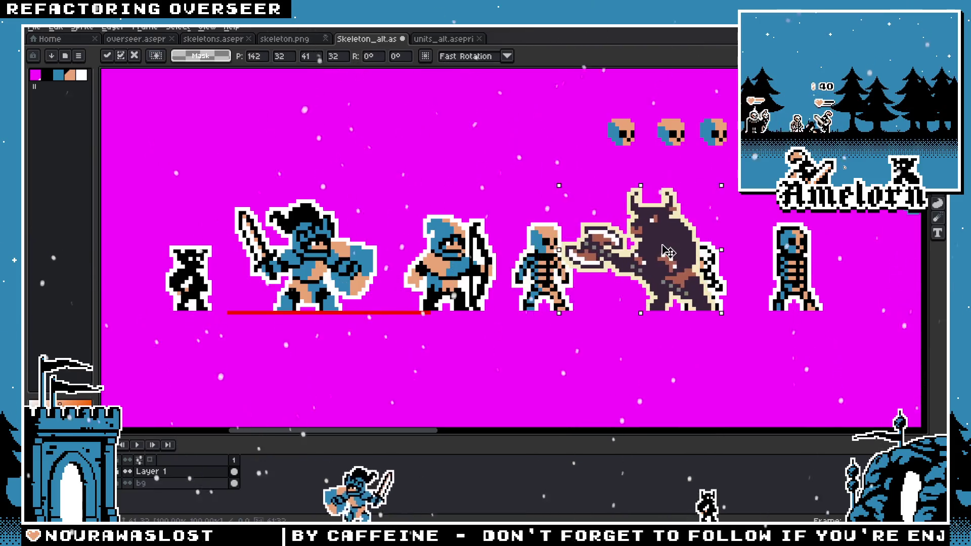
key("Delete")
Switch to overseer.aseprite and paste the horned monster against the first eye monster.
key("ctrl+shift+Tab")
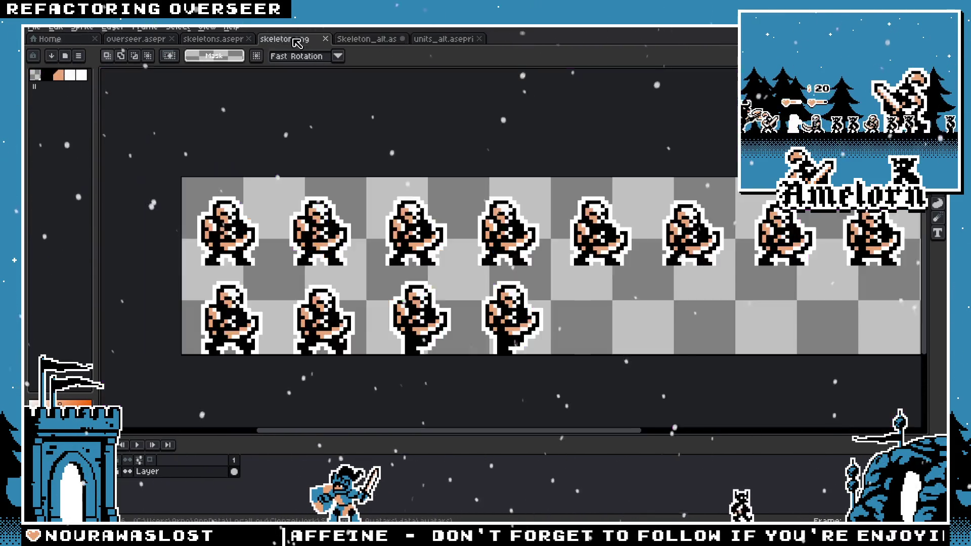
key("ctrl+shift+Tab")
key("ctrl+shift+Tab")
scroll(629, 261, "down", 1)
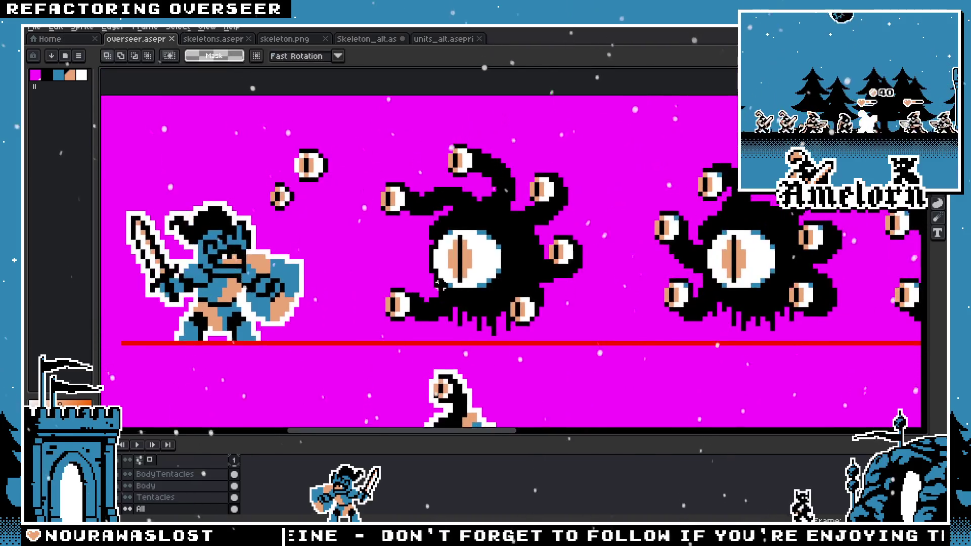
key("ctrl+v")
mouse_move(627, 355)
left_mouse_down()
mouse_move(449, 283)
mouse_move(393, 295)
left_mouse_up()
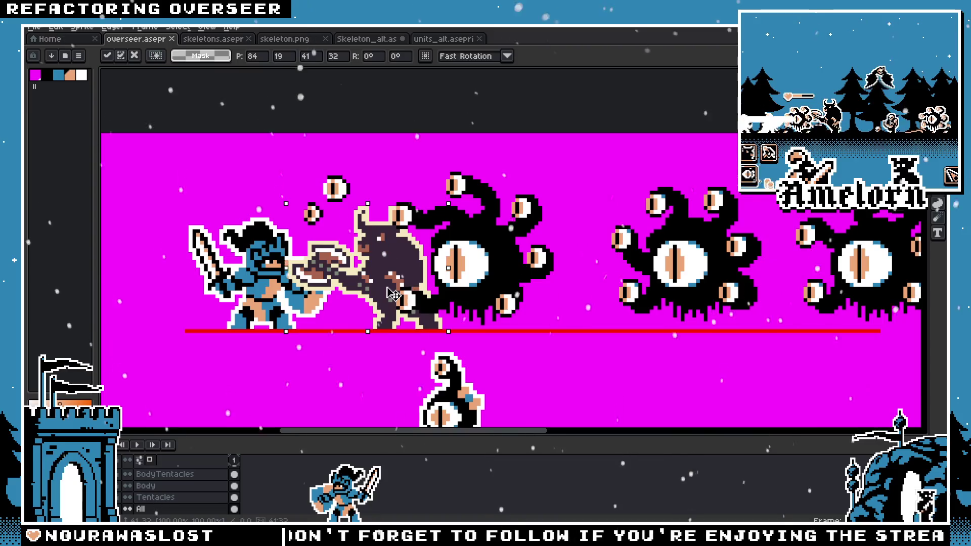
mouse_move(392, 294)
left_mouse_down()
mouse_move(377, 295)
mouse_move(385, 282)
mouse_move(619, 296)
mouse_move(607, 297)
left_mouse_up()
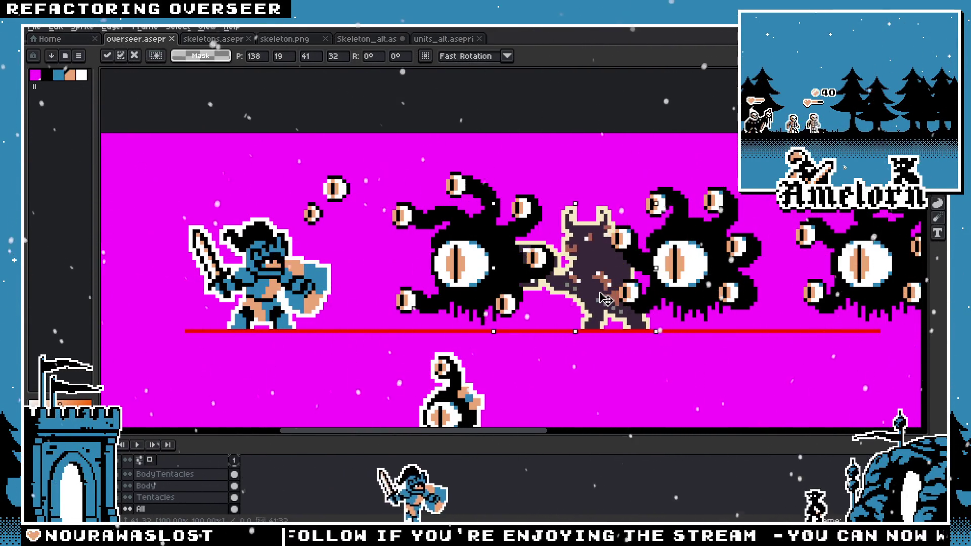
scroll(607, 297, "down", 2)
Compare the monster twice against the knight, discarding the paste each time.
left_click_drag(504, 284, 322, 273)
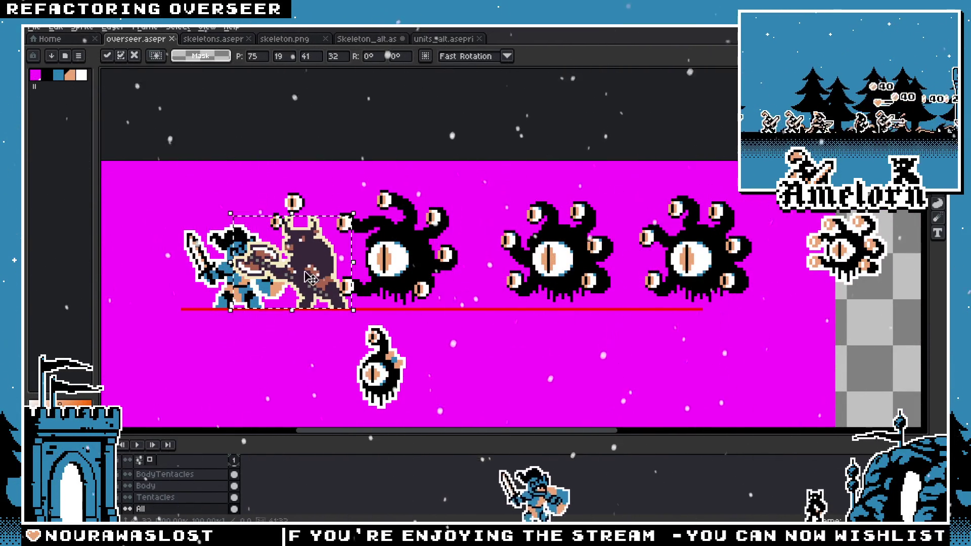
key("Escape")
key("ctrl+v")
mouse_move(530, 329)
left_mouse_down()
mouse_move(386, 283)
mouse_move(270, 294)
mouse_move(342, 294)
left_mouse_up()
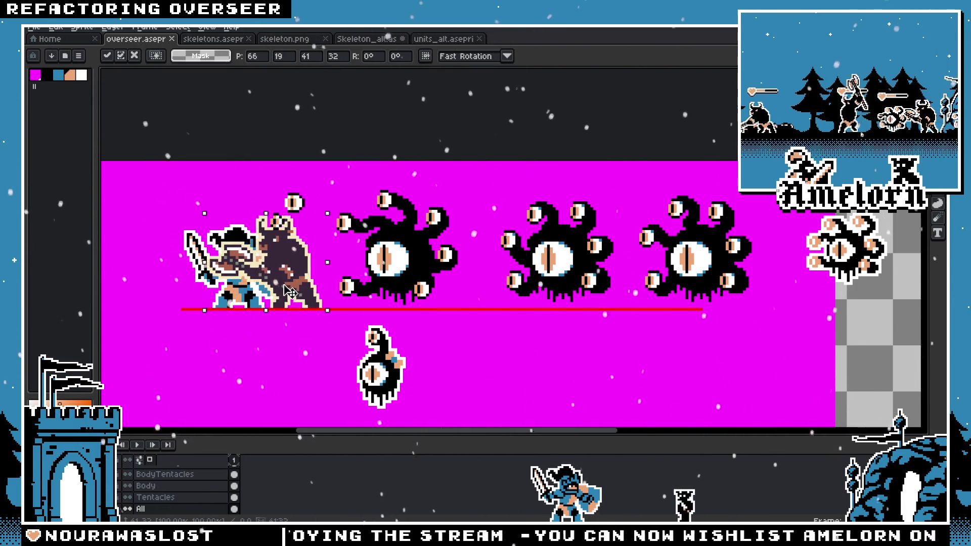
key("Escape")
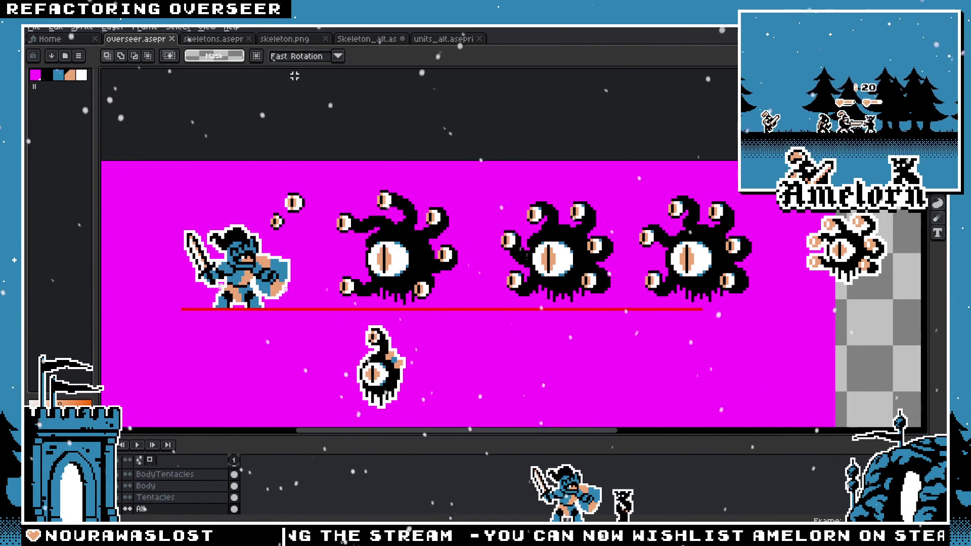
Close the units_alt.aseprite tab and bring up the file browser on the Majesty GB folder.
left_click(447, 39)
scroll(388, 190, "down", 1)
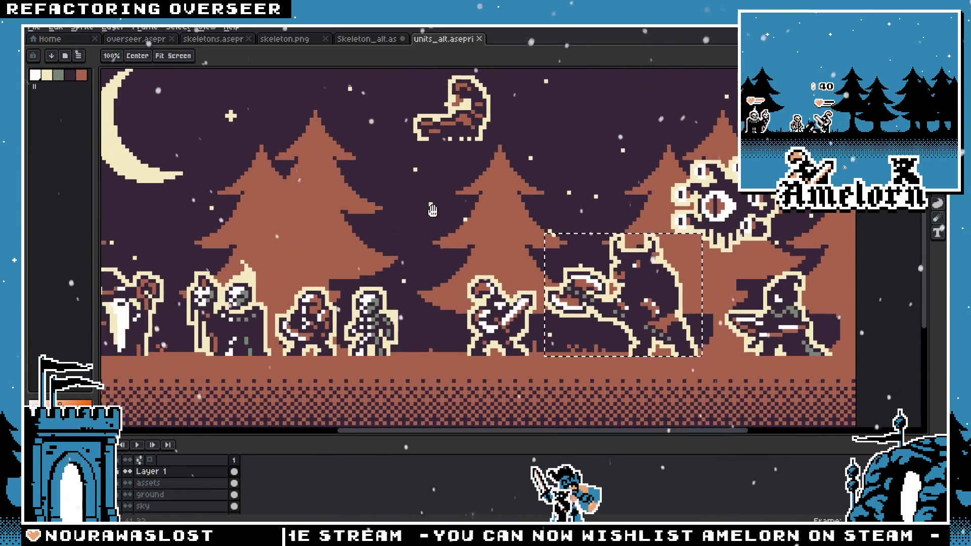
scroll(425, 167, "down", 1)
scroll(457, 148, "up", 1)
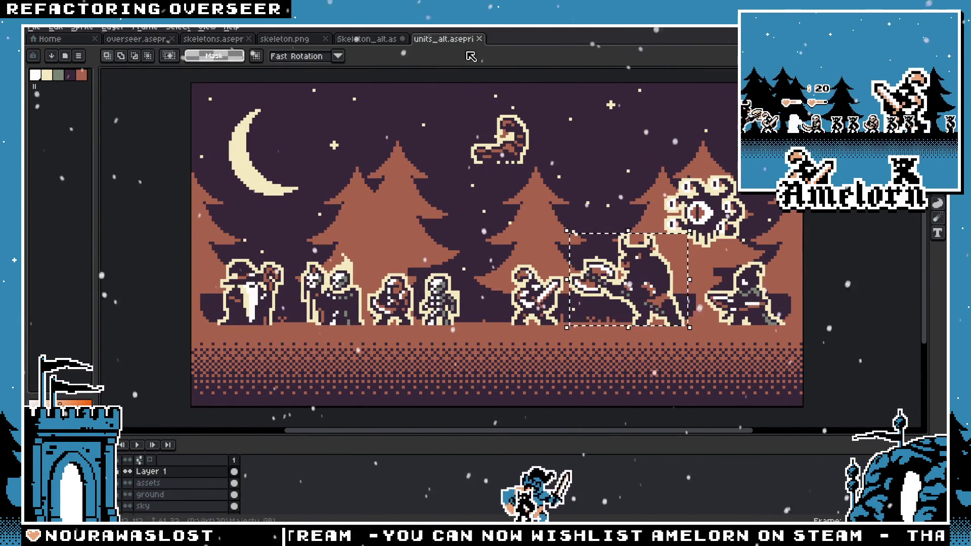
left_click(479, 40)
scroll(320, 62, "right", 3)
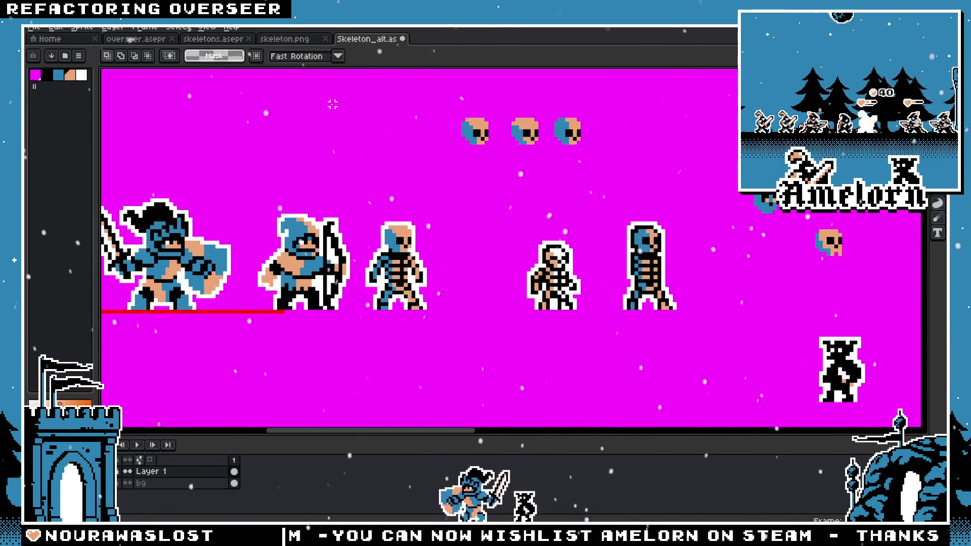
scroll(488, 223, "right", 3)
scroll(488, 223, "down", 2)
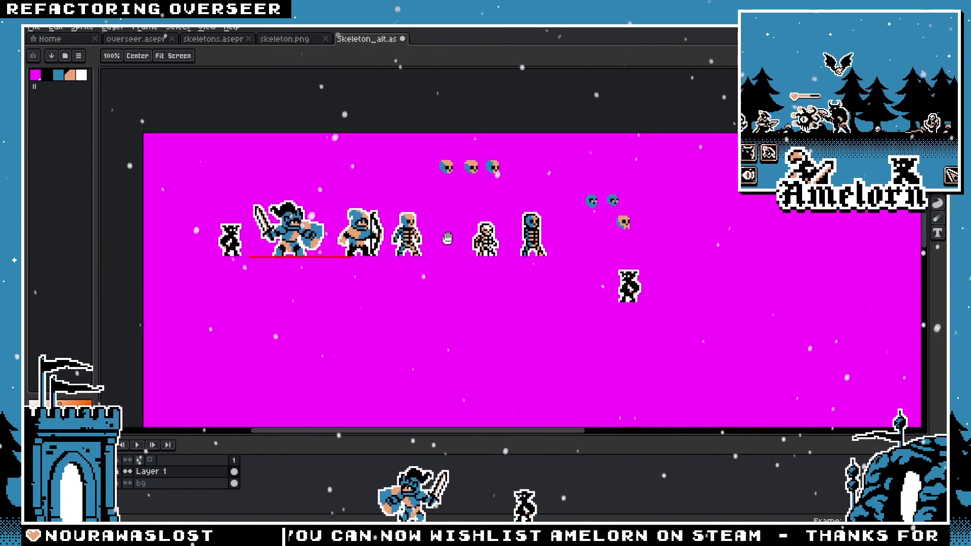
scroll(488, 223, "up", 3)
scroll(488, 223, "left", 3)
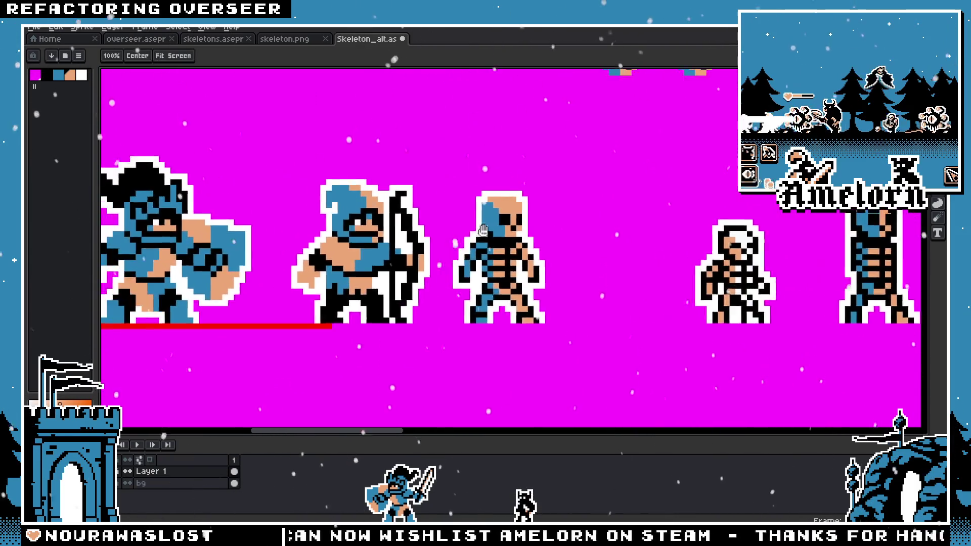
scroll(563, 237, "up", 2)
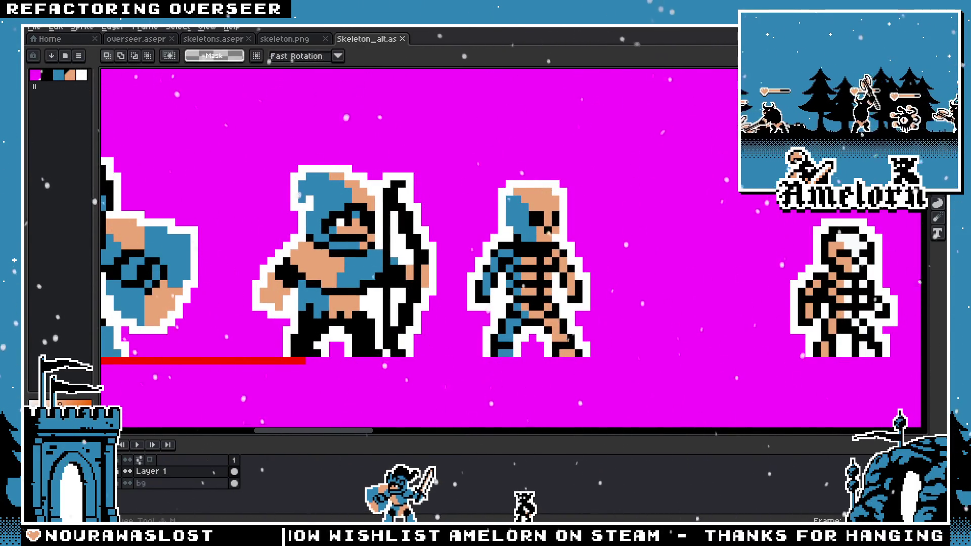
scroll(524, 238, "up", 1)
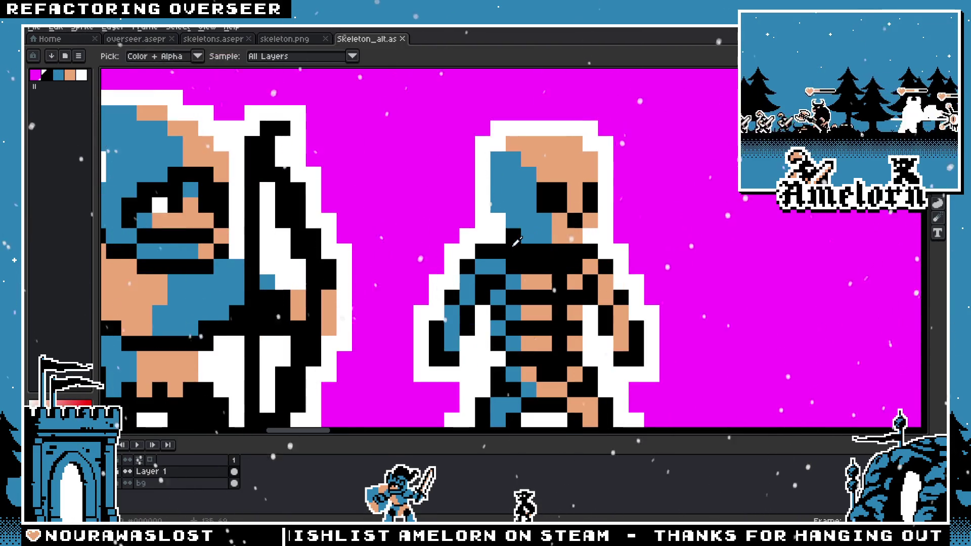
key("b")
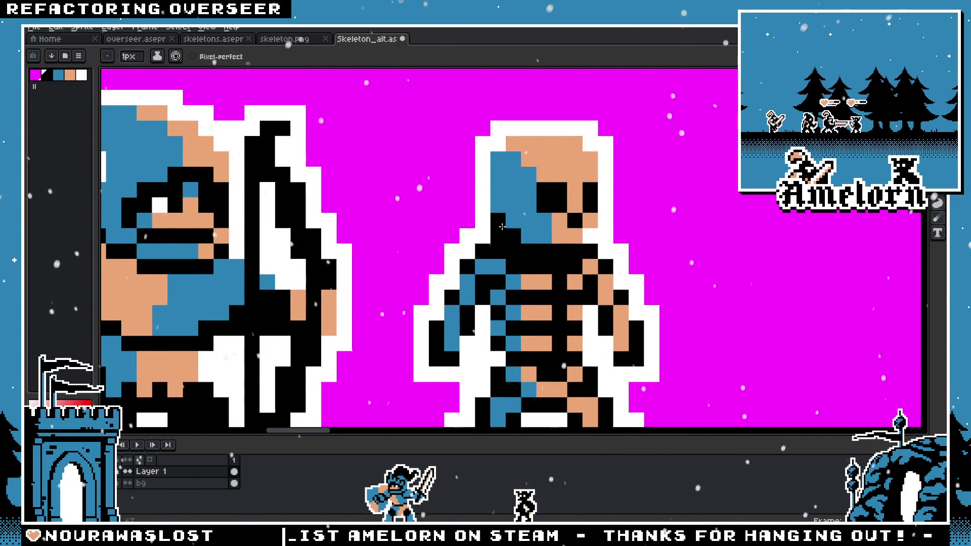
scroll(502, 227, "down", 5)
scroll(495, 273, "down", 1)
scroll(494, 272, "up", 1)
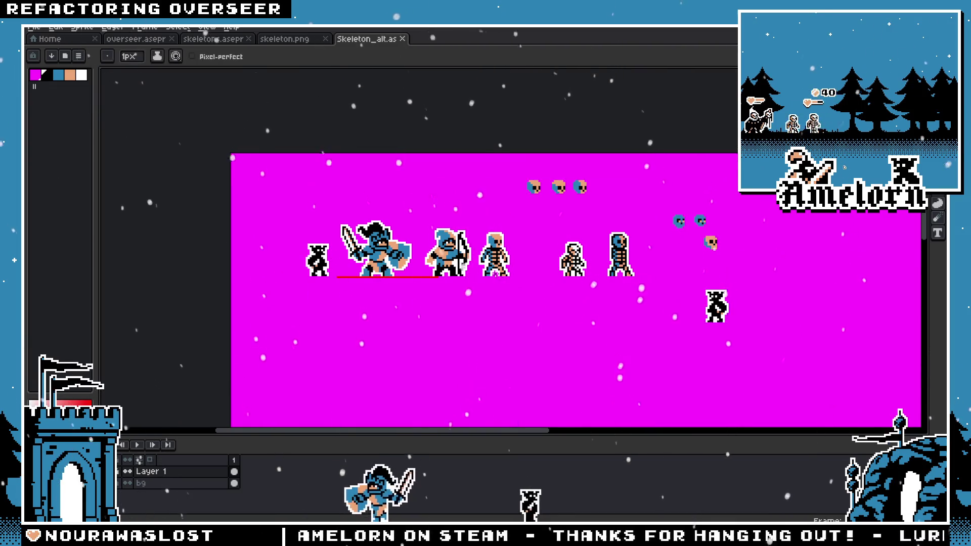
scroll(495, 269, "up", 2)
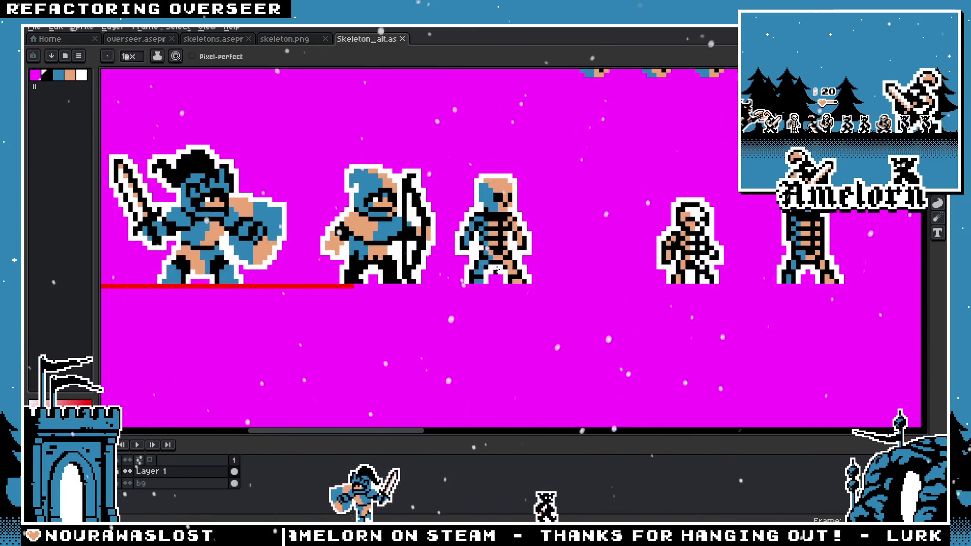
left_click(38, 33)
scroll(693, 278, "down", 3)
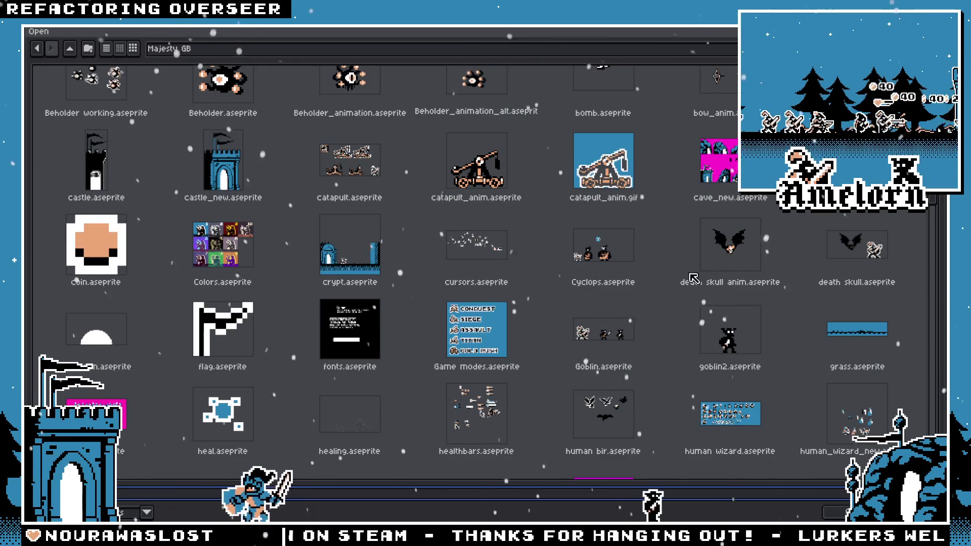
Open goblin2.aseprite, marquee the goblin's knife and paste it onto the Skeleton_alt sheet.
double_click(729, 335)
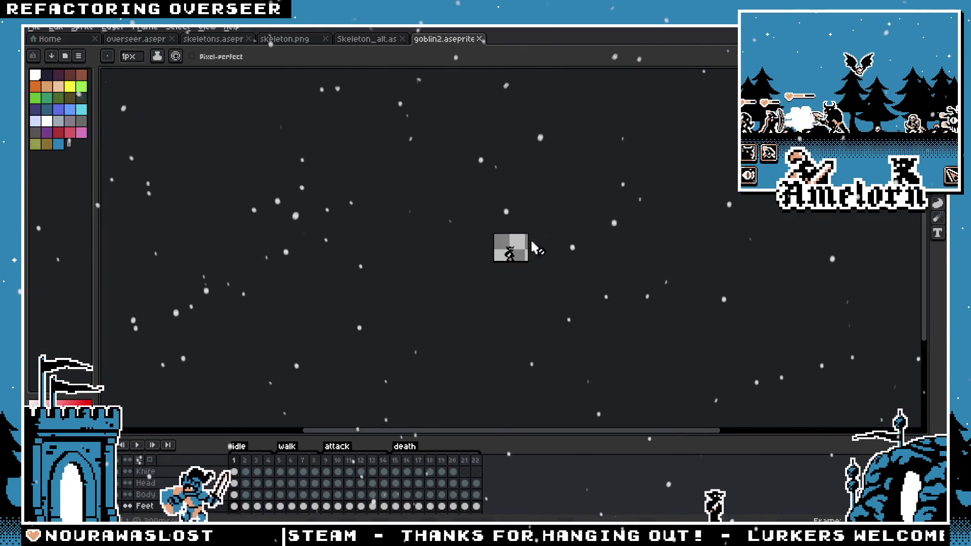
scroll(533, 248, "up", 5)
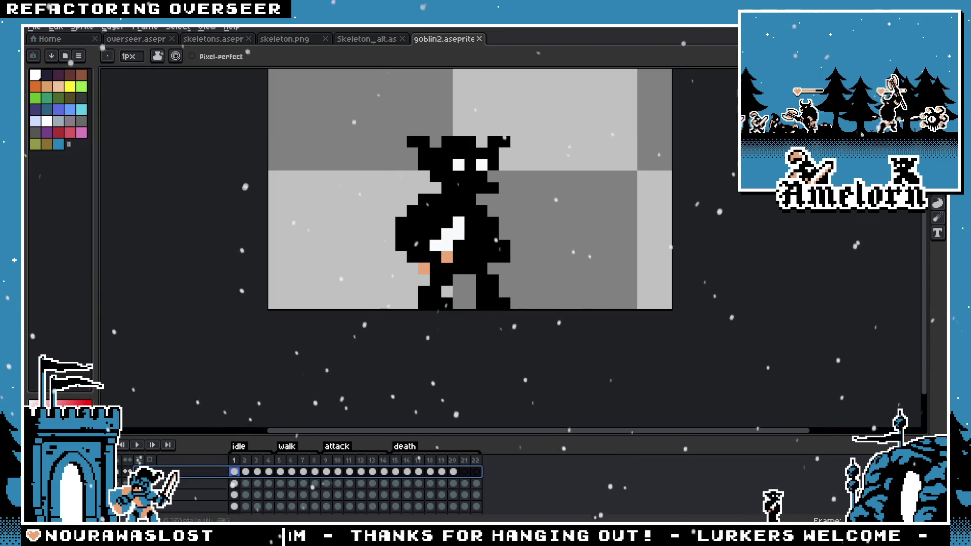
key("m")
left_click_drag(501, 204, 394, 299)
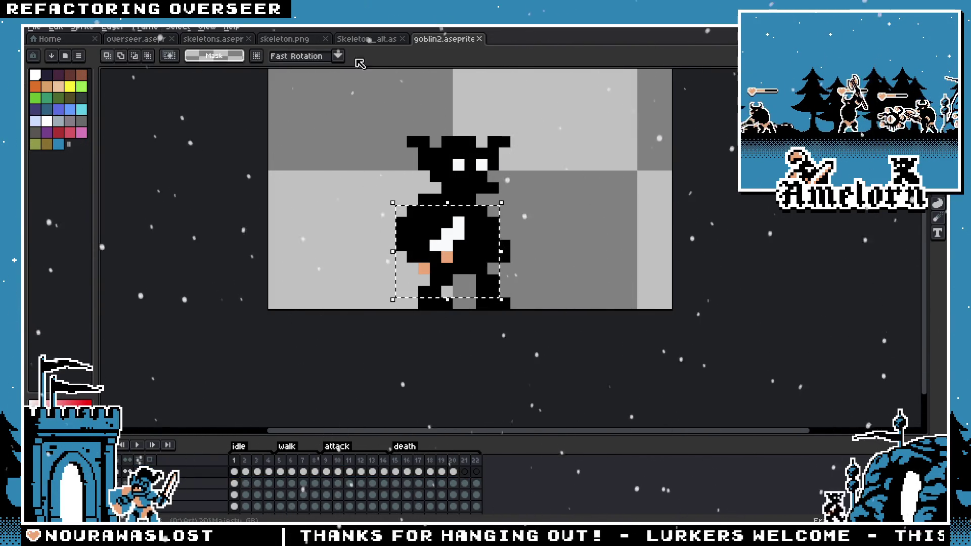
left_click(367, 38)
key("ctrl+v")
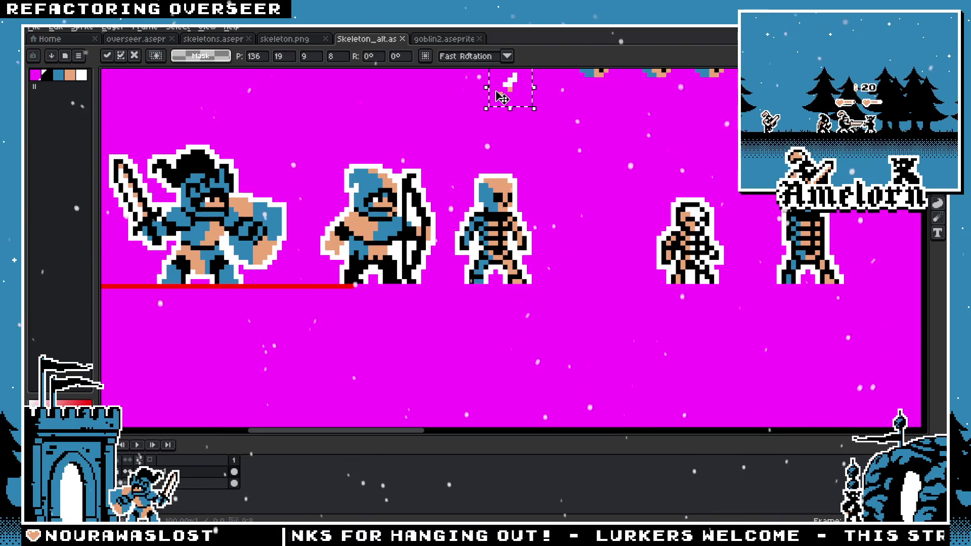
Drop the knife beside the blue-tan skeleton and pencil the first black outline pixels, undoing misplaced ones.
left_click_drag(555, 305, 569, 256)
scroll(568, 256, "up", 2)
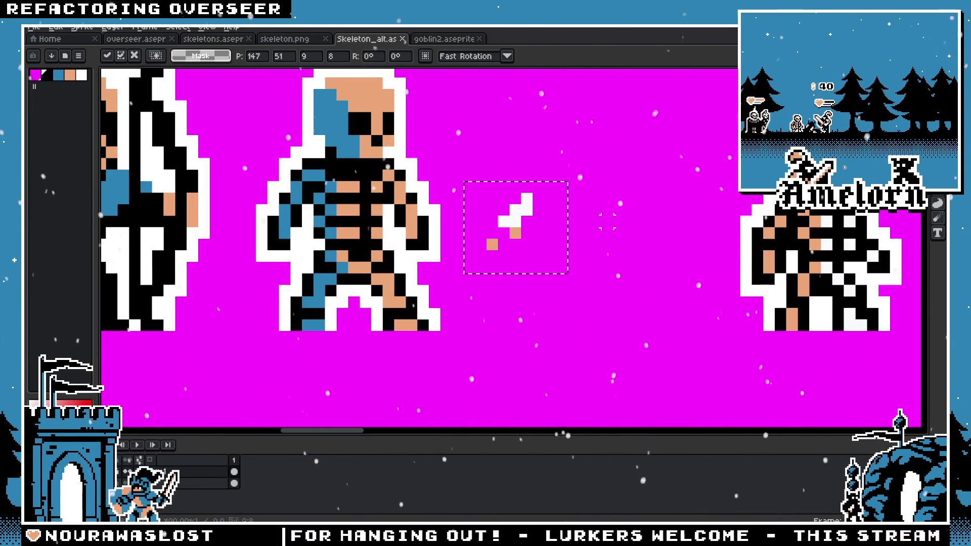
key("Return")
scroll(531, 216, "up", 2)
key("b")
left_click(434, 197)
left_click(465, 167)
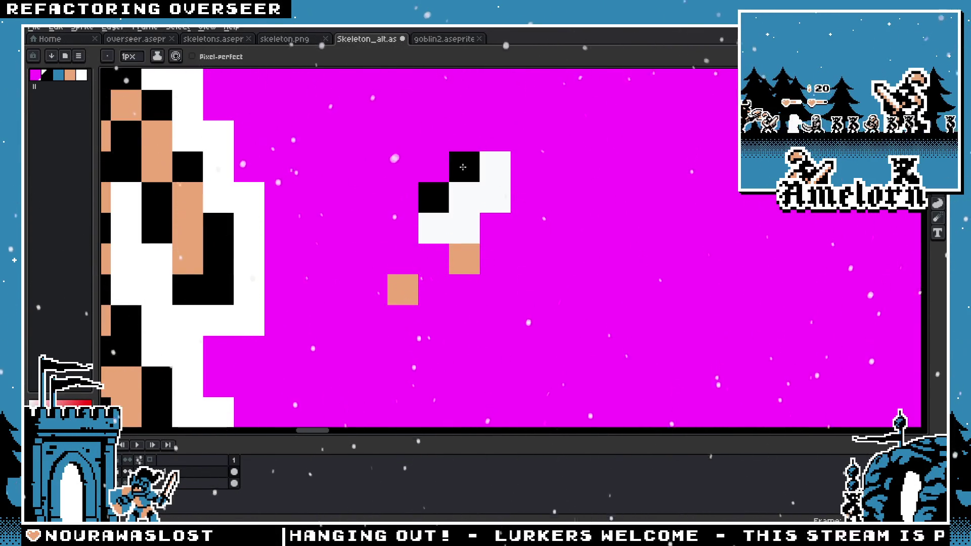
left_click(495, 227)
left_click(434, 258)
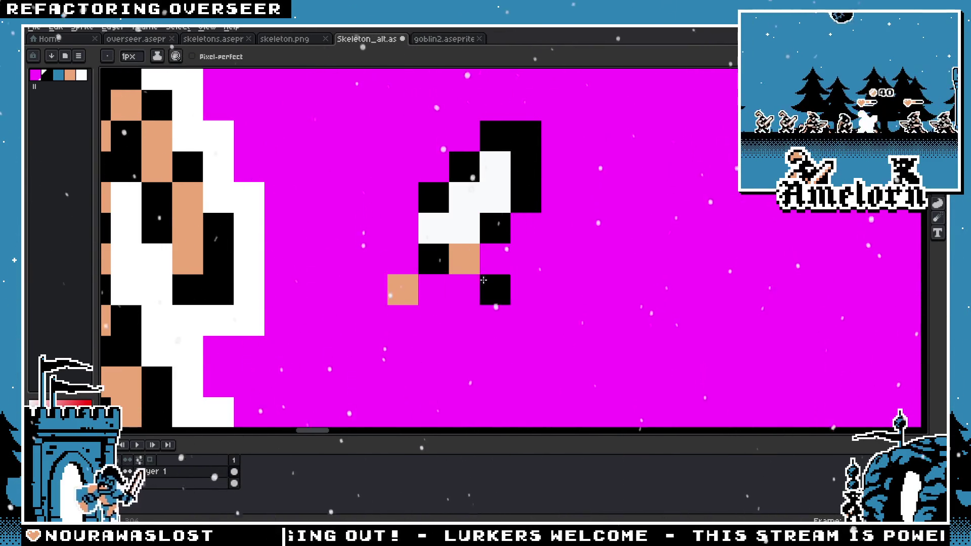
key("ctrl+z")
left_click(408, 281)
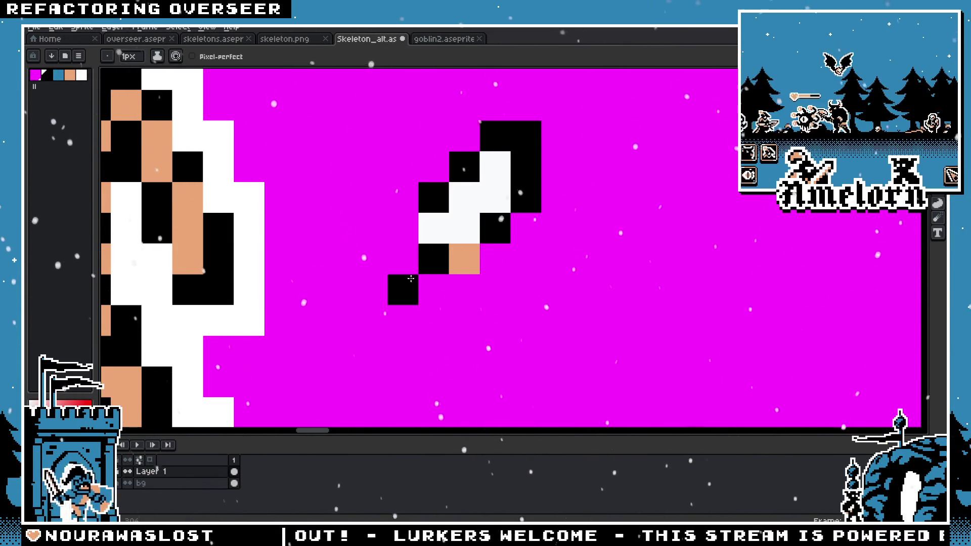
key("ctrl+z")
scroll(425, 295, "down", 4)
scroll(516, 273, "up", 2)
scroll(515, 273, "up", 1)
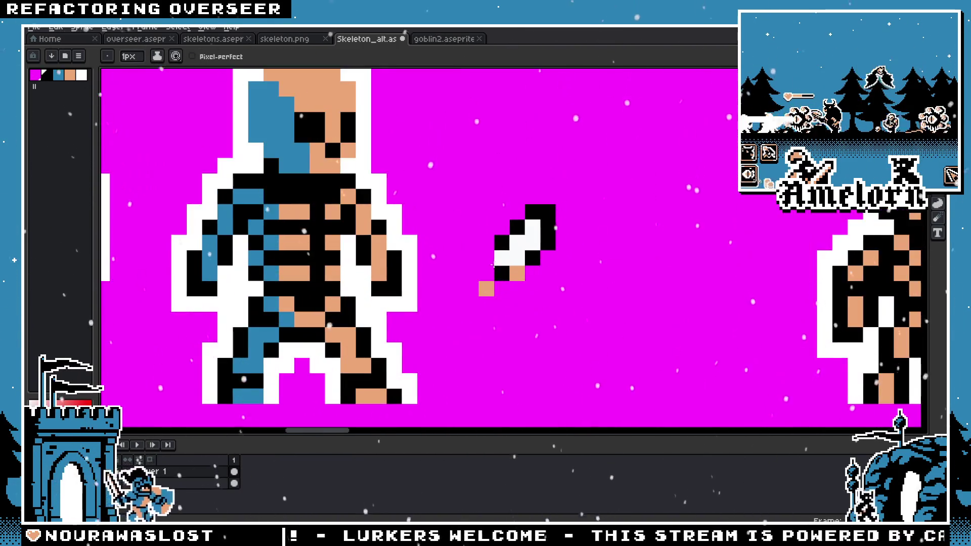
Extend the black outline below and around the knife tip, undoing a stray pixel.
left_click(501, 289)
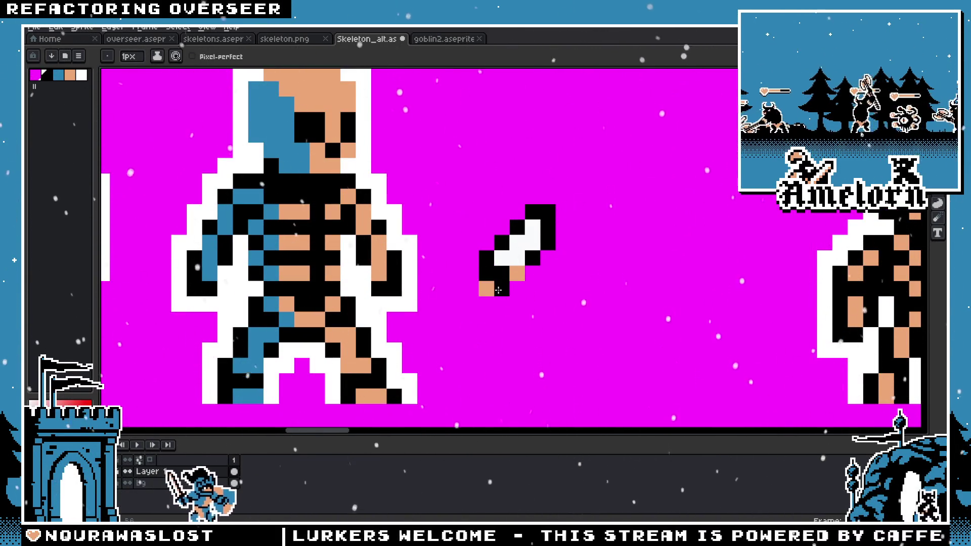
left_click(487, 304)
scroll(474, 302, "down", 3)
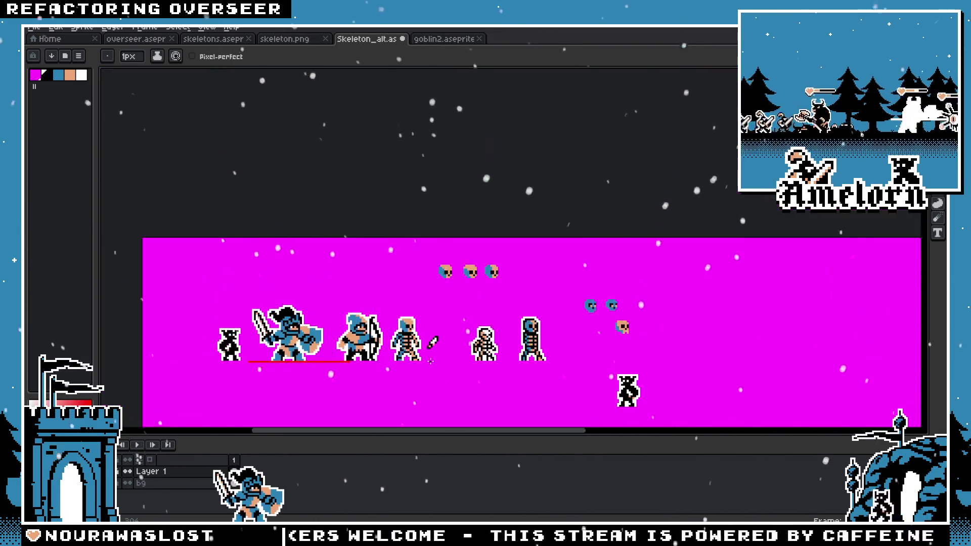
scroll(456, 284, "up", 2)
scroll(455, 282, "up", 1)
left_click(431, 264)
left_click(476, 280)
key("ctrl+z")
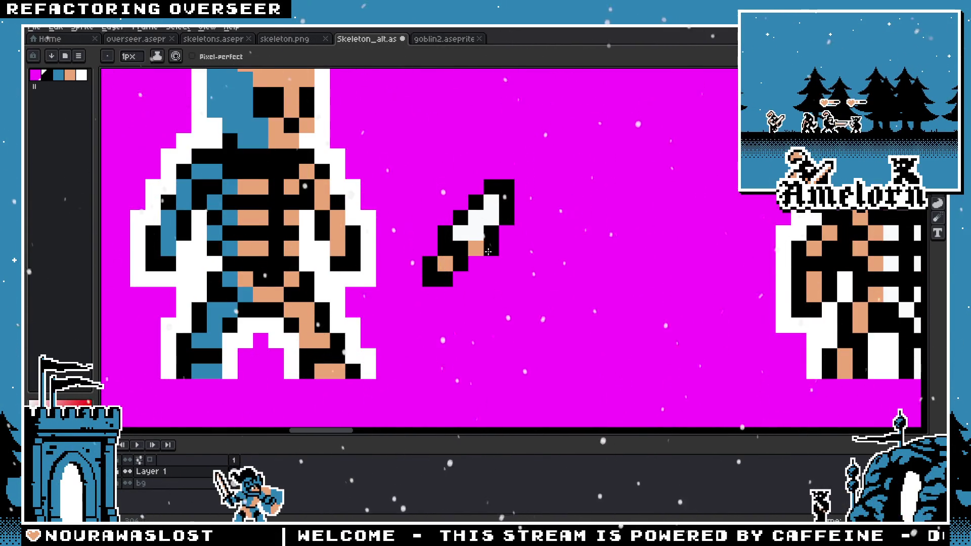
scroll(407, 296, "down", 3)
scroll(411, 281, "up", 2)
scroll(455, 253, "up", 1)
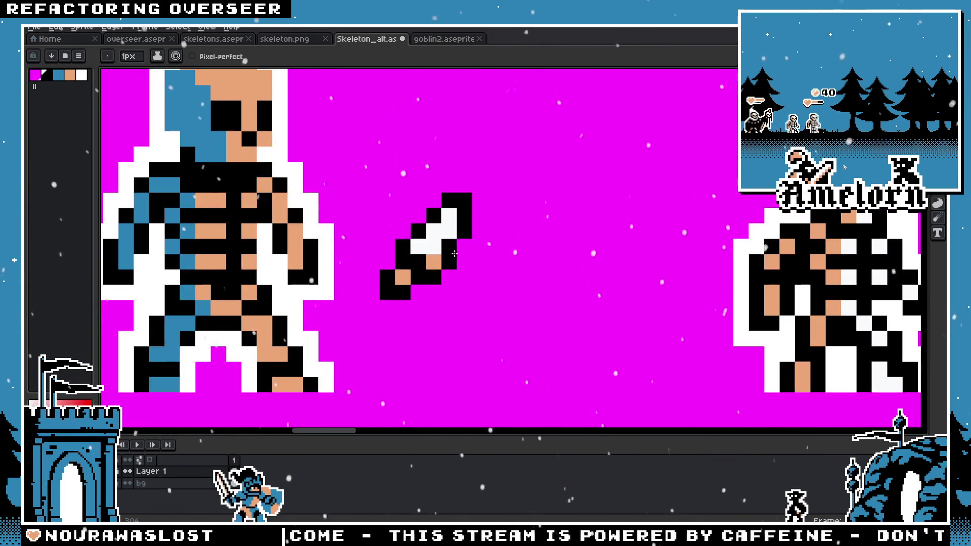
scroll(386, 276, "down", 3)
scroll(365, 291, "up", 2)
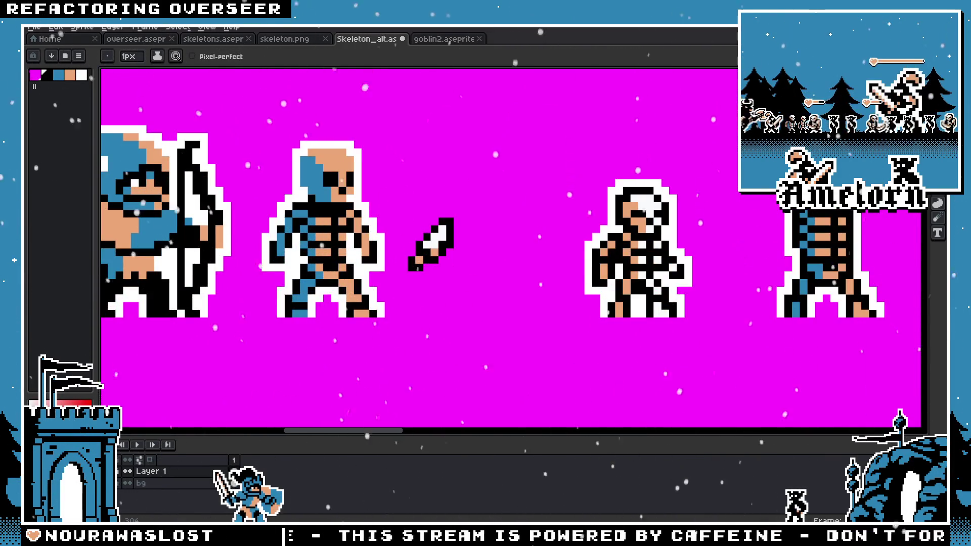
key("m")
scroll(513, 247, "left", 3)
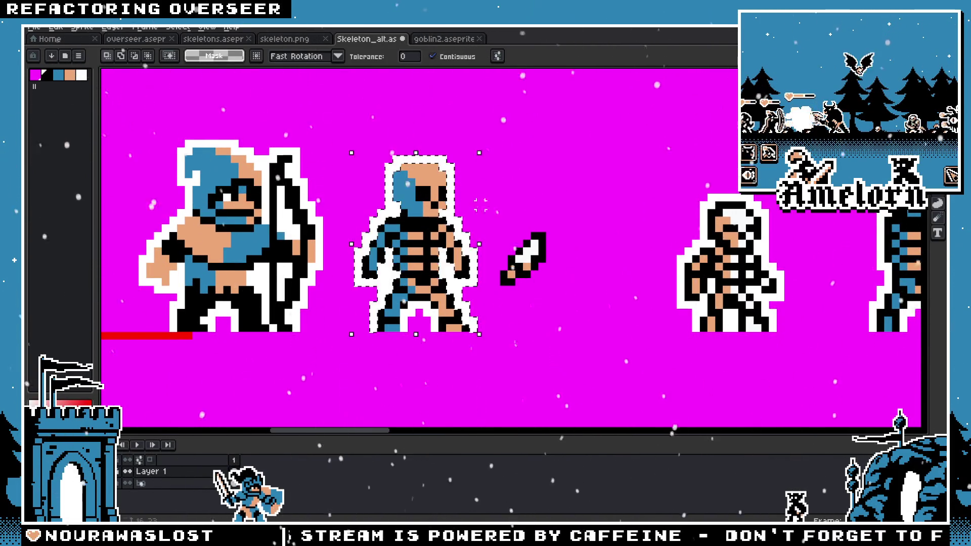
Strip the skeleton's white outline, rotate the knife a quarter turn and place it on the skeleton's hand.
key("ctrl+z")
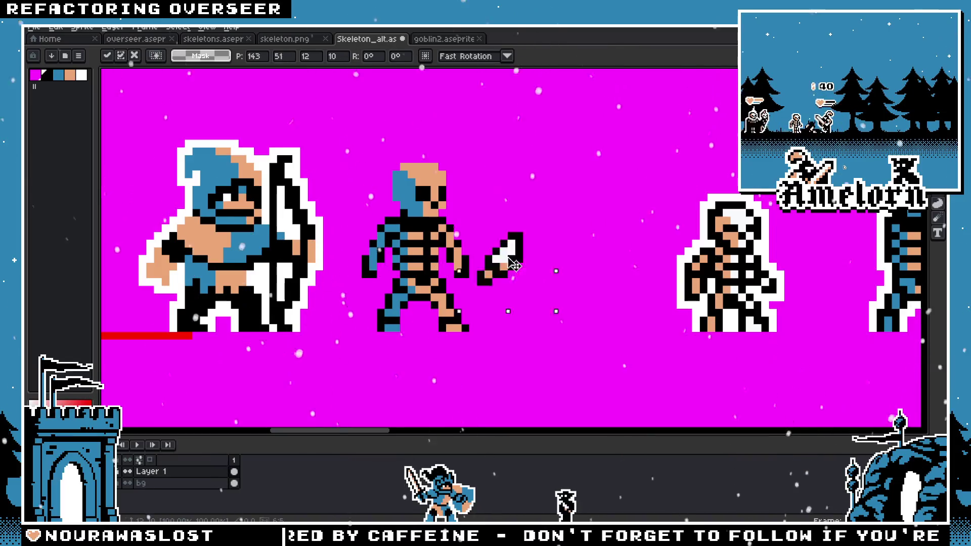
left_click_drag(524, 258, 565, 209)
left_click_drag(613, 169, 637, 282)
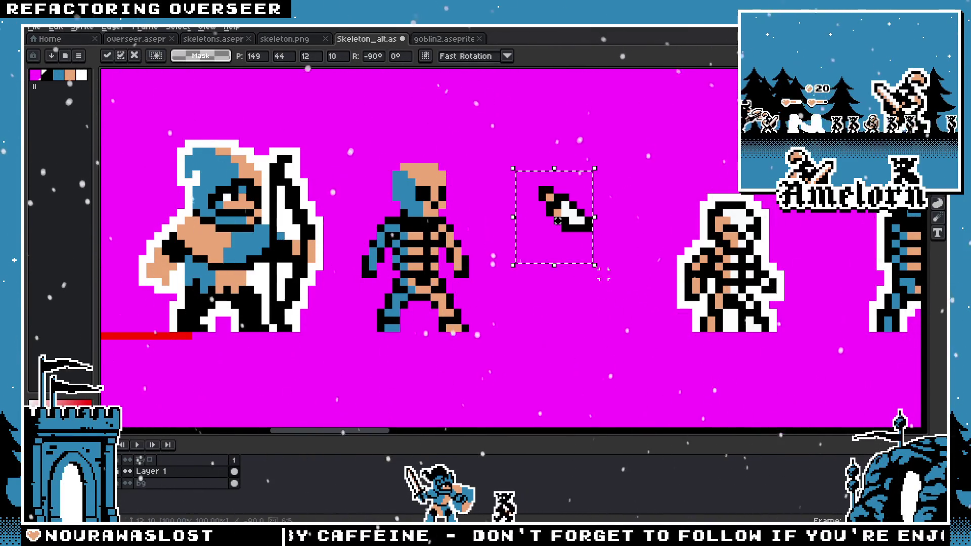
left_click_drag(578, 223, 396, 292)
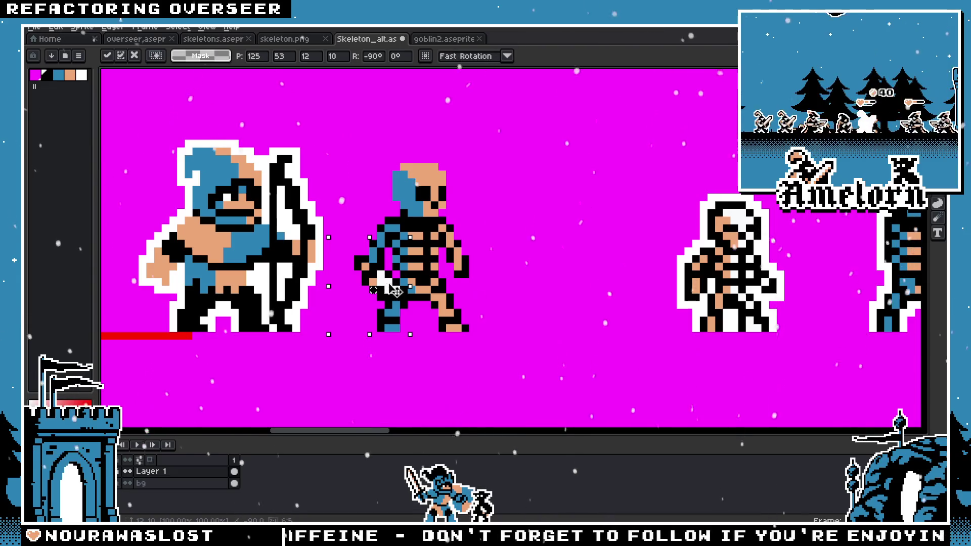
key("Return")
scroll(514, 266, "down", 3)
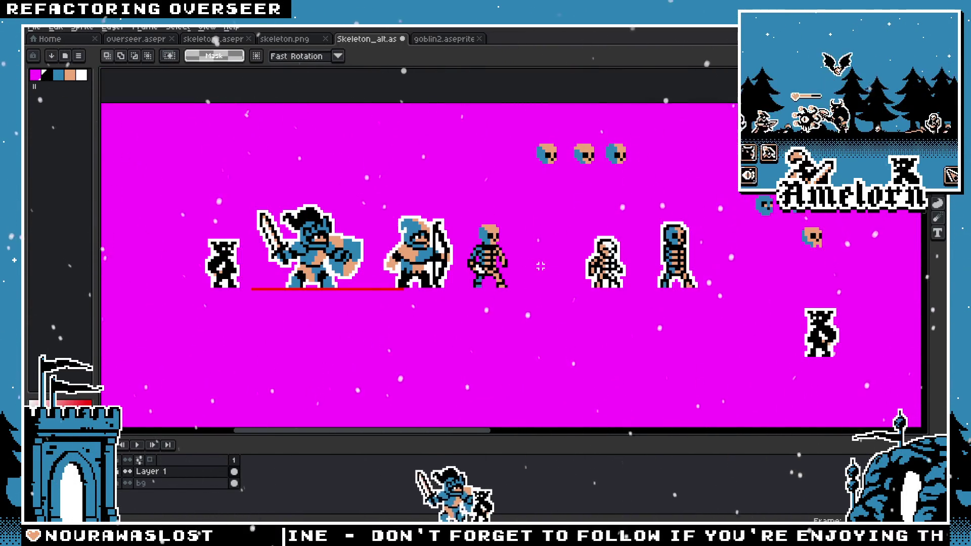
scroll(512, 266, "up", 3)
Undo the knife placement and remove the knife from the sheet entirely.
key("ctrl+z")
key("ctrl+z")
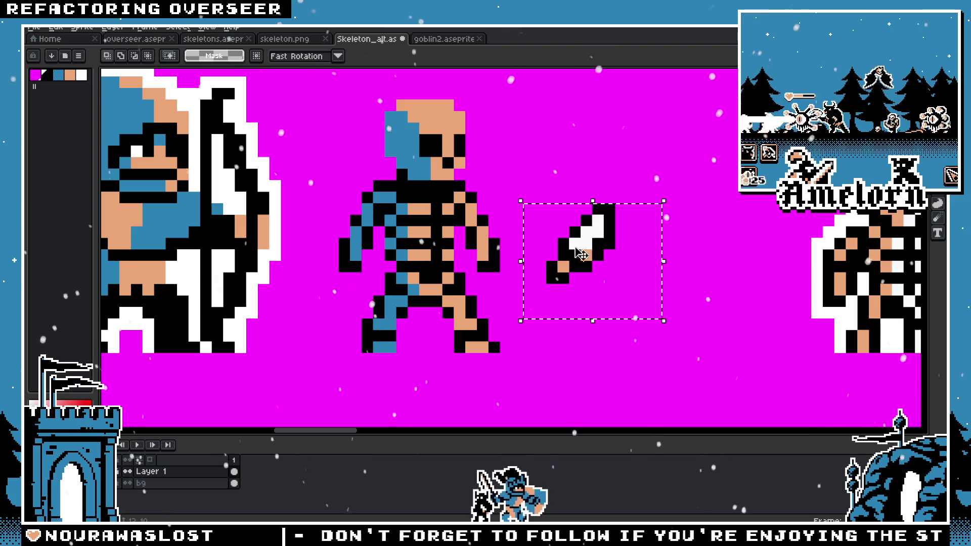
key("ctrl+z")
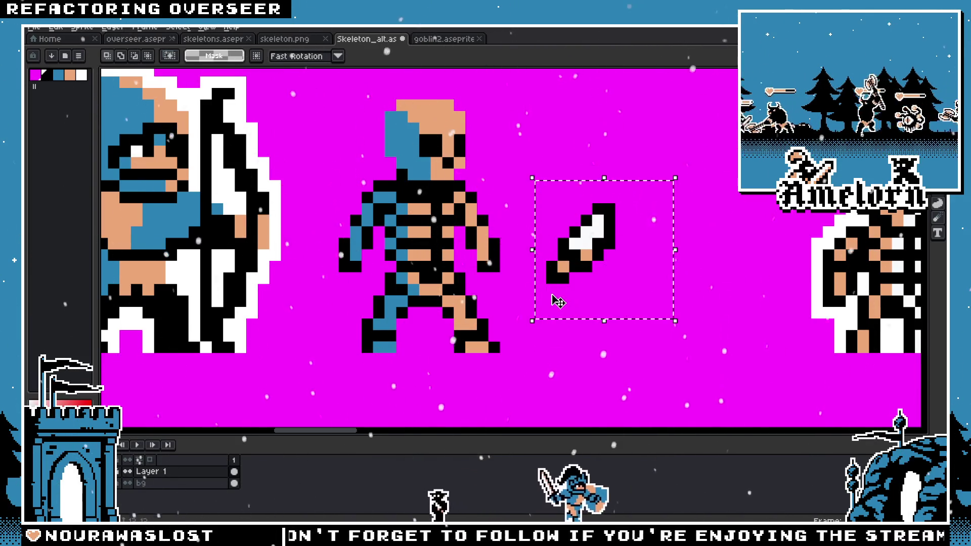
key("ctrl+z")
scroll(499, 291, "down", 1)
scroll(499, 291, "down", 2)
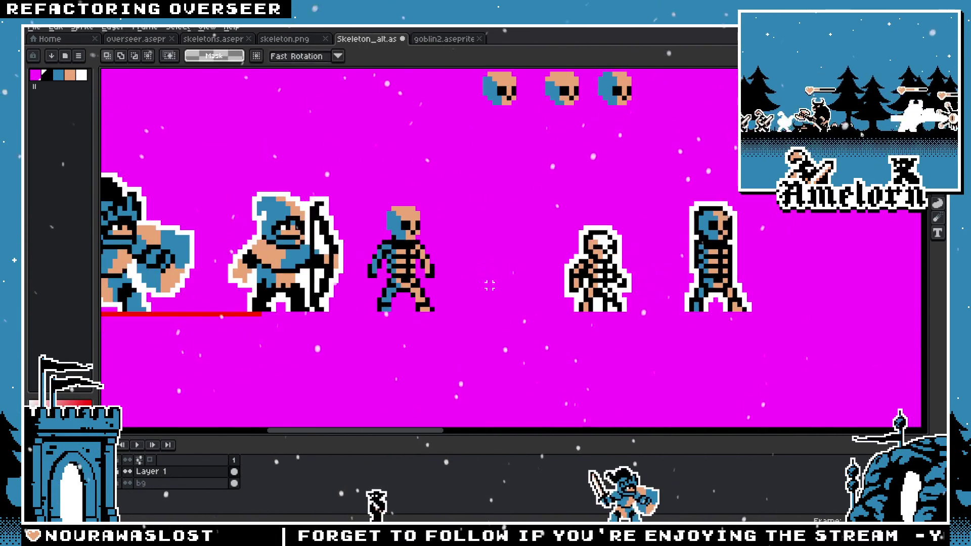
scroll(402, 256, "up", 2)
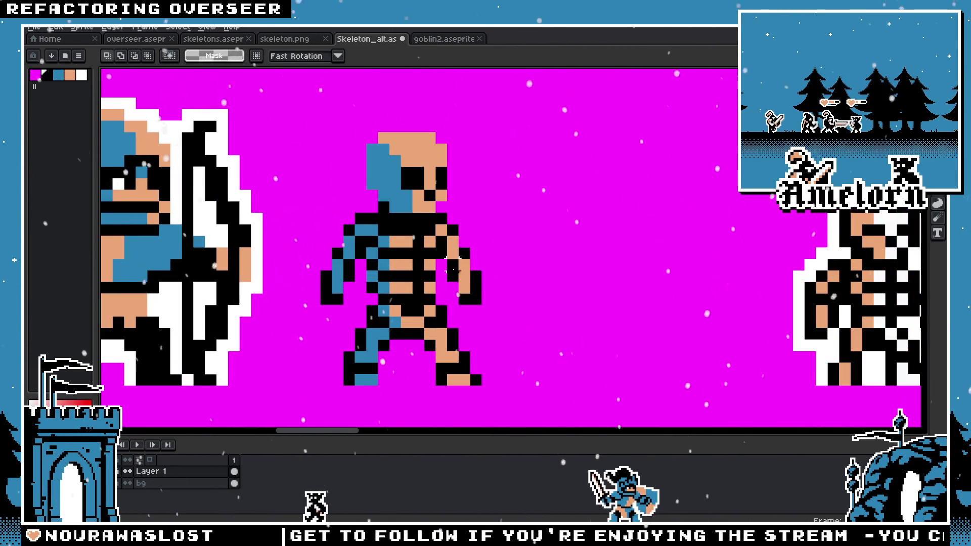
key("b")
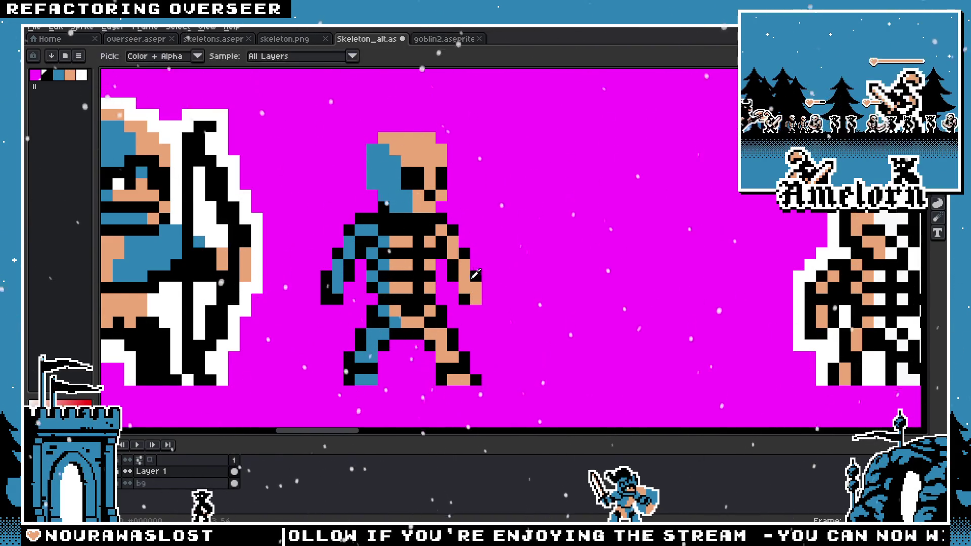
scroll(472, 288, "down", 2)
scroll(416, 326, "up", 3)
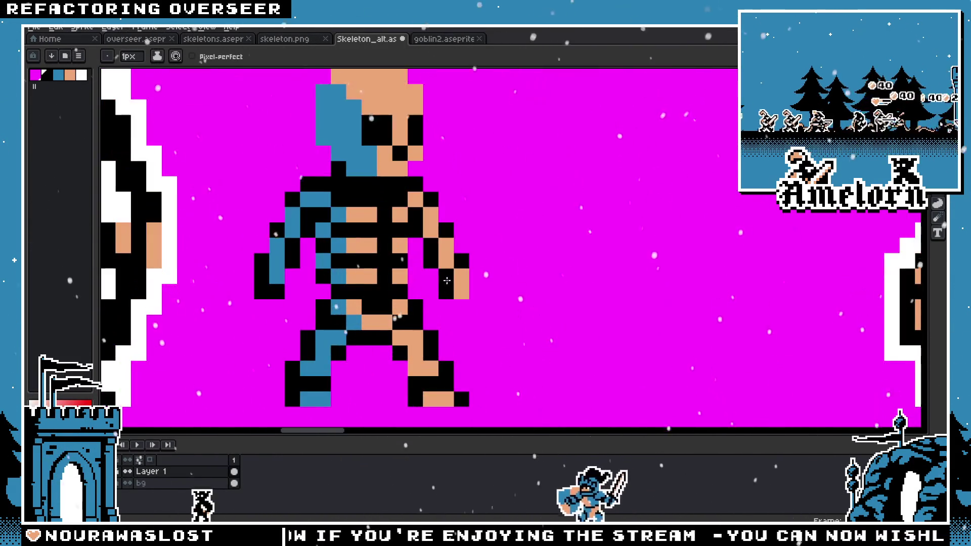
scroll(410, 311, "down", 3)
key("v")
scroll(400, 294, "up", 3)
scroll(400, 294, "down", 1)
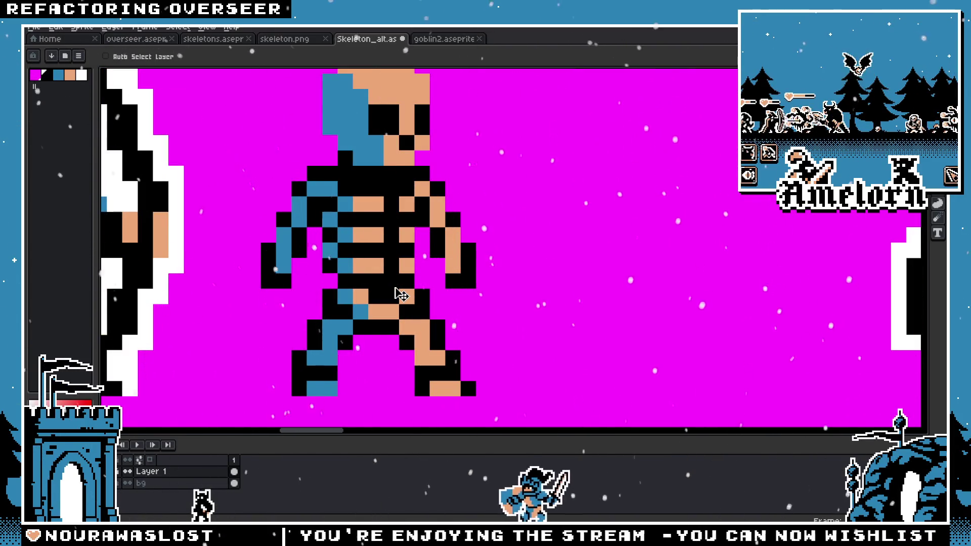
key("b")
scroll(395, 285, "down", 1)
scroll(444, 275, "left", 1)
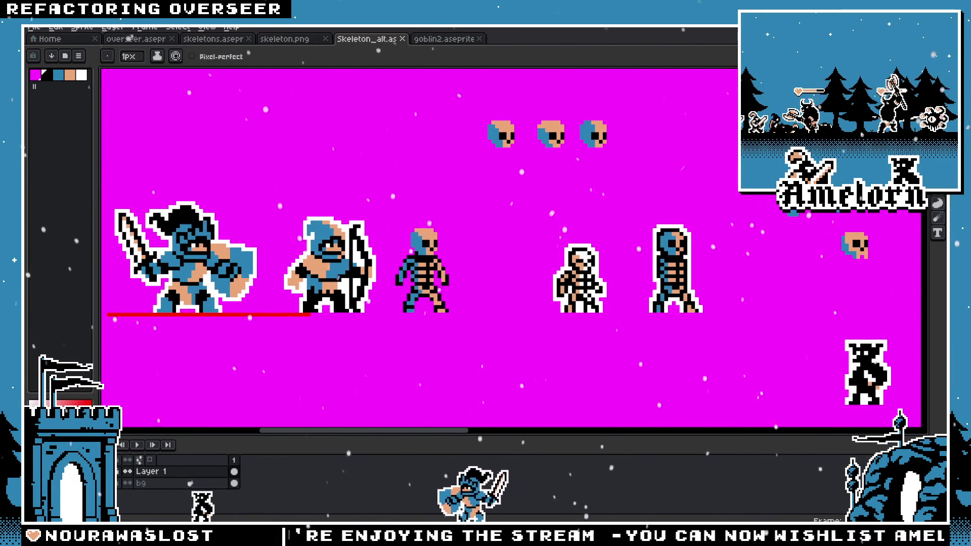
scroll(672, 262, "up", 1)
scroll(652, 259, "up", 1)
Select the right-hand skeleton, clear the selection and pan the archer into view.
left_click_drag(662, 177, 522, 339)
key("ctrl+d")
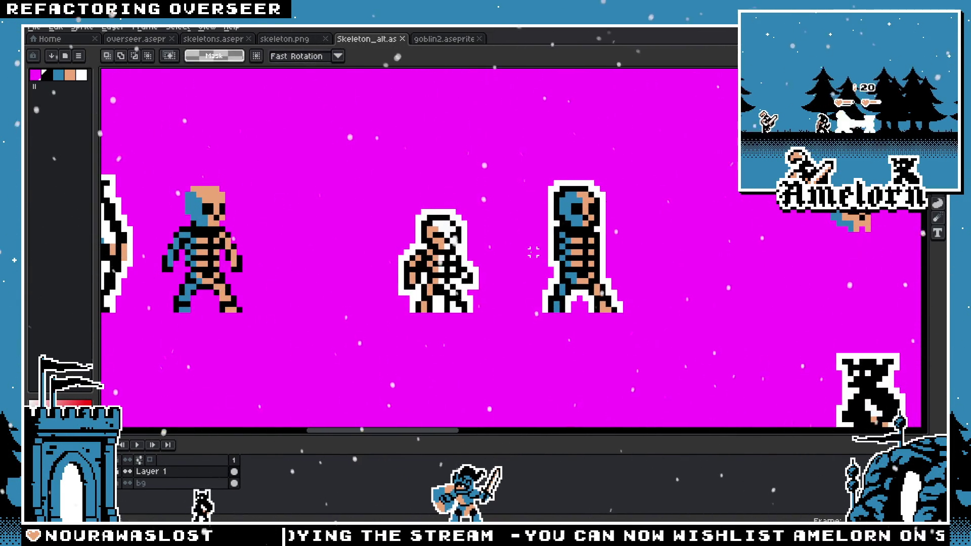
left_click_drag(337, 238, 486, 241)
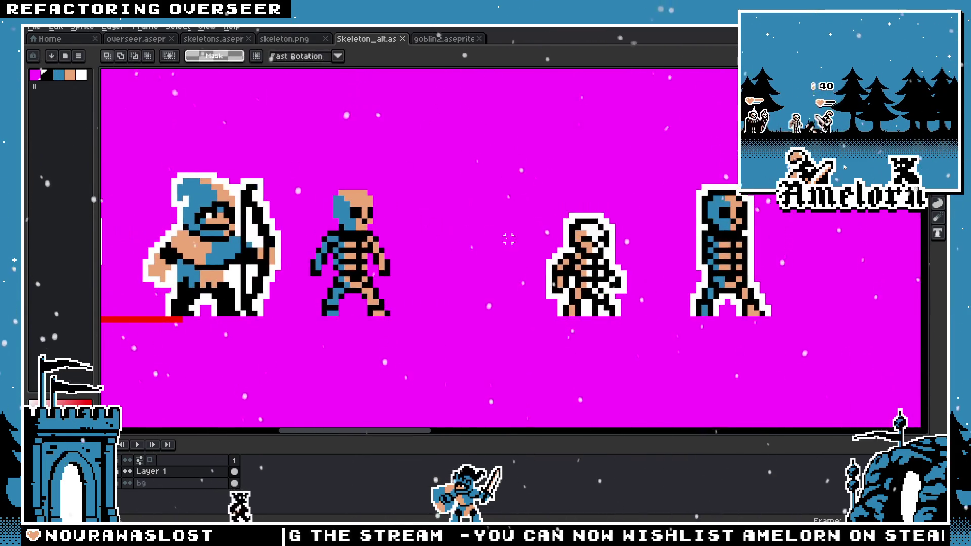
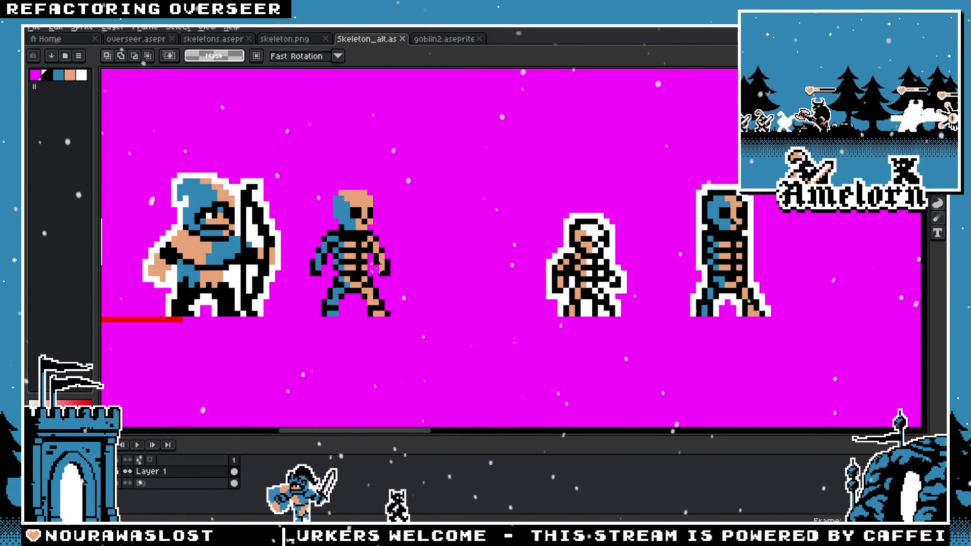
scroll(425, 251, "up", 1)
scroll(425, 250, "up", 1)
scroll(548, 272, "down", 1)
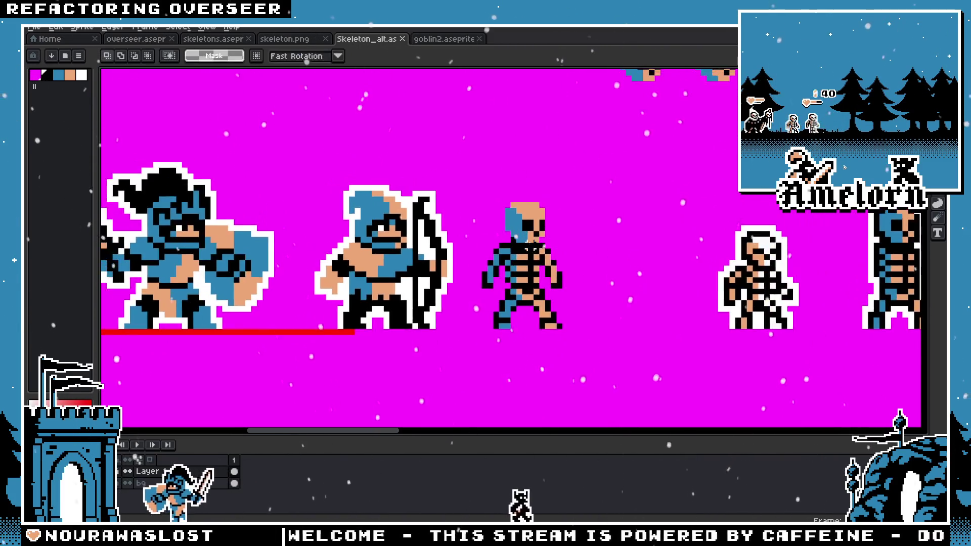
scroll(548, 272, "down", 1)
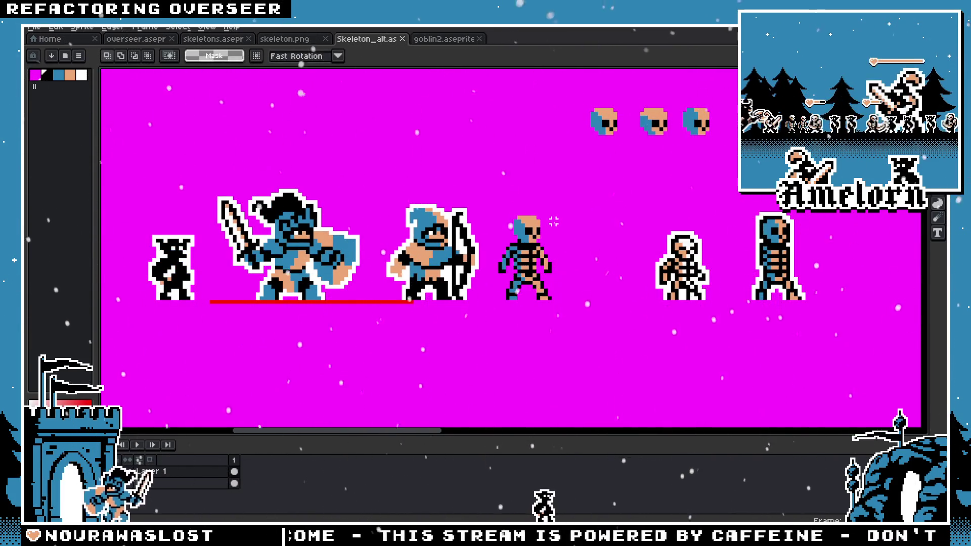
scroll(555, 221, "up", 1)
Drop a copy of the blue-and-tan skeleton right beside the original.
mouse_move(570, 203)
left_mouse_down()
mouse_move(478, 322)
mouse_move(615, 306)
left_mouse_up()
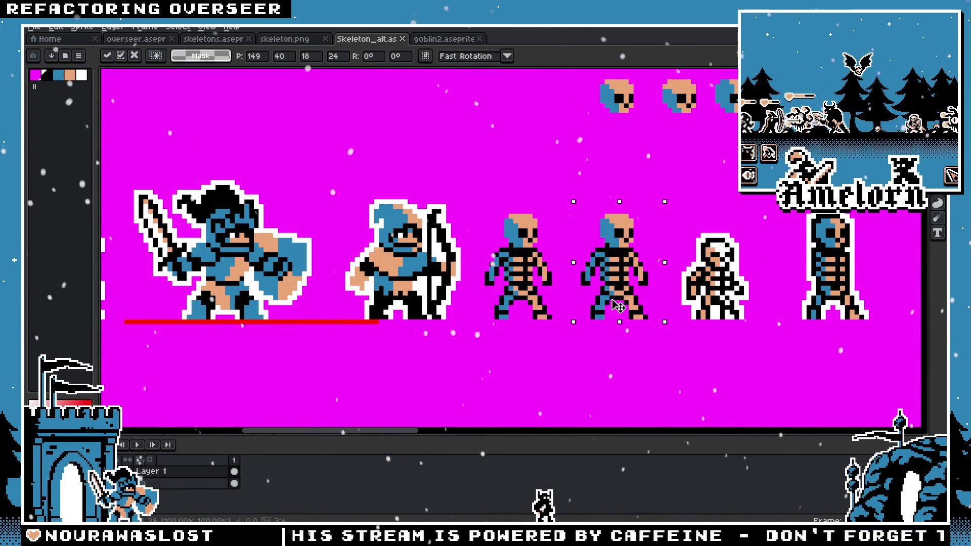
scroll(687, 229, "up", 1)
scroll(687, 229, "up", 1)
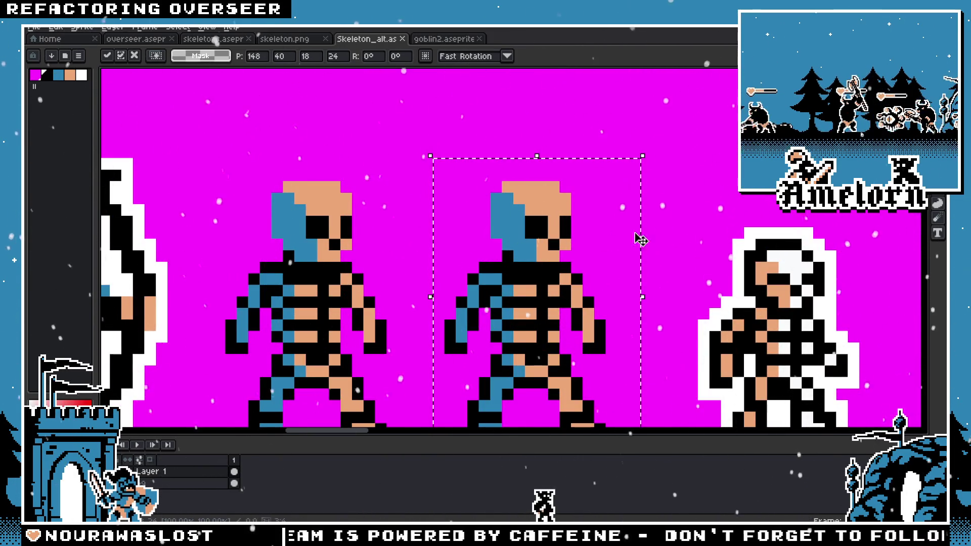
Commit the duplicate in place and marquee-select it as the next work area.
left_click(657, 220)
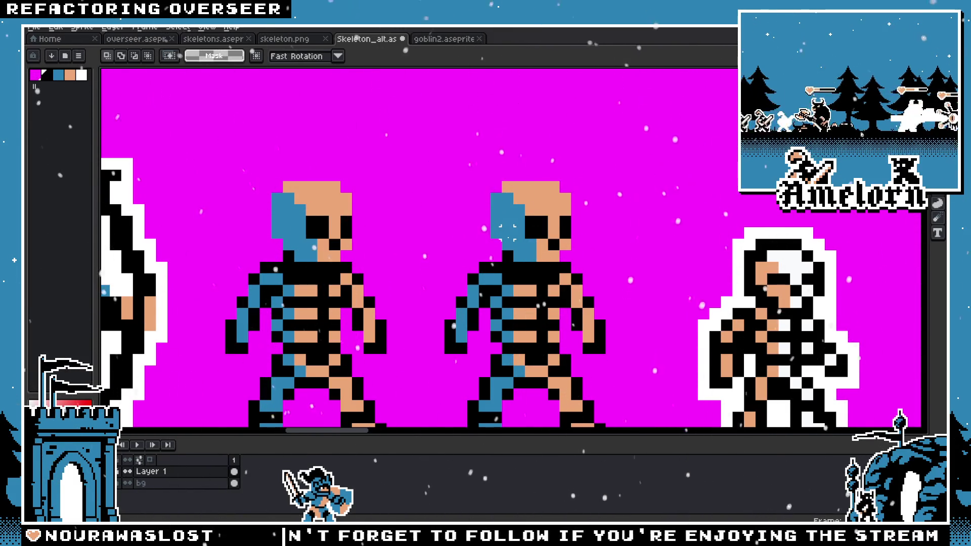
scroll(507, 267, "down", 1)
scroll(507, 267, "up", 2)
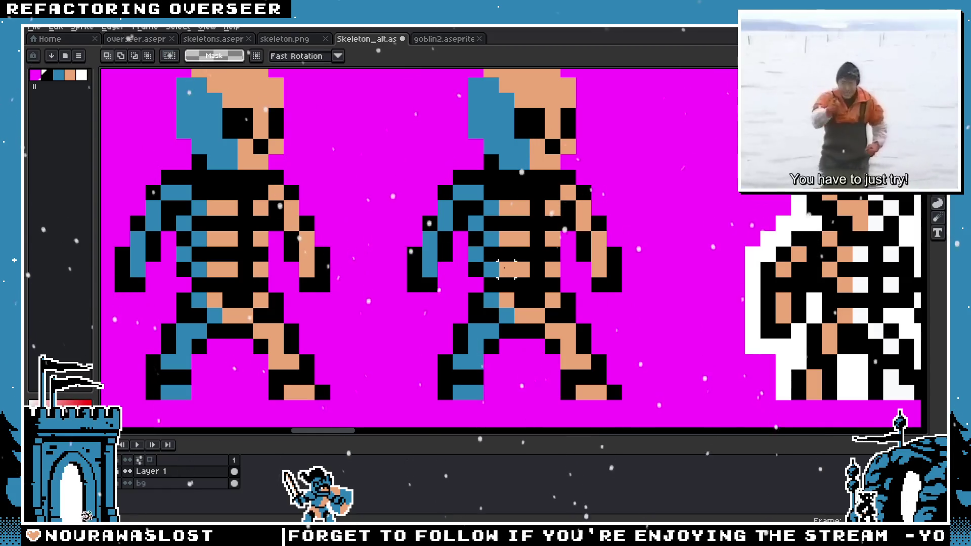
scroll(516, 255, "down", 1)
scroll(522, 262, "down", 1)
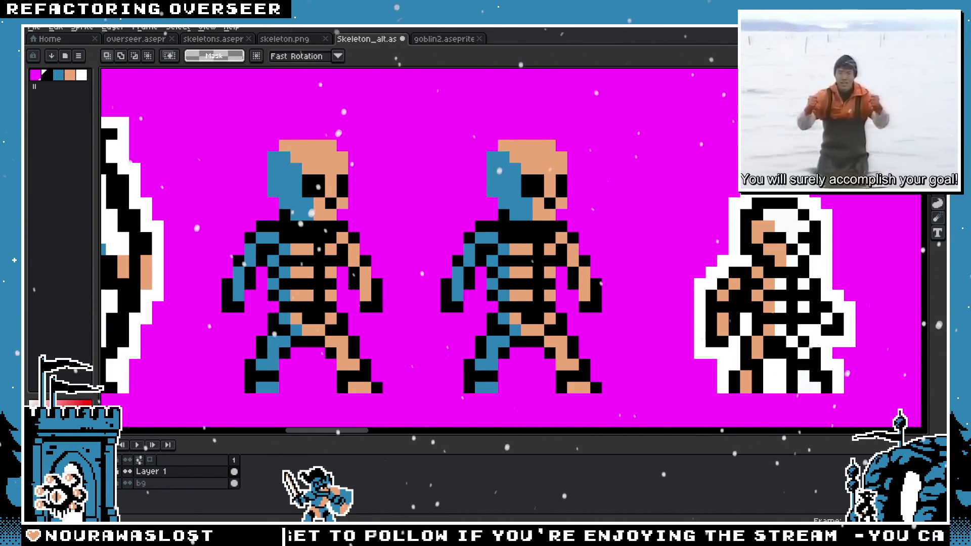
left_click_drag(638, 117, 418, 394)
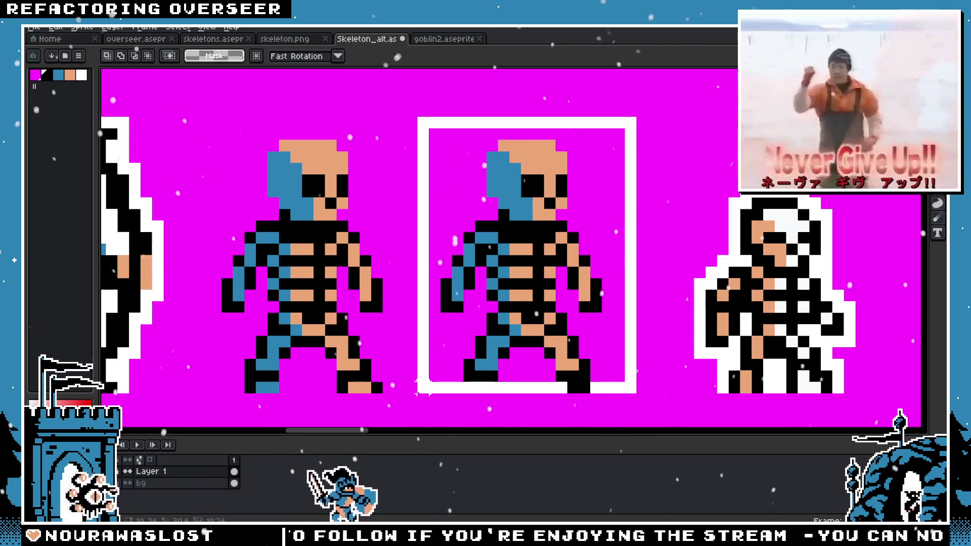
key("shift+o")
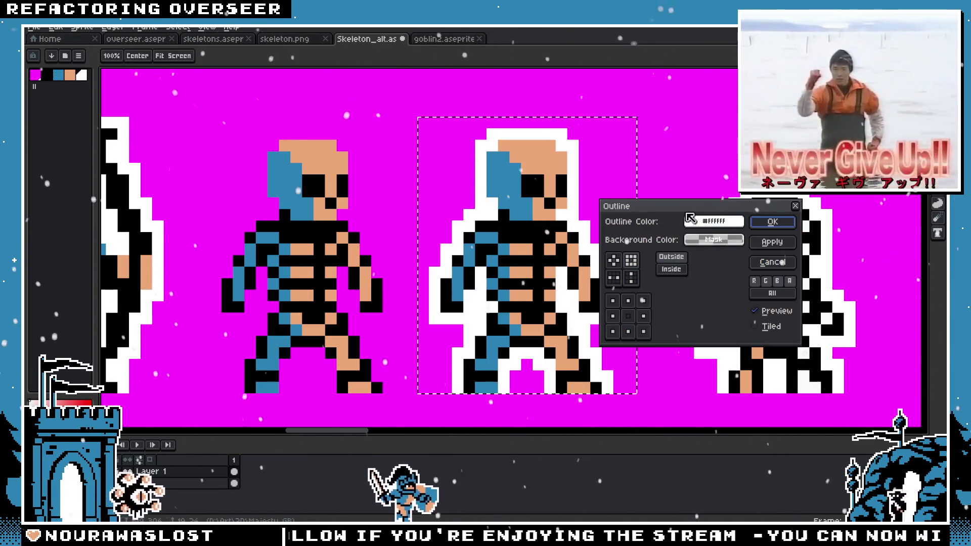
key("Return")
scroll(638, 255, "down", 2)
scroll(638, 254, "up", 1)
scroll(637, 255, "down", 1)
scroll(636, 252, "down", 1)
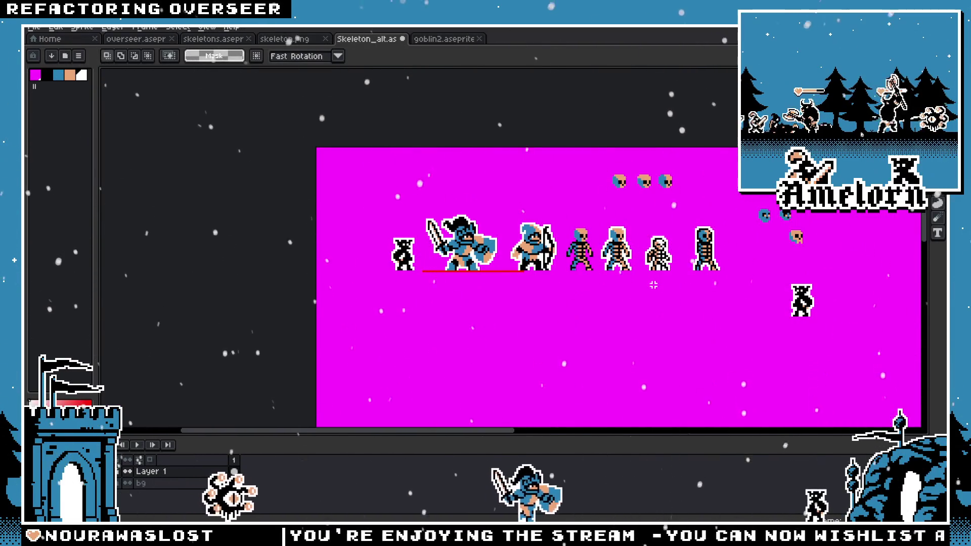
scroll(638, 250, "up", 2)
scroll(639, 254, "up", 1)
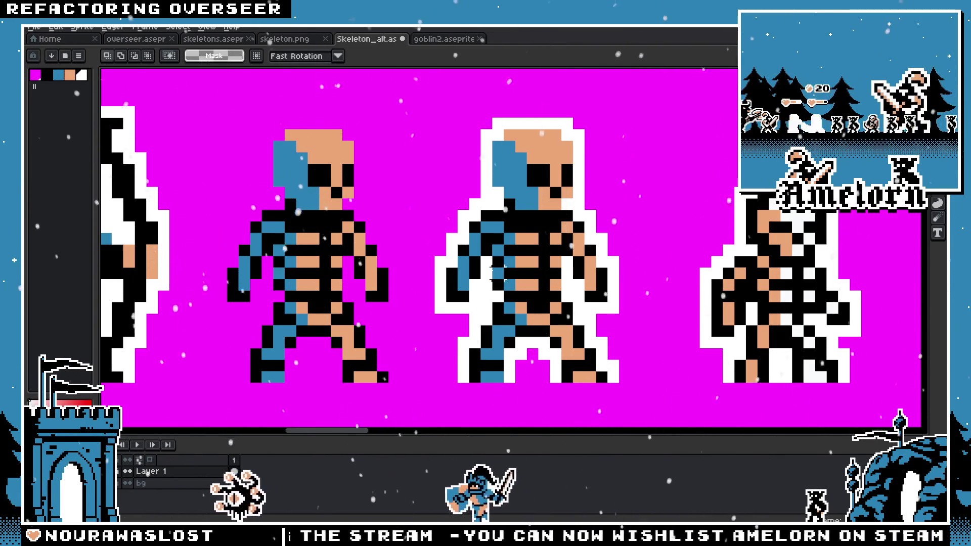
key("ctrl+z")
key("ctrl+z")
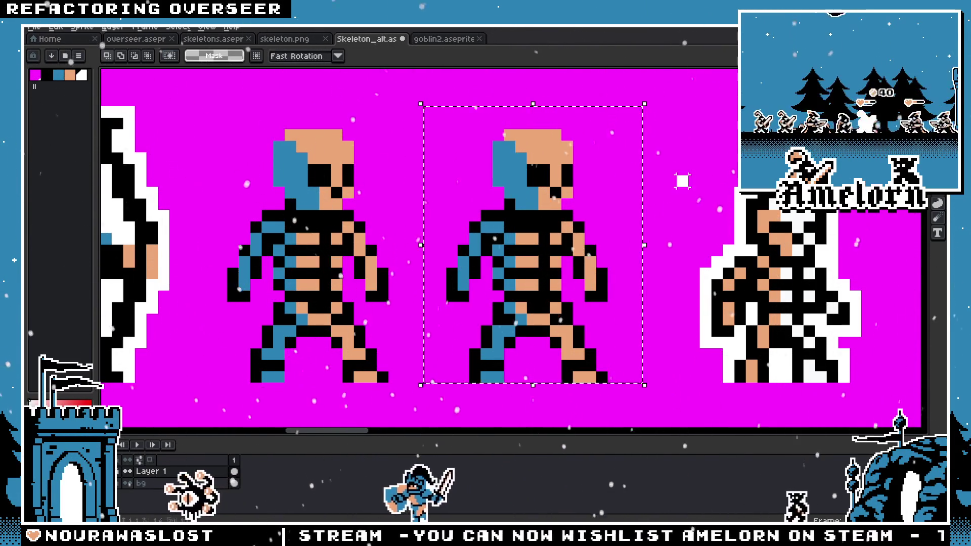
scroll(531, 251, "down", 2)
scroll(587, 190, "up", 1)
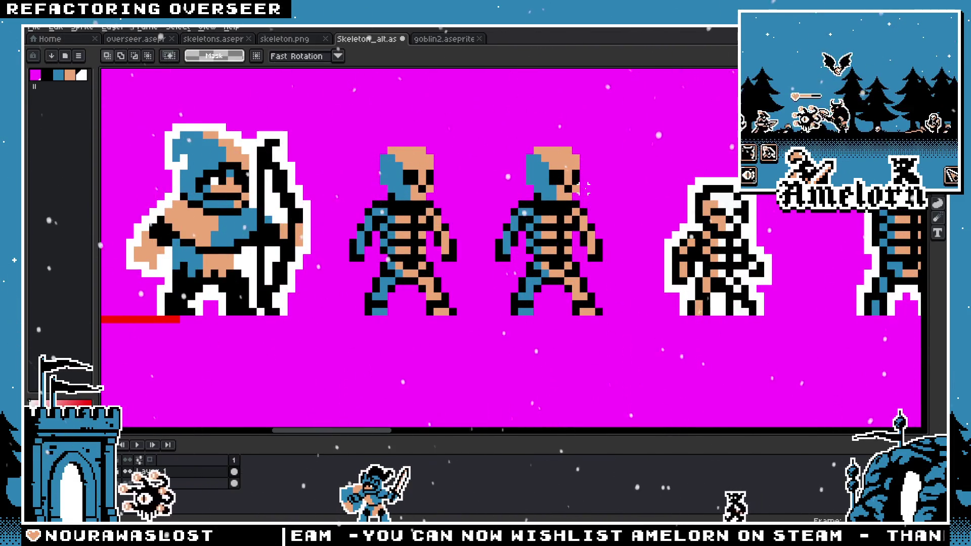
scroll(587, 190, "up", 2)
scroll(586, 190, "down", 2)
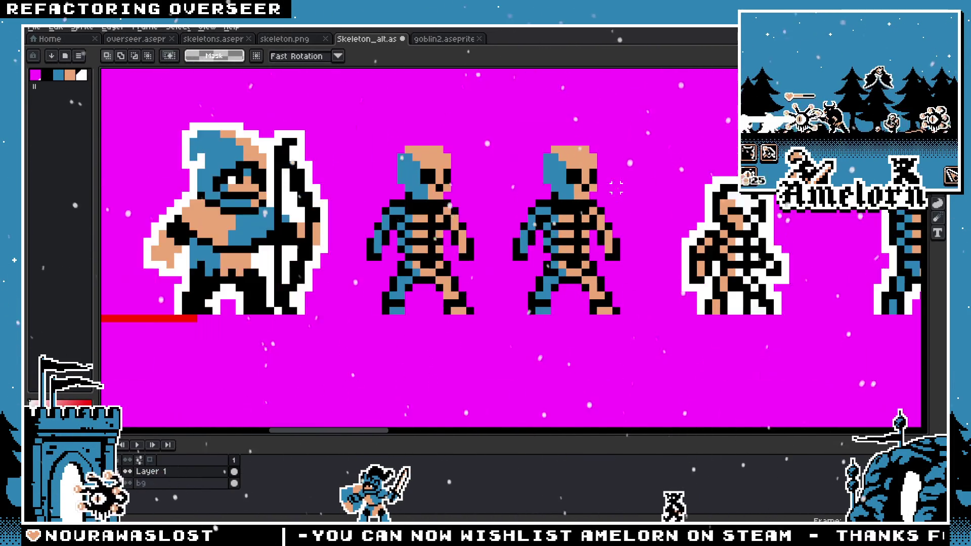
left_click_drag(642, 117, 497, 313)
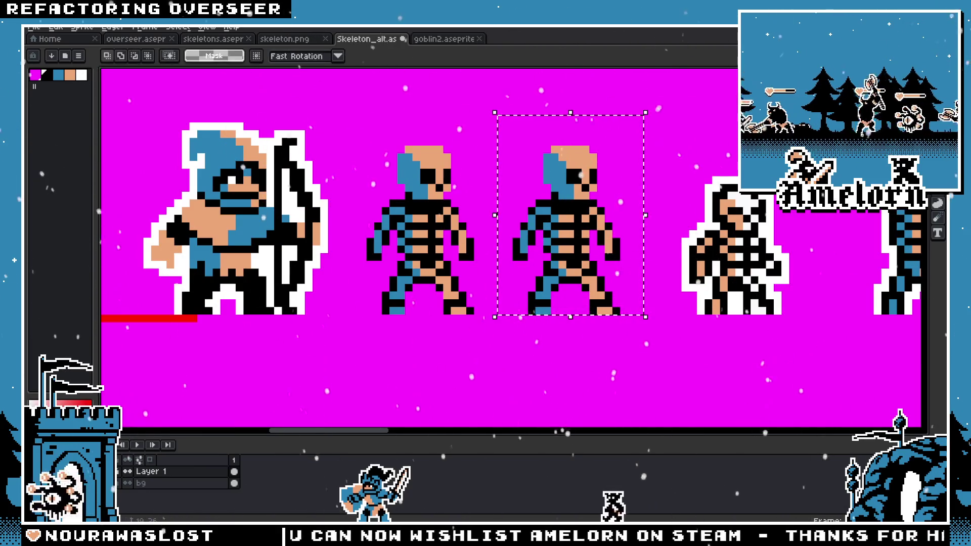
Wand-select a colour region of the duplicate, then return to the Pencil for hand edits.
key("w")
left_click(560, 179)
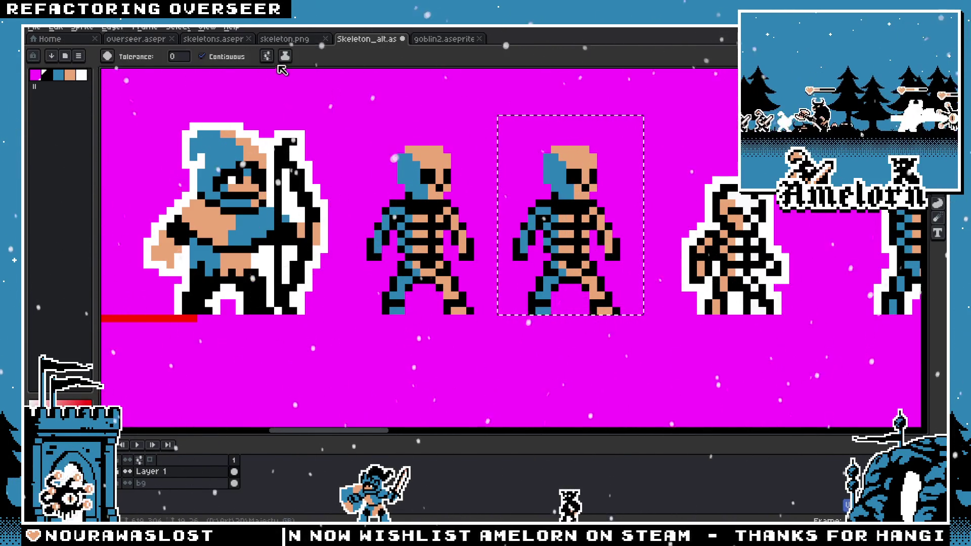
scroll(571, 159, "down", 1)
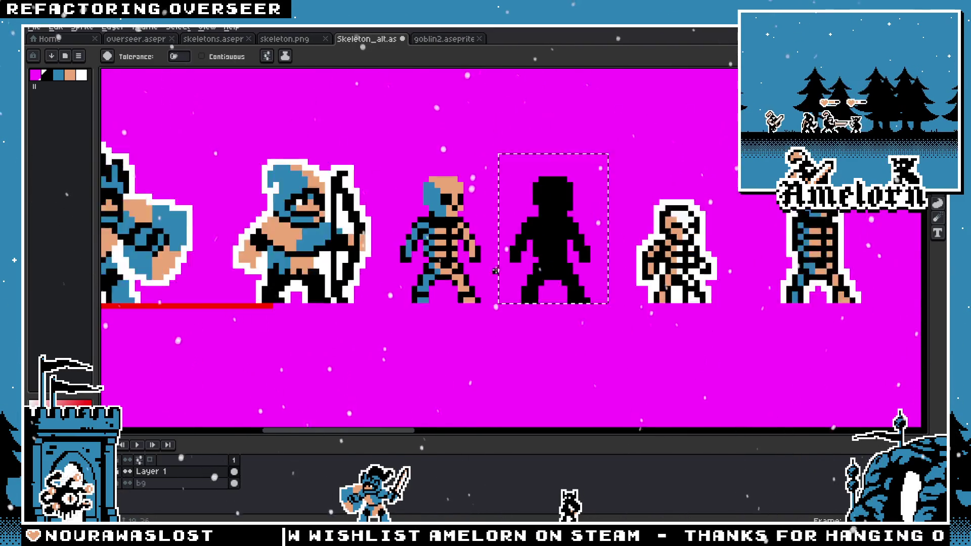
scroll(541, 217, "down", 2)
scroll(506, 302, "up", 1)
scroll(505, 302, "up", 1)
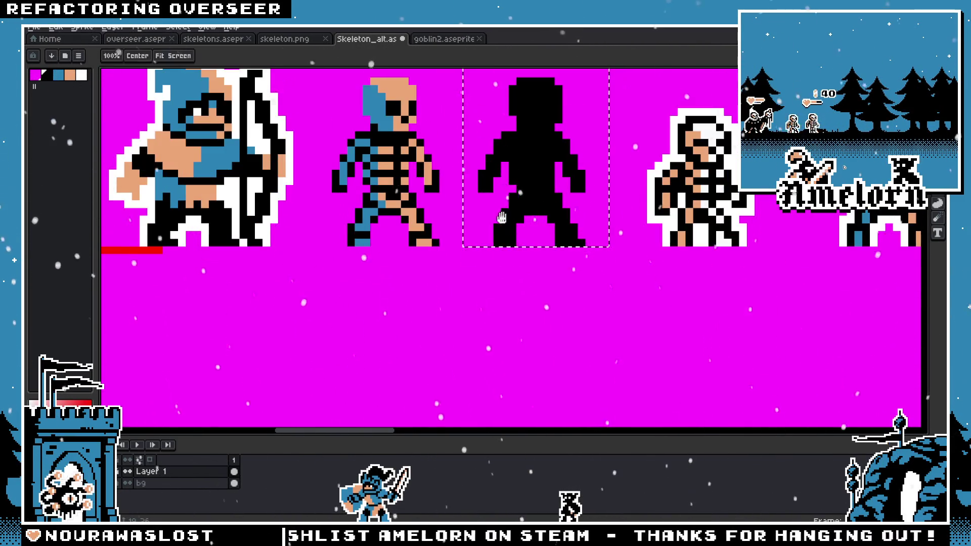
scroll(505, 302, "up", 1)
left_click_drag(534, 246, 546, 316)
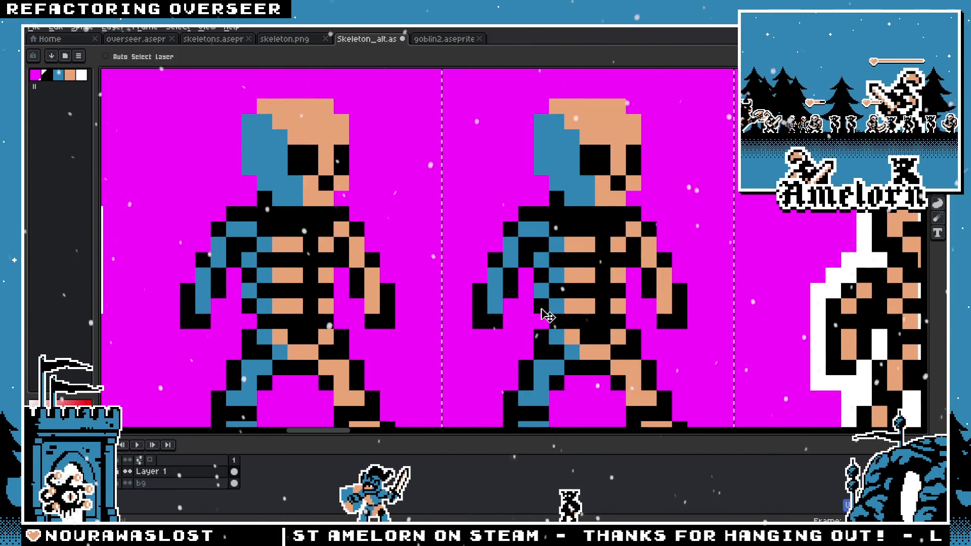
key("m")
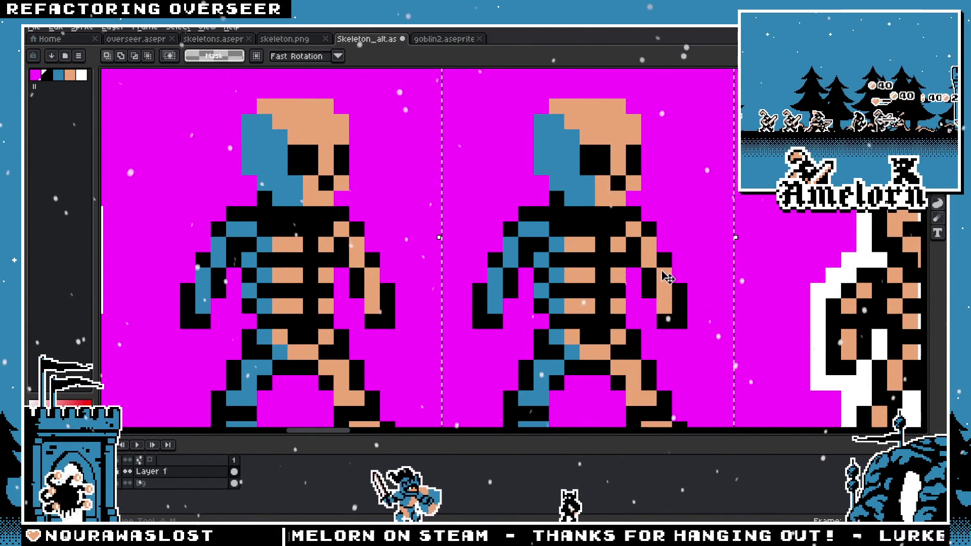
scroll(666, 278, "down", 1)
scroll(608, 297, "up", 1)
key("b")
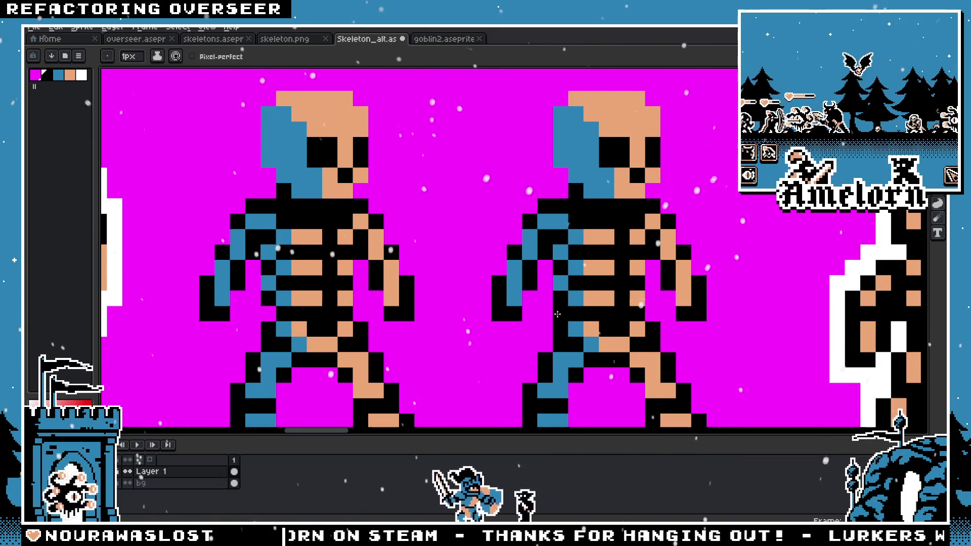
Sample a colour with the eyedropper, resume the Pencil and save the Skeleton_alt sheet.
key("i")
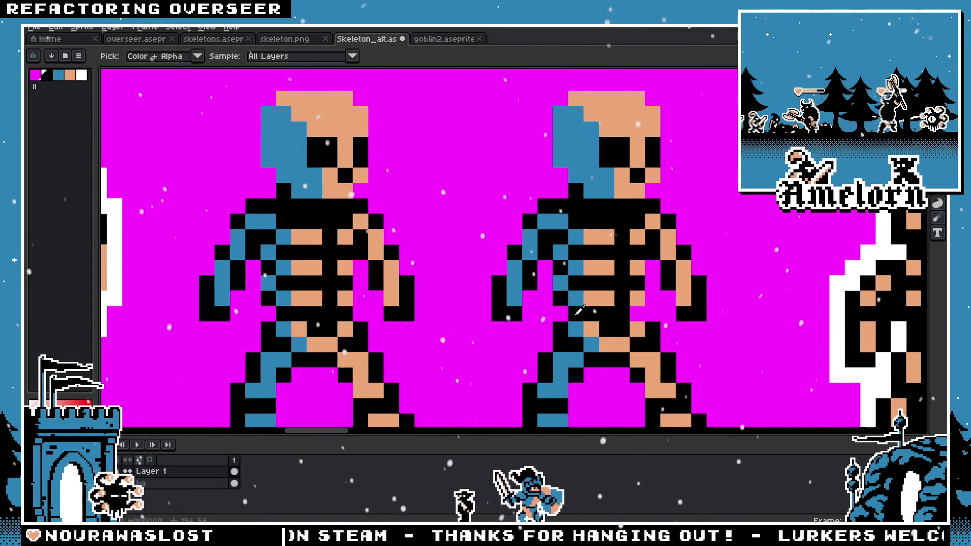
scroll(587, 310, "down", 3)
key("b")
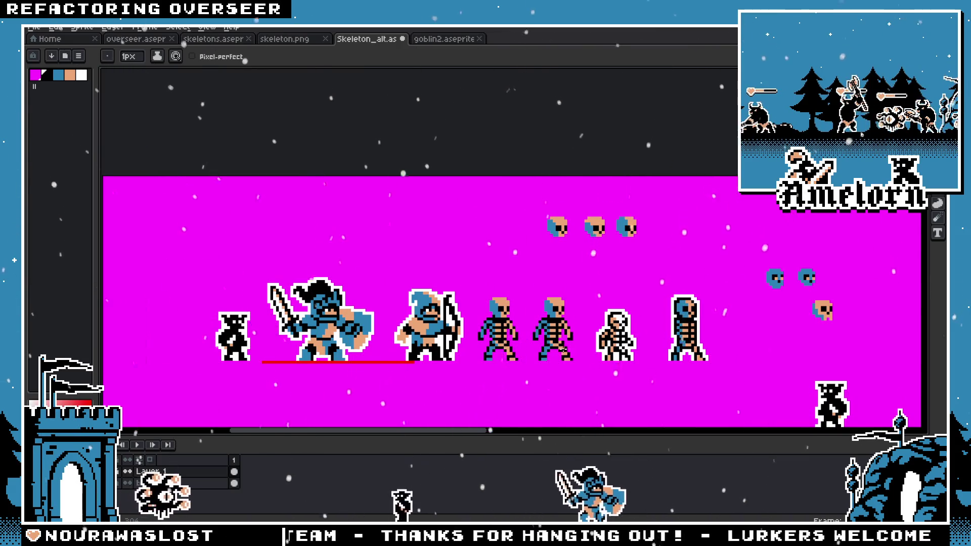
scroll(560, 348, "up", 3)
scroll(413, 325, "down", 3)
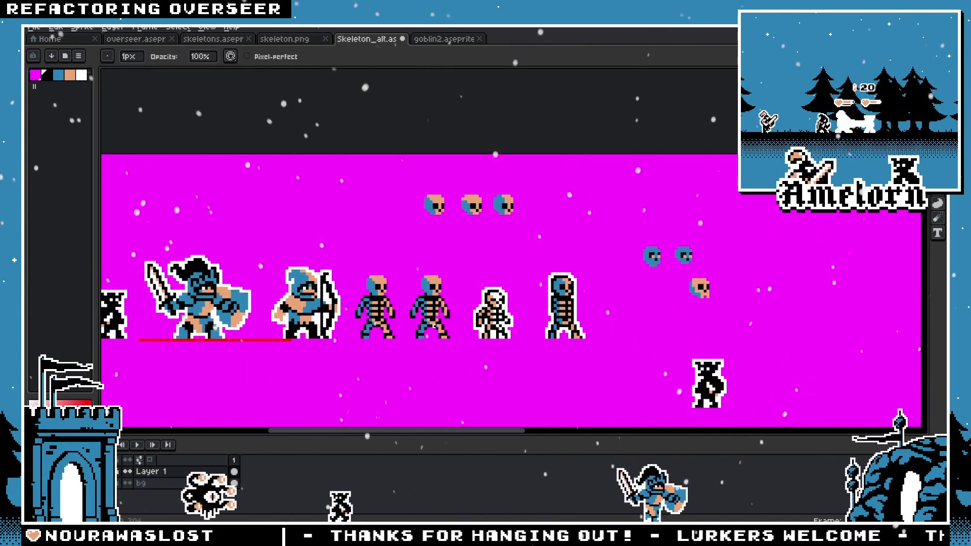
scroll(429, 320, "up", 4)
scroll(456, 329, "down", 3)
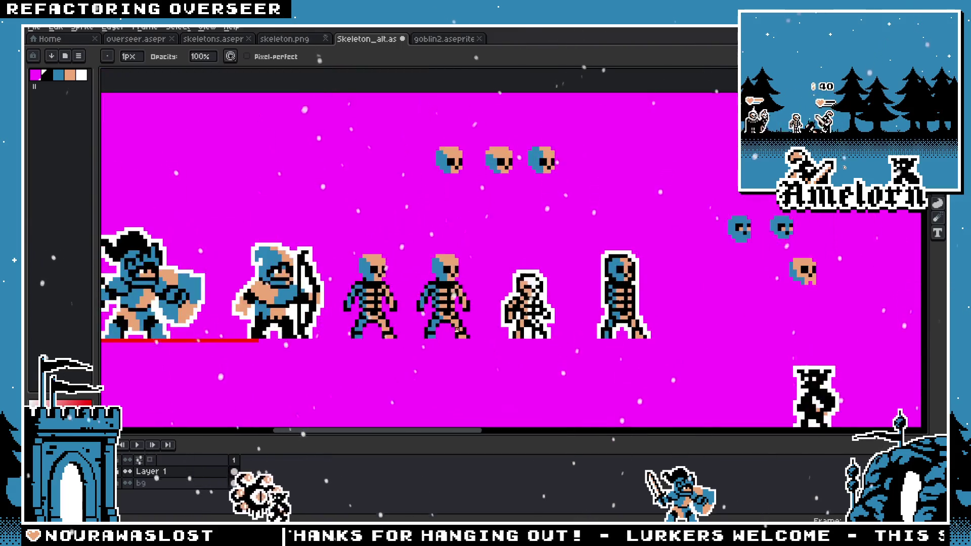
scroll(475, 265, "down", 1)
scroll(476, 265, "up", 3)
scroll(479, 258, "up", 1)
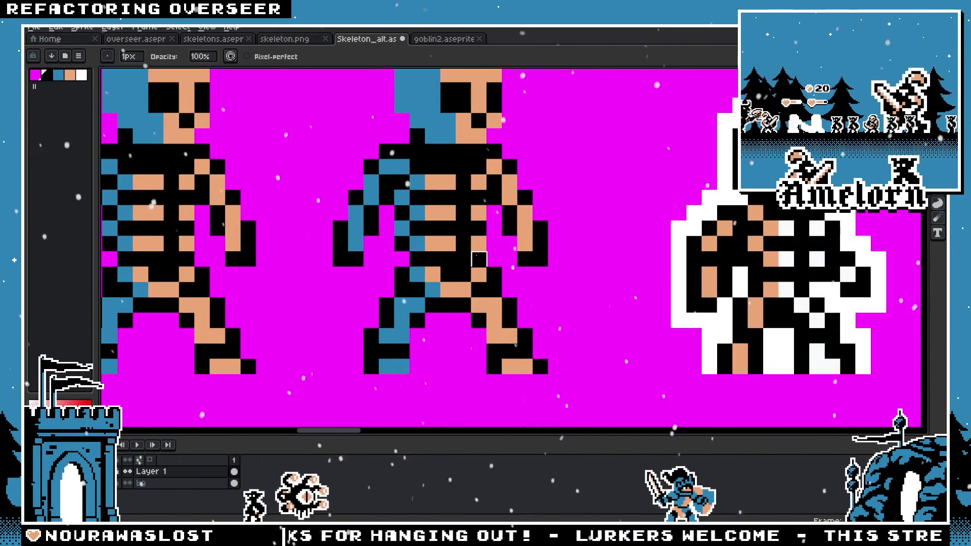
scroll(479, 259, "down", 4)
scroll(549, 272, "up", 3)
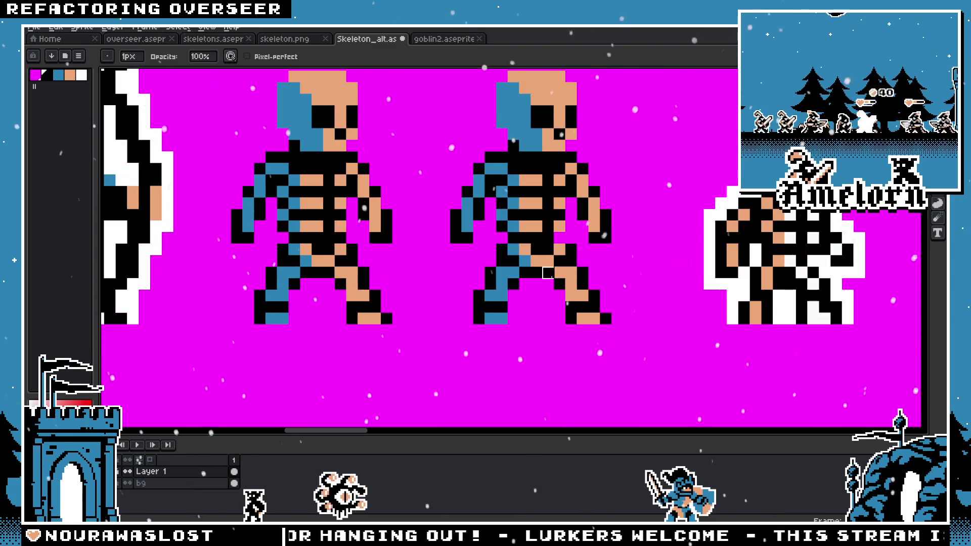
scroll(548, 271, "down", 3)
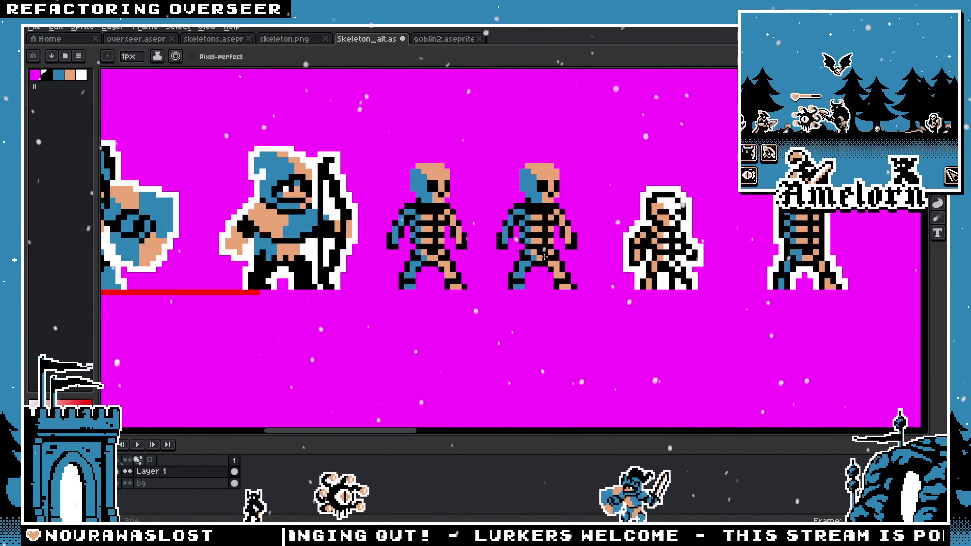
scroll(538, 249, "up", 3)
scroll(535, 242, "down", 4)
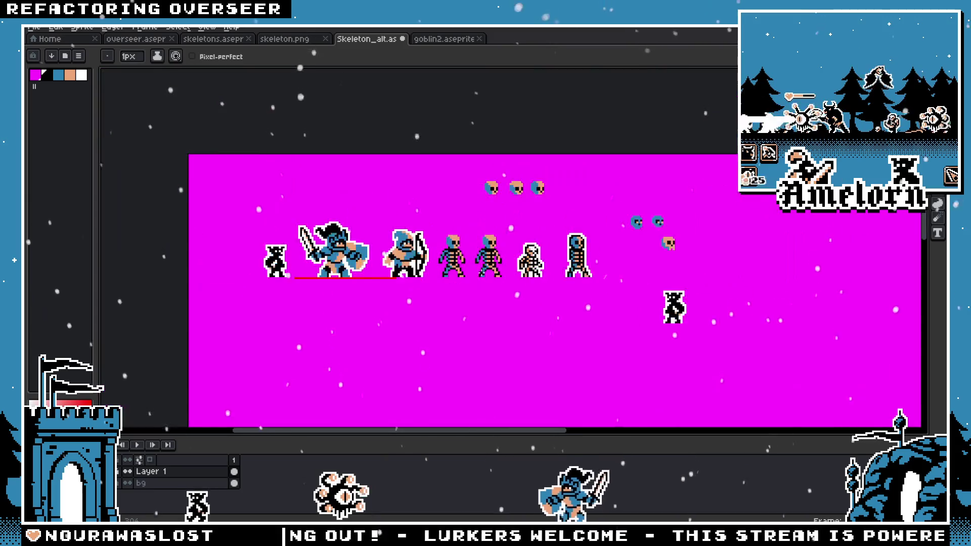
scroll(491, 286, "up", 2)
scroll(531, 280, "up", 1)
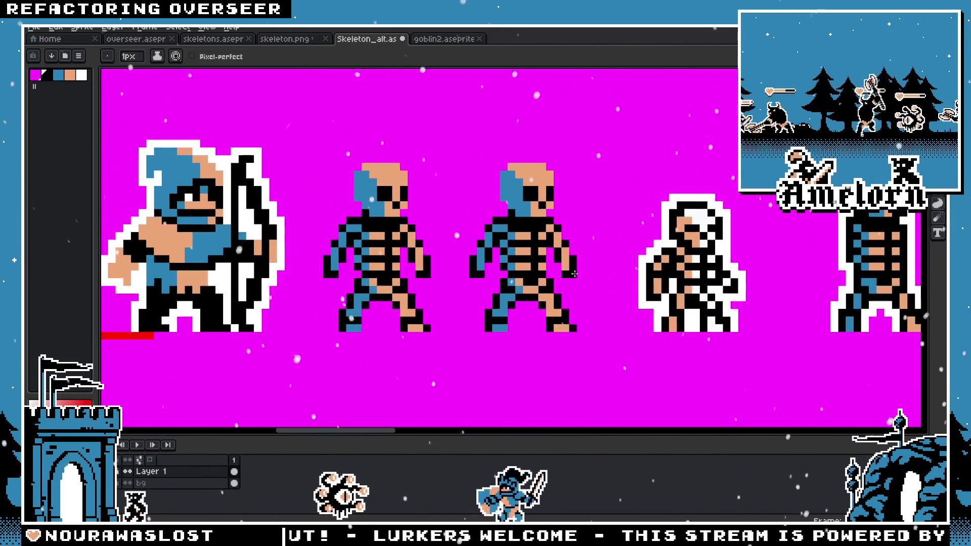
scroll(571, 275, "up", 1)
scroll(584, 197, "down", 1)
scroll(549, 169, "up", 1)
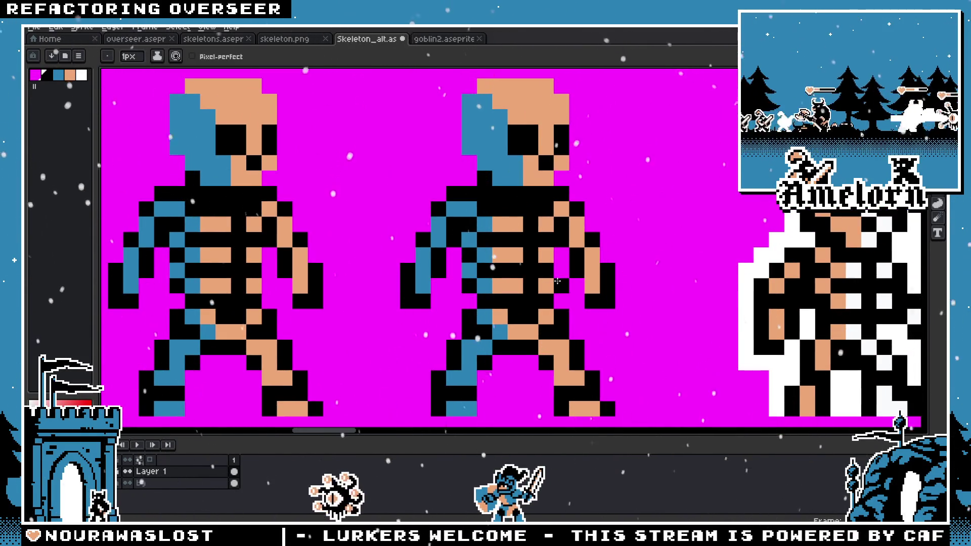
scroll(556, 271, "down", 3)
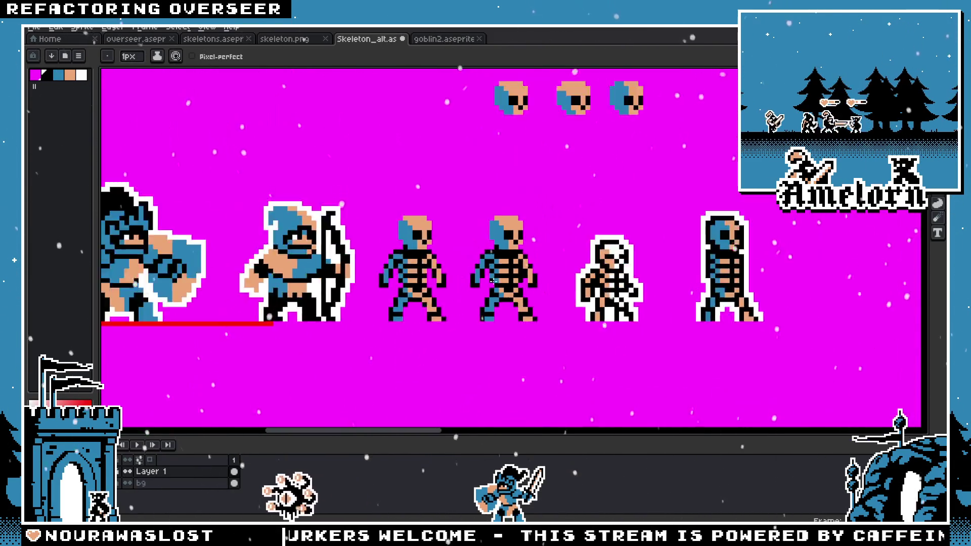
scroll(477, 283, "down", 1)
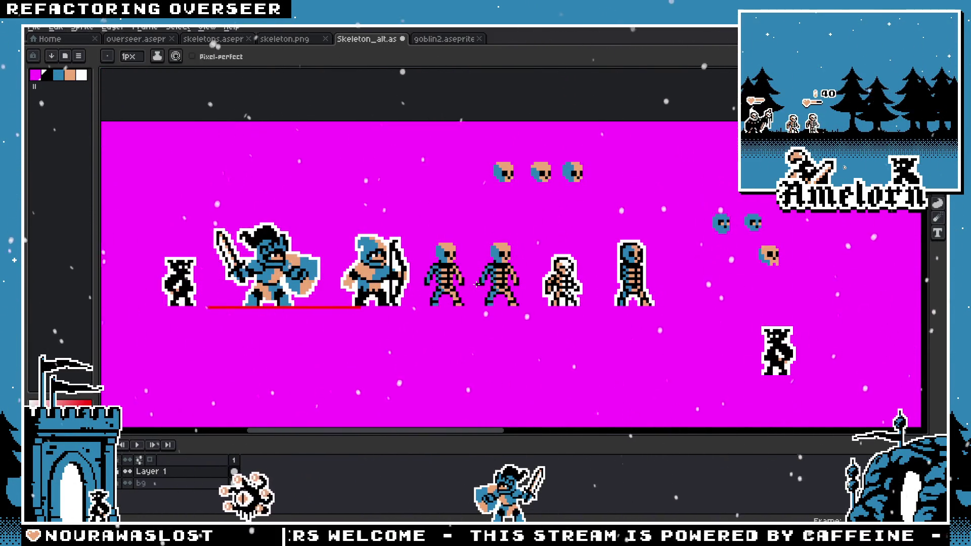
scroll(476, 282, "up", 1)
scroll(476, 282, "up", 1)
key("m")
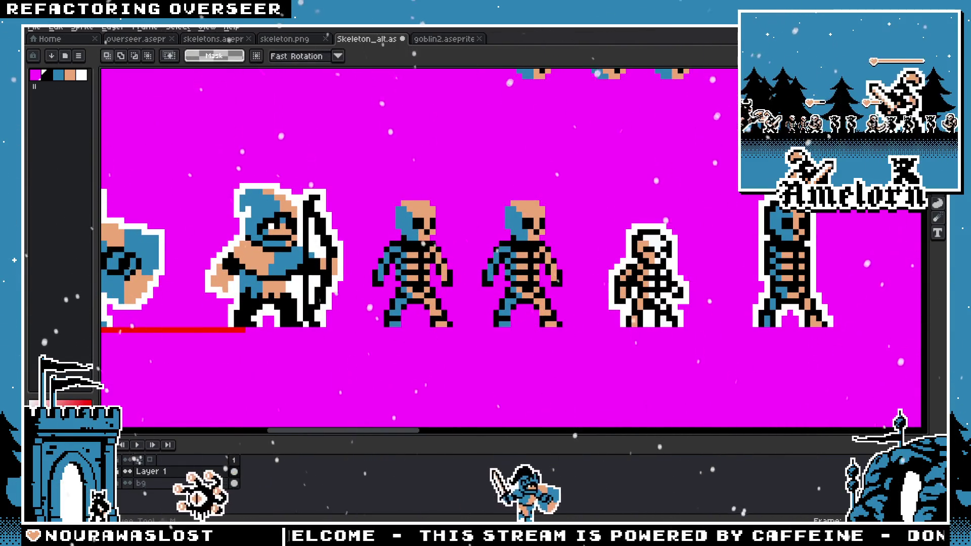
Copy the second skeleton up above the lineup and confirm its placement.
key("ctrl+s")
left_click_drag(583, 224, 516, 230)
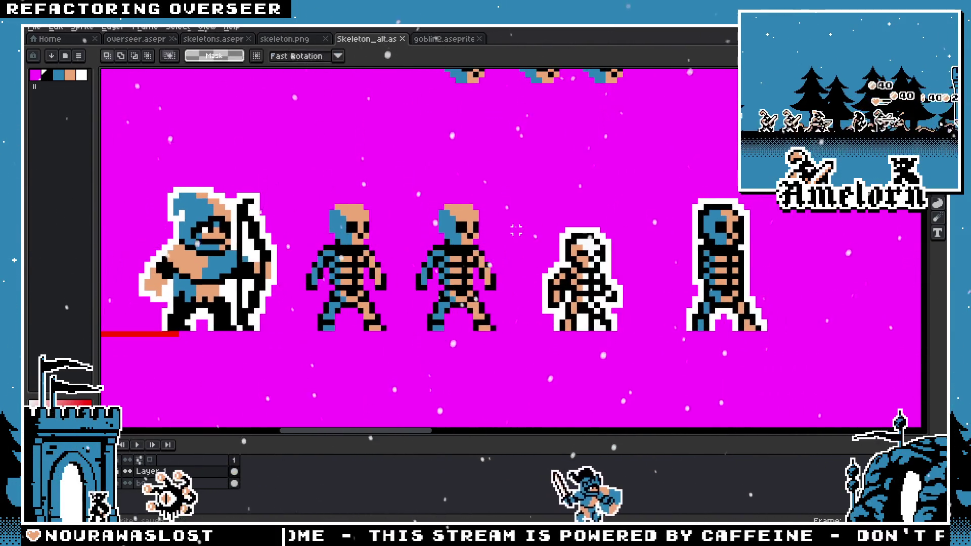
scroll(422, 221, "up", 2)
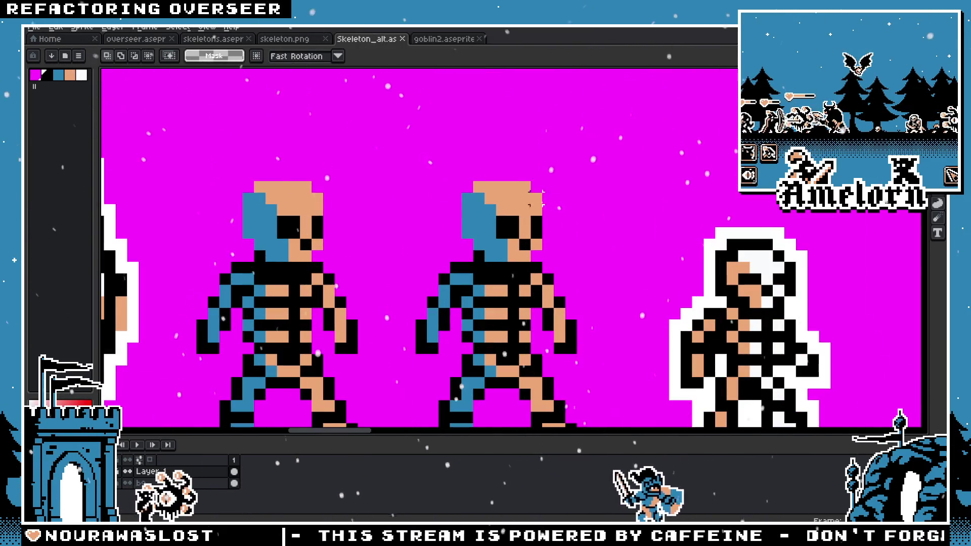
scroll(524, 202, "down", 3)
scroll(523, 201, "up", 1)
left_click_drag(465, 210, 550, 338)
left_click_drag(514, 288, 456, 275, "ctrl")
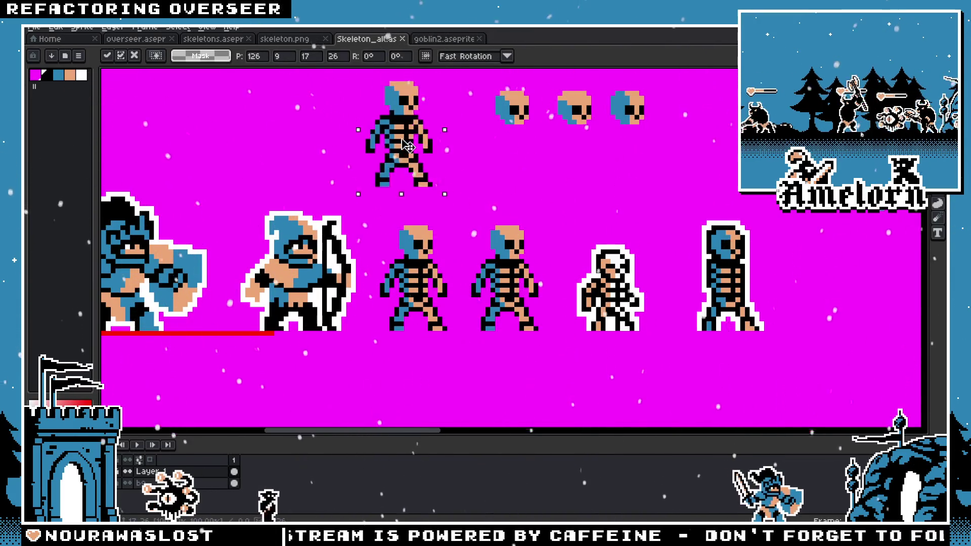
key("Return")
scroll(454, 220, "up", 3)
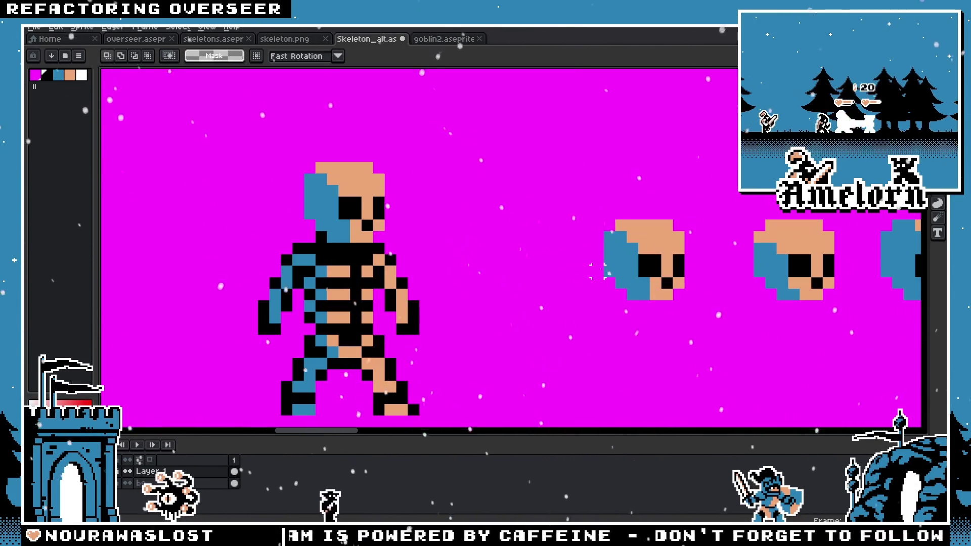
scroll(454, 222, "down", 3)
Delete the copied skeleton's skull and paste a new head onto its neck.
left_click_drag(491, 311, 330, 228)
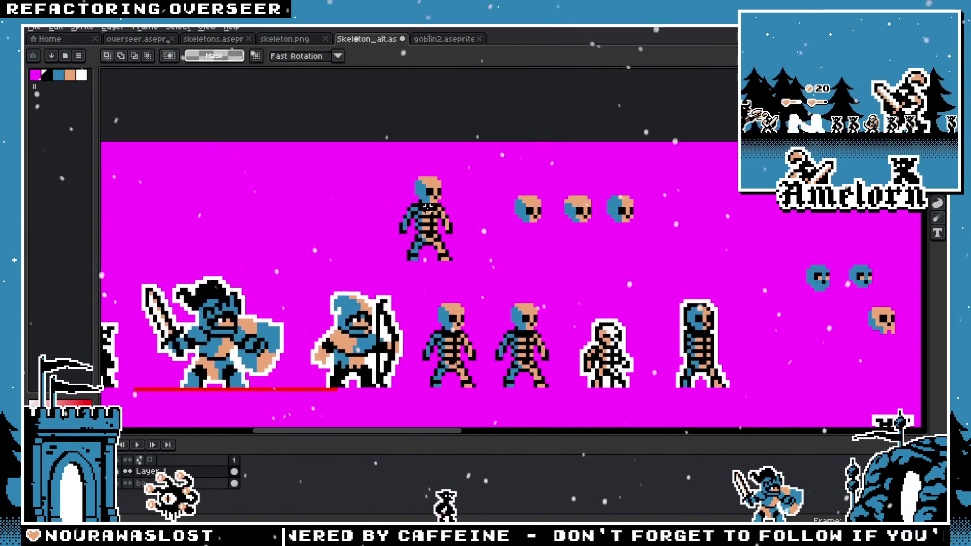
scroll(464, 211, "up", 3)
scroll(493, 210, "up", 2)
left_click_drag(540, 217, 386, 148)
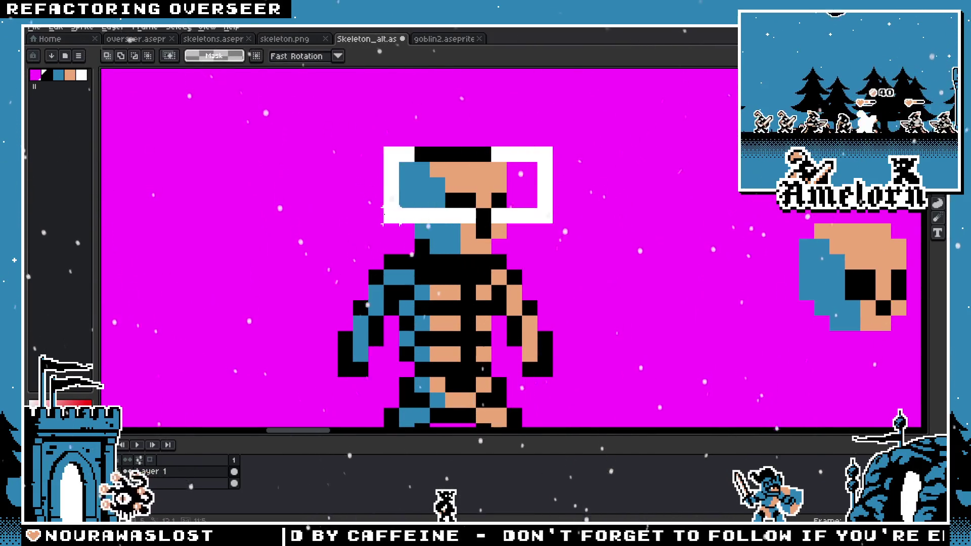
key("Delete")
left_click_drag(540, 222, 443, 257)
scroll(467, 256, "down", 1)
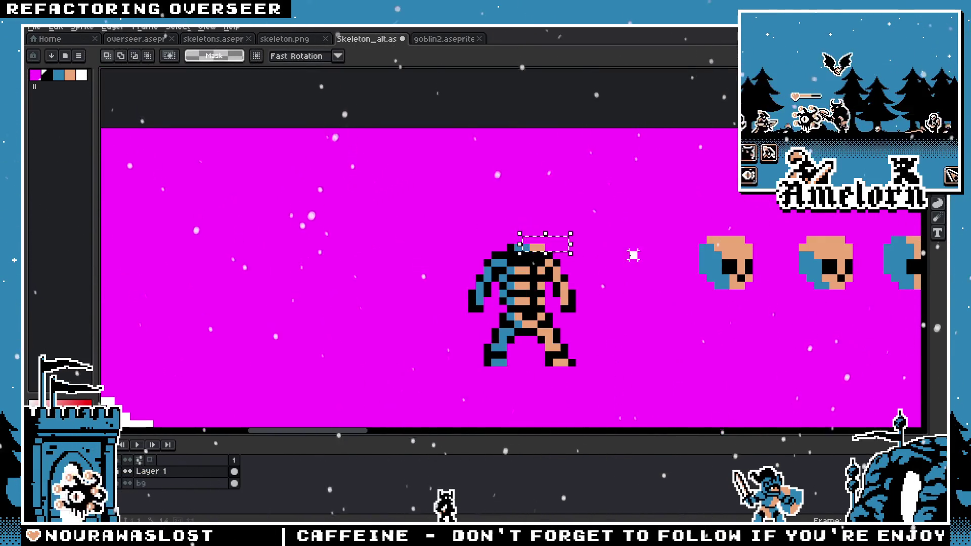
key("ctrl+v")
left_click_drag(628, 174, 423, 369)
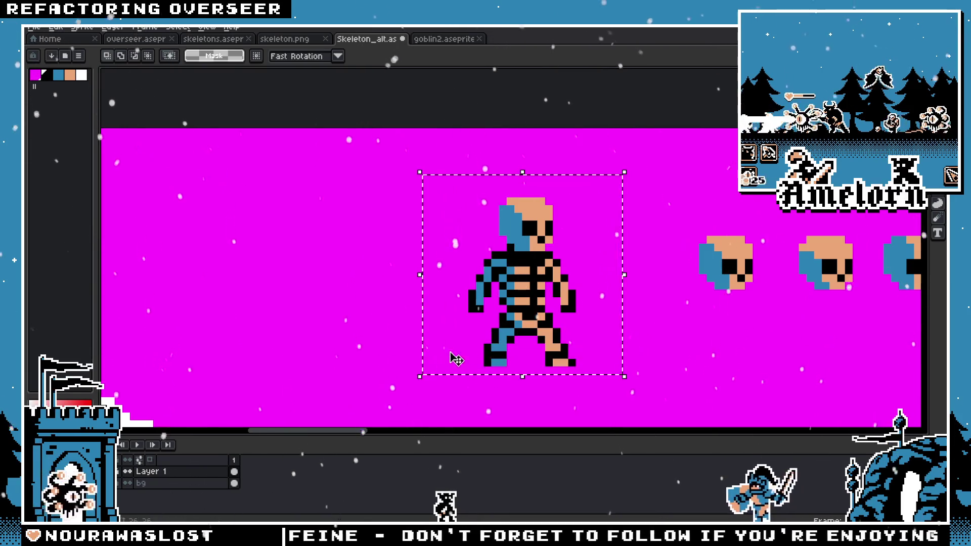
Drop a second skeleton copy beside the first above the lineup.
left_click_drag(524, 273, 393, 273)
key("ctrl+d")
left_click_drag(740, 305, 618, 305)
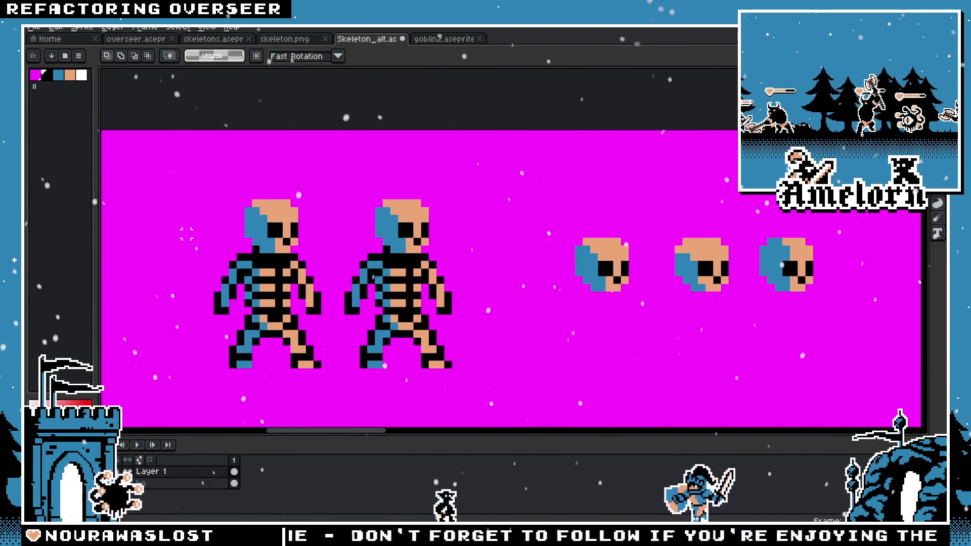
scroll(431, 325, "up", 2)
key("b")
scroll(431, 325, "up", 1)
scroll(431, 325, "down", 4)
scroll(431, 326, "up", 4)
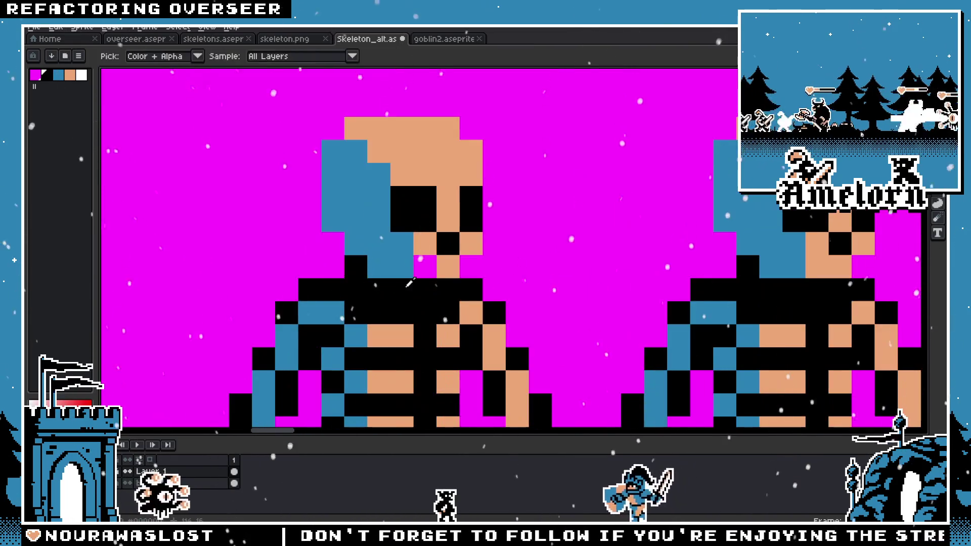
scroll(431, 326, "down", 5)
scroll(375, 302, "up", 3)
scroll(375, 302, "up", 1)
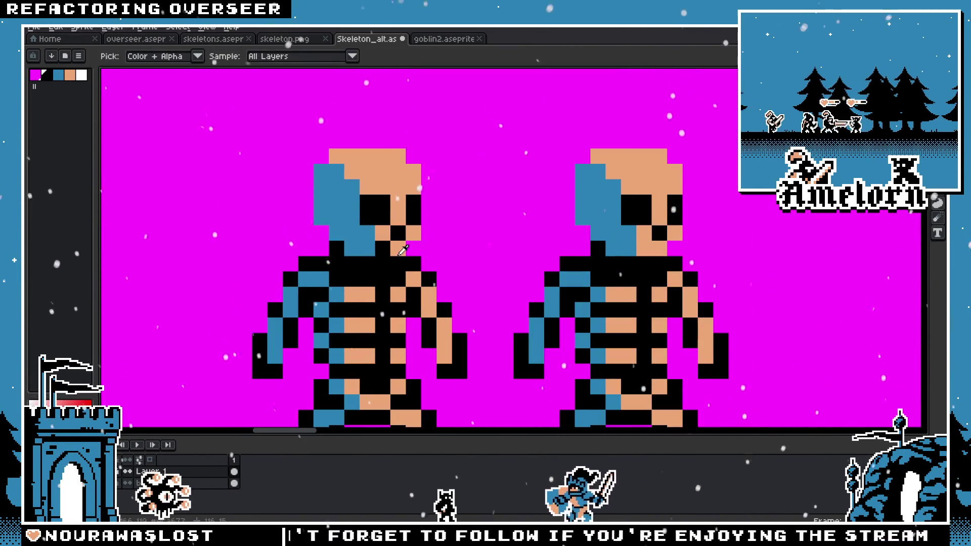
scroll(342, 292, "down", 4)
scroll(342, 293, "down", 1)
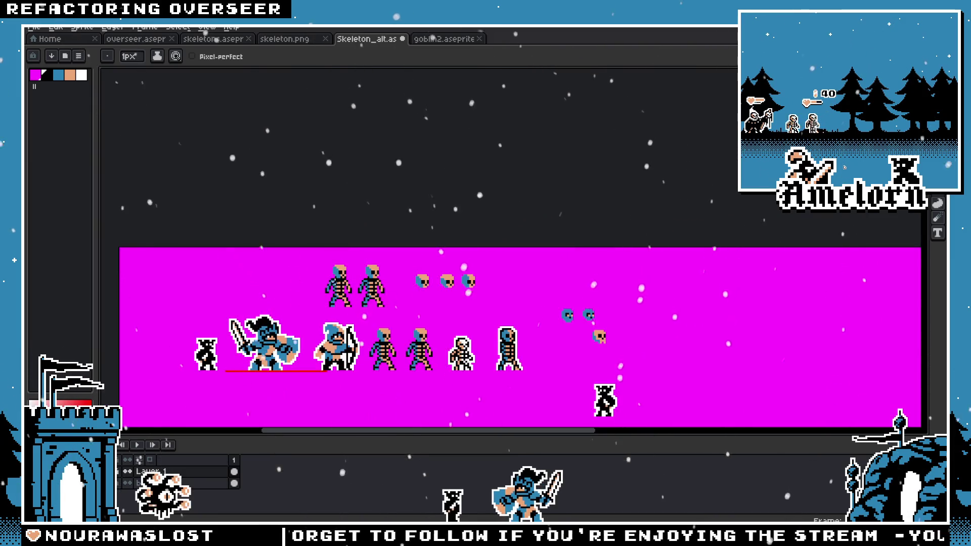
scroll(345, 281, "up", 6)
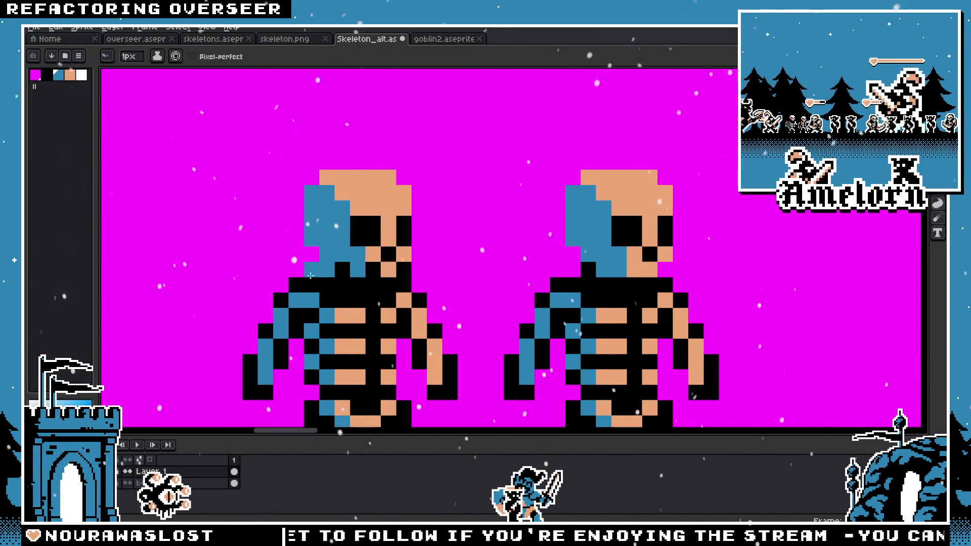
scroll(313, 272, "down", 4)
scroll(313, 272, "up", 1)
scroll(311, 280, "up", 4)
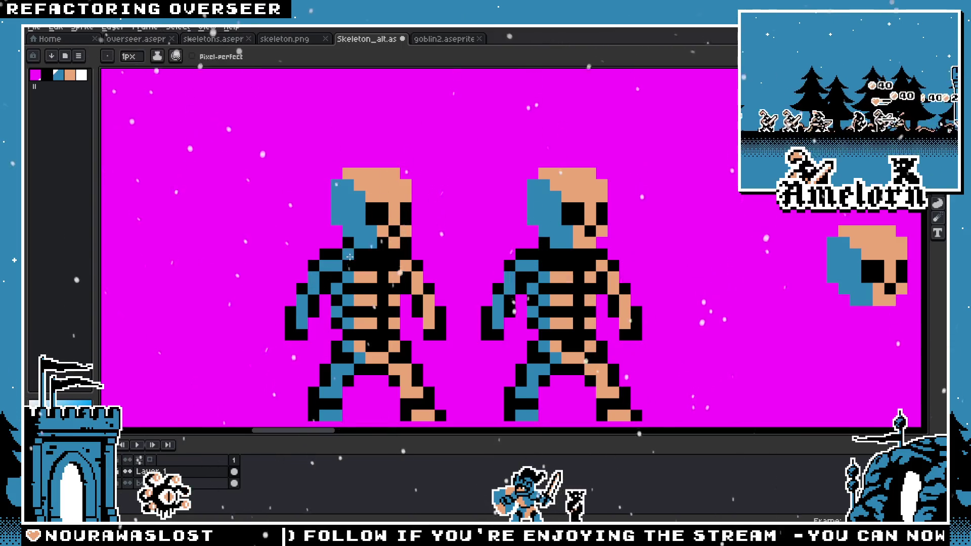
Recolour skull face pixels: blacken one orange pixel and turn a peach pixel blue.
key("b")
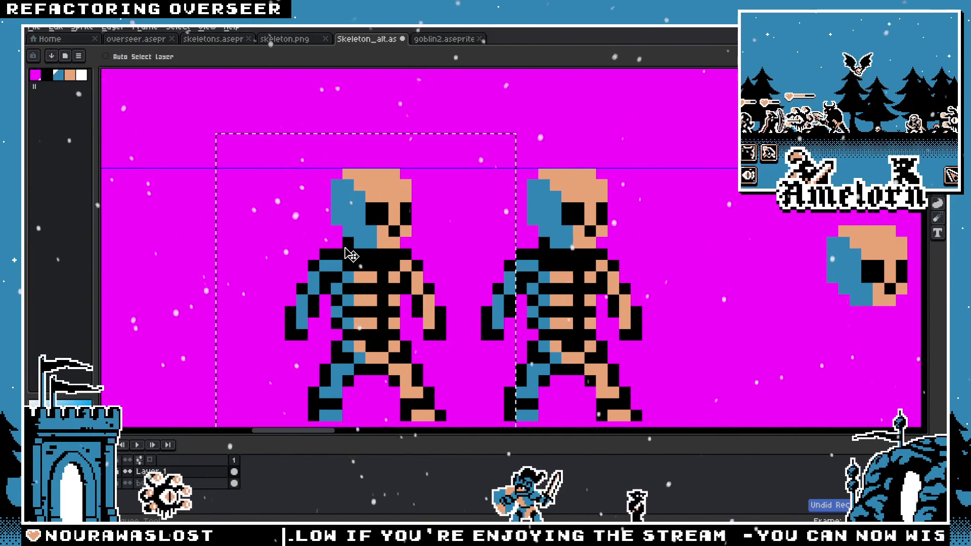
scroll(398, 241, "up", 2)
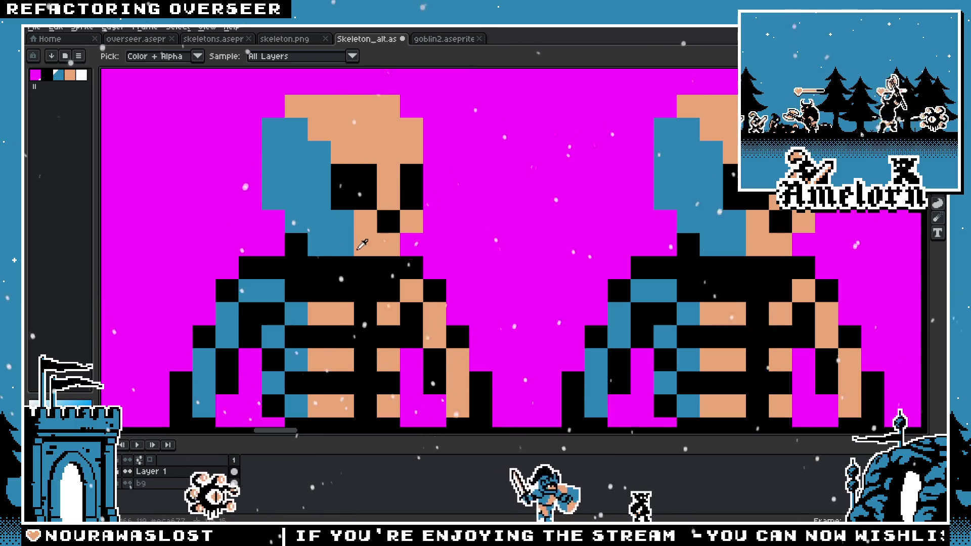
left_click(372, 231, "alt")
left_click(364, 244)
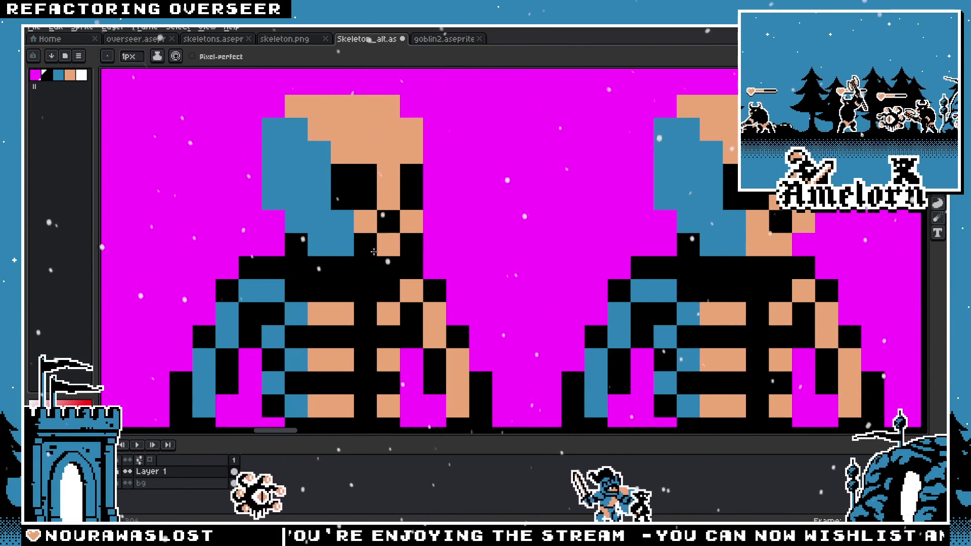
key("alt")
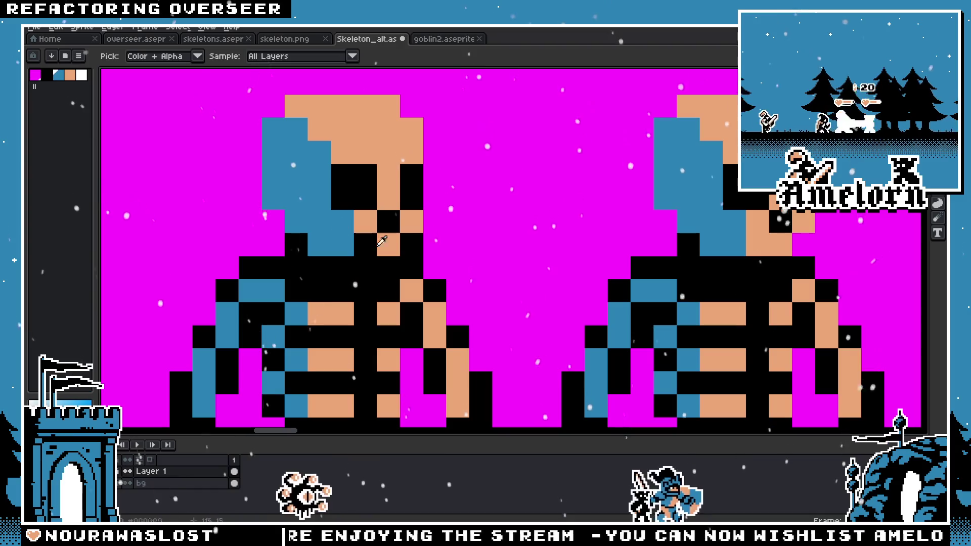
scroll(384, 296, "down", 5)
scroll(384, 296, "down", 2)
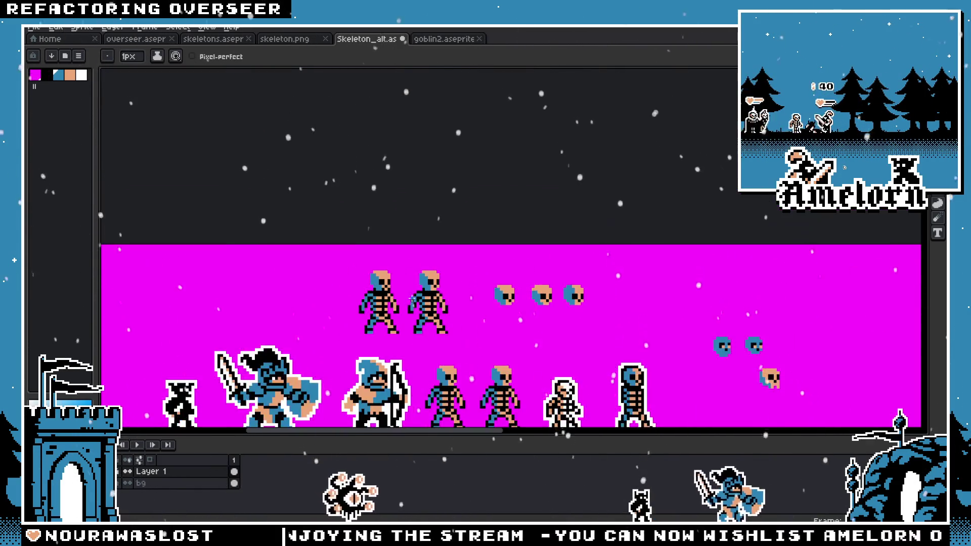
scroll(379, 283, "up", 6)
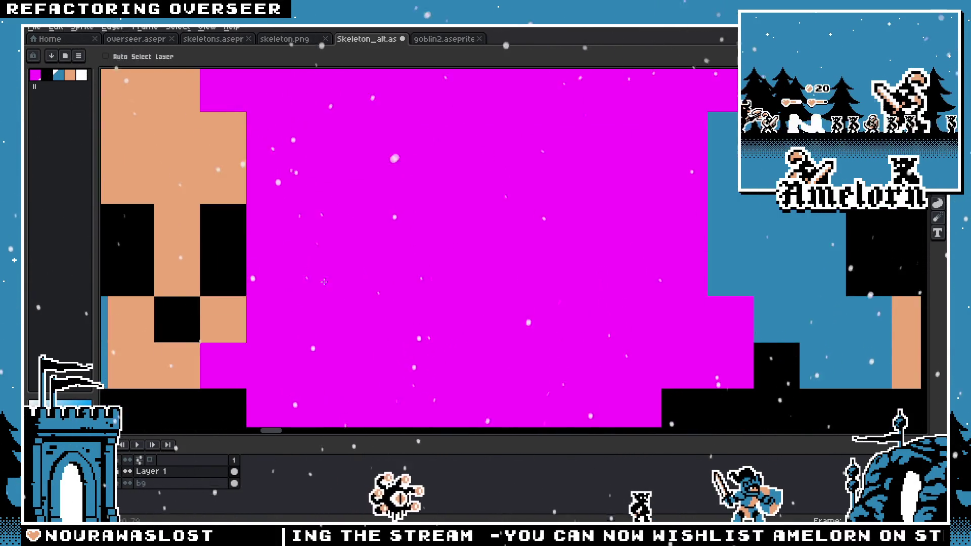
scroll(329, 286, "down", 2)
scroll(395, 288, "down", 2)
scroll(458, 291, "up", 3)
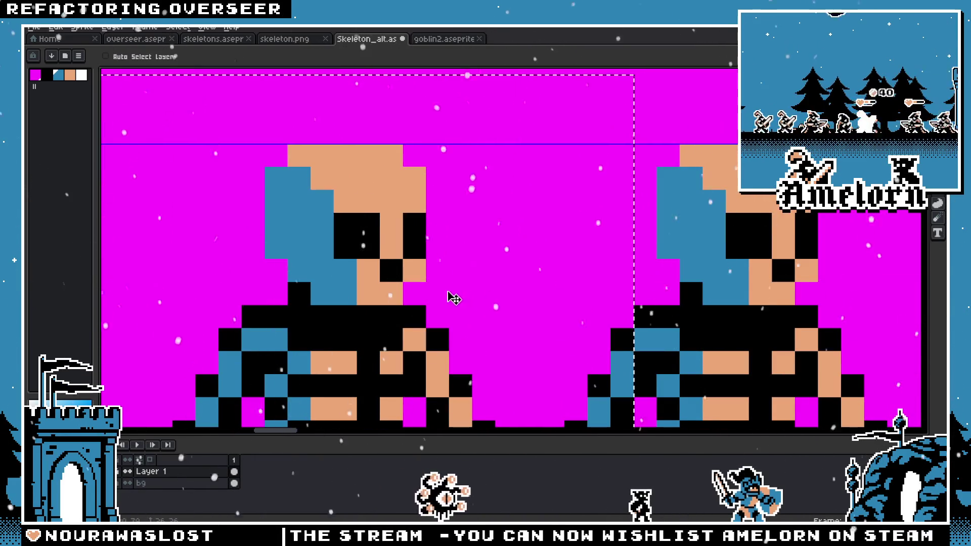
scroll(386, 301, "down", 4)
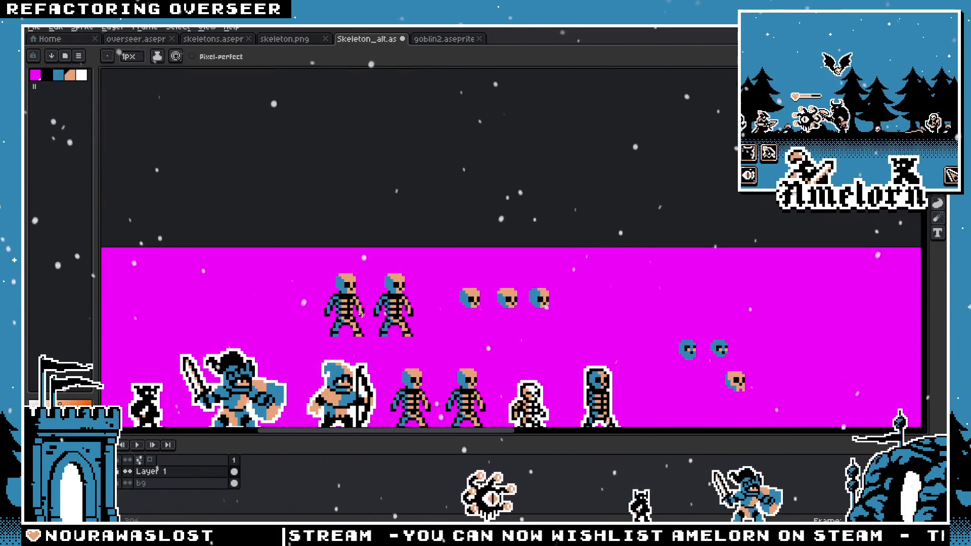
scroll(347, 289, "up", 3)
scroll(366, 288, "up", 2)
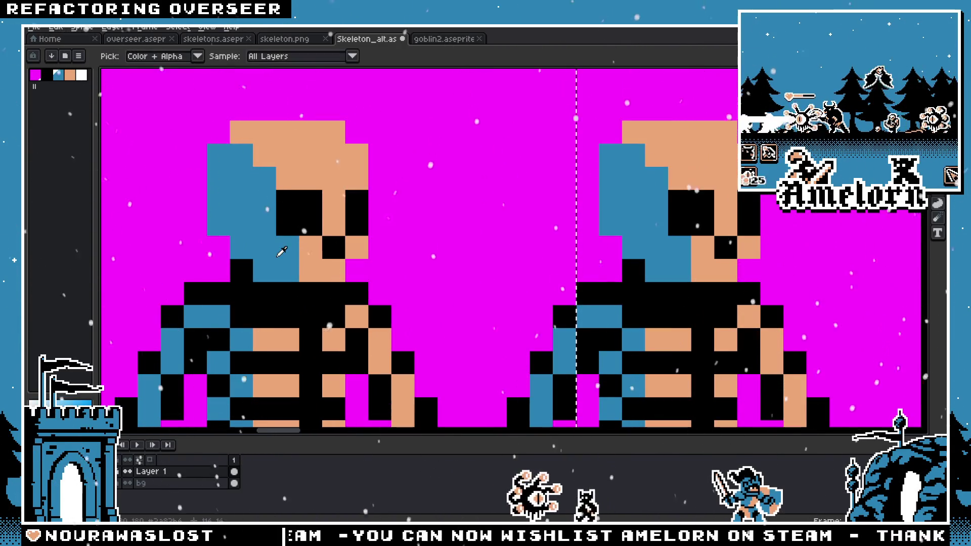
left_click(357, 252)
scroll(336, 231, "down", 4)
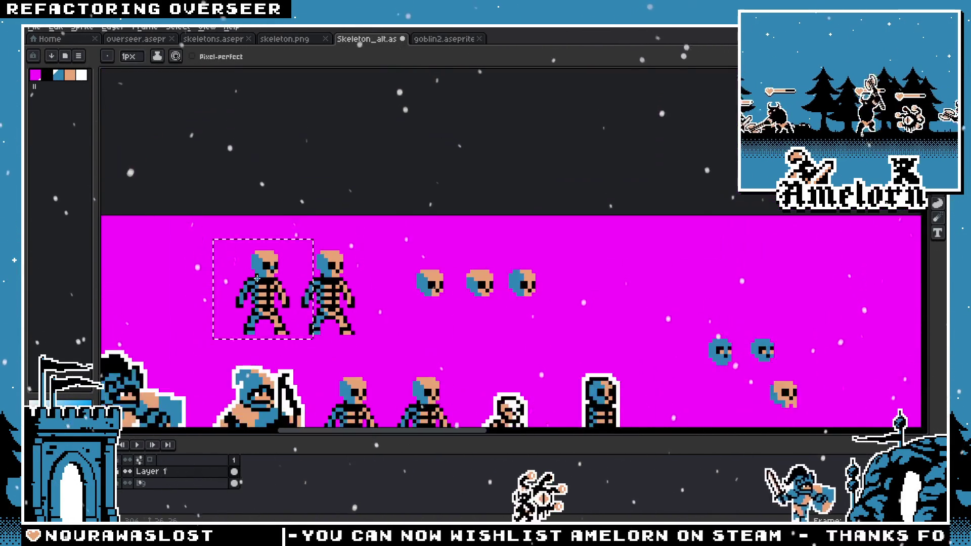
scroll(276, 250, "up", 3)
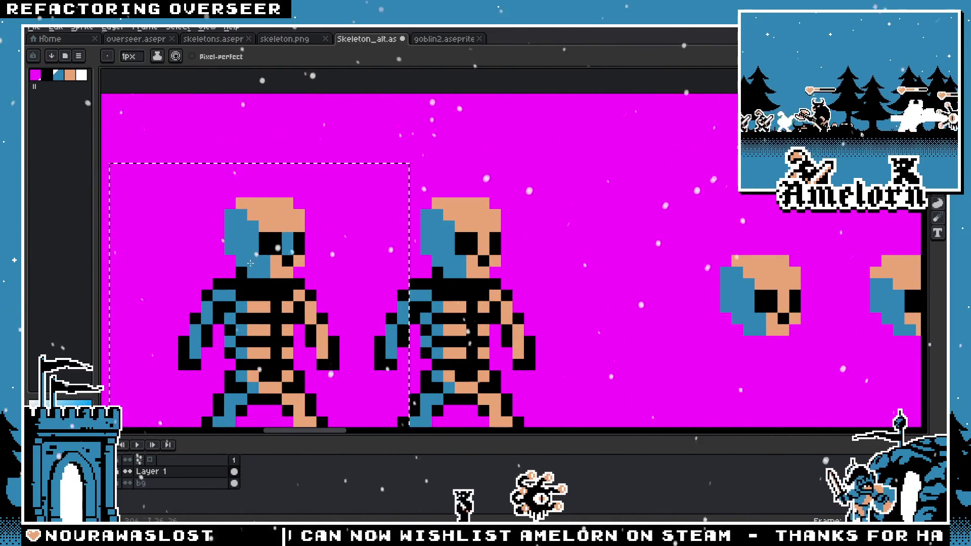
scroll(288, 239, "down", 3)
scroll(277, 242, "down", 1)
scroll(270, 245, "up", 3)
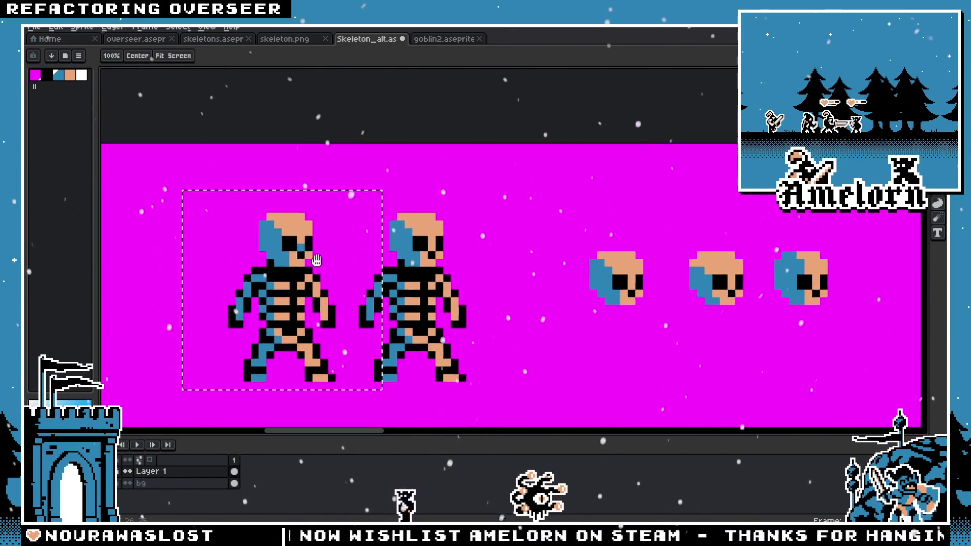
scroll(271, 245, "up", 2)
scroll(269, 258, "down", 1)
scroll(266, 292, "down", 2)
scroll(262, 292, "up", 3)
scroll(266, 288, "down", 3)
scroll(304, 273, "up", 1)
scroll(351, 264, "up", 2)
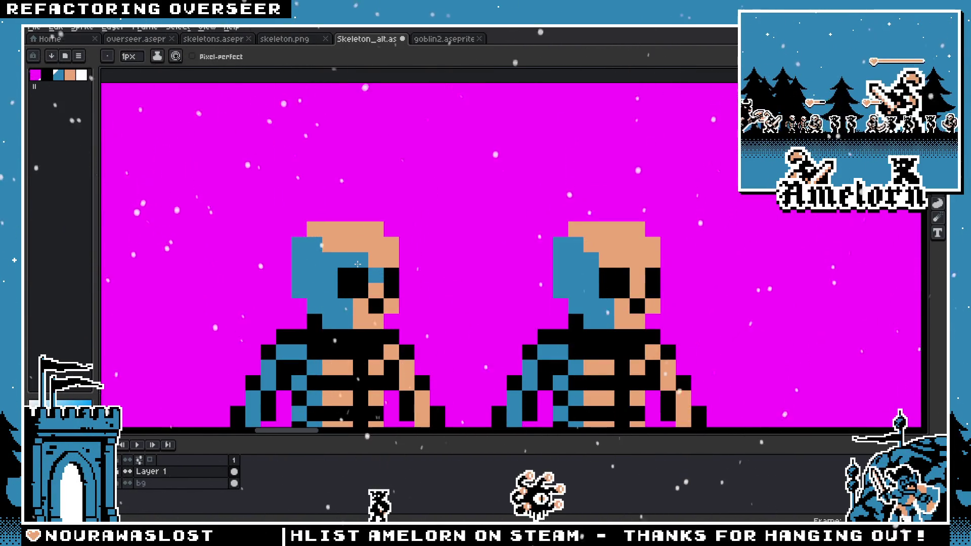
scroll(375, 287, "down", 3)
scroll(320, 304, "down", 1)
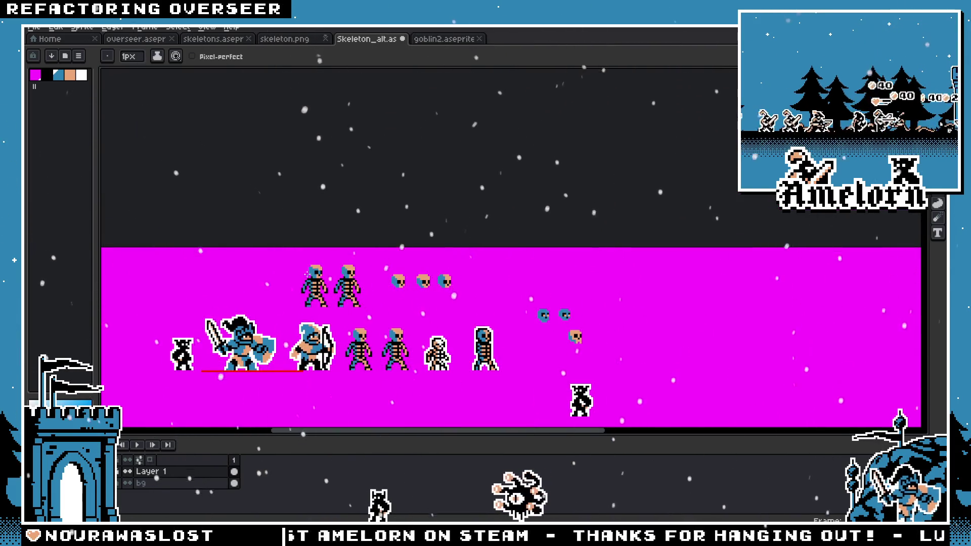
scroll(308, 279, "up", 3)
key("ctrl+shift+d")
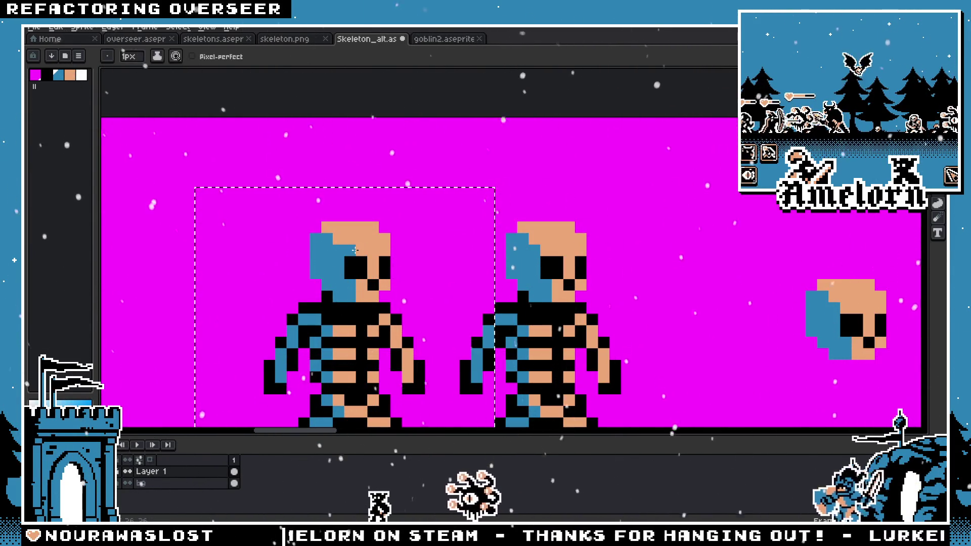
key("ctrl+d")
scroll(355, 251, "down", 2)
scroll(383, 275, "up", 3)
key("ctrl+shift+d")
key("ctrl+d")
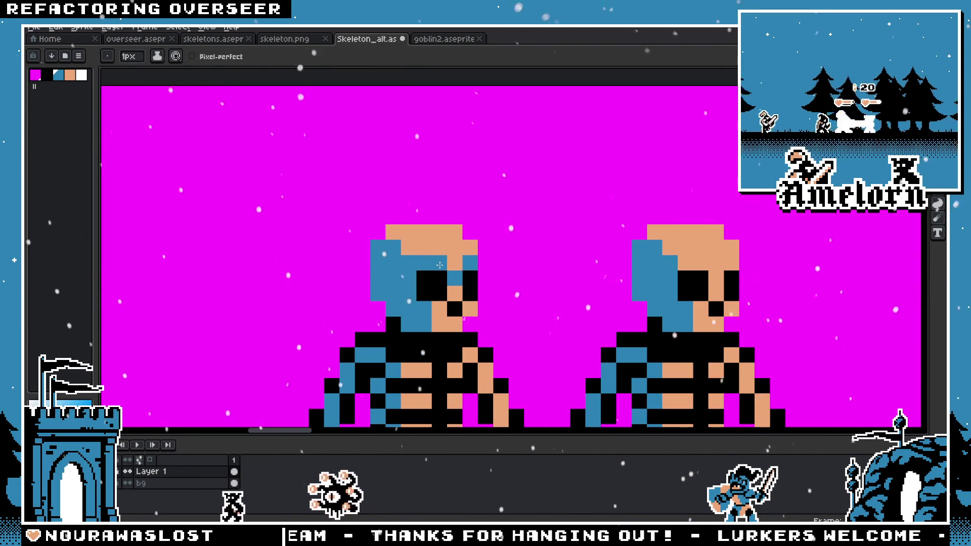
scroll(507, 289, "down", 3)
scroll(505, 273, "up", 1)
scroll(507, 260, "up", 2)
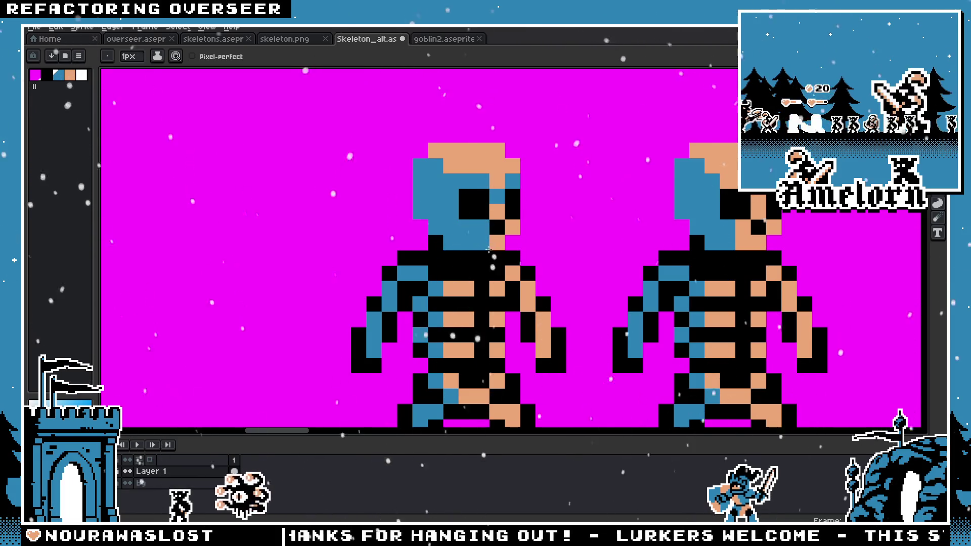
scroll(488, 250, "down", 1)
scroll(471, 258, "down", 2)
scroll(440, 274, "up", 2)
key("v")
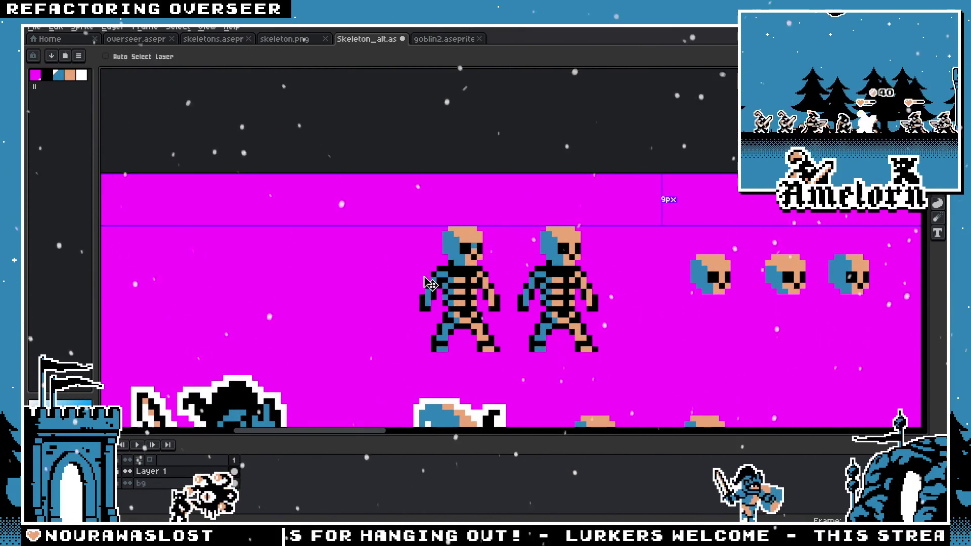
key("b")
scroll(476, 241, "up", 4)
scroll(429, 246, "down", 4)
scroll(455, 251, "up", 4)
scroll(504, 254, "down", 4)
scroll(504, 253, "down", 1)
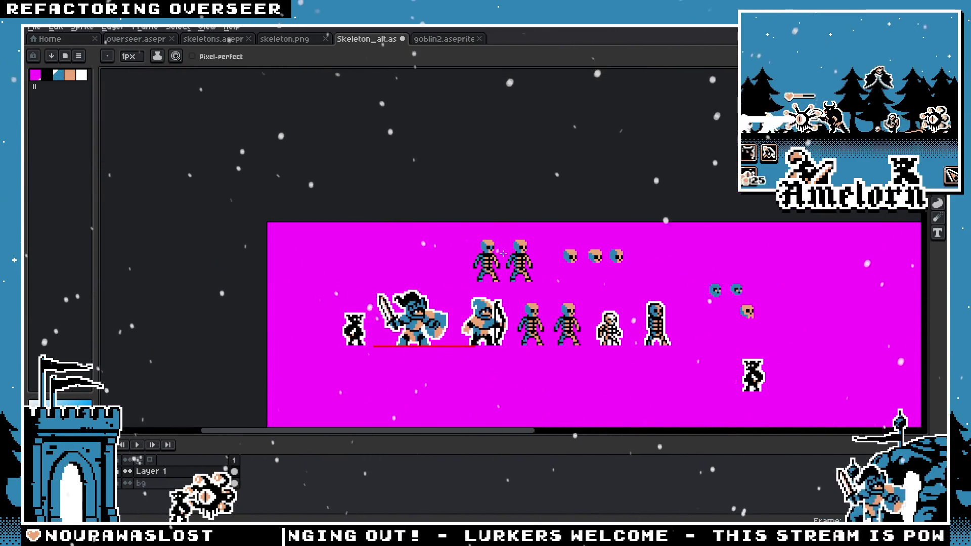
scroll(494, 251, "down", 1)
scroll(478, 247, "up", 1)
scroll(468, 245, "up", 4)
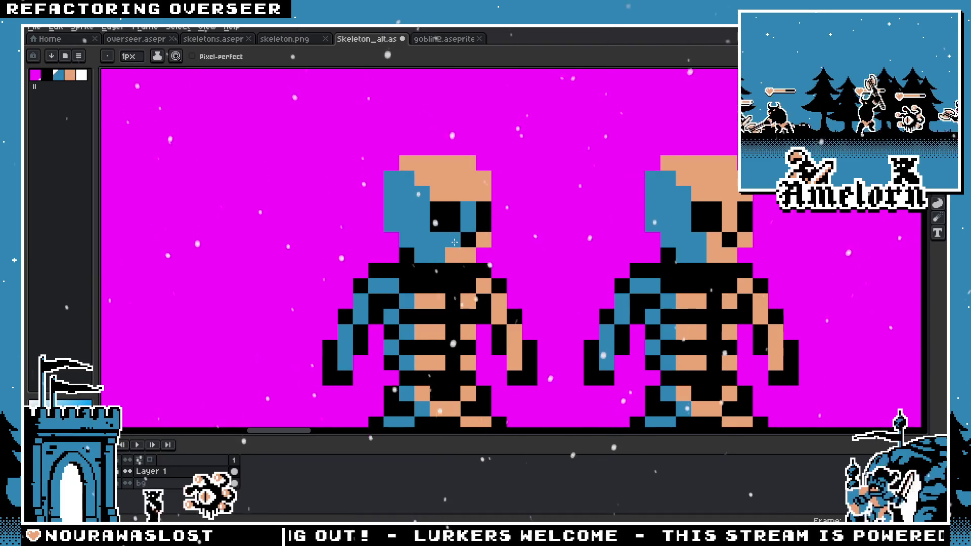
scroll(467, 245, "down", 4)
scroll(393, 251, "up", 3)
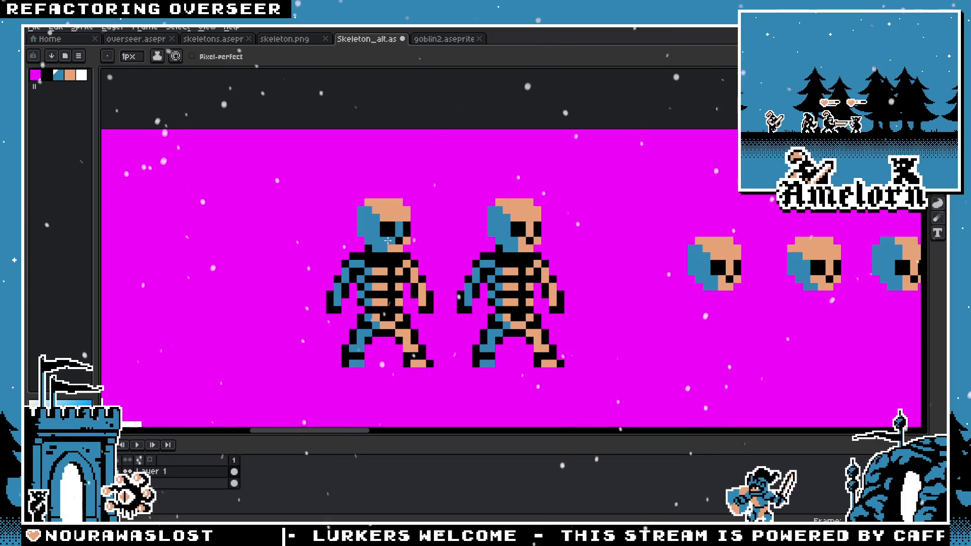
scroll(353, 242, "down", 4)
scroll(360, 237, "up", 2)
scroll(366, 232, "up", 1)
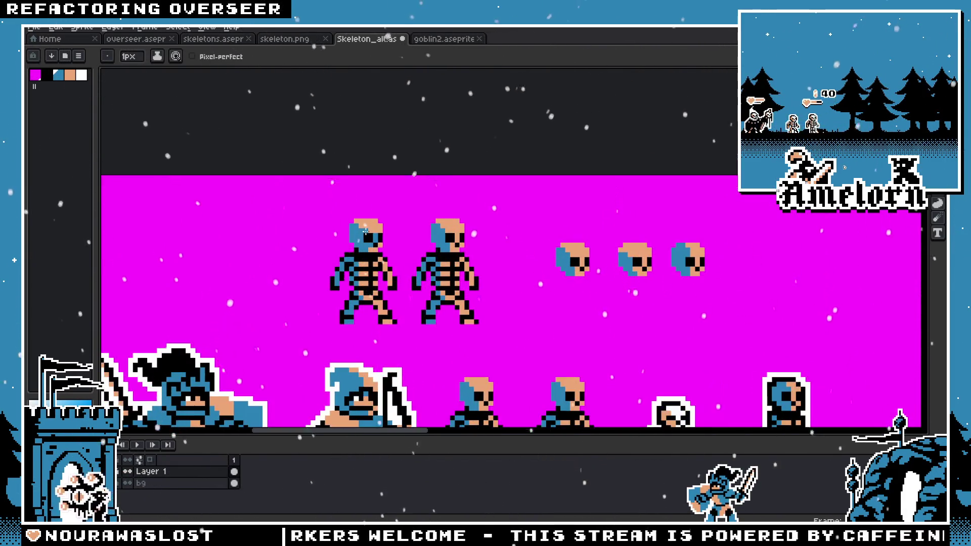
scroll(327, 241, "down", 4)
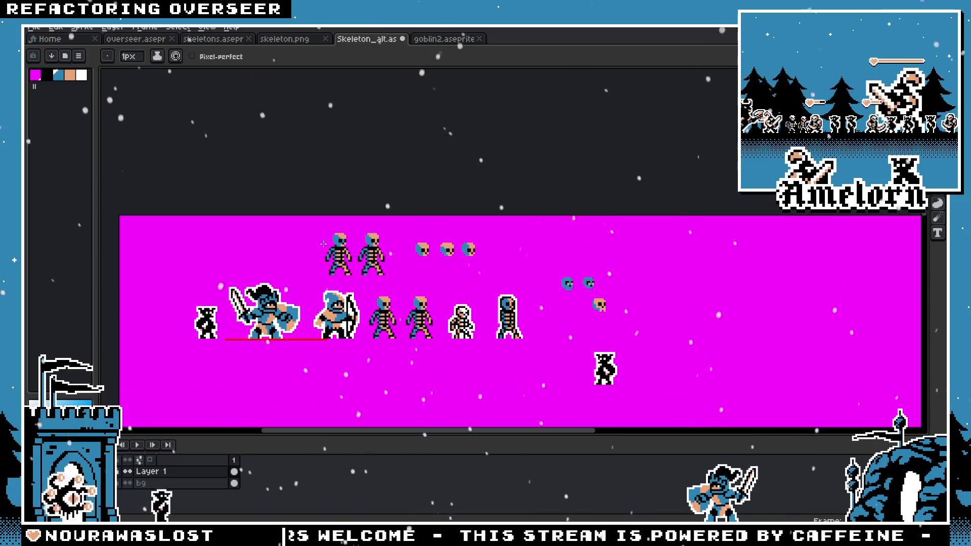
scroll(380, 212, "up", 5)
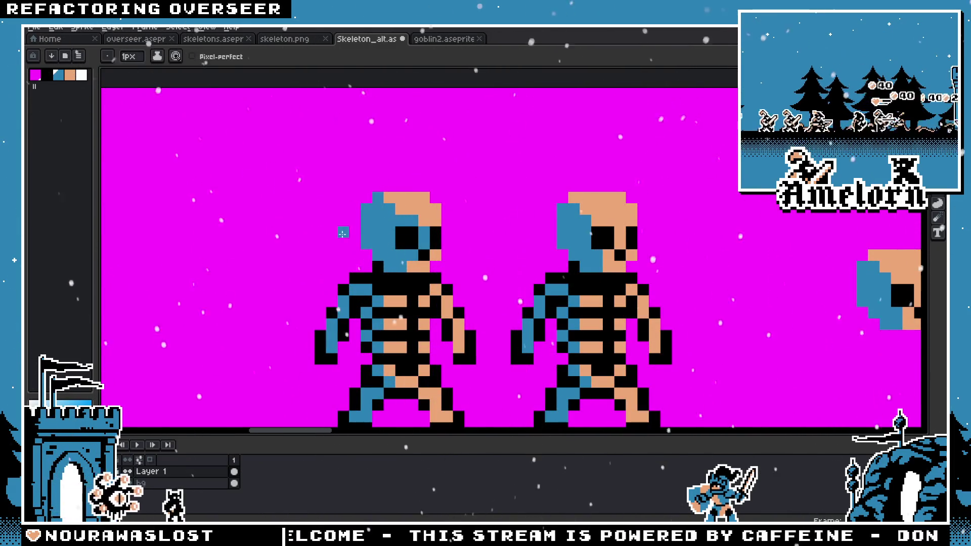
scroll(343, 232, "up", 1)
scroll(355, 222, "down", 4)
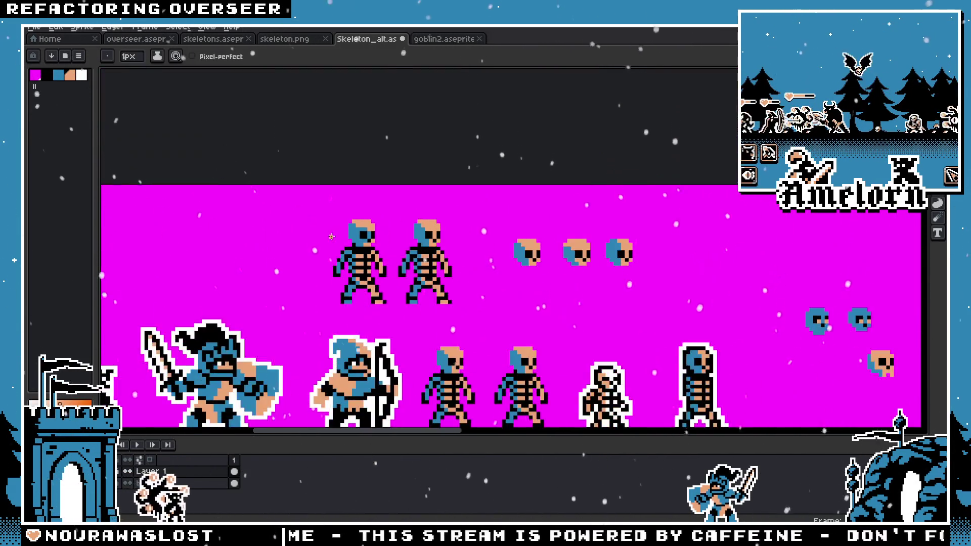
scroll(344, 242, "up", 3)
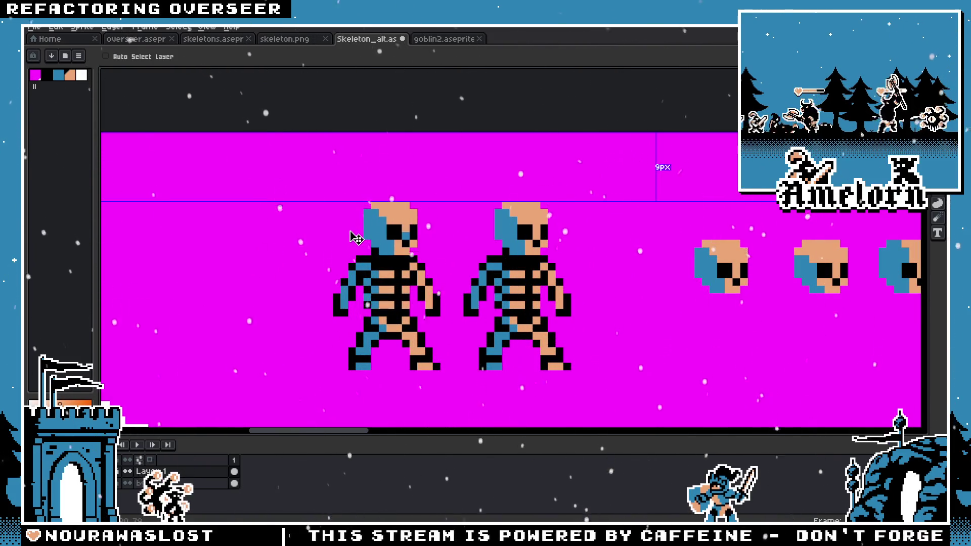
Move a loose skull up into the top row near the two skeleton copies.
key("b")
scroll(467, 213, "up", 2)
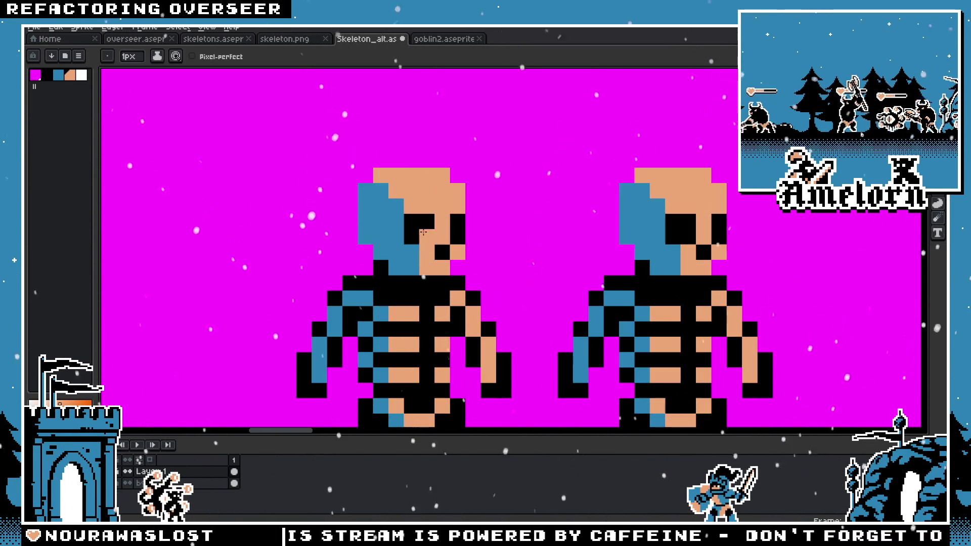
left_click(82, 75)
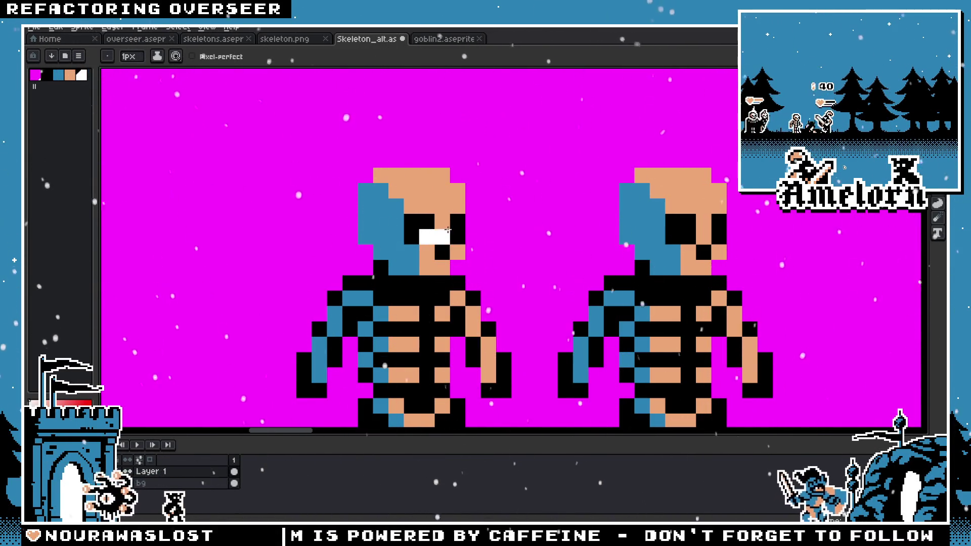
scroll(447, 230, "down", 2)
scroll(447, 230, "down", 2)
scroll(328, 261, "down", 2)
scroll(328, 261, "up", 4)
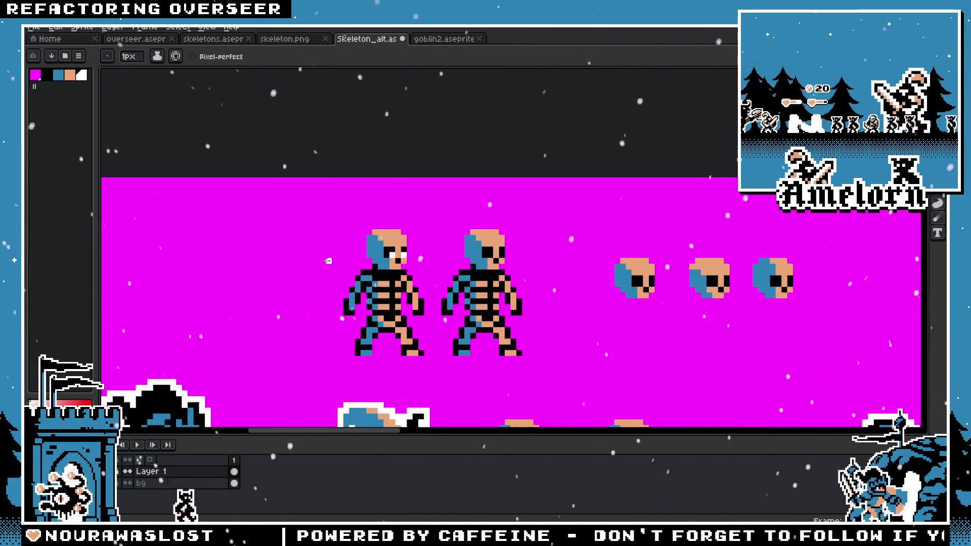
scroll(329, 261, "up", 1)
scroll(445, 238, "up", 2)
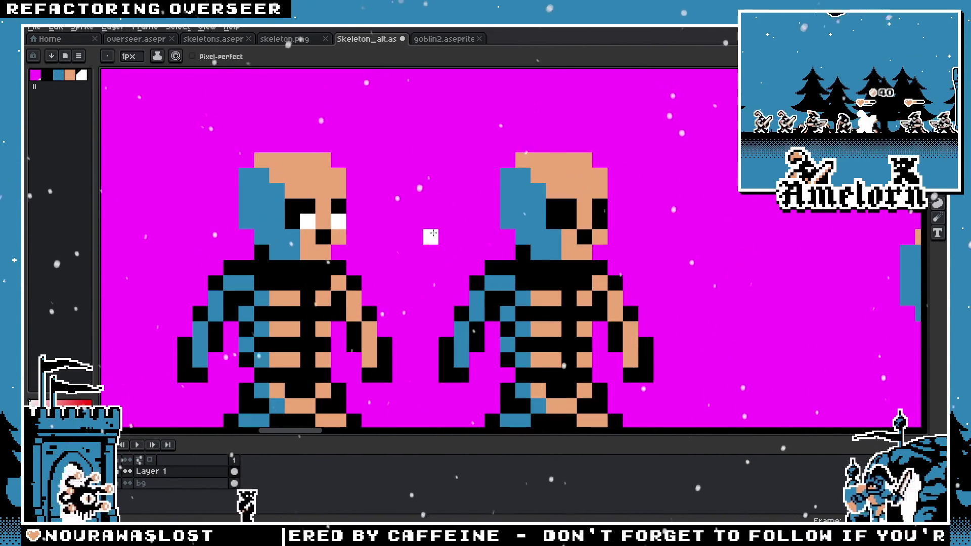
left_click(334, 214, "alt")
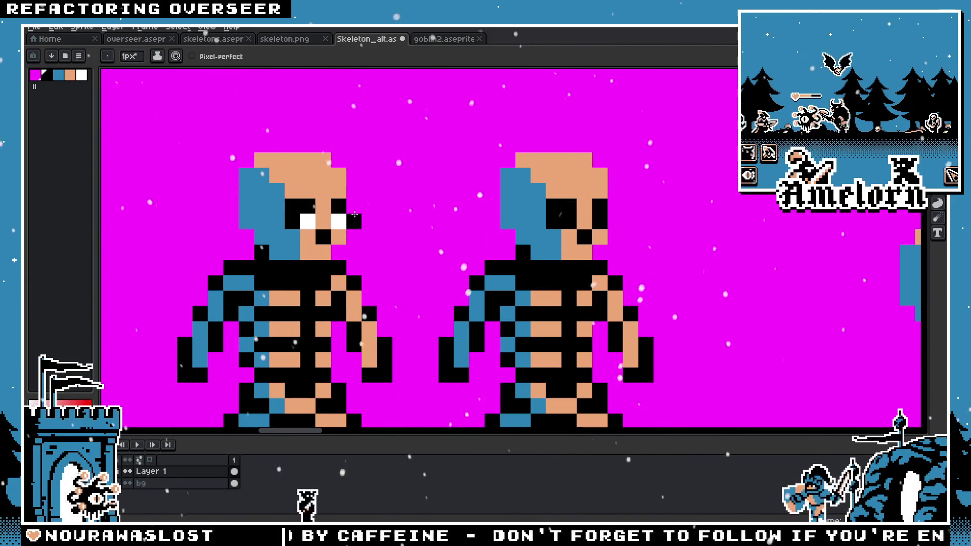
scroll(346, 254, "down", 2)
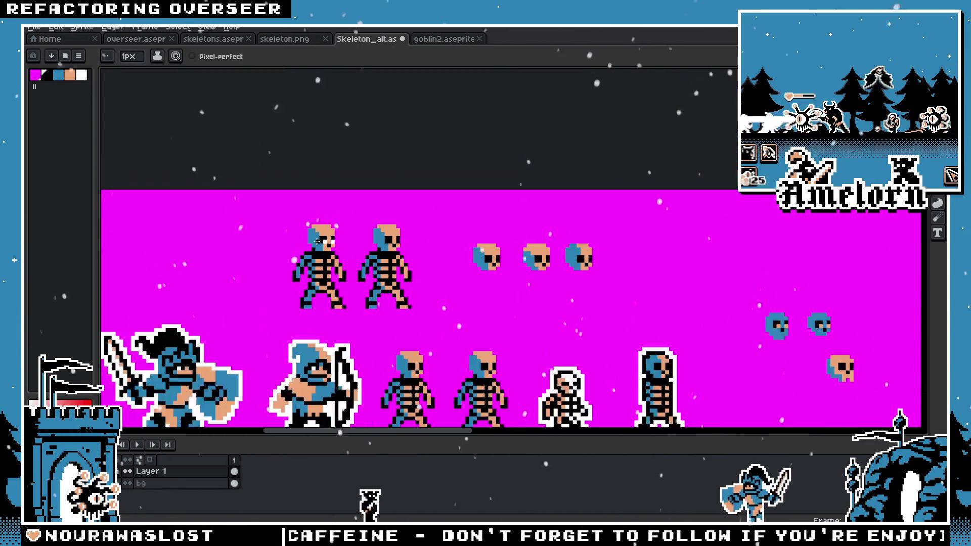
scroll(355, 209, "up", 2)
scroll(355, 209, "up", 1)
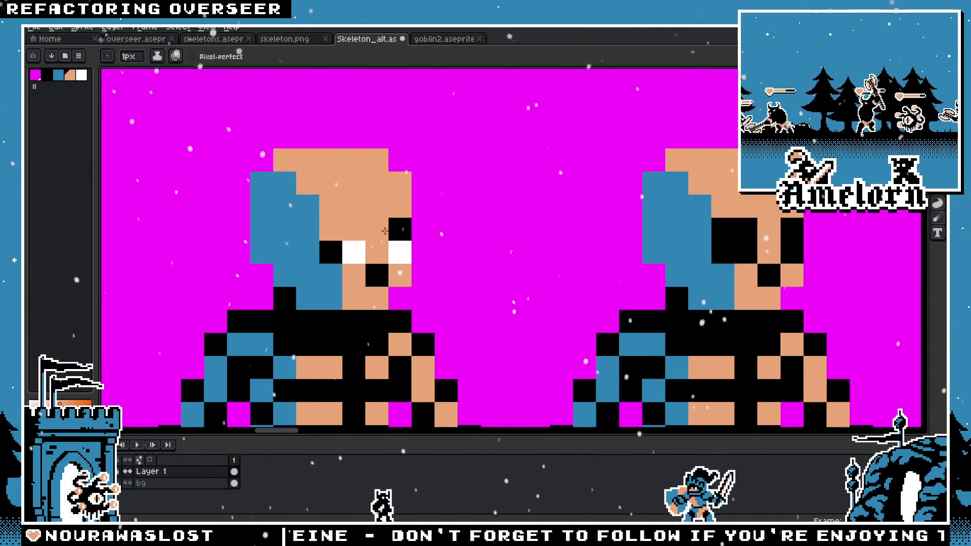
scroll(348, 237, "down", 3)
scroll(293, 260, "up", 2)
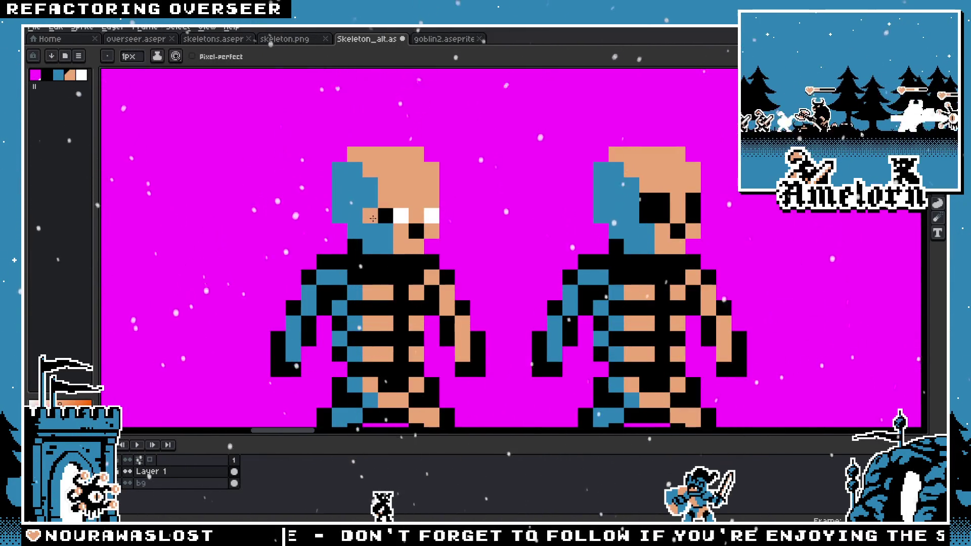
scroll(464, 233, "down", 2)
scroll(463, 232, "down", 1)
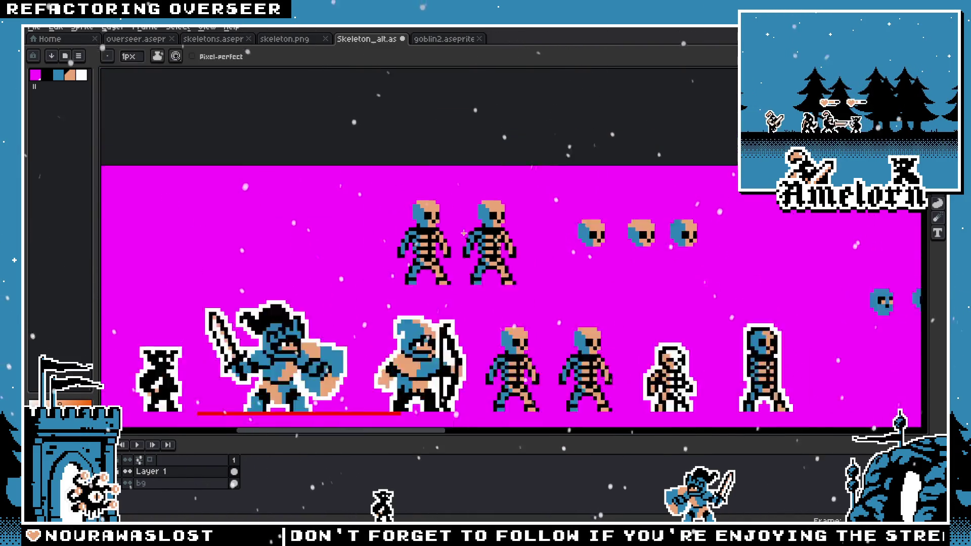
scroll(464, 233, "down", 2)
scroll(478, 251, "up", 1)
scroll(486, 262, "up", 2)
scroll(495, 273, "up", 2)
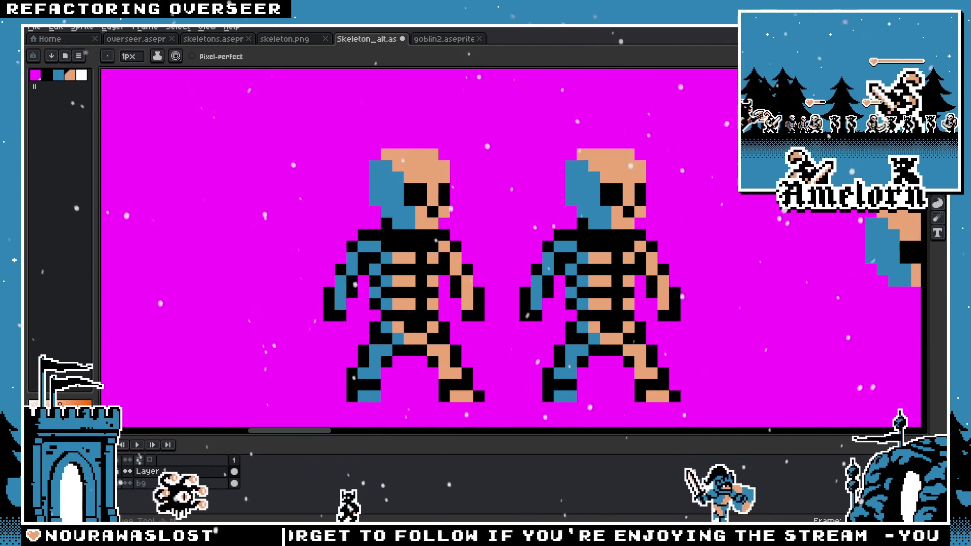
key("m")
scroll(520, 213, "down", 2)
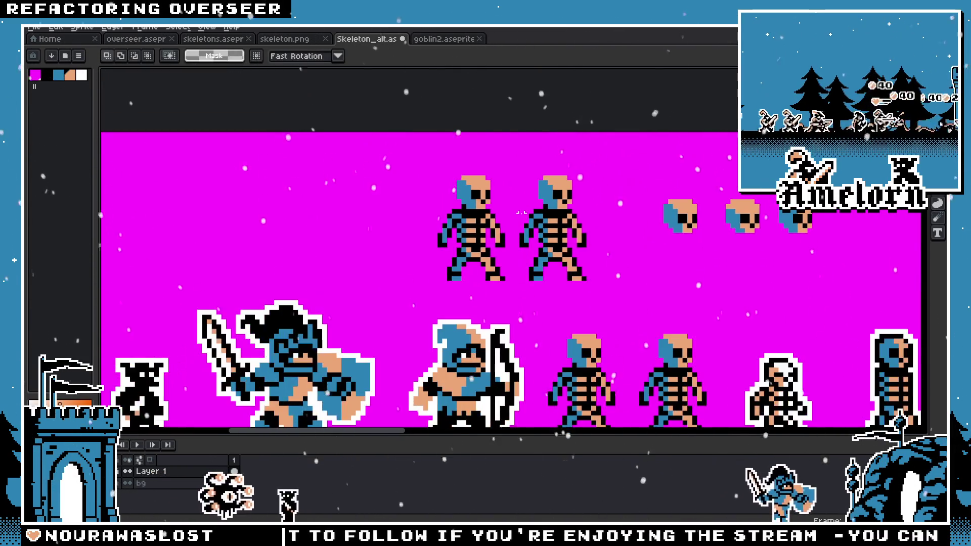
left_click_drag(520, 213, 525, 229)
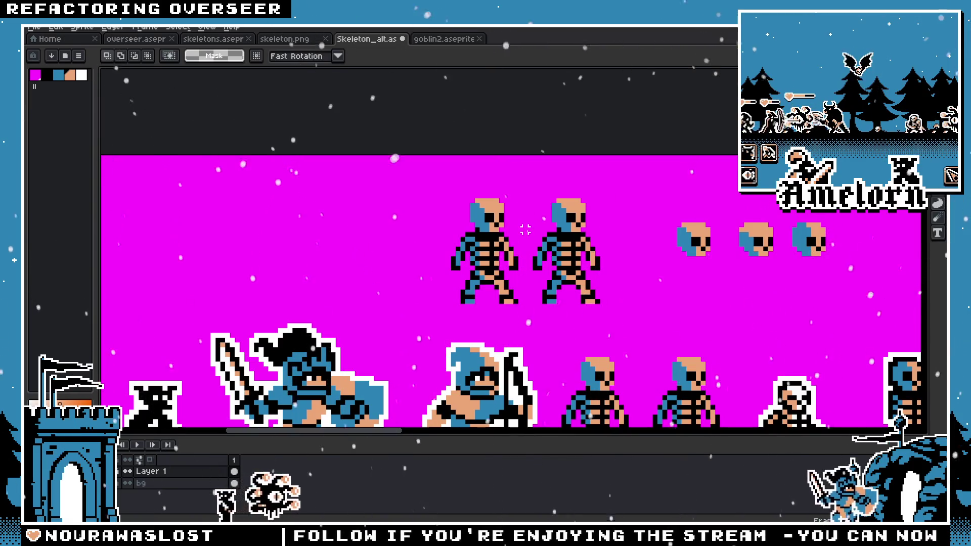
scroll(516, 229, "up", 1)
scroll(470, 231, "up", 2)
scroll(410, 234, "up", 1)
scroll(411, 238, "down", 2)
scroll(531, 243, "down", 1)
scroll(683, 256, "up", 1)
mouse_move(687, 245)
left_mouse_down()
mouse_move(629, 288)
mouse_move(336, 187)
left_mouse_up()
scroll(336, 190, "up", 1)
left_click_drag(614, 220, 512, 219)
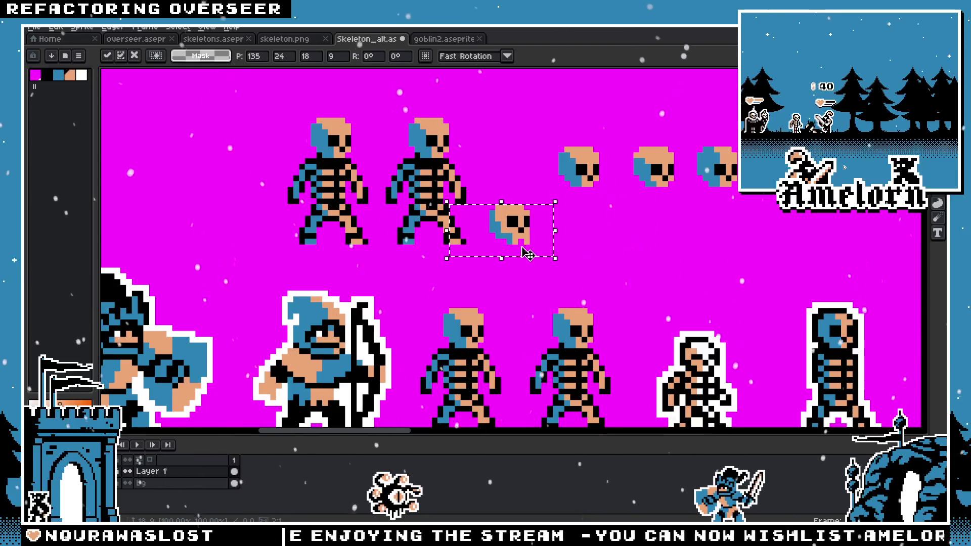
key("ctrl+d")
scroll(470, 125, "up", 2)
Replace the second skeleton's head with the loose skull, nudged one pixel up on its neck.
left_click_drag(513, 120, 254, 205)
key("Delete")
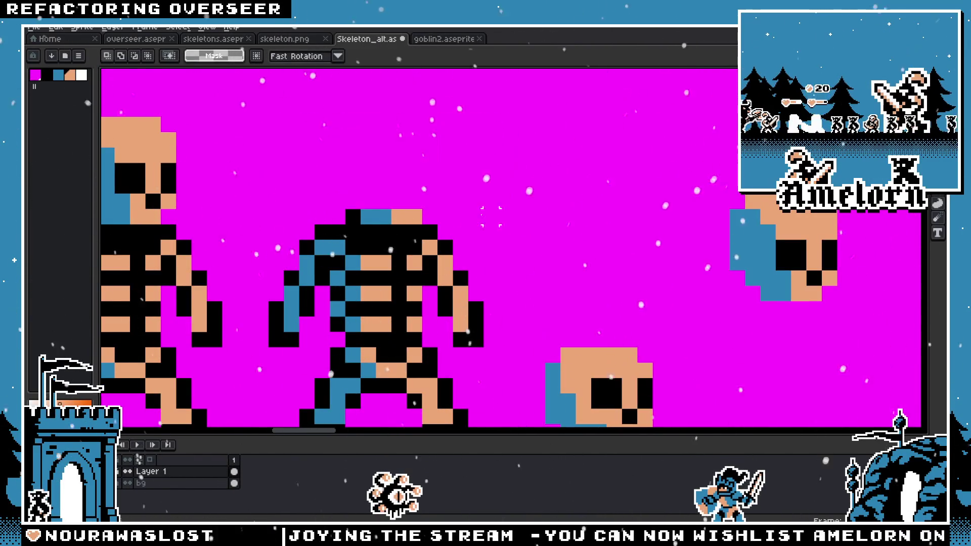
left_click_drag(651, 313, 673, 415)
scroll(642, 357, "down", 1)
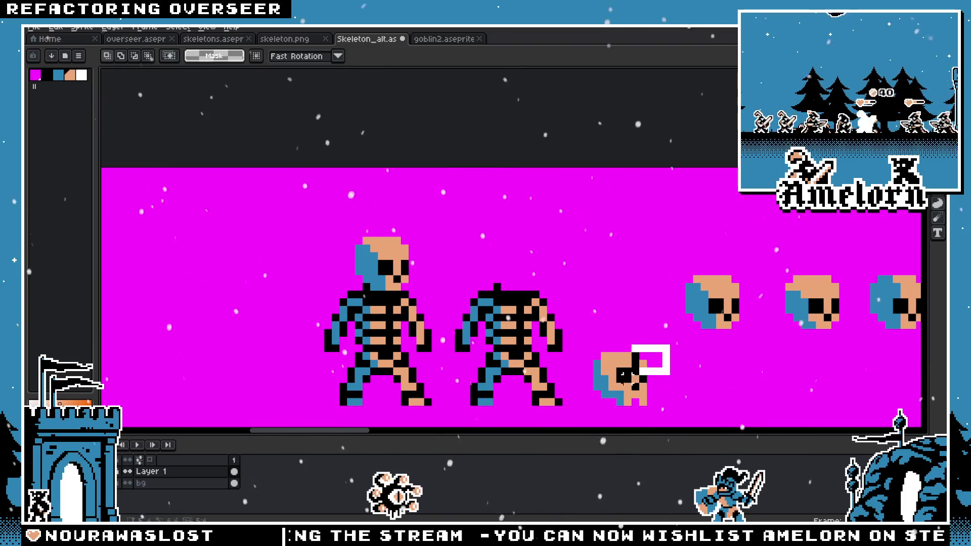
mouse_move(638, 372)
left_mouse_down()
mouse_move(537, 262)
mouse_move(523, 277)
left_mouse_up()
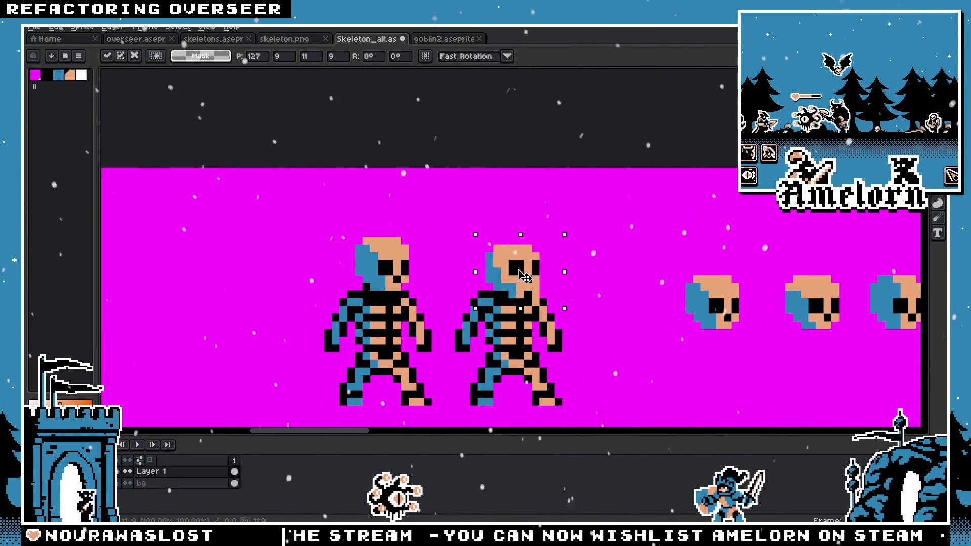
key("Up")
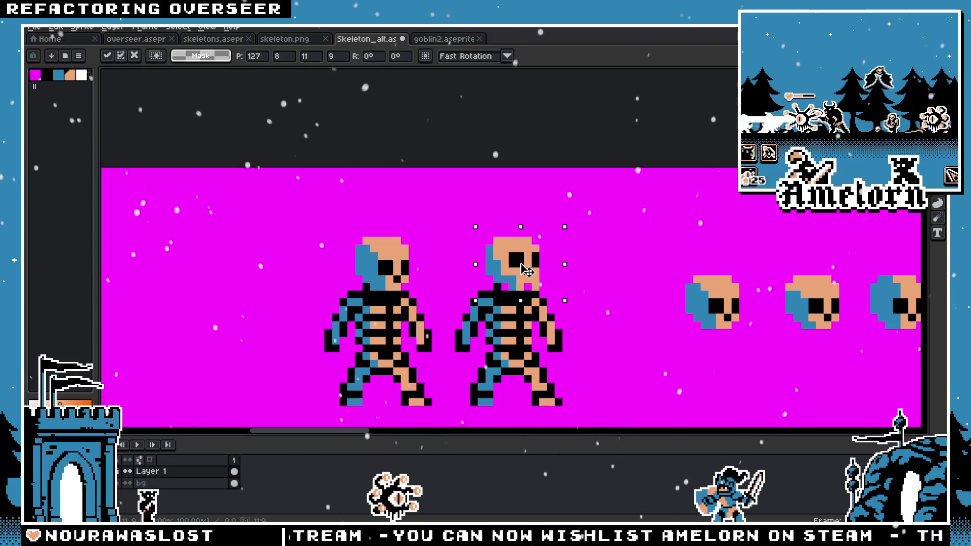
key("b")
scroll(475, 304, "up", 3)
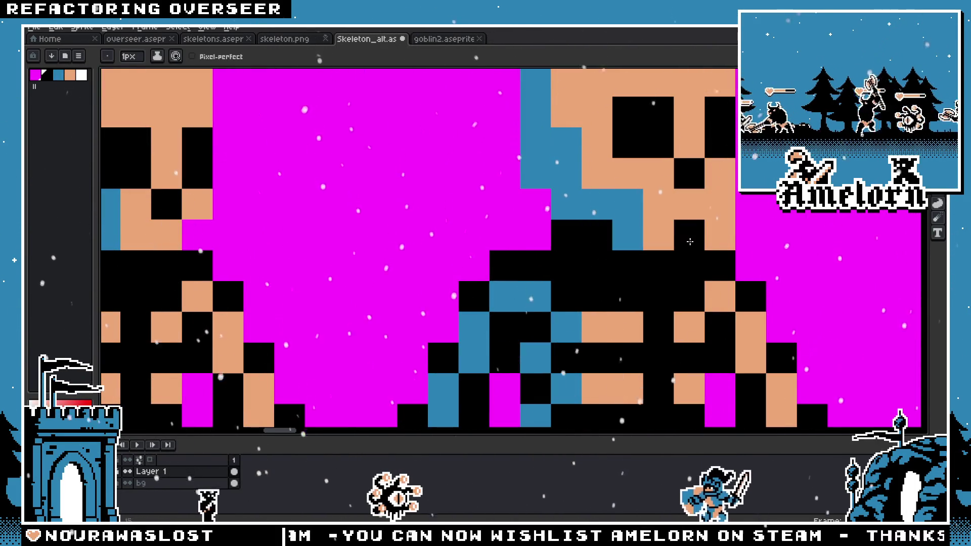
scroll(537, 212, "down", 3)
scroll(505, 289, "up", 2)
scroll(464, 286, "down", 1)
scroll(463, 286, "down", 1)
scroll(464, 288, "down", 1)
scroll(466, 292, "up", 1)
scroll(469, 298, "up", 1)
scroll(468, 298, "up", 2)
scroll(462, 266, "down", 3)
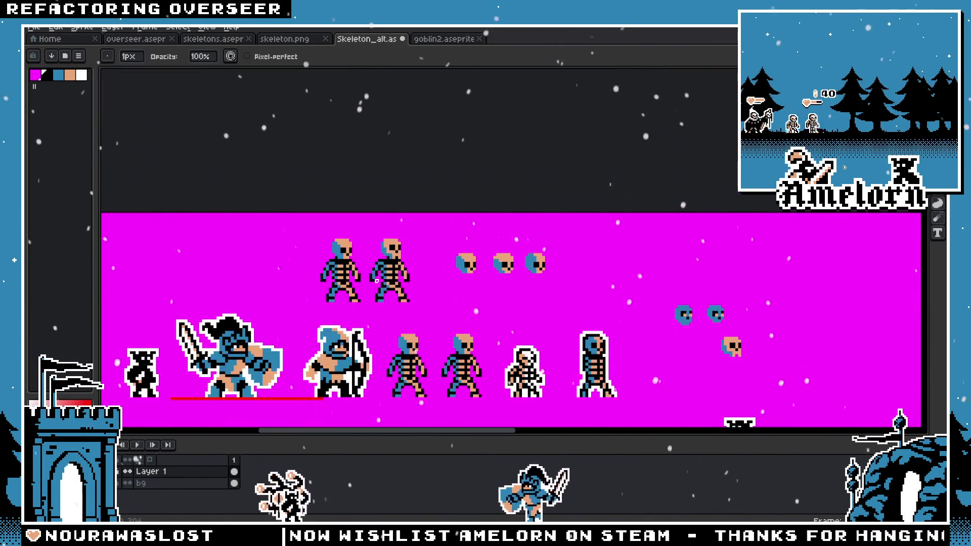
scroll(454, 228, "up", 3)
scroll(454, 228, "up", 1)
scroll(455, 228, "down", 1)
Narrow a marquee selection down to only the right-hand skeleton's head.
key("m")
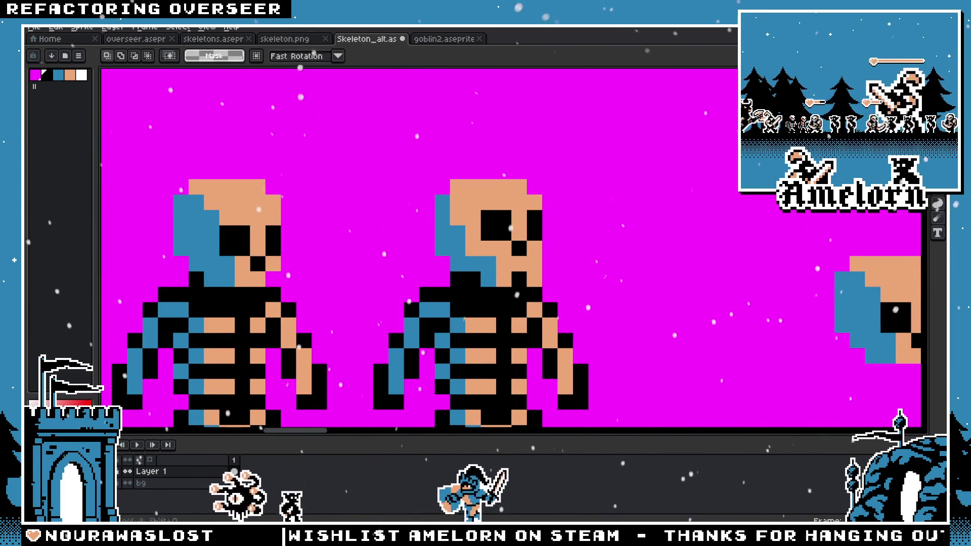
left_click_drag(263, 224, 284, 305)
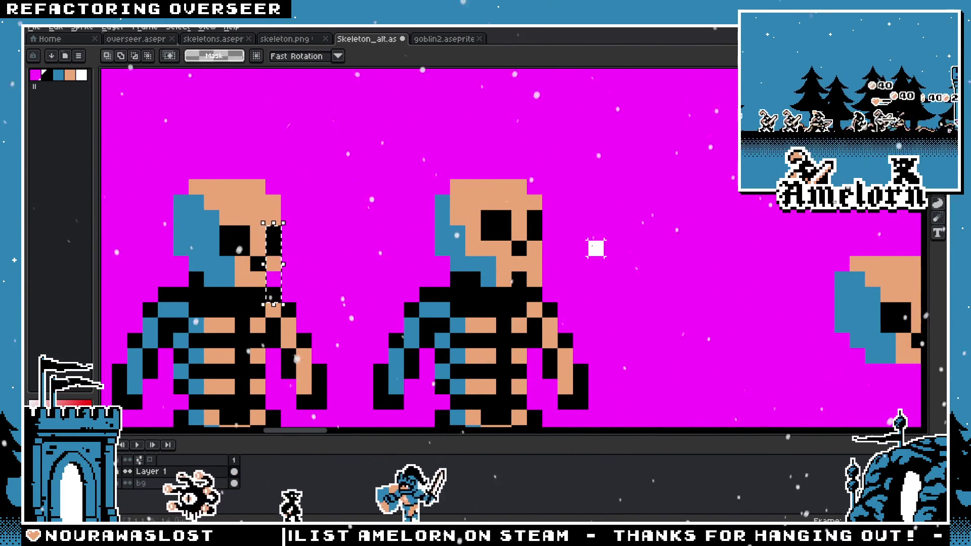
scroll(687, 234, "down", 1)
scroll(668, 243, "down", 2)
scroll(630, 258, "up", 1)
scroll(599, 277, "up", 2)
scroll(600, 277, "up", 1)
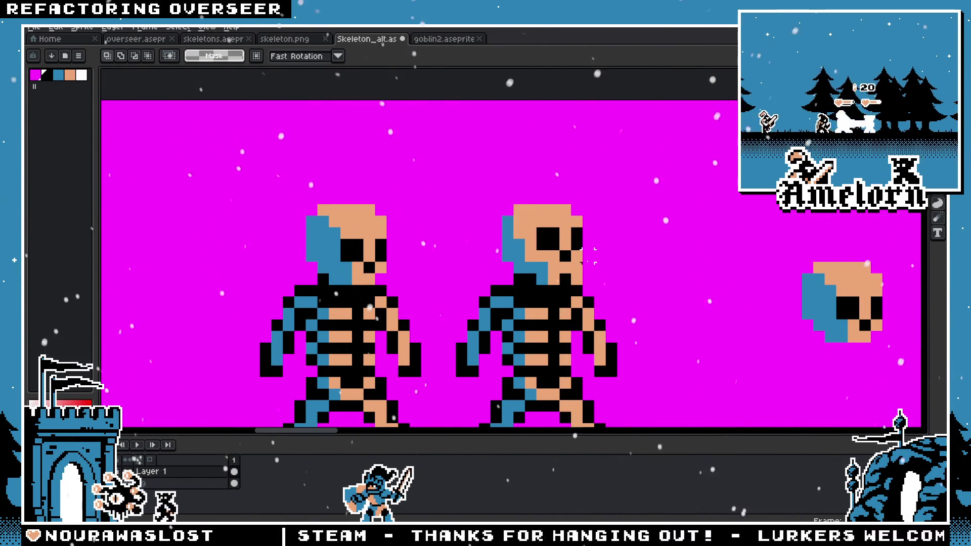
left_click_drag(574, 252, 314, 226)
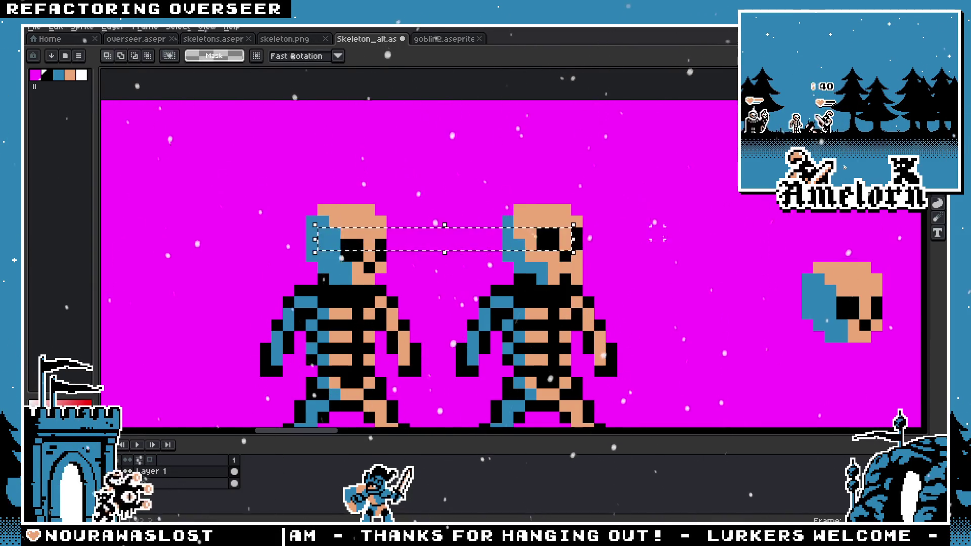
scroll(645, 256, "up", 1)
scroll(608, 258, "down", 1)
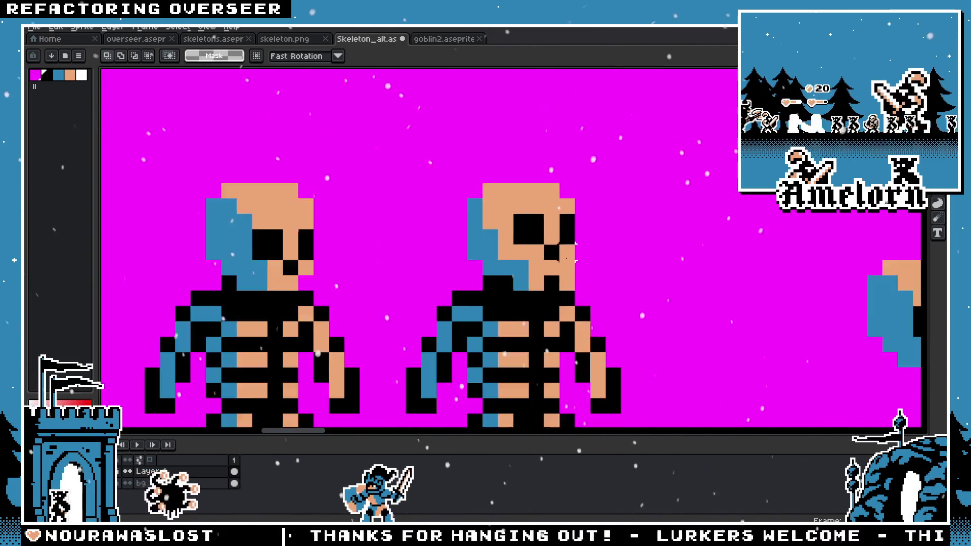
scroll(577, 258, "down", 1)
left_click_drag(588, 210, 468, 276)
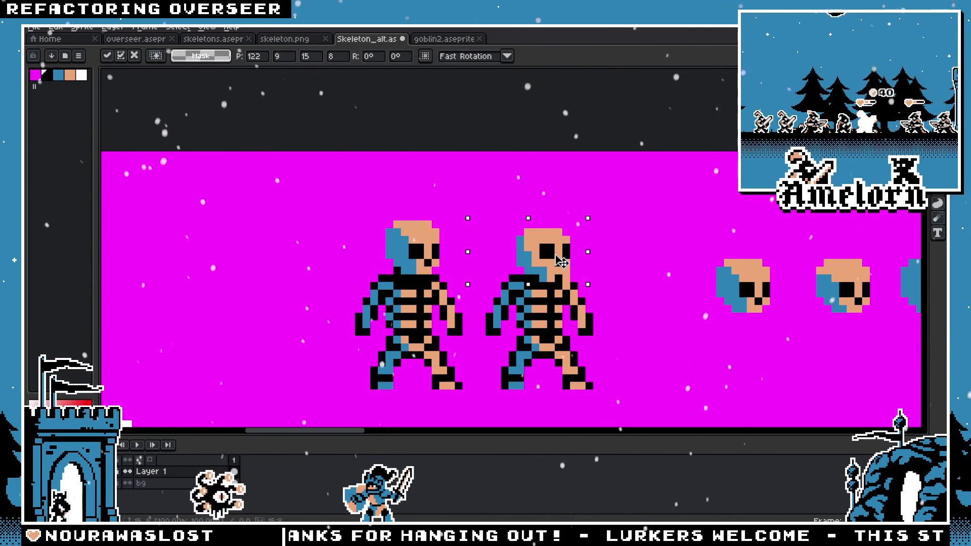
scroll(618, 304, "down", 2)
scroll(618, 304, "down", 1)
scroll(599, 285, "up", 3)
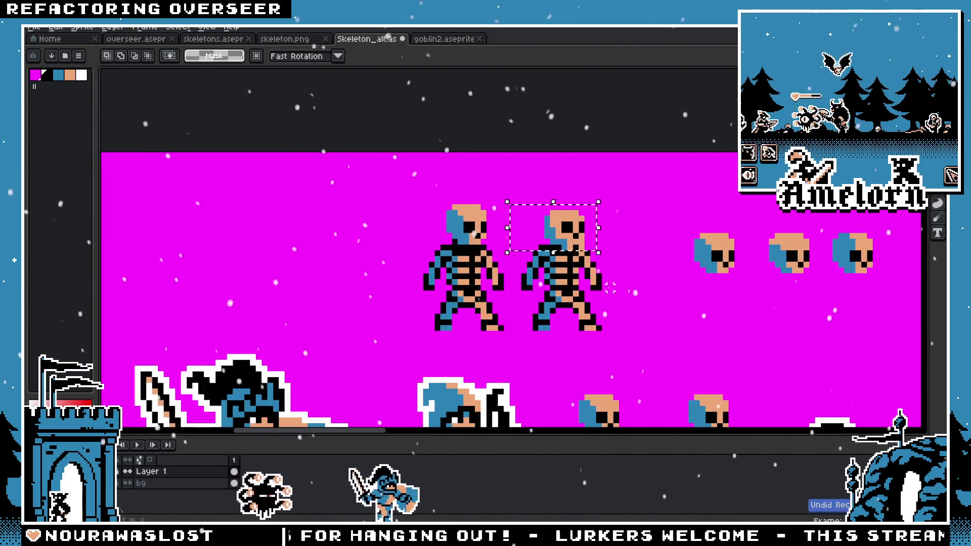
Delete both upper skeleton copies above the lineup.
left_click_drag(627, 190, 507, 351)
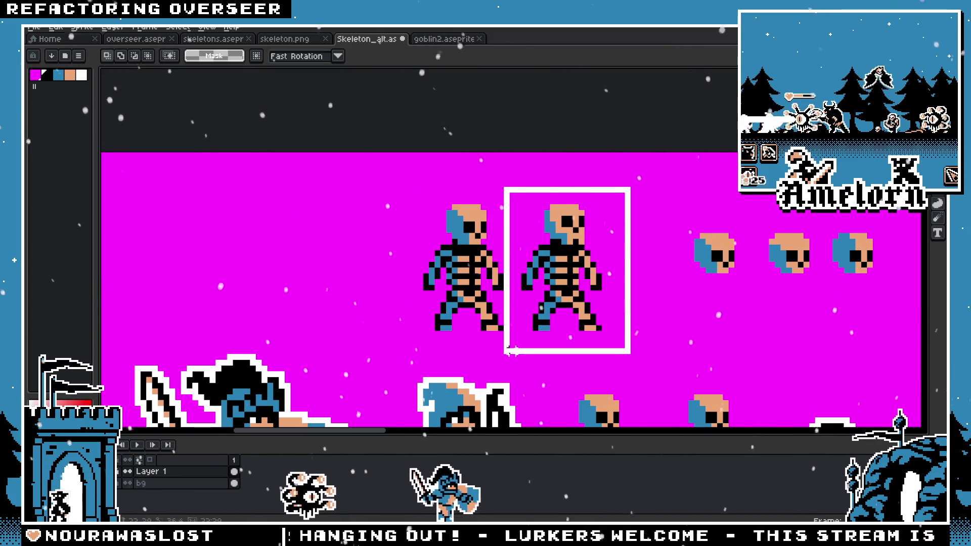
key("Delete")
scroll(767, 318, "down", 1)
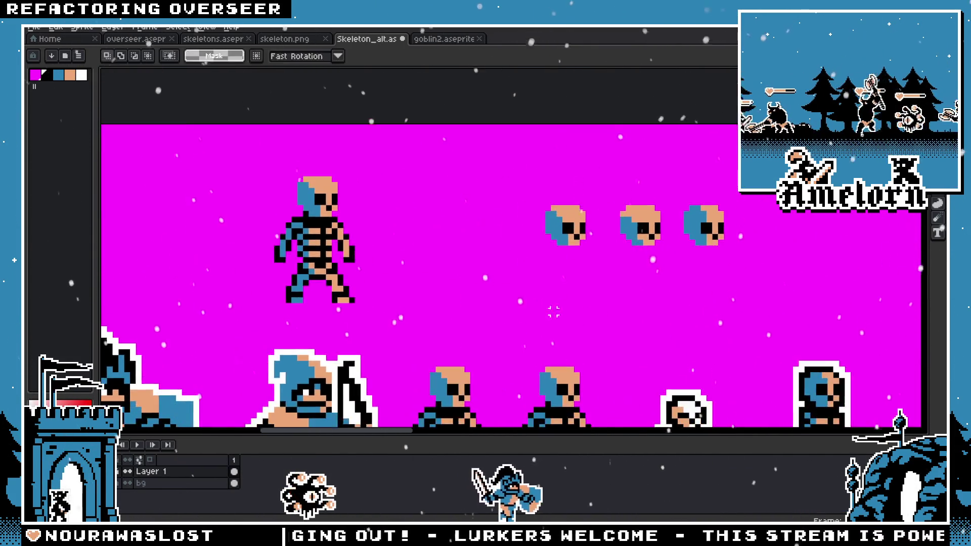
left_click_drag(454, 199, 298, 304)
left_click_drag(404, 179, 323, 283)
key("Delete")
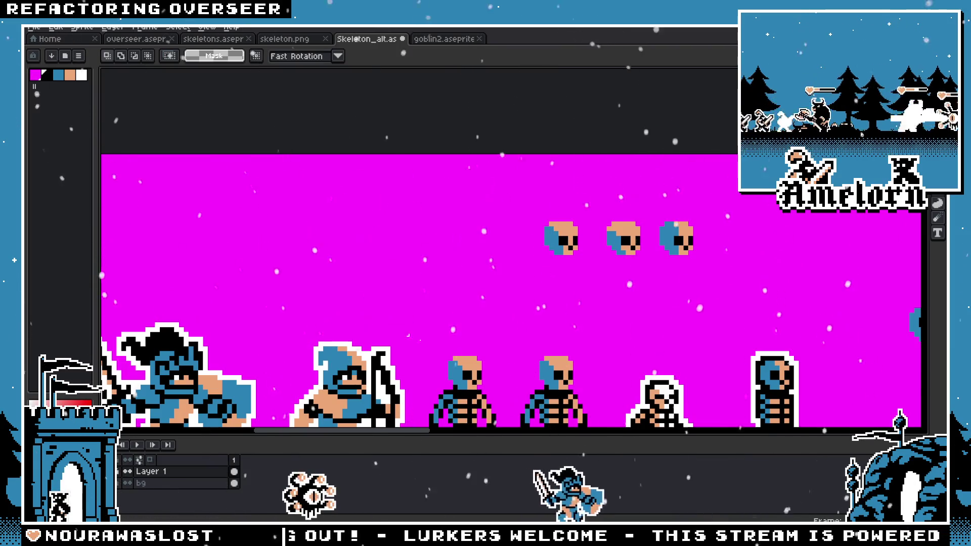
scroll(562, 379, "up", 2)
Delete the duplicate skeleton from the lineup, leaving one blue skeleton beside the archer.
left_click_drag(625, 249, 537, 114)
left_click_drag(533, 249, 434, 397)
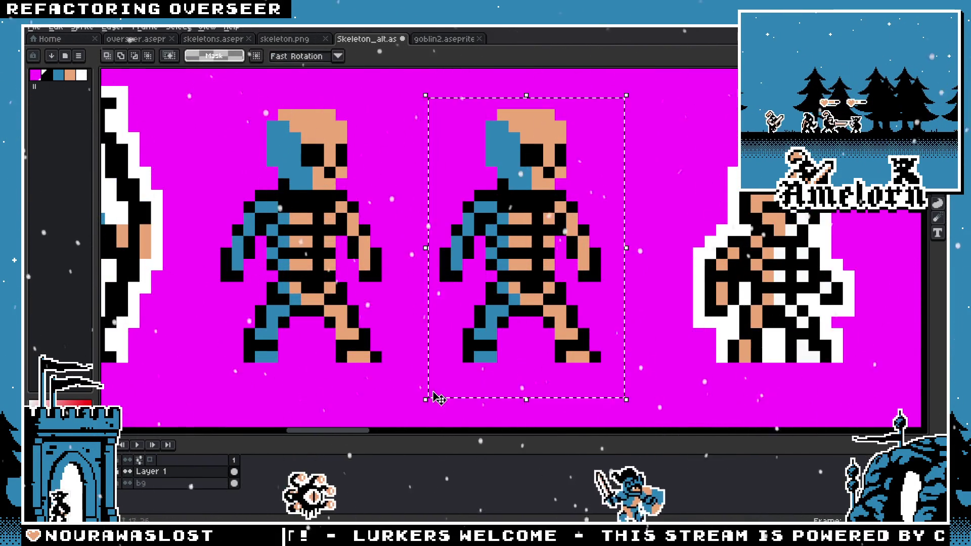
key("Delete")
scroll(531, 327, "down", 1)
scroll(532, 328, "down", 2)
scroll(532, 328, "down", 1)
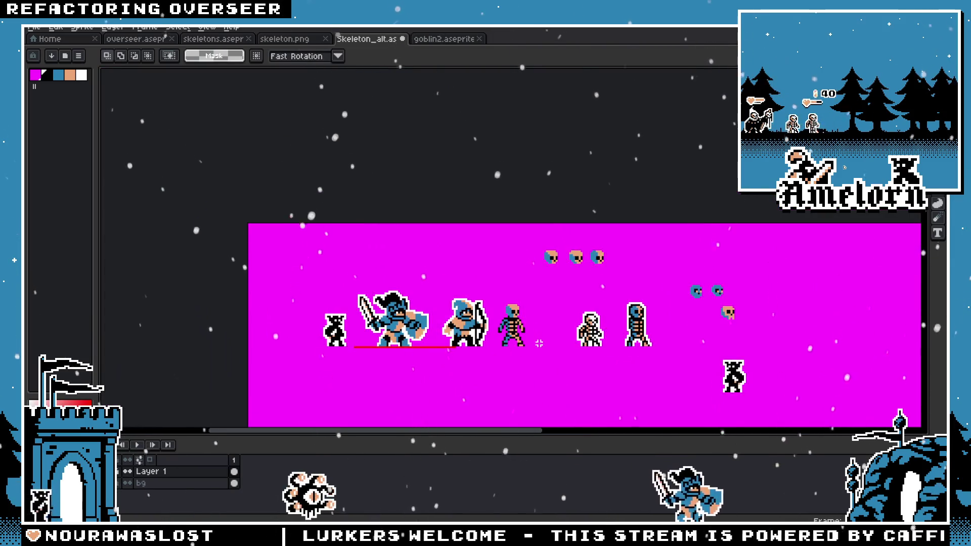
scroll(536, 344, "up", 1)
scroll(531, 326, "up", 1)
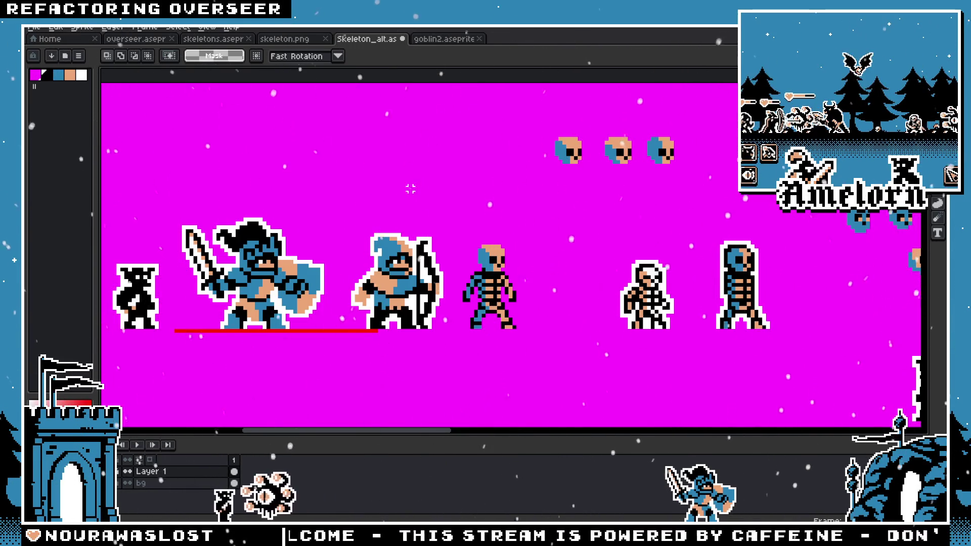
left_click_drag(453, 228, 504, 234)
scroll(504, 233, "up", 2)
scroll(505, 234, "down", 1)
Open the skeleton mage sprite file from the Majesty GB folder via File > Open.
left_click(33, 28)
left_click(45, 50)
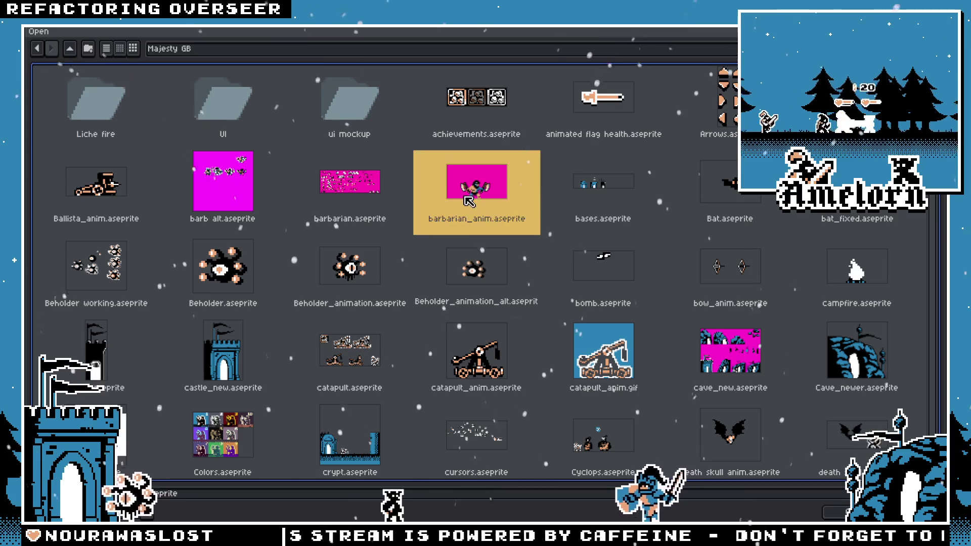
scroll(456, 220, "down", 2)
scroll(451, 227, "down", 1)
scroll(453, 228, "down", 2)
scroll(455, 229, "down", 2)
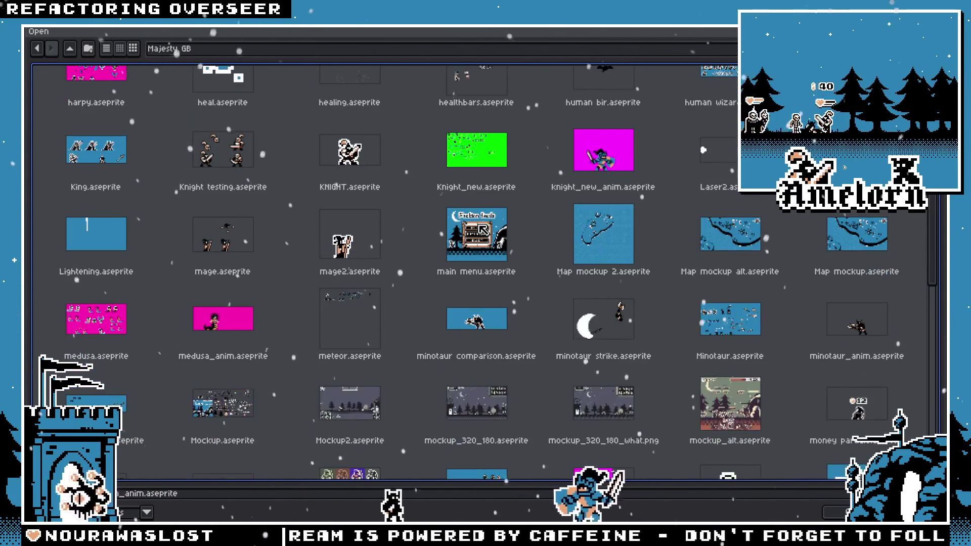
scroll(458, 230, "down", 4)
scroll(531, 220, "down", 1)
left_click(691, 183)
scroll(632, 296, "down", 2)
scroll(632, 295, "down", 2)
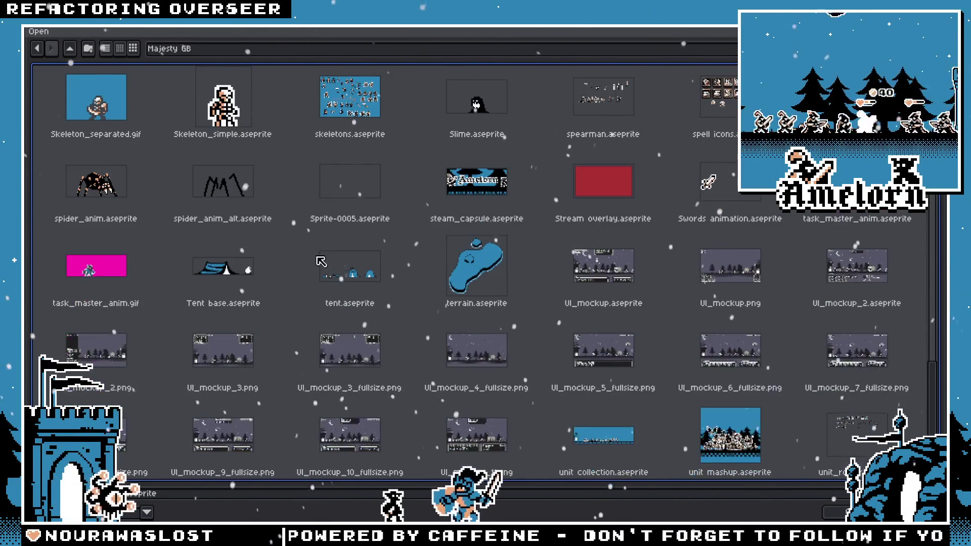
scroll(631, 295, "down", 1)
scroll(632, 296, "down", 1)
scroll(577, 292, "up", 4)
scroll(535, 287, "up", 3)
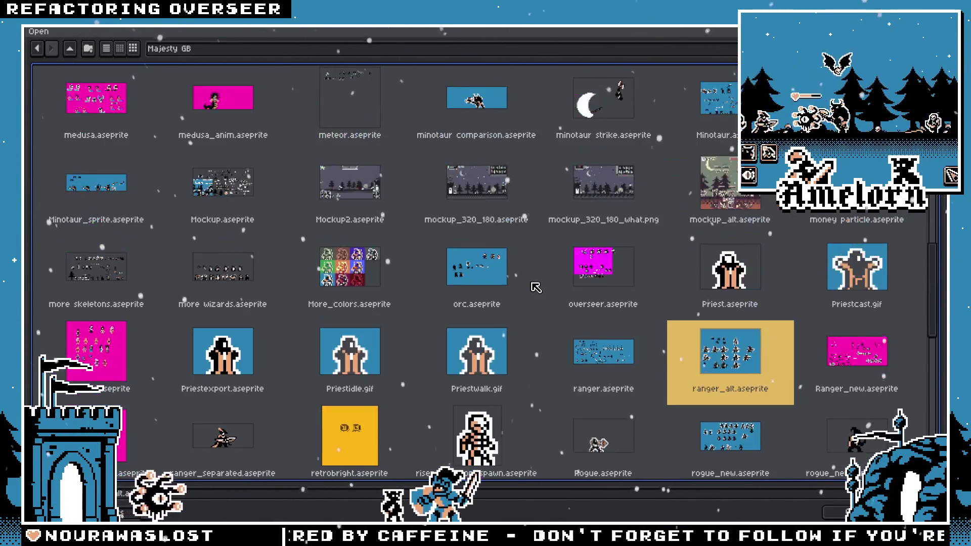
scroll(629, 240, "up", 2)
scroll(607, 232, "up", 1)
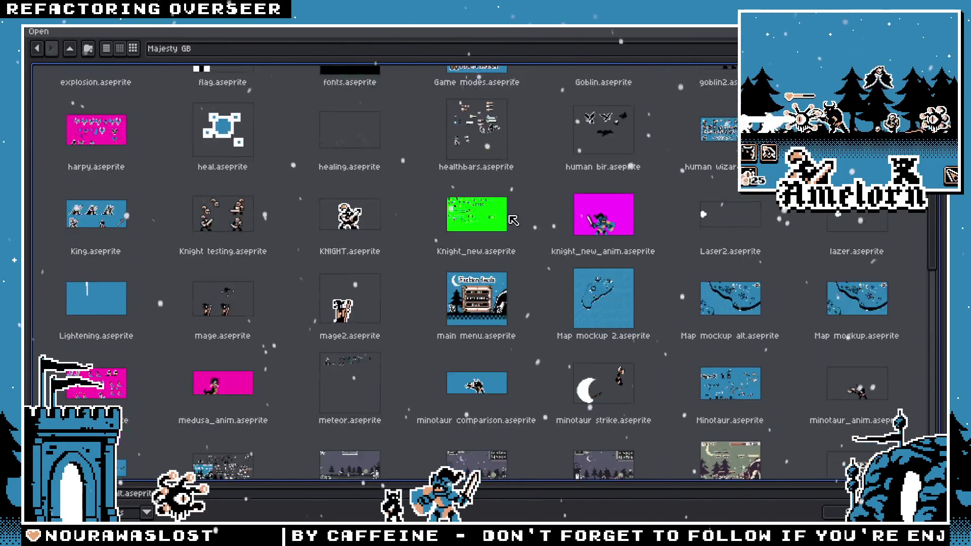
scroll(589, 222, "up", 1)
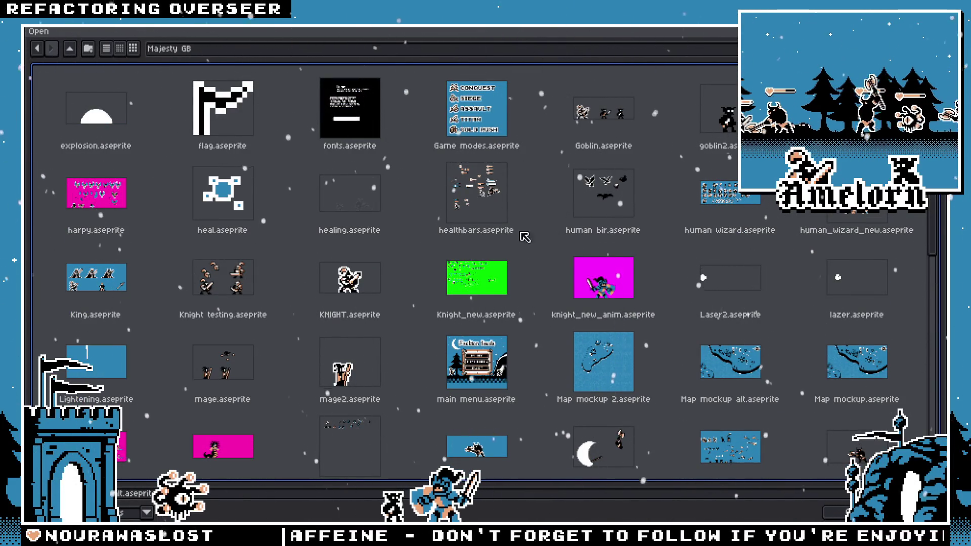
scroll(565, 241, "up", 2)
scroll(618, 253, "up", 1)
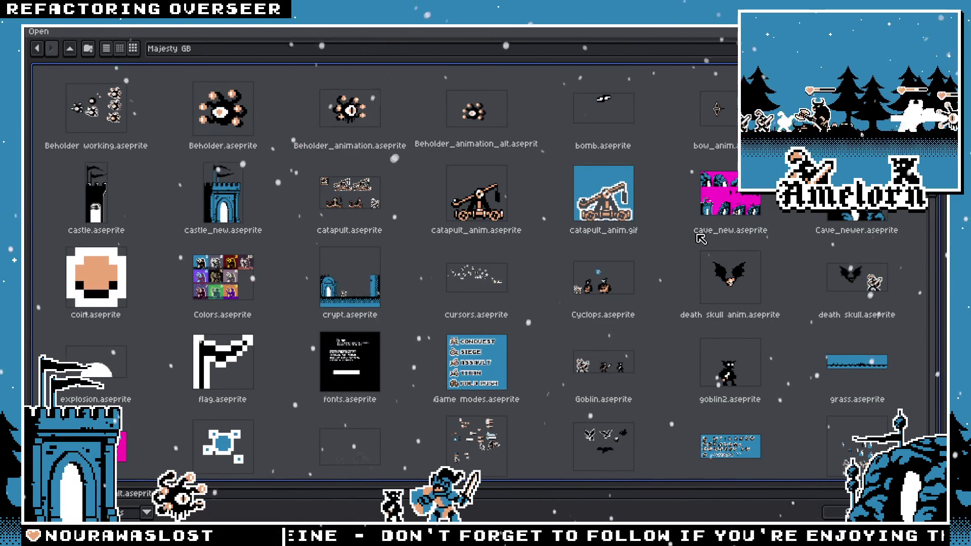
scroll(577, 255, "down", 1)
scroll(463, 273, "down", 2)
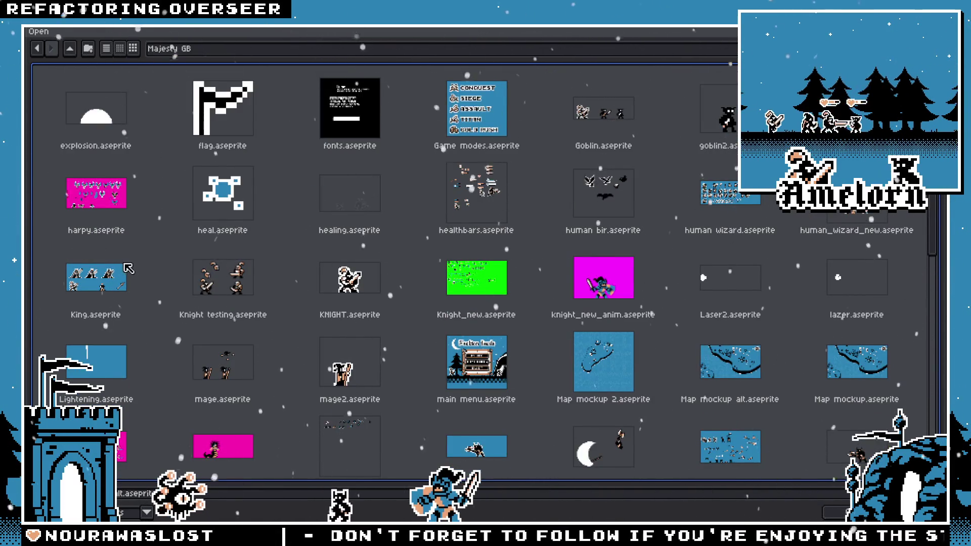
scroll(355, 319, "down", 3)
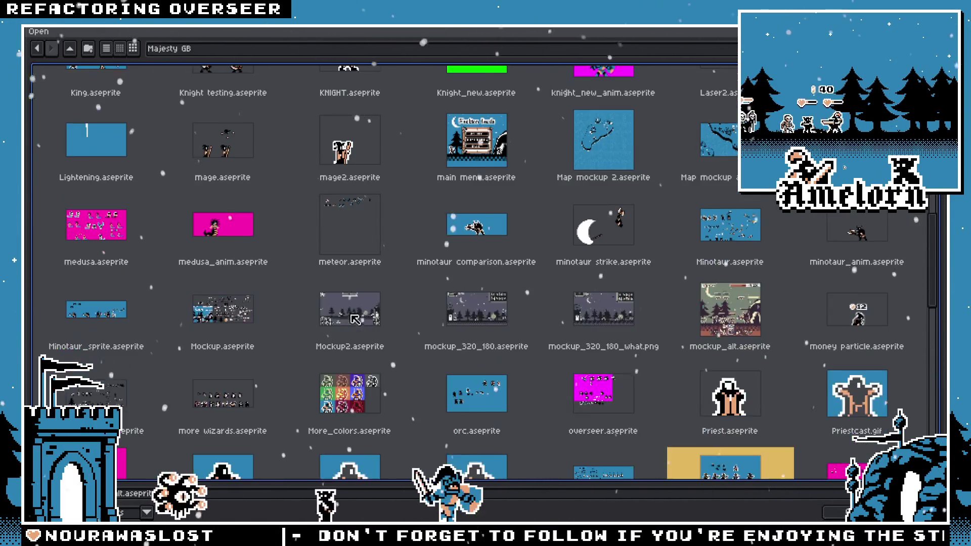
left_click(365, 493)
key("Down")
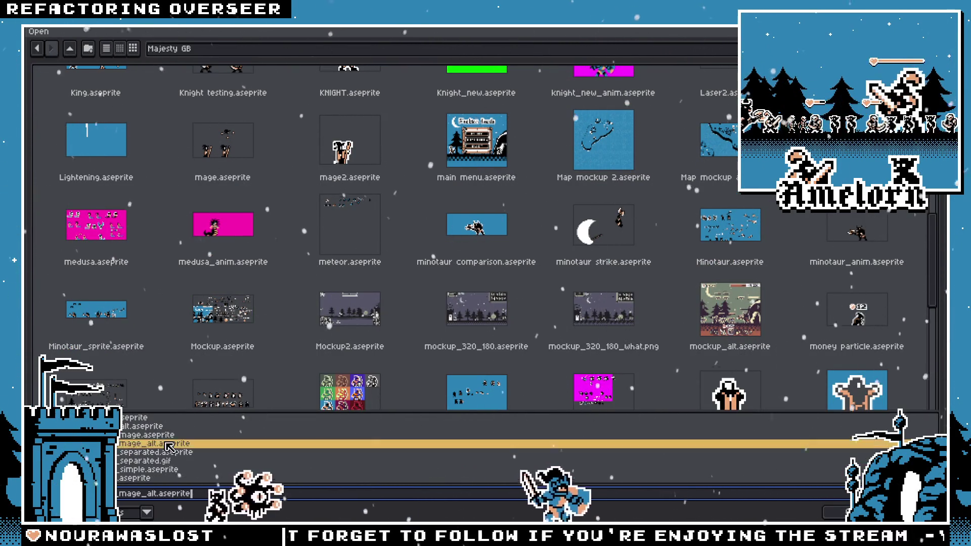
key("Return")
key("Return")
scroll(524, 288, "up", 3)
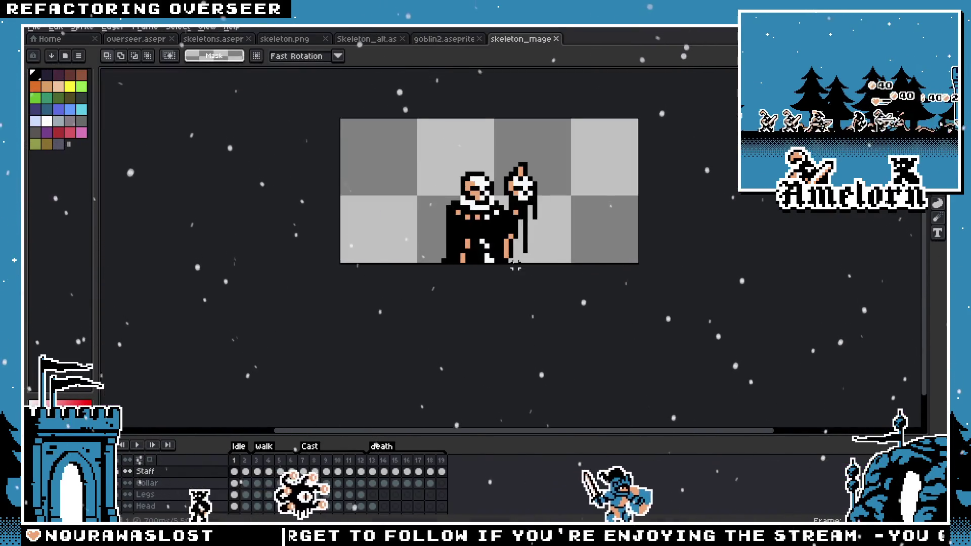
scroll(524, 288, "up", 2)
scroll(524, 289, "down", 3)
scroll(542, 299, "up", 1)
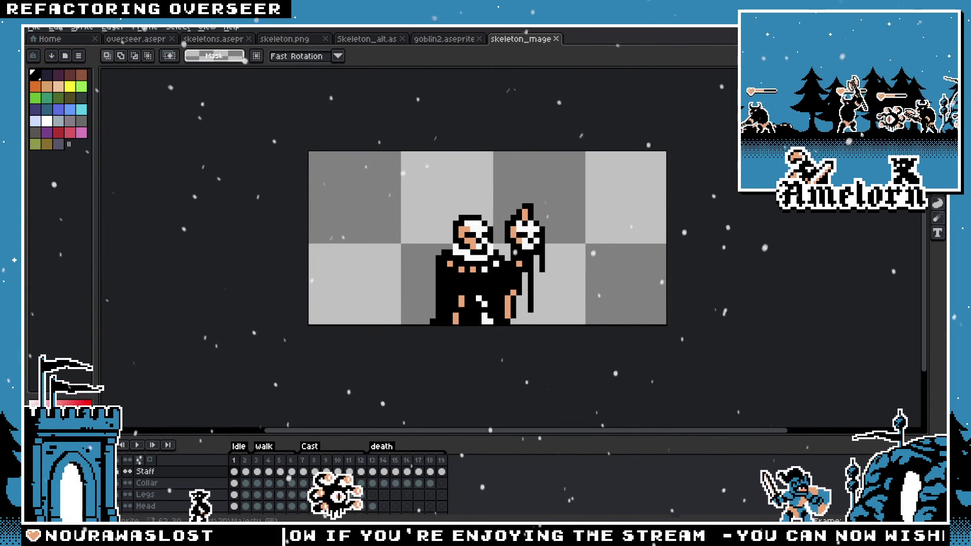
scroll(569, 220, "up", 1)
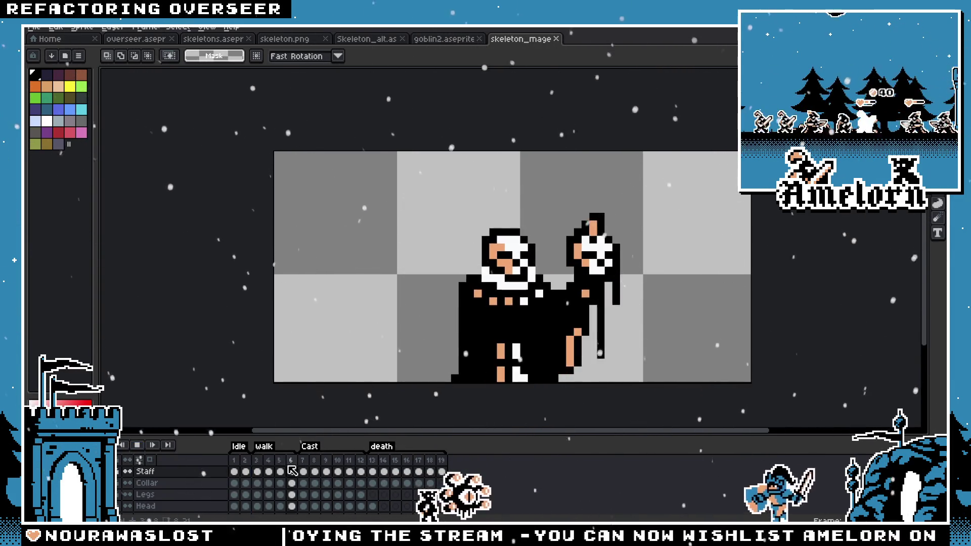
key("Right")
key("Left")
key("Right")
key("Left")
key("Right")
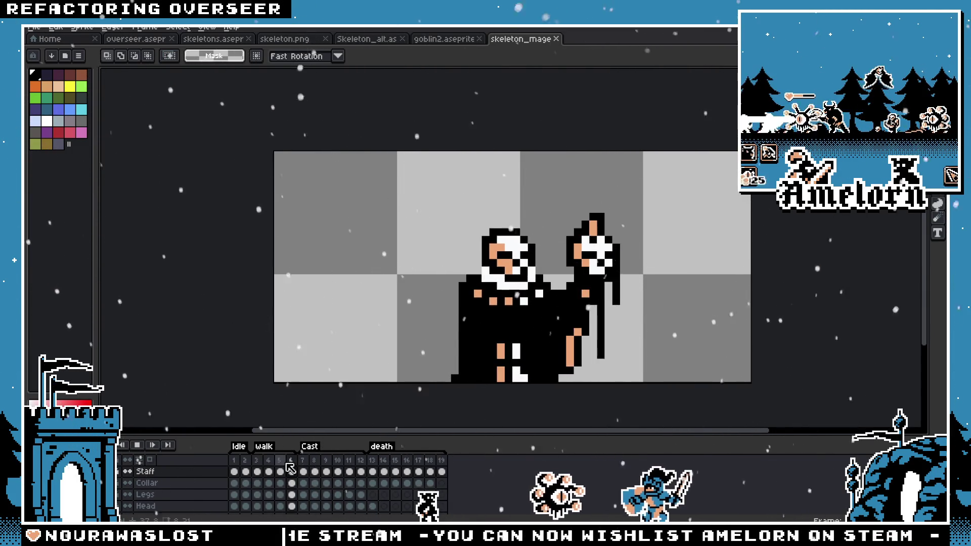
key("Left")
key("Right")
key("Left")
key("Right")
key("Left")
key("Right")
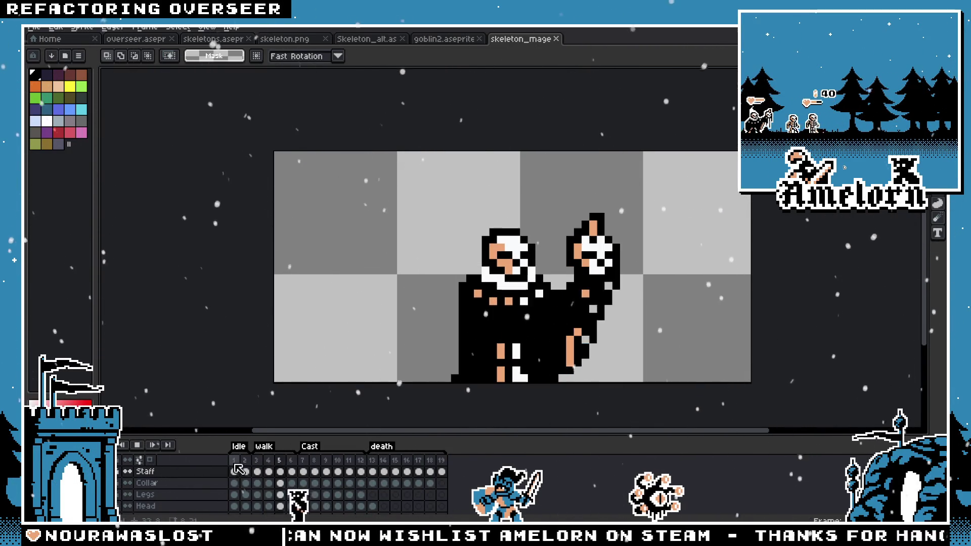
key("ctrl+w")
left_click(375, 42)
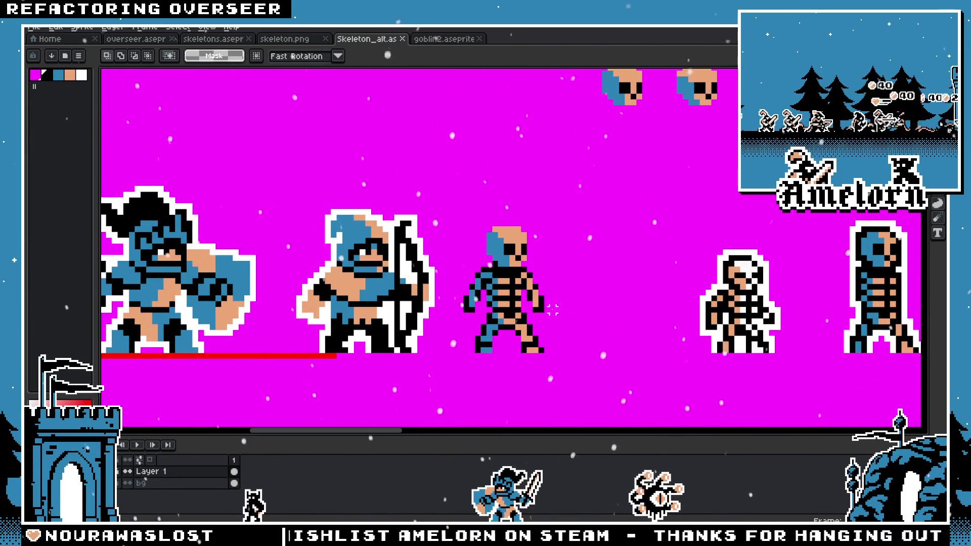
left_click_drag(553, 303, 530, 282)
scroll(530, 251, "right", 2)
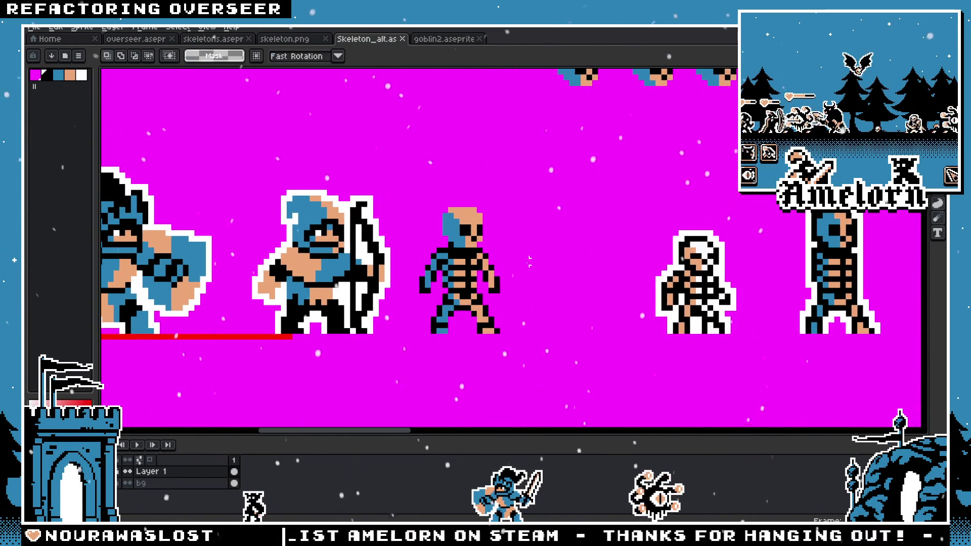
Marquee-select the two white-outlined skeletons and delete them from the lineup.
left_click_drag(438, 291, 407, 336)
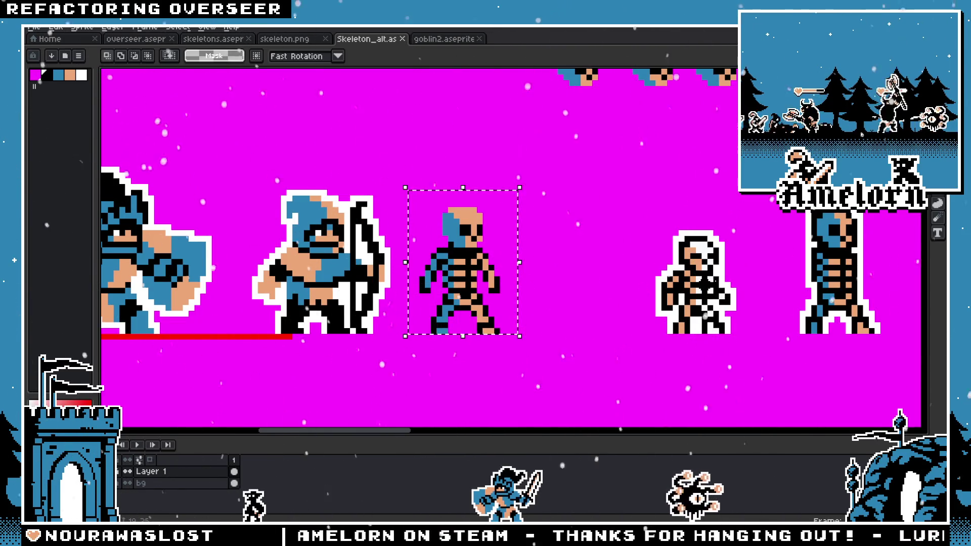
scroll(532, 266, "right", 5)
left_click_drag(703, 187, 395, 345)
key("Delete")
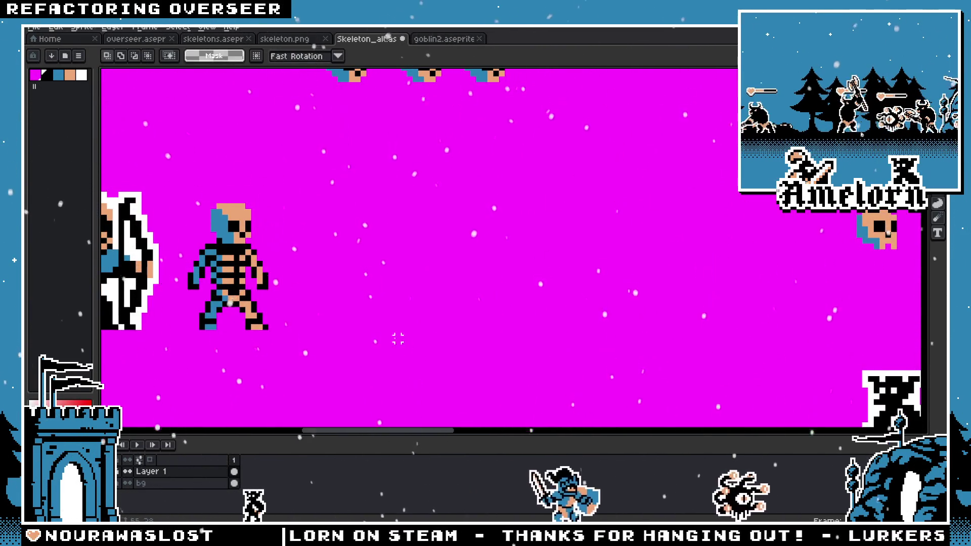
scroll(398, 339, "left", 4)
left_click_drag(448, 174, 343, 321)
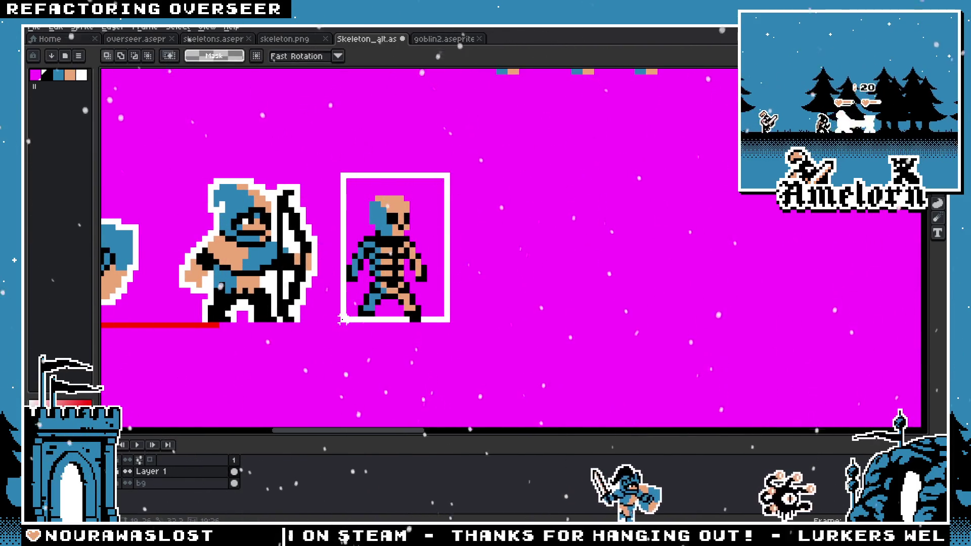
Place a copy of the blue skeleton to its right, commit it, and select the copy's torso.
left_click_drag(387, 258, 577, 258)
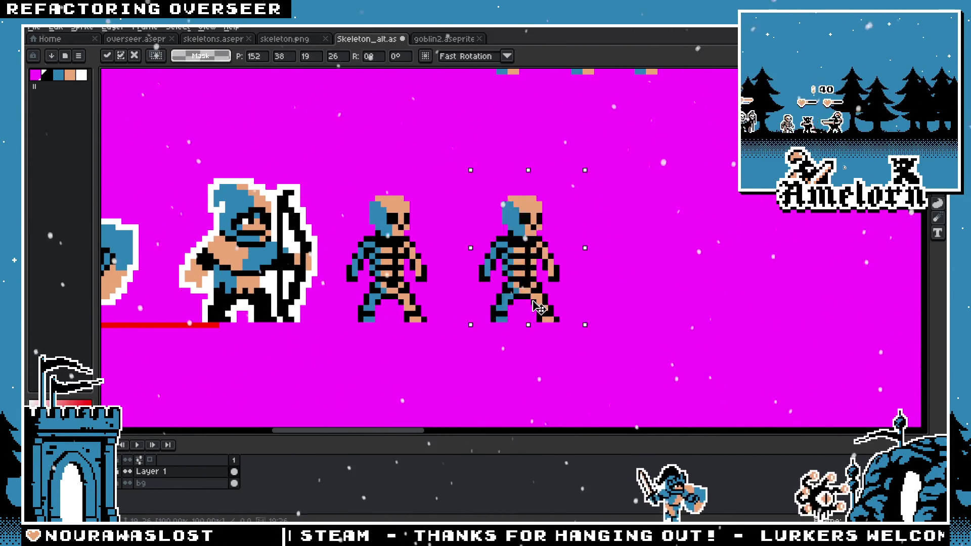
left_click(711, 307)
left_click(444, 37)
left_click(480, 38)
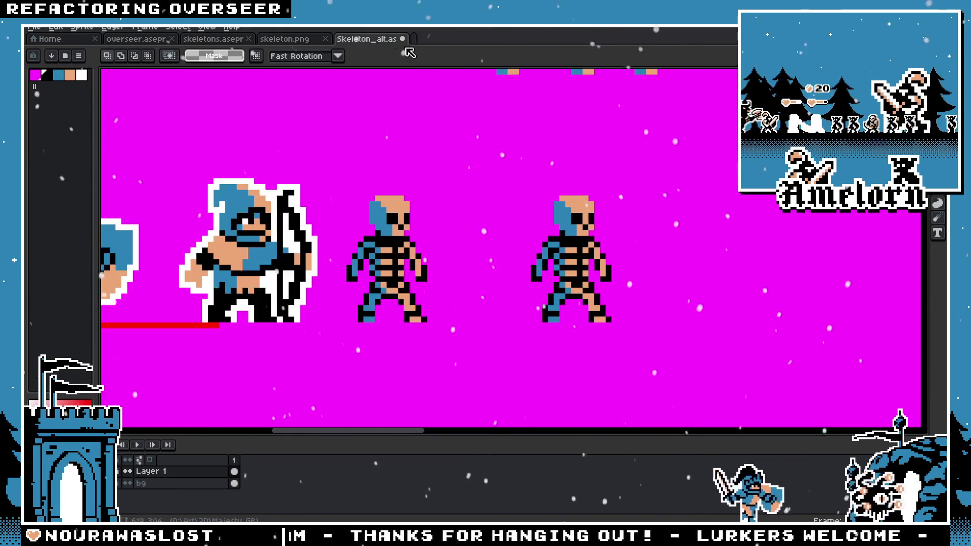
scroll(603, 251, "up", 3)
scroll(604, 250, "down", 1)
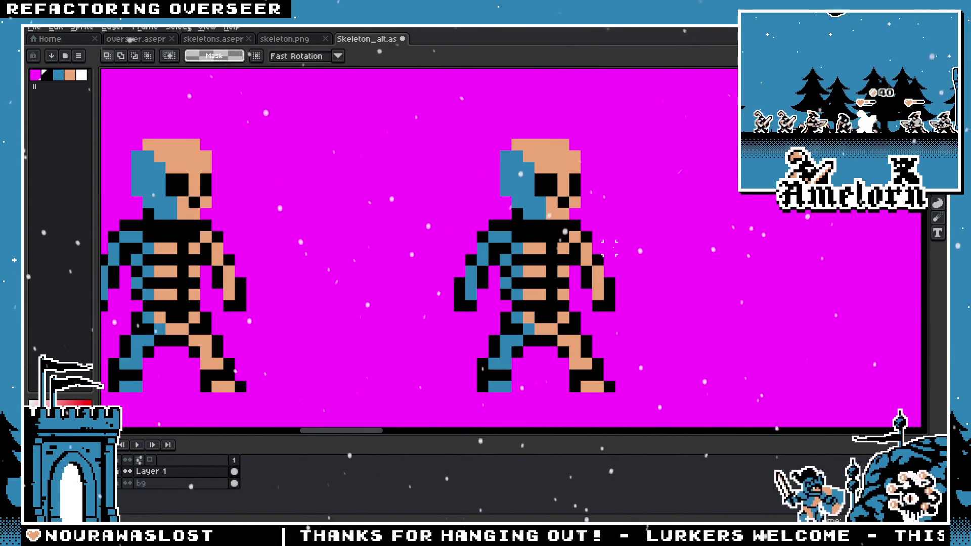
left_click_drag(632, 223, 438, 304)
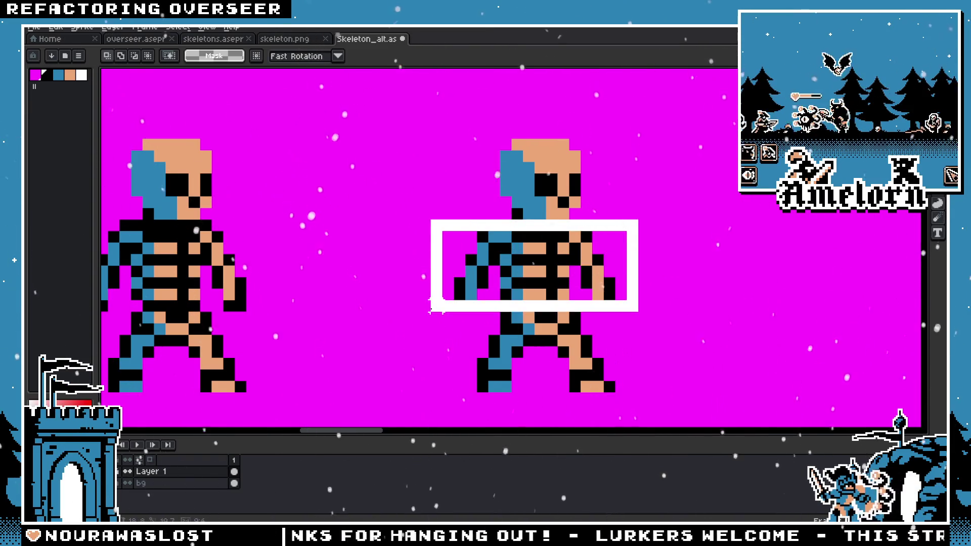
Clear the selected torso and pencil the robe outline in its place.
key("Delete")
scroll(436, 305, "down", 3)
scroll(493, 299, "down", 1)
scroll(551, 291, "up", 3)
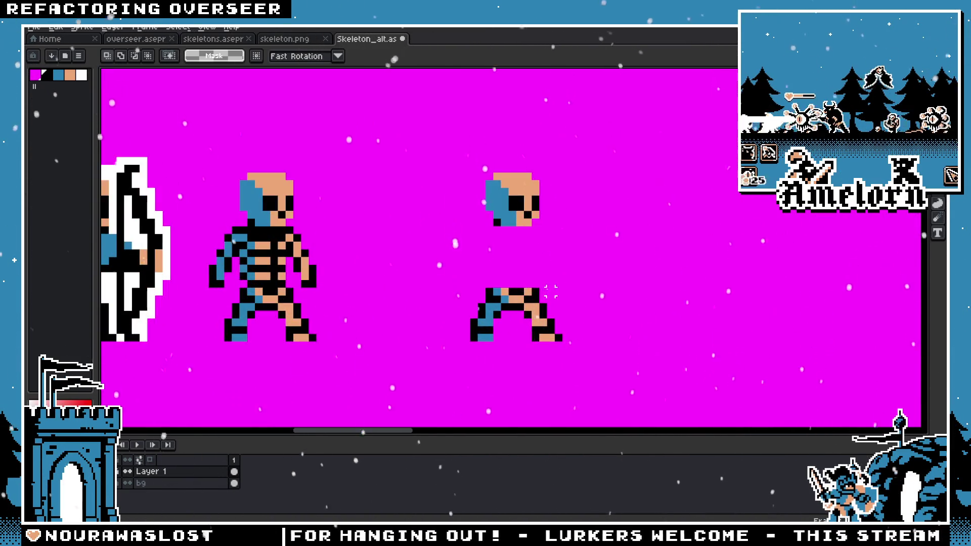
scroll(501, 216, "up", 1)
key("b")
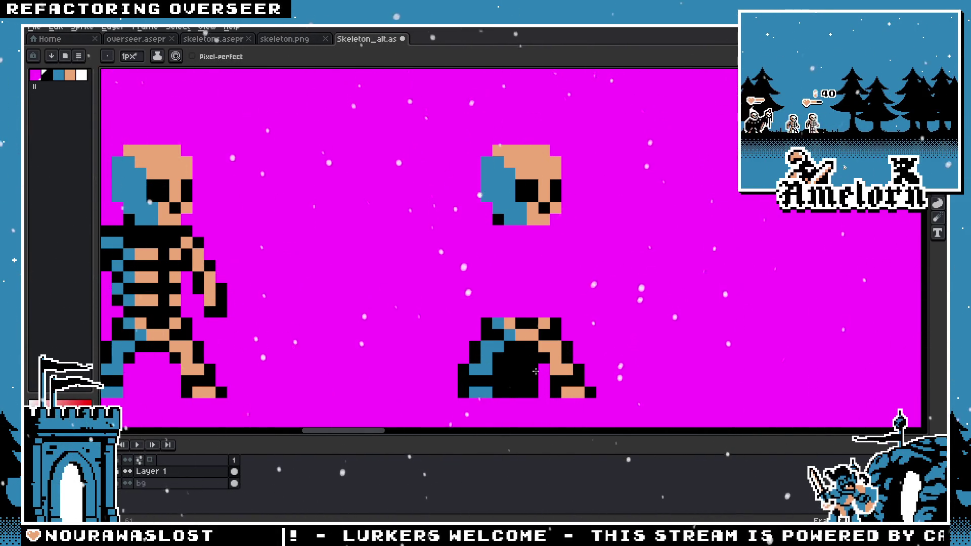
scroll(541, 374, "down", 3)
scroll(532, 380, "up", 3)
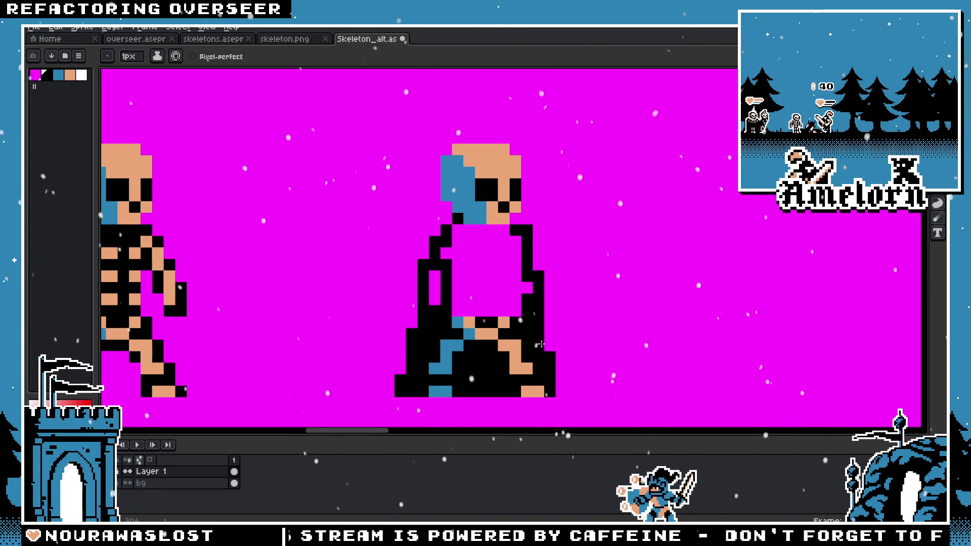
Bucket-fill the robe black with Contiguous enabled, undoing fills that flooded the canvas.
key("g")
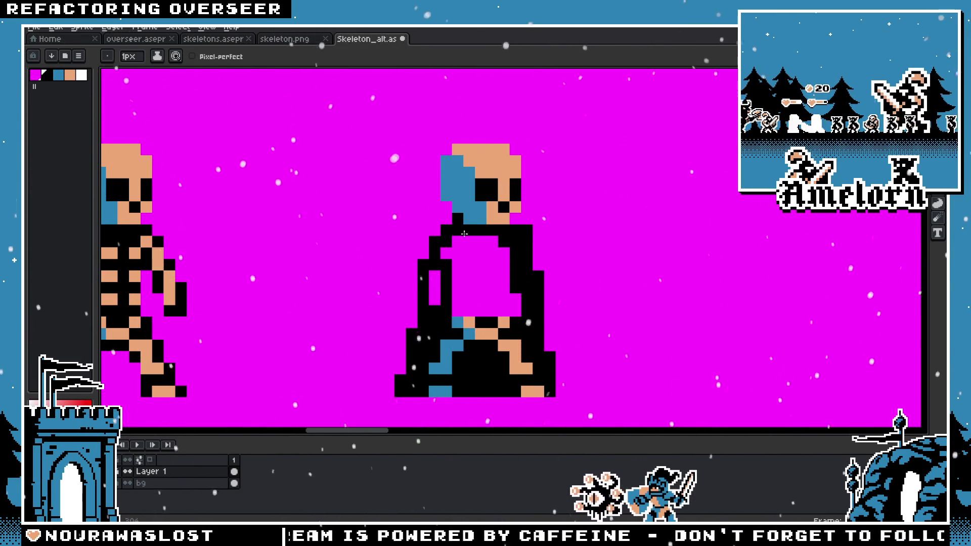
left_click(421, 230)
key("ctrl+z")
left_click(202, 56)
left_click(436, 285)
key("ctrl+z")
scroll(437, 284, "down", 2)
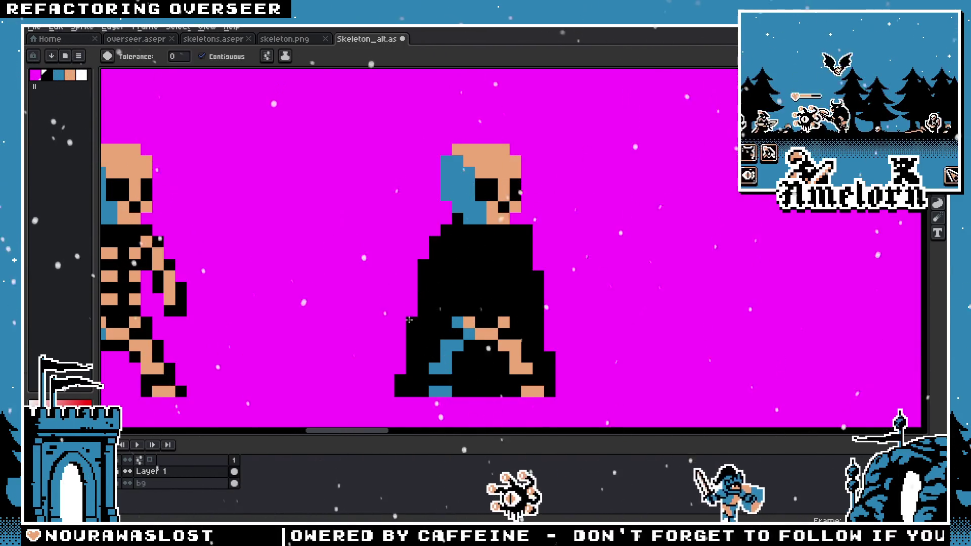
scroll(424, 287, "down", 3)
scroll(421, 287, "up", 2)
scroll(420, 287, "up", 1)
scroll(420, 287, "up", 2)
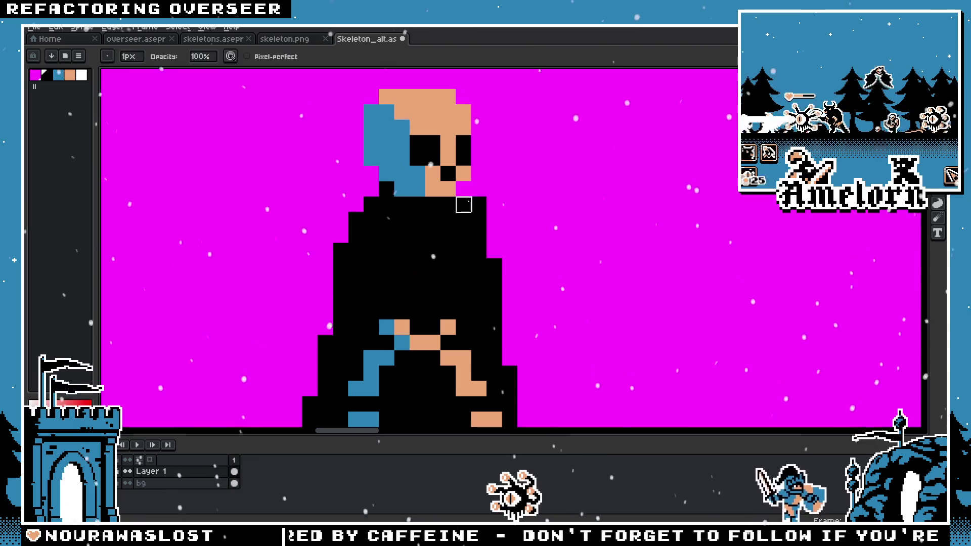
scroll(494, 236, "down", 5)
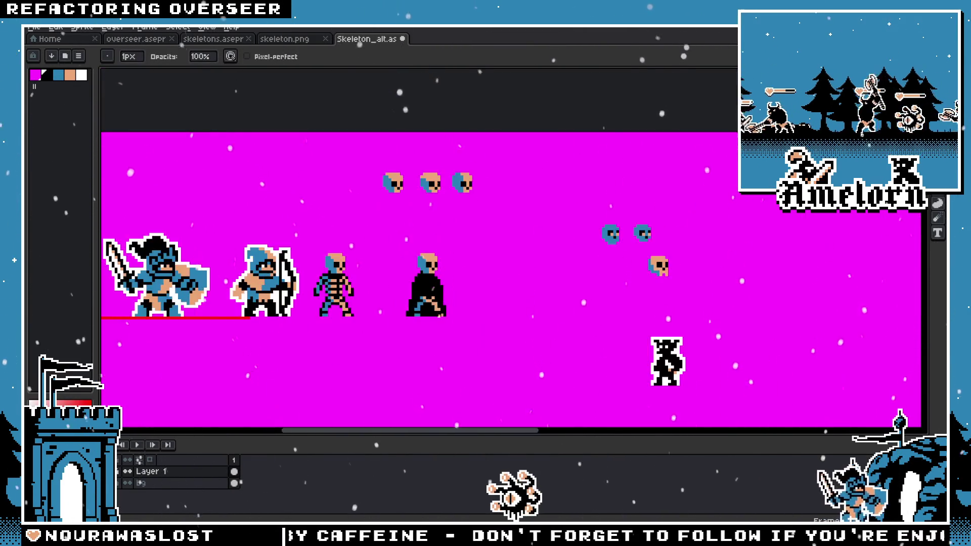
scroll(514, 324, "down", 3)
scroll(429, 290, "up", 6)
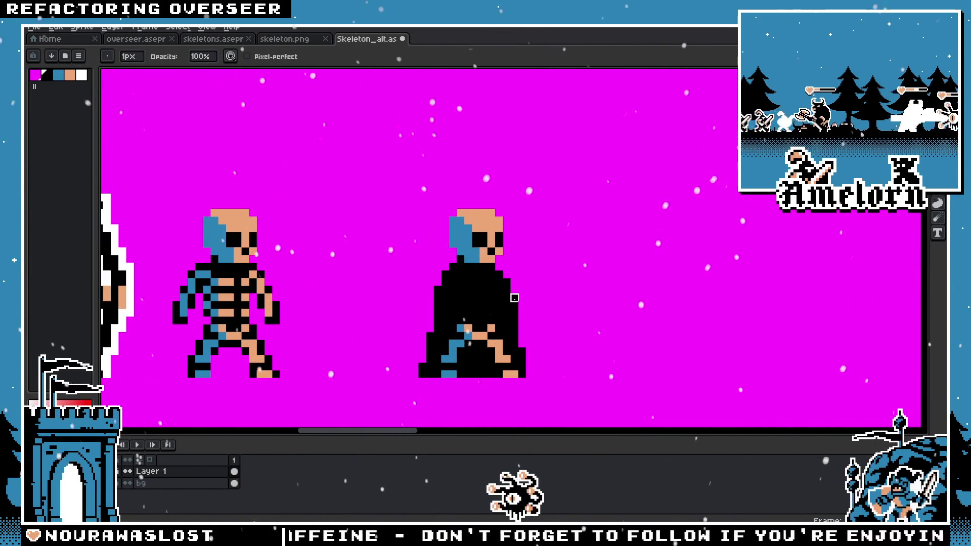
scroll(538, 343, "down", 3)
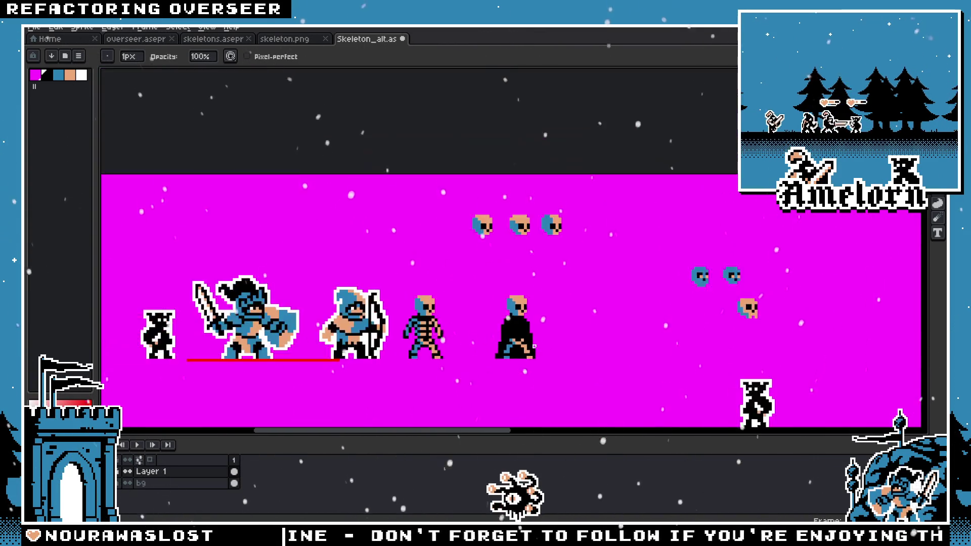
scroll(518, 331, "up", 5)
scroll(548, 410, "down", 3)
scroll(430, 392, "up", 1)
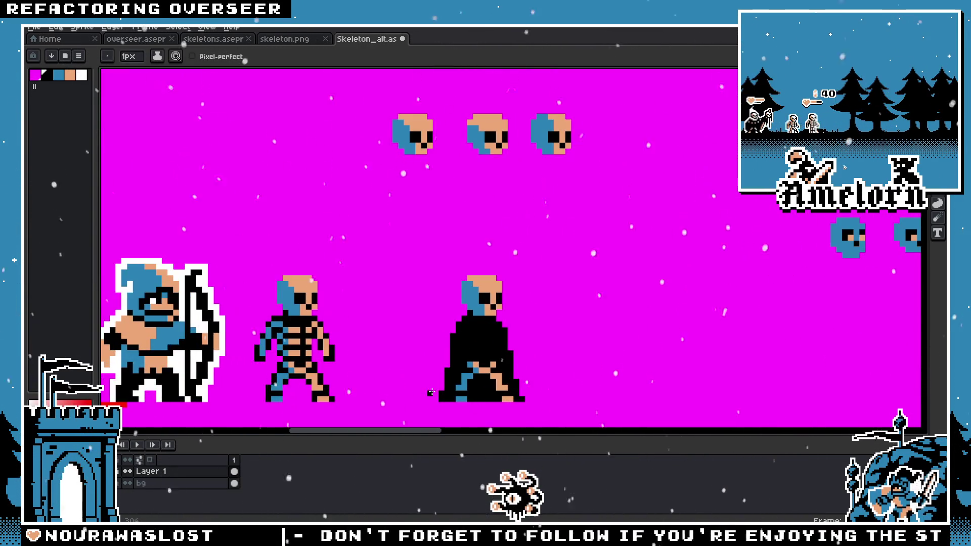
scroll(417, 398, "down", 3)
scroll(397, 320, "up", 4)
scroll(387, 320, "up", 2)
scroll(369, 320, "up", 3)
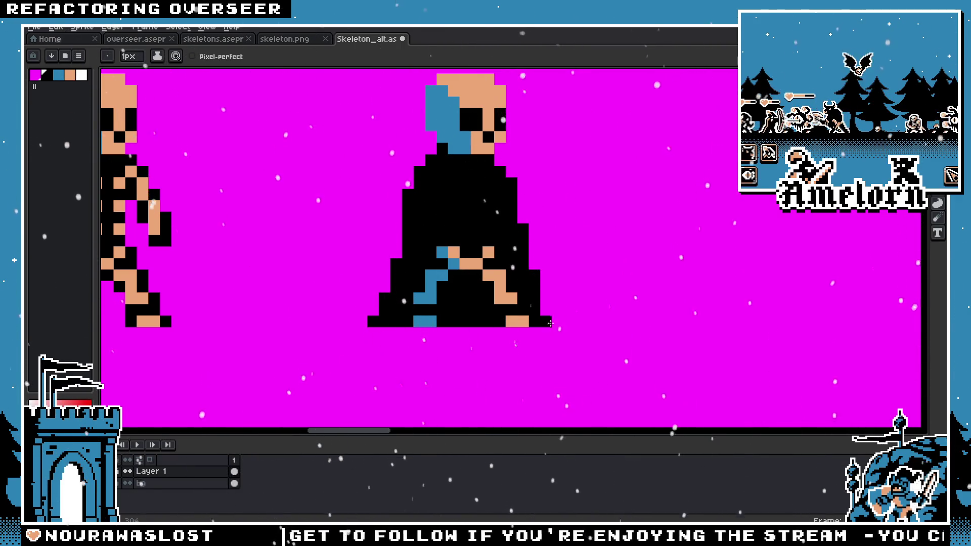
scroll(560, 323, "down", 3)
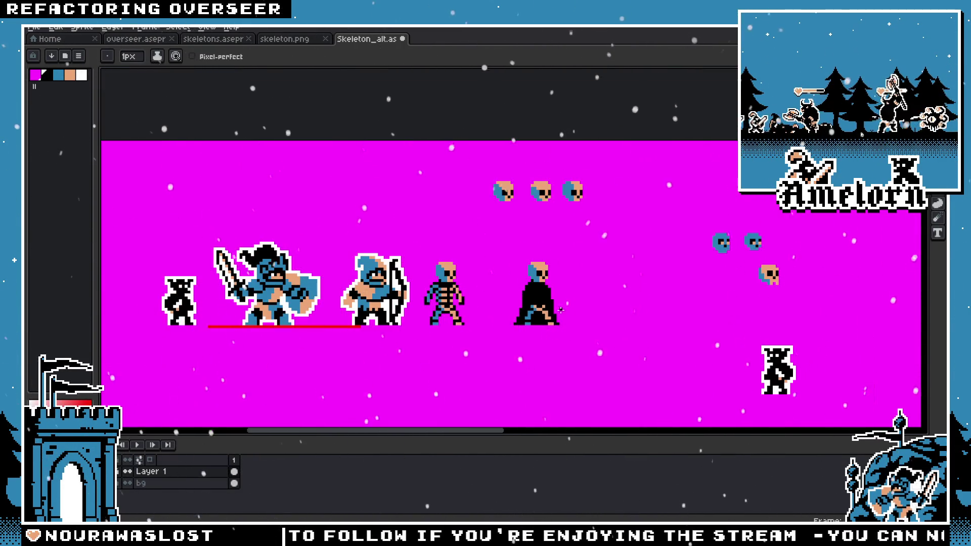
scroll(561, 311, "up", 3)
Widen the robe into a flared hem and fix stray pixels at the skull edge and robe border.
key("b")
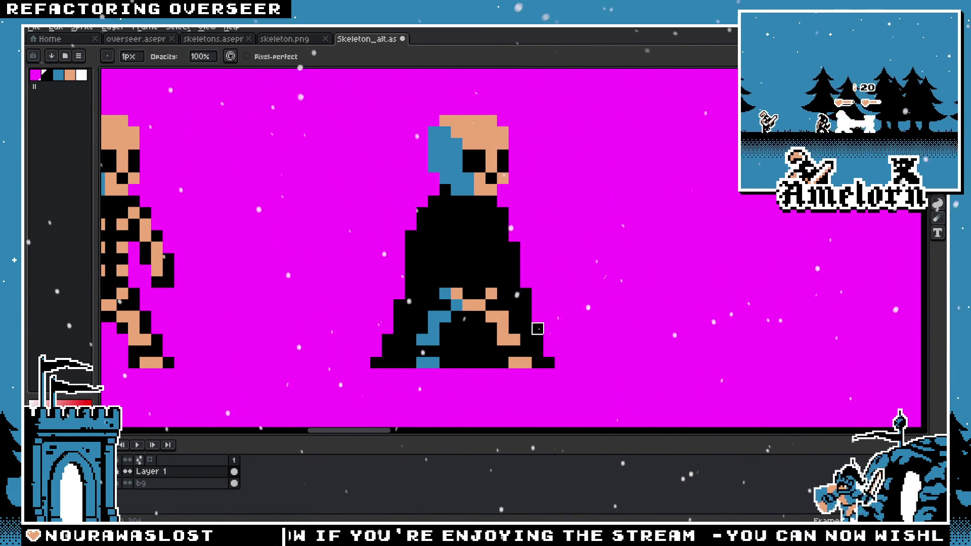
scroll(605, 362, "down", 3)
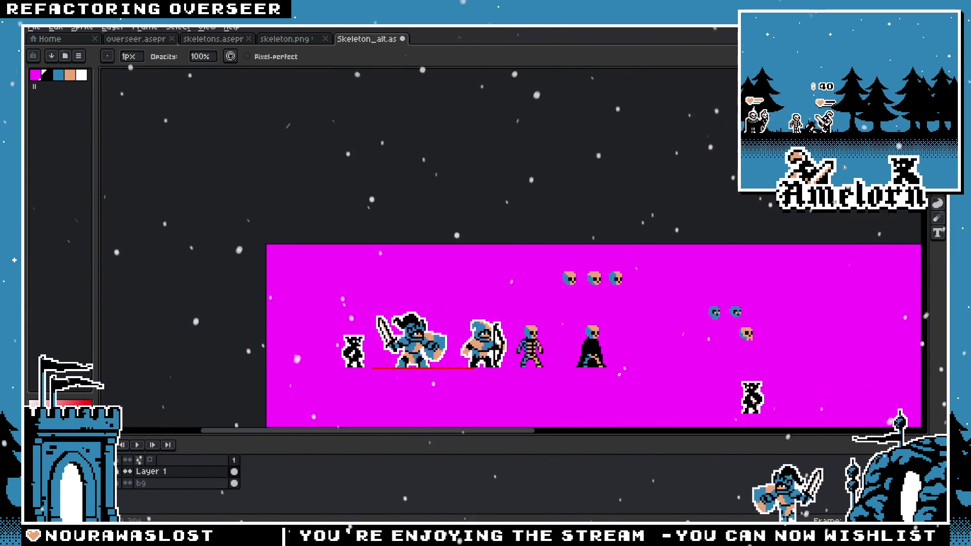
scroll(604, 350, "up", 2)
scroll(603, 350, "up", 1)
key("e")
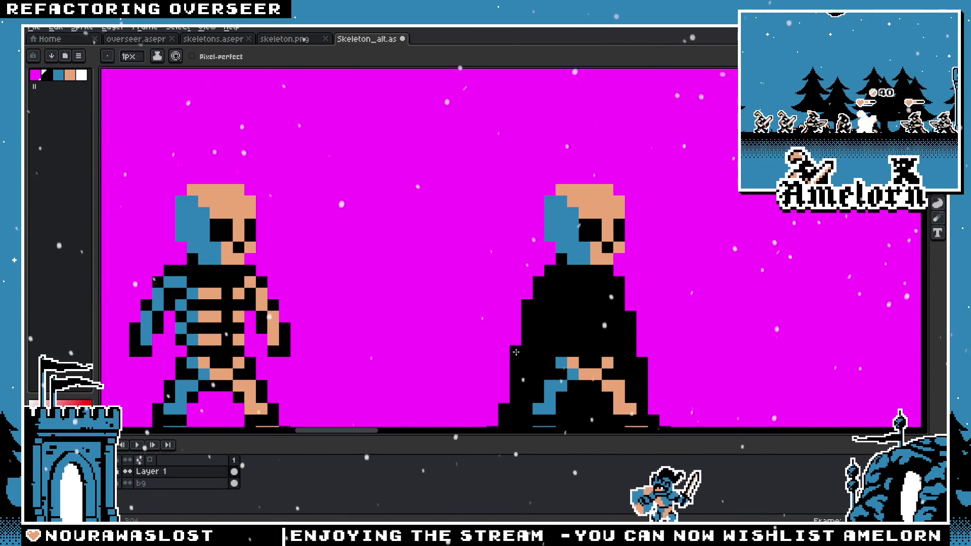
scroll(481, 311, "down", 1)
scroll(480, 311, "down", 3)
scroll(475, 292, "up", 3)
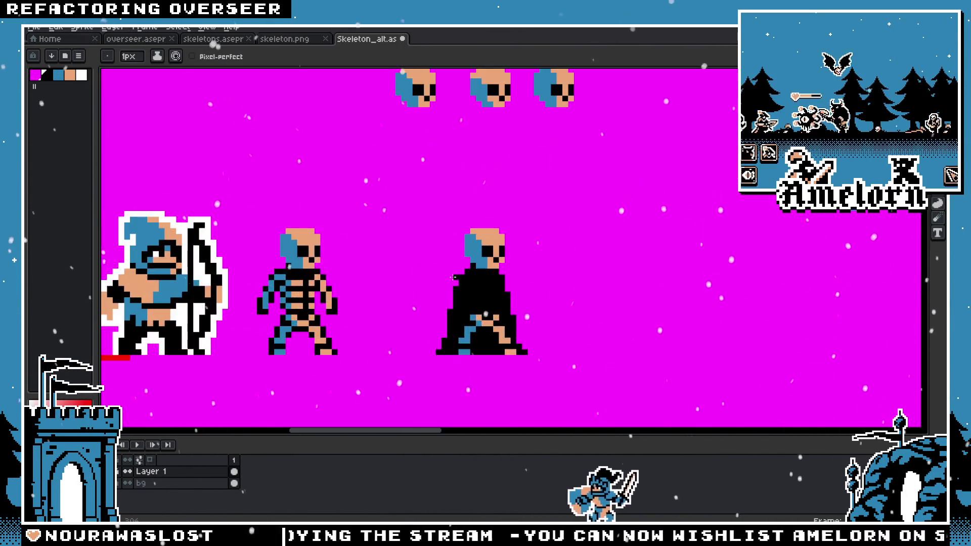
scroll(471, 274, "up", 2)
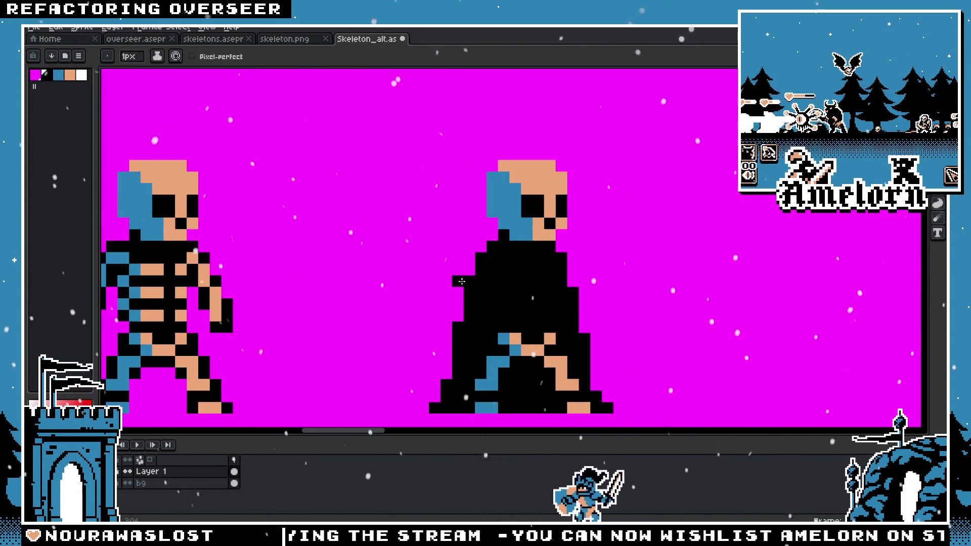
left_click(491, 240)
left_click(570, 256)
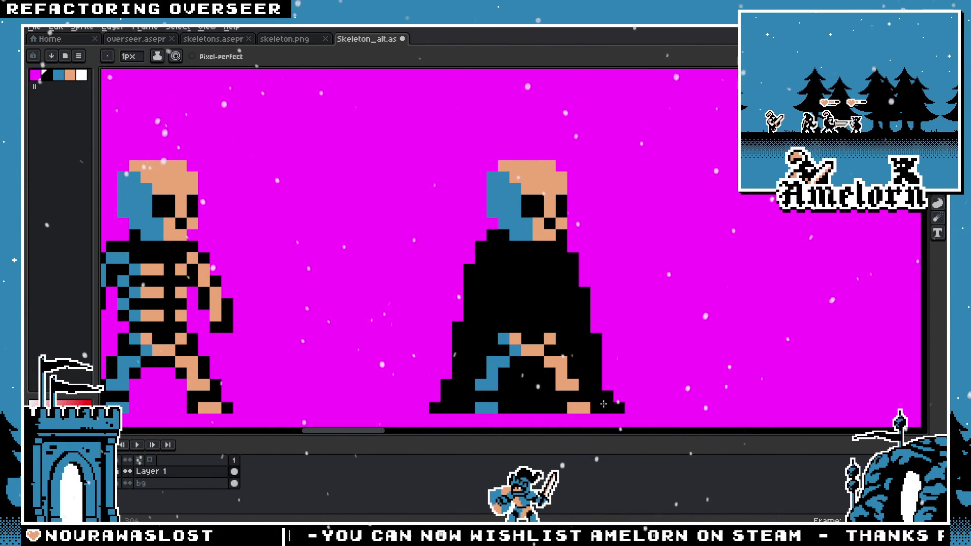
scroll(608, 406, "down", 3)
scroll(489, 279, "up", 1)
scroll(488, 279, "up", 1)
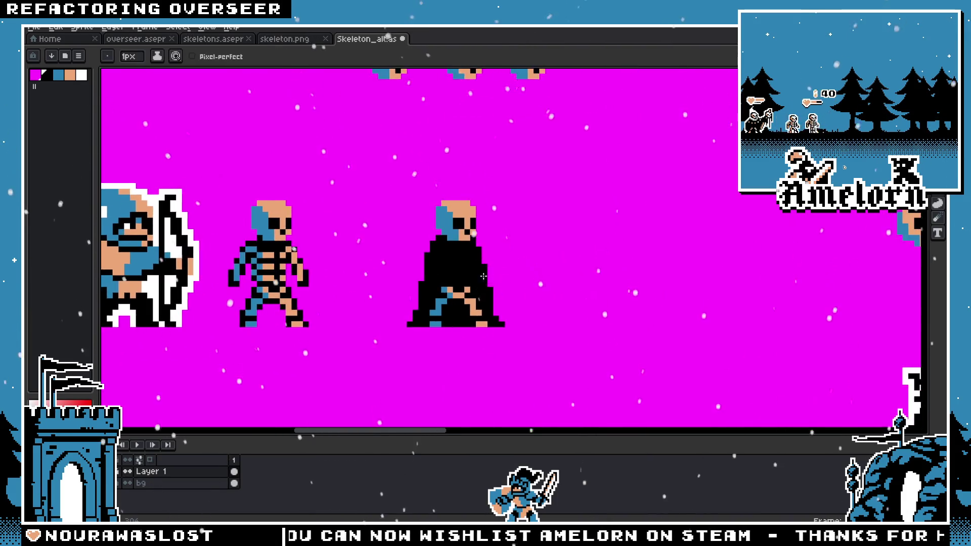
scroll(487, 279, "up", 1)
scroll(499, 267, "up", 2)
key("m")
scroll(516, 239, "up", 2)
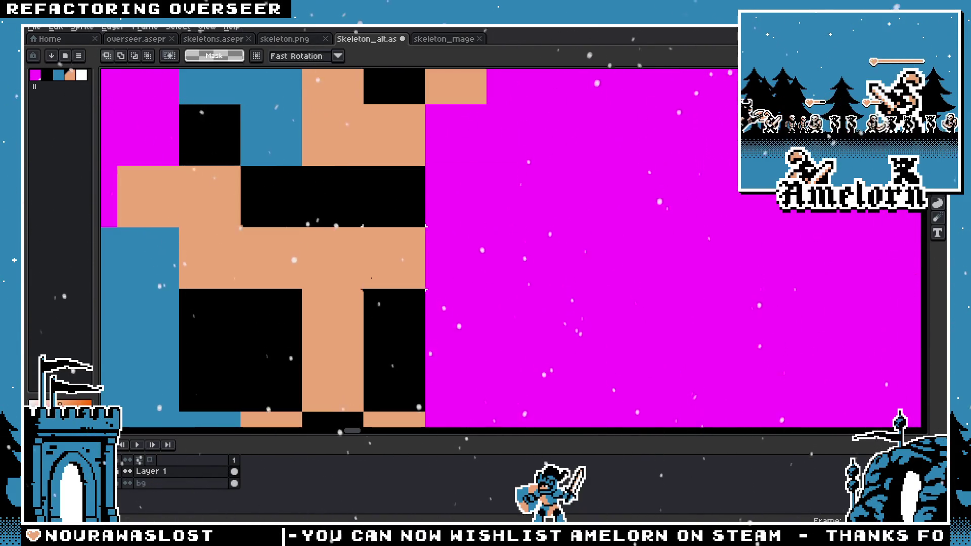
scroll(455, 251, "down", 2)
scroll(396, 243, "up", 2)
Nudge the skull beside the mage one pixel right and commit its position.
left_click_drag(379, 230, 357, 277)
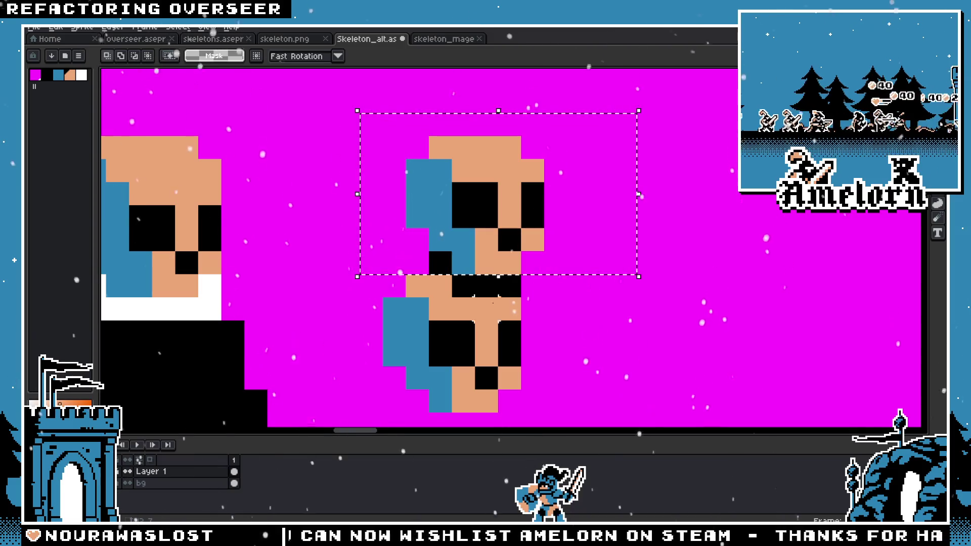
left_click_drag(488, 298, 511, 298)
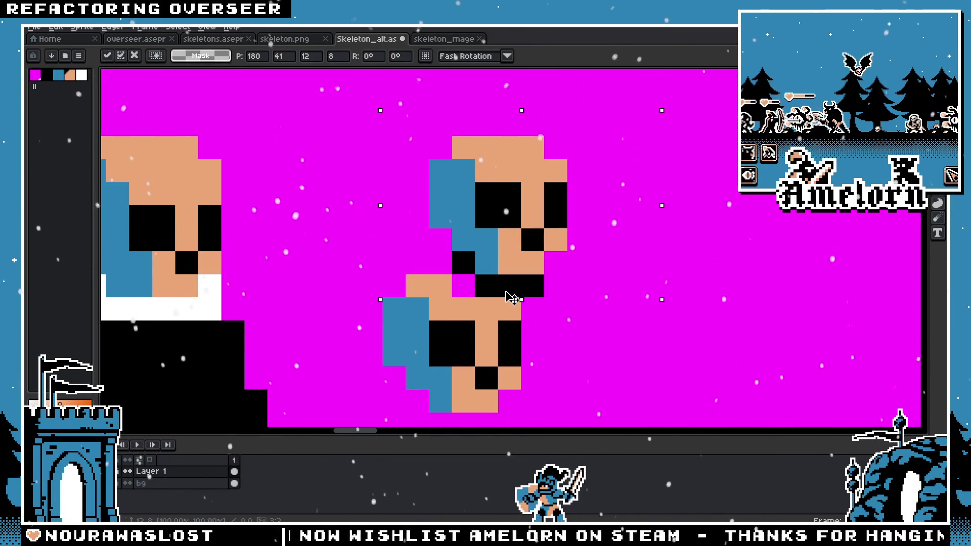
key("b")
scroll(433, 336, "down", 3)
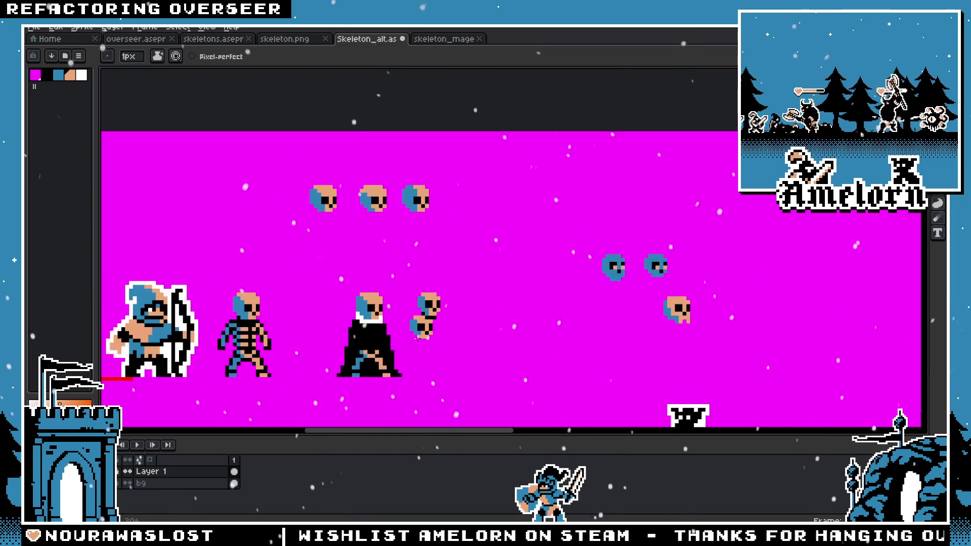
scroll(443, 328, "up", 3)
scroll(433, 289, "up", 1)
key("i")
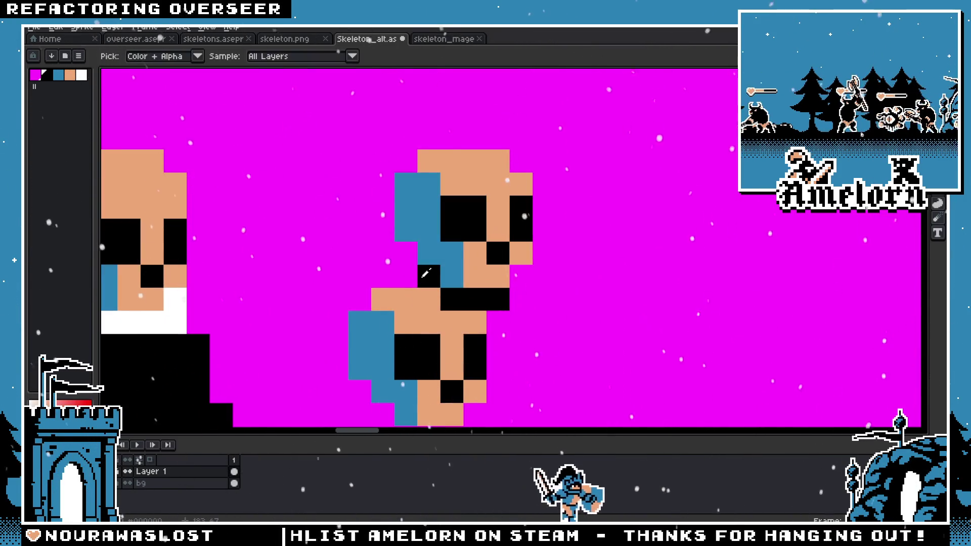
scroll(494, 319, "down", 4)
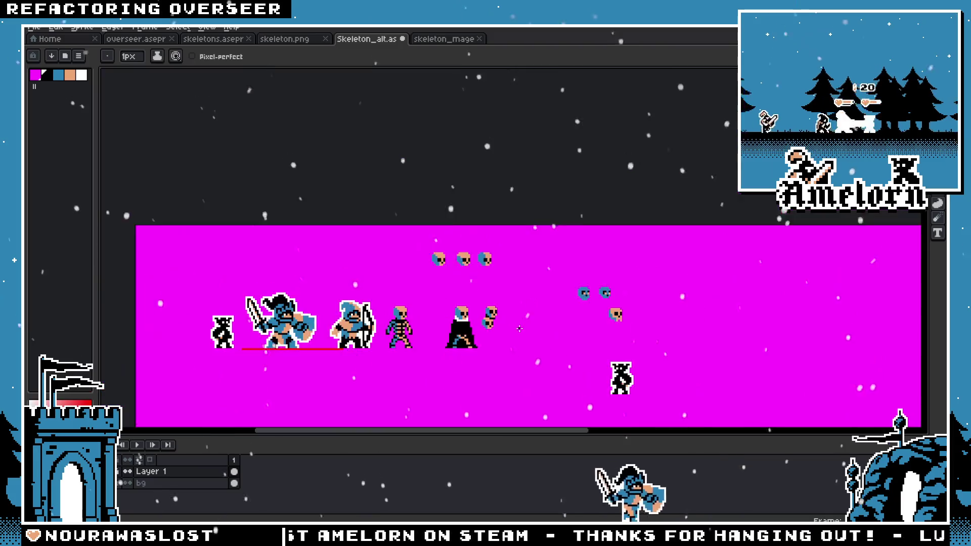
scroll(511, 331, "up", 2)
key("ctrl+shift+d")
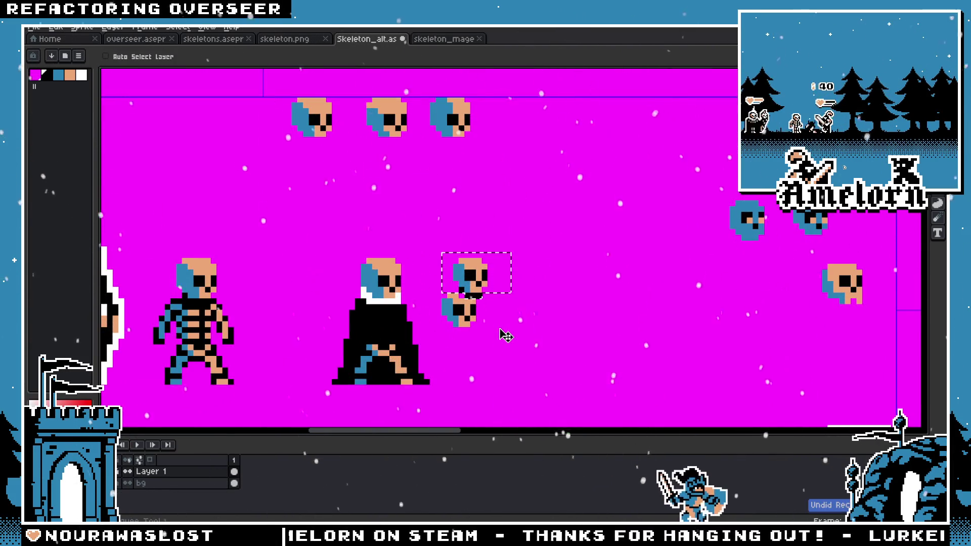
scroll(506, 334, "down", 1)
scroll(486, 319, "up", 1)
key("ctrl+d")
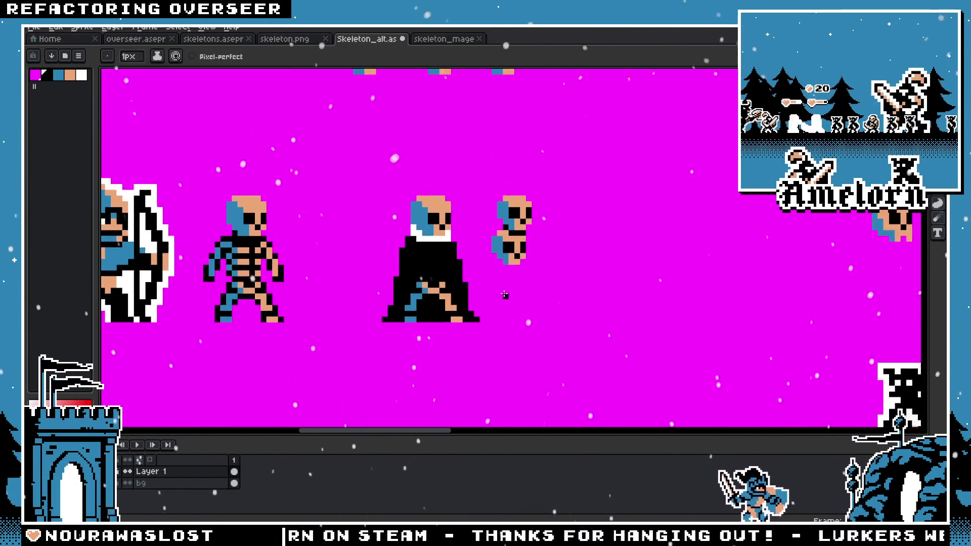
scroll(434, 295, "up", 1)
Remove a stray black pixel and draw the peach bone shaft below the skulls.
key("i")
key("b")
scroll(502, 302, "up", 1)
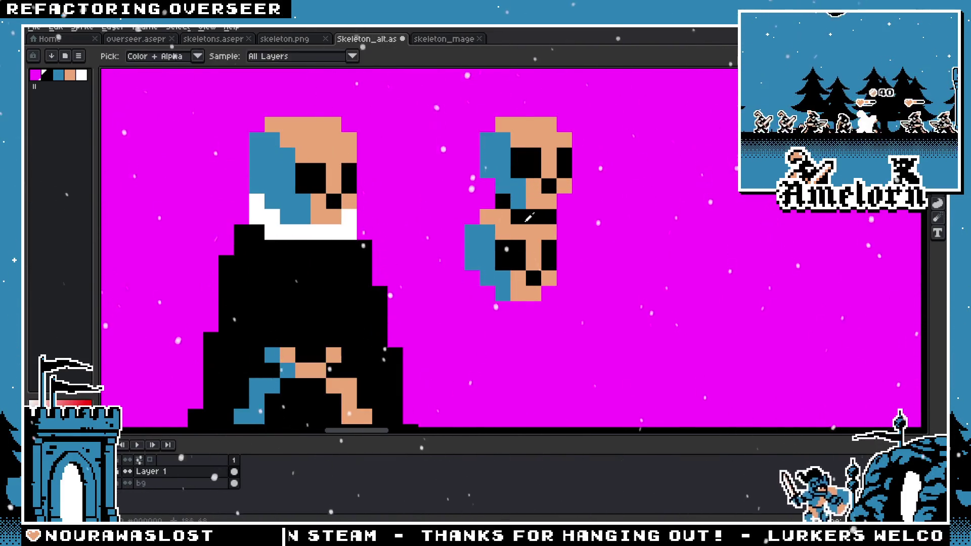
left_click(503, 307)
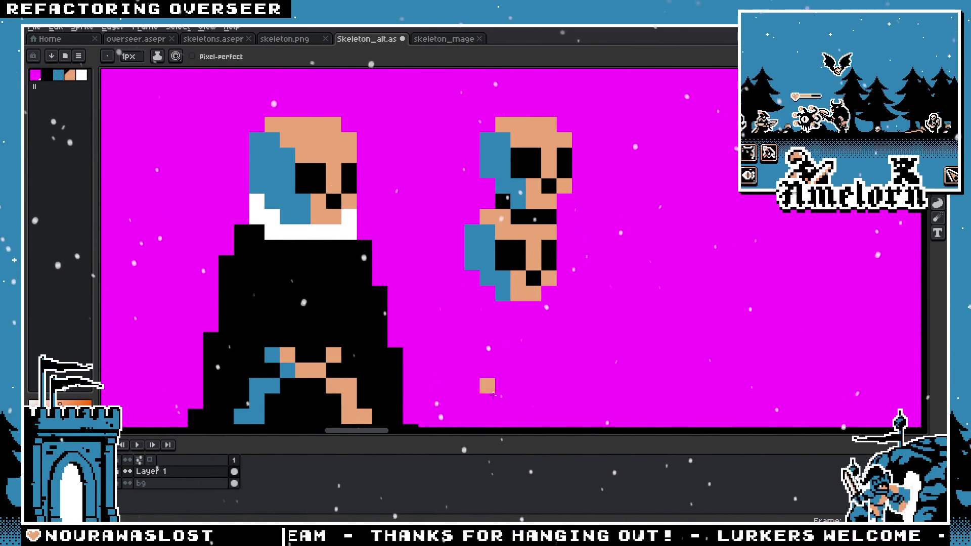
left_click_drag(515, 368, 534, 321)
scroll(715, 216, "down", 1)
scroll(511, 338, "down", 1)
left_click_drag(511, 299, 502, 314)
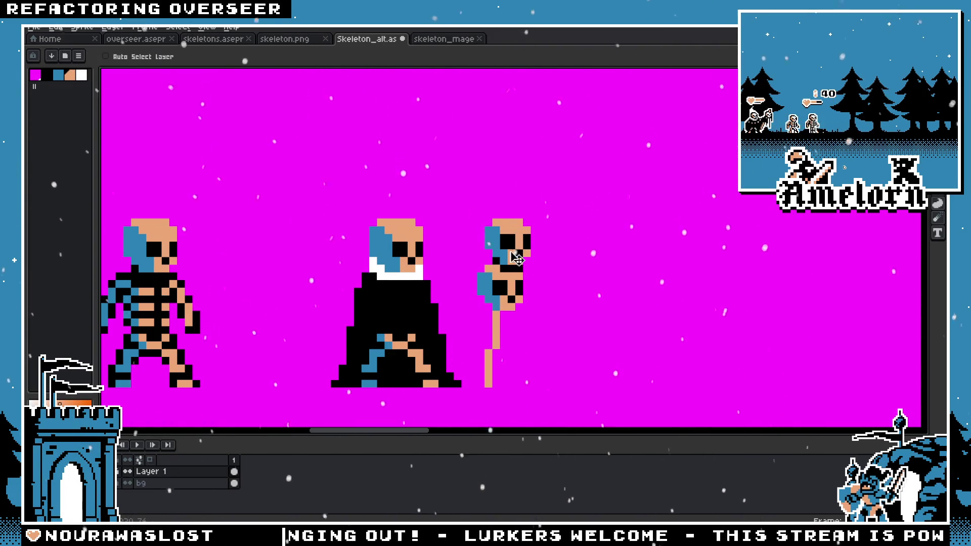
scroll(490, 379, "up", 1)
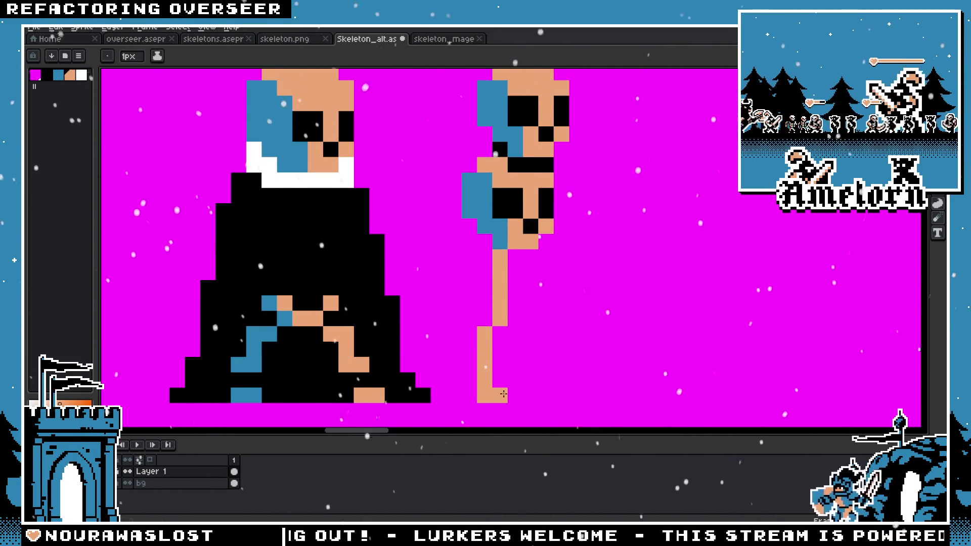
Widen the staff's peach bone shaft and add a column beside its lower end.
key("b")
left_click_drag(499, 395, 513, 259)
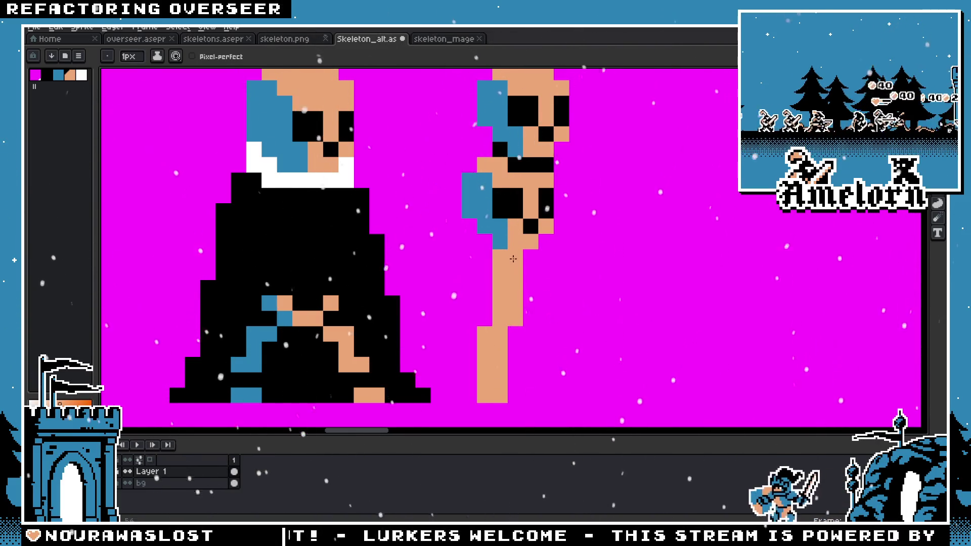
scroll(513, 259, "down", 8)
scroll(513, 259, "down", 1)
scroll(507, 365, "up", 6)
scroll(507, 365, "down", 3)
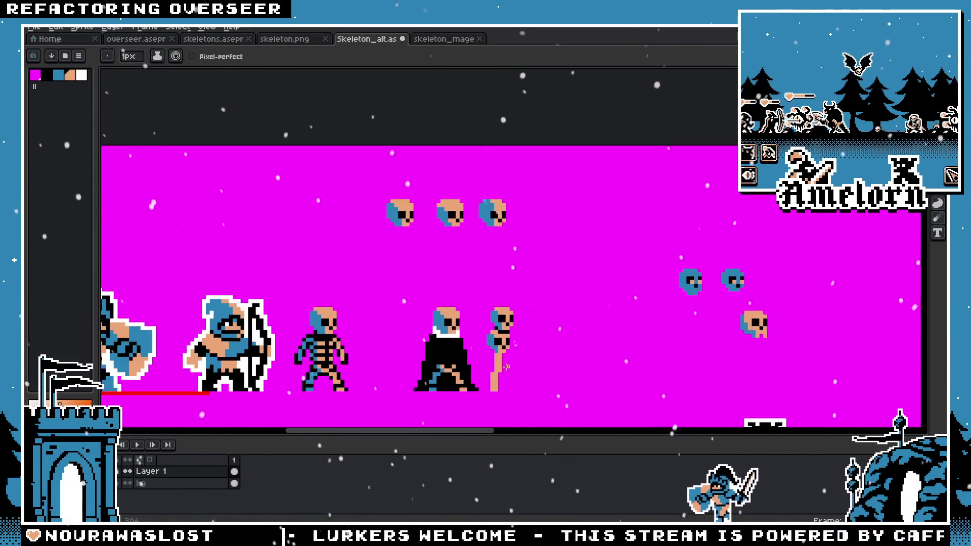
scroll(507, 365, "up", 2)
left_click_drag(473, 264, 472, 219)
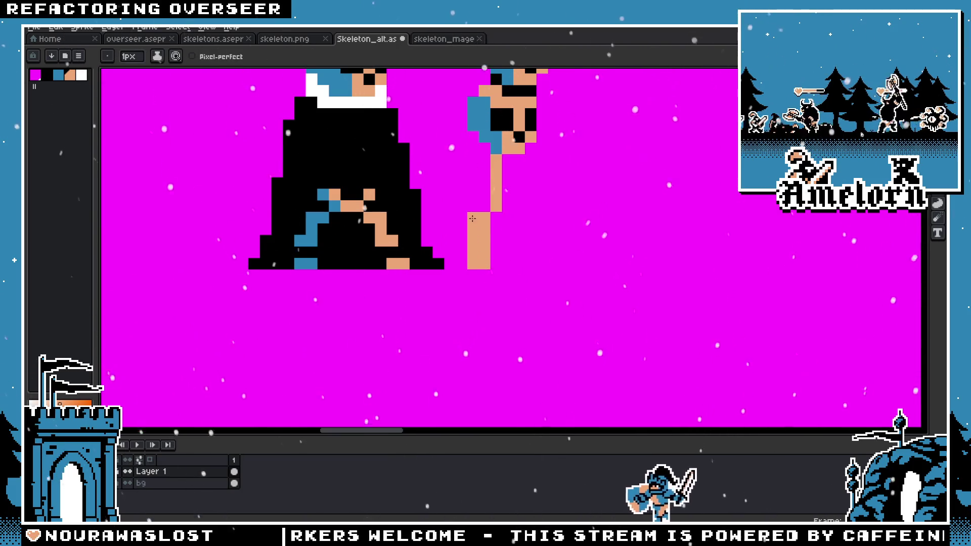
left_click_drag(535, 191, 550, 350)
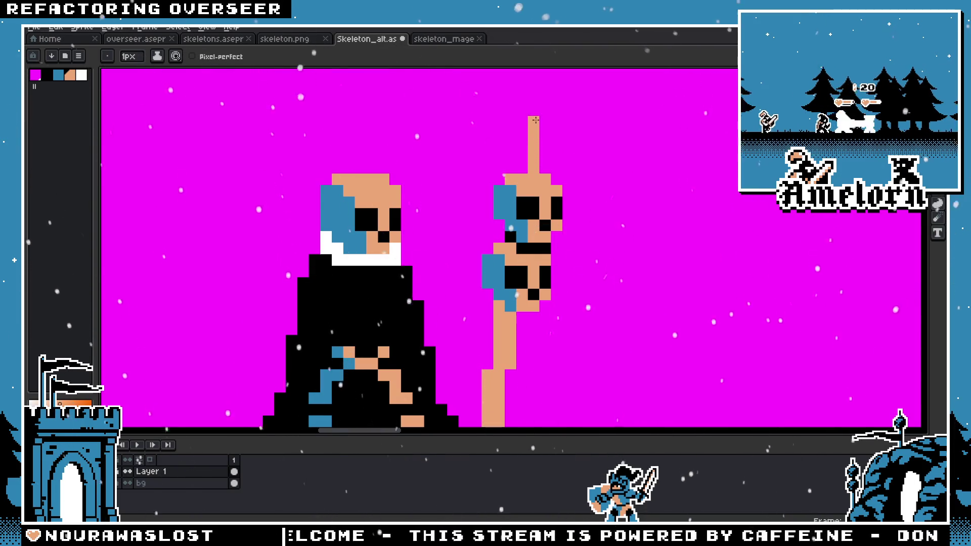
scroll(443, 244, "down", 3)
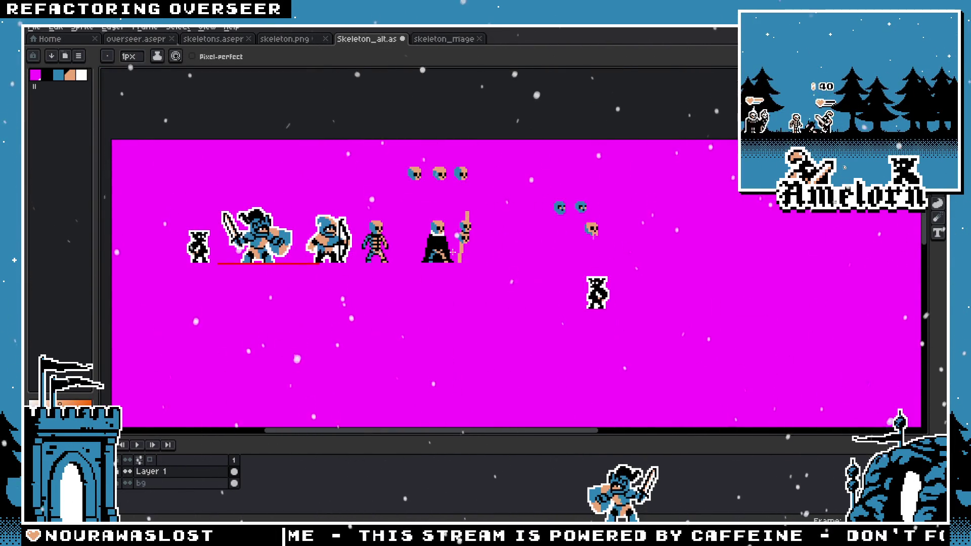
scroll(457, 246, "up", 3)
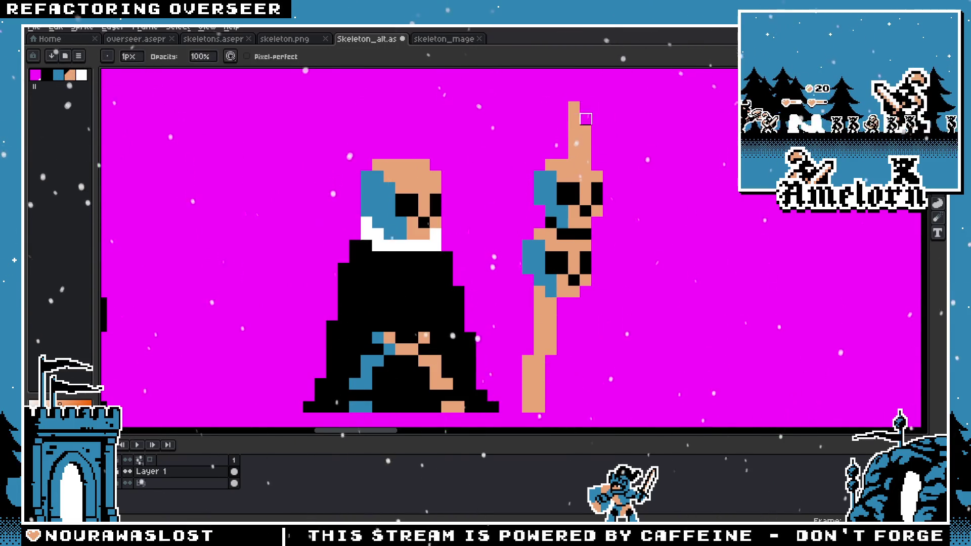
scroll(585, 119, "down", 3)
scroll(531, 167, "down", 1)
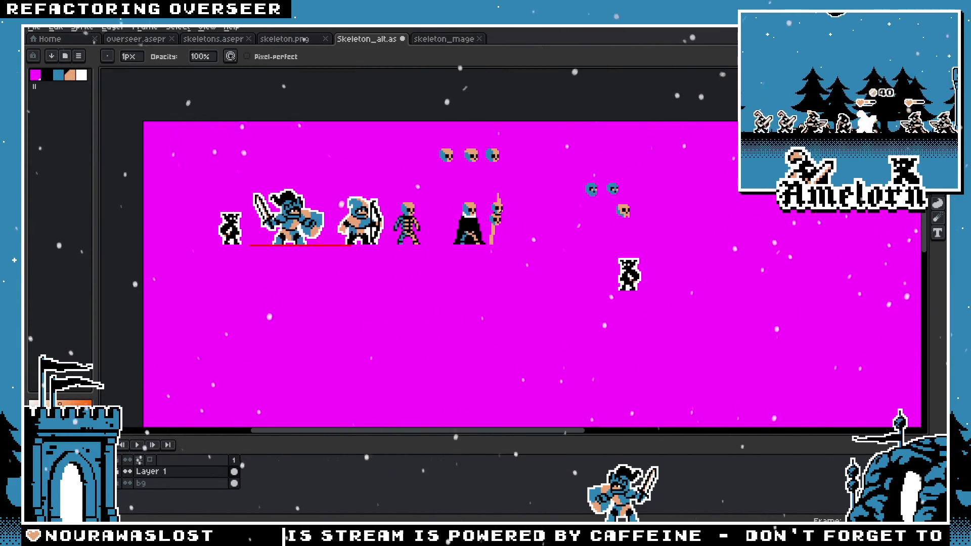
scroll(471, 199, "up", 3)
key("v")
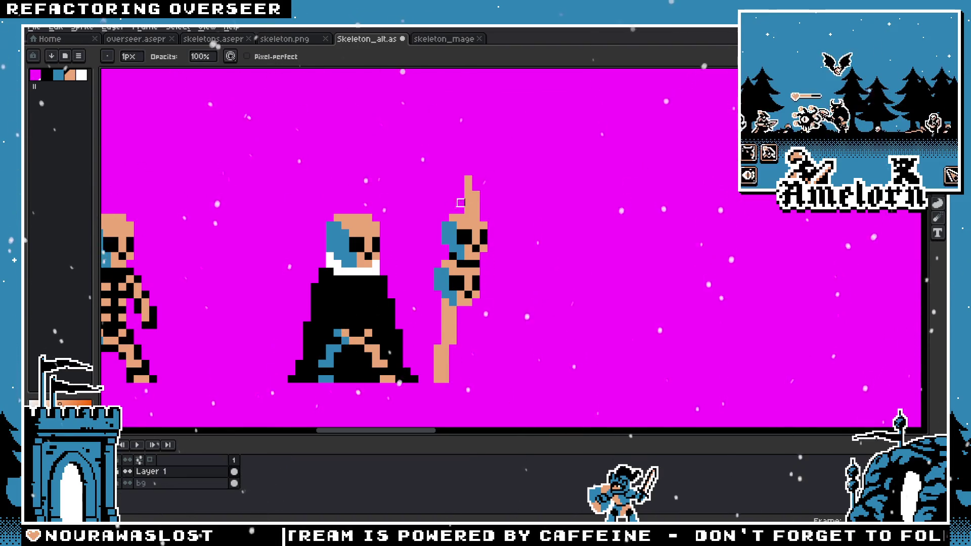
scroll(452, 233, "down", 1)
scroll(450, 300, "up", 1)
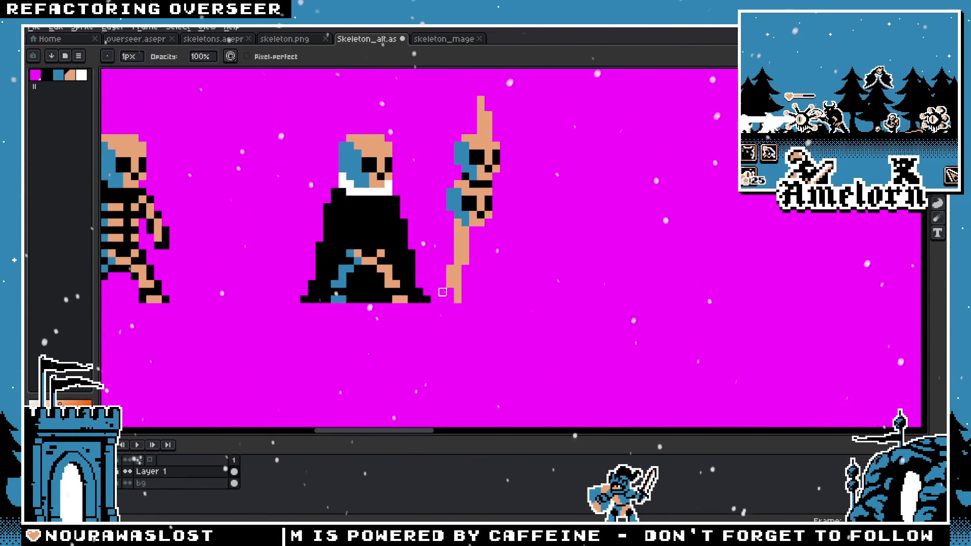
scroll(450, 292, "down", 2)
scroll(400, 307, "up", 2)
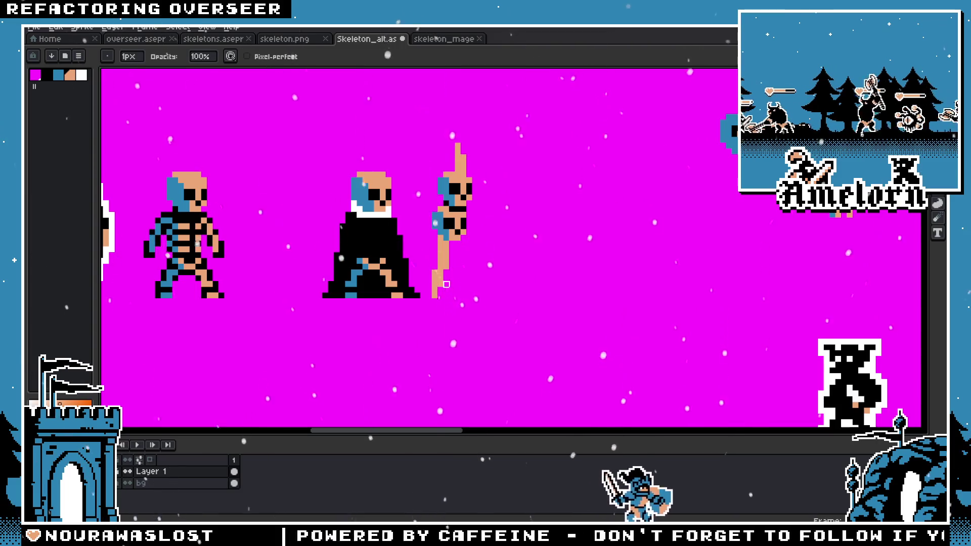
scroll(440, 296, "down", 2)
scroll(471, 285, "up", 2)
scroll(463, 282, "up", 1)
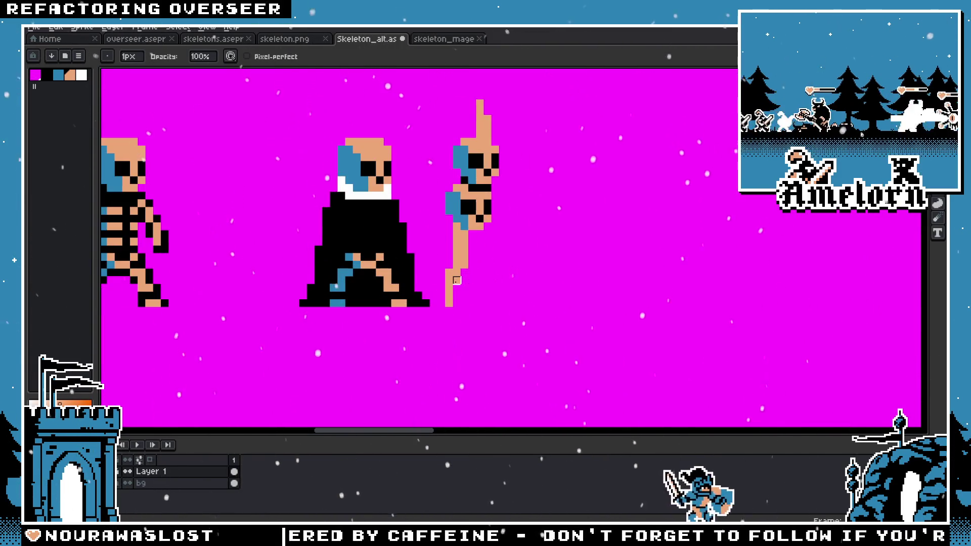
scroll(457, 235, "down", 1)
scroll(455, 237, "down", 1)
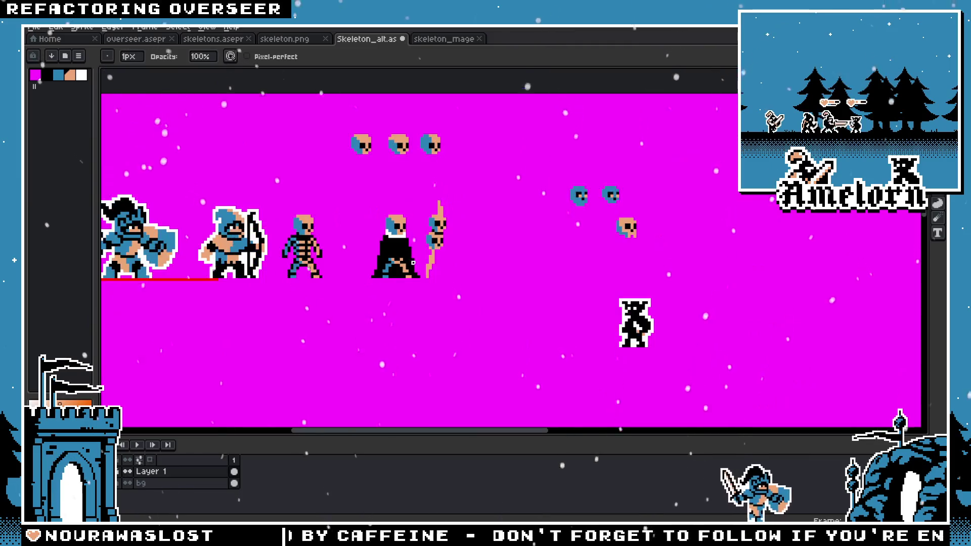
scroll(447, 242, "up", 2)
scroll(447, 258, "down", 2)
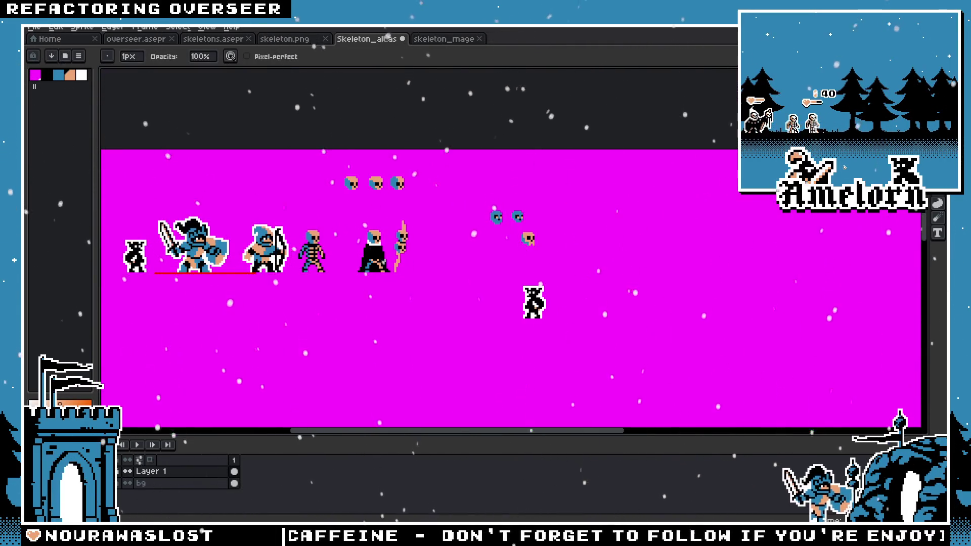
scroll(417, 242, "up", 2)
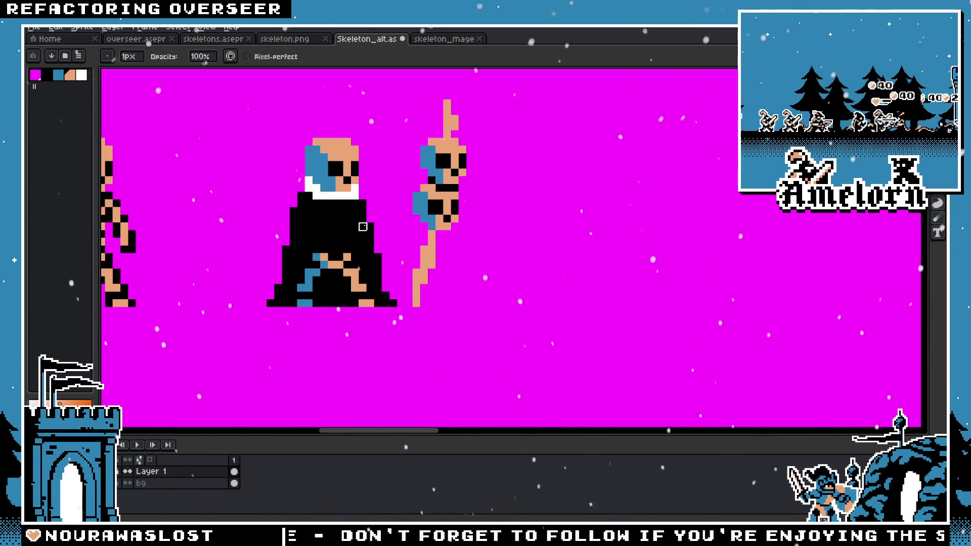
scroll(363, 227, "down", 2)
scroll(417, 158, "up", 2)
scroll(353, 201, "down", 1)
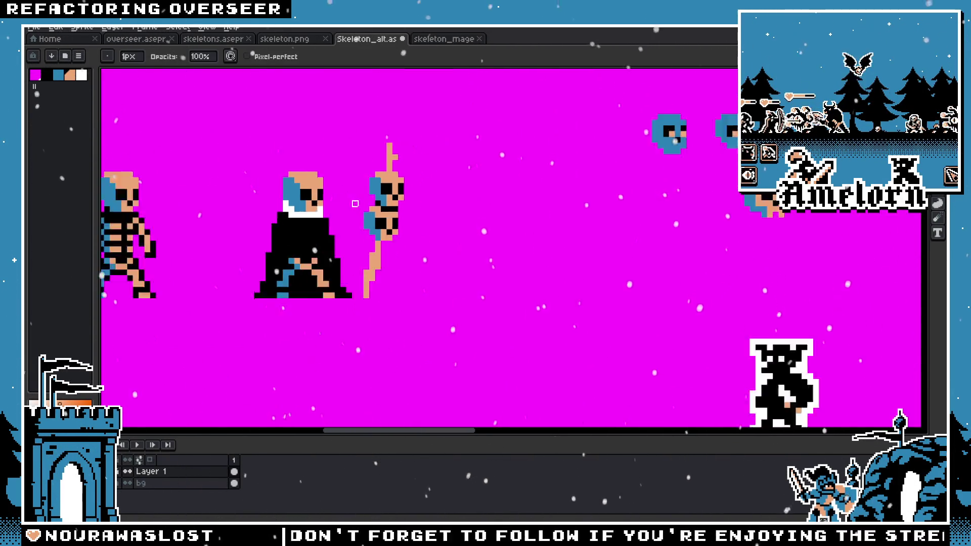
scroll(355, 204, "down", 1)
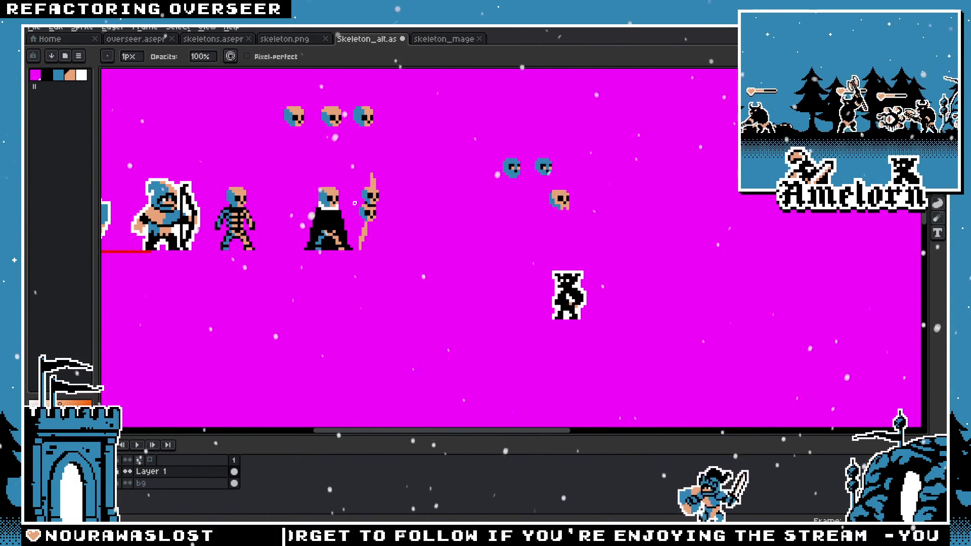
scroll(355, 203, "up", 1)
scroll(354, 203, "up", 1)
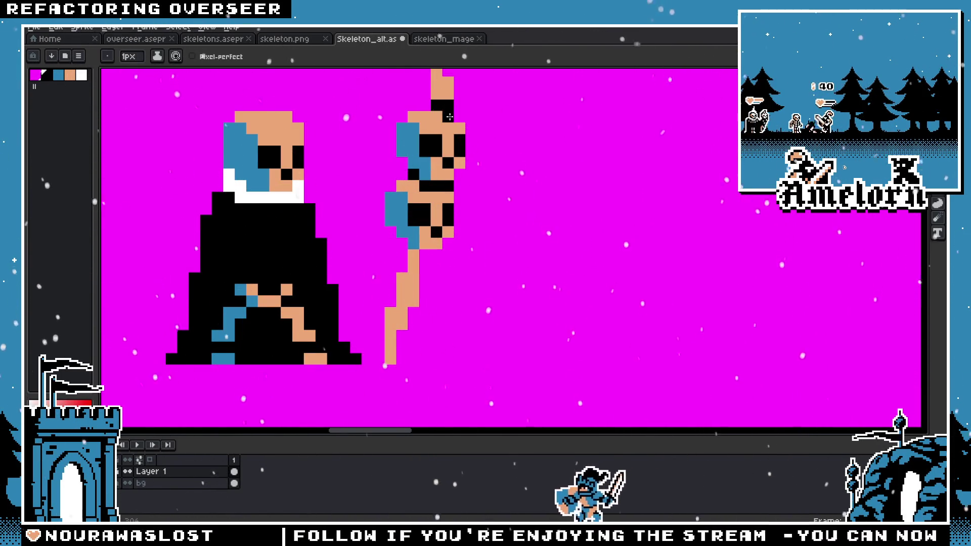
scroll(450, 116, "down", 3)
scroll(450, 117, "down", 2)
scroll(523, 209, "up", 3)
scroll(523, 209, "up", 3)
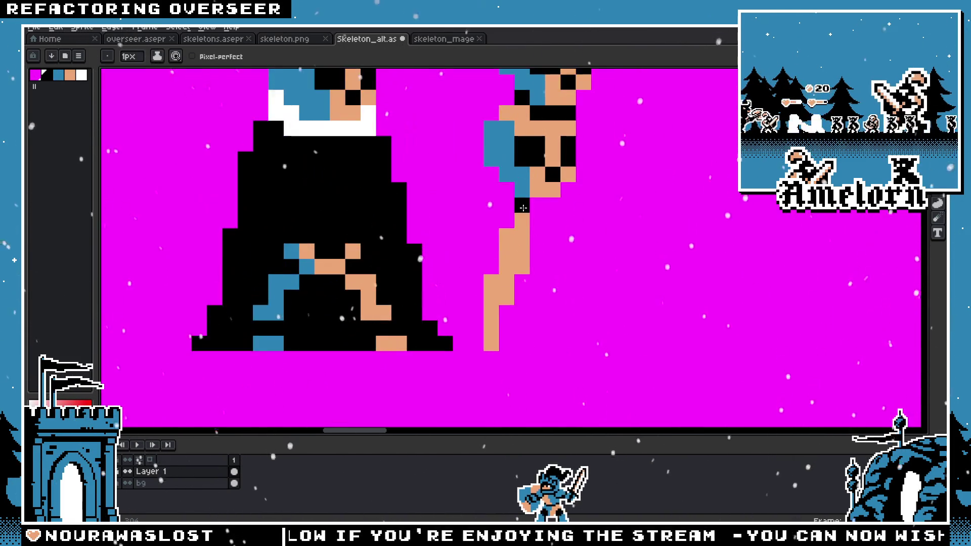
scroll(523, 208, "down", 4)
scroll(457, 253, "up", 3)
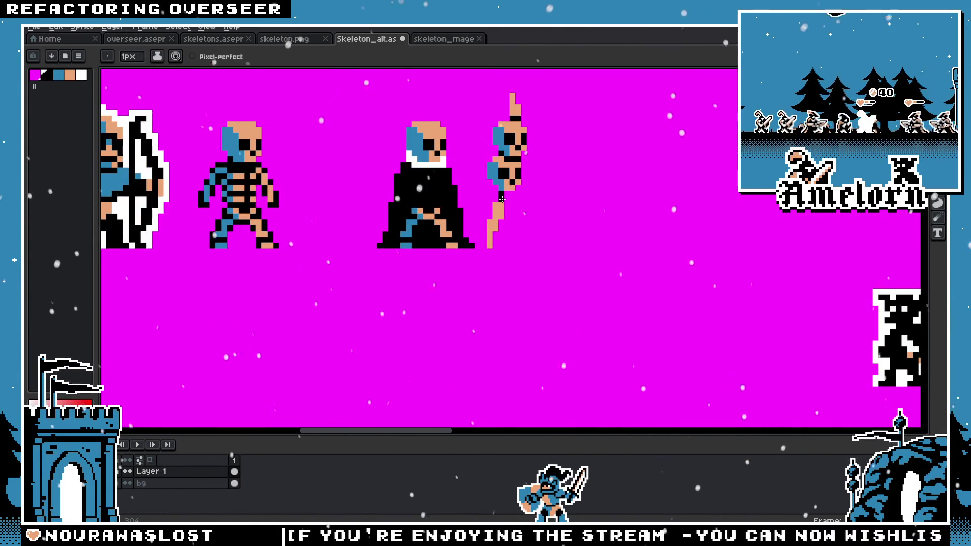
scroll(476, 242, "down", 3)
scroll(475, 242, "up", 3)
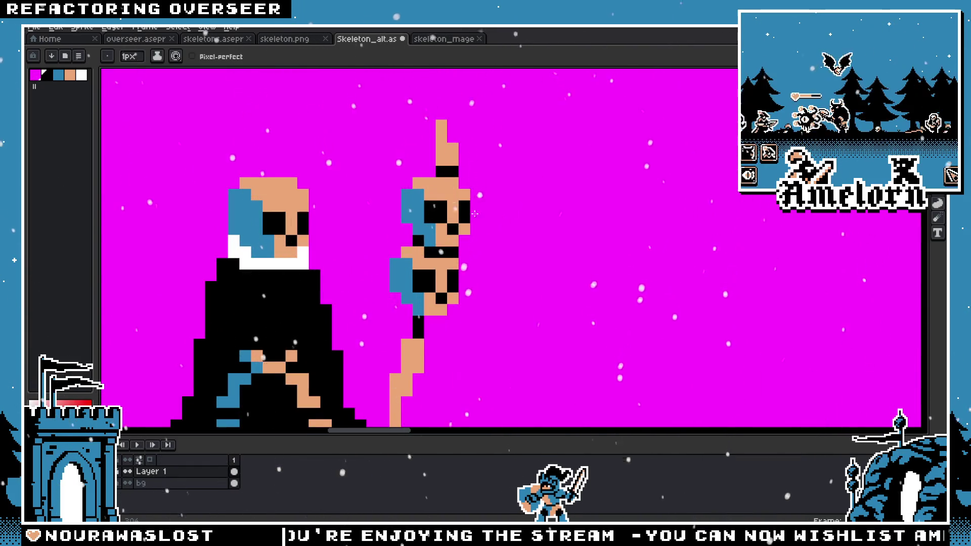
scroll(462, 208, "down", 3)
scroll(490, 247, "up", 3)
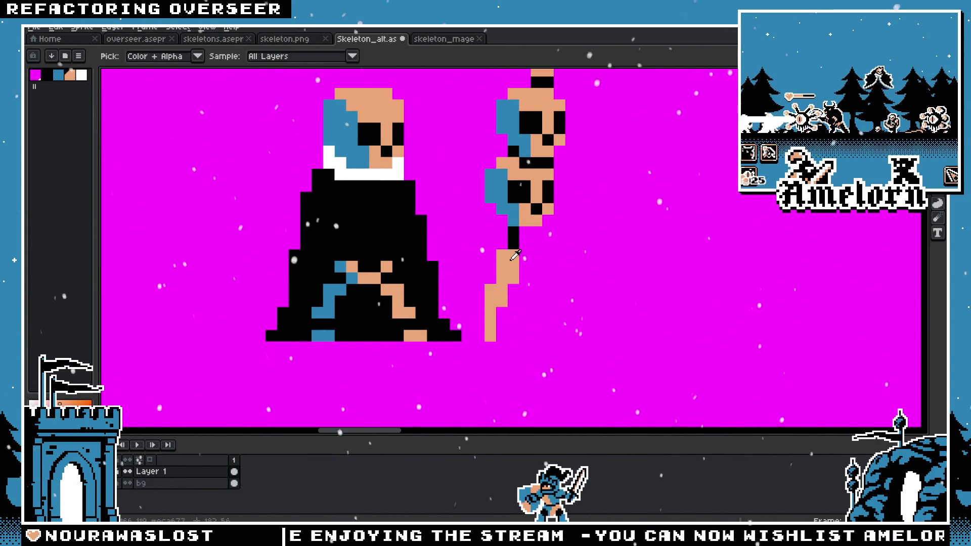
scroll(485, 258, "down", 3)
scroll(482, 276, "up", 3)
scroll(482, 276, "up", 1)
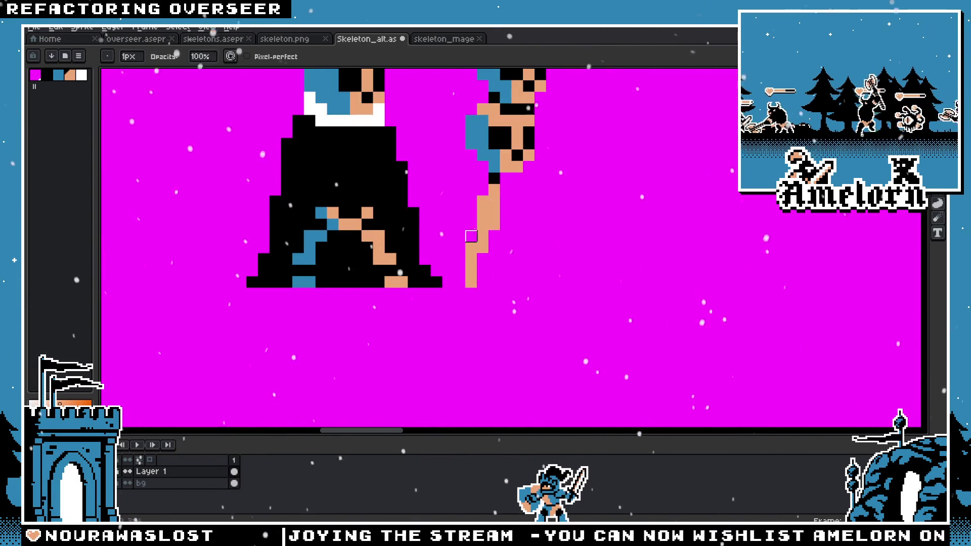
scroll(483, 201, "down", 4)
scroll(479, 261, "up", 2)
scroll(479, 261, "up", 1)
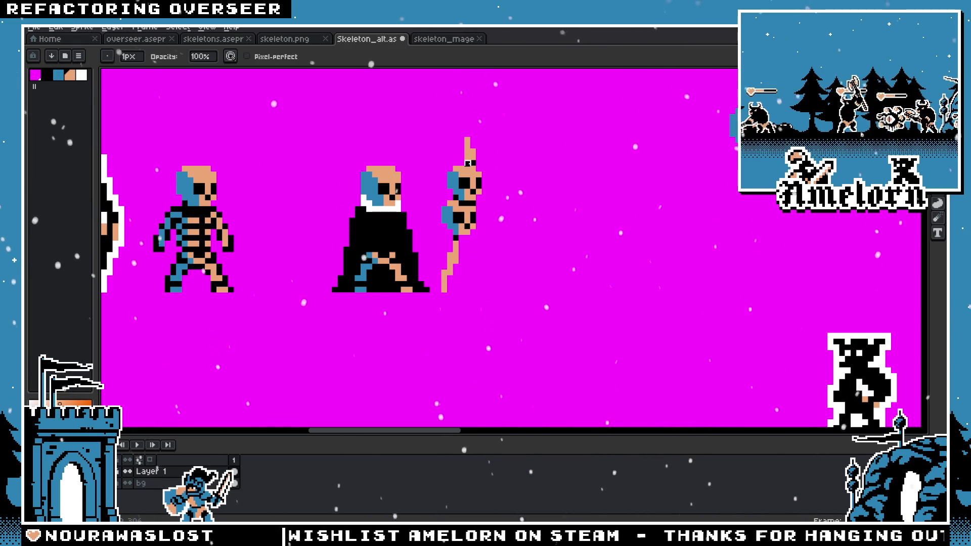
scroll(463, 204, "up", 2)
scroll(462, 204, "up", 2)
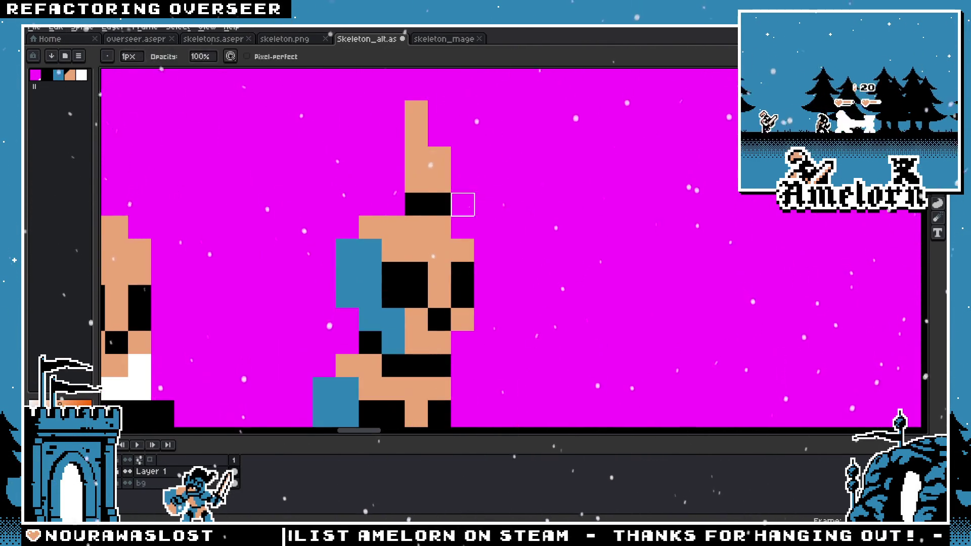
scroll(356, 280, "down", 4)
scroll(357, 279, "down", 1)
scroll(387, 250, "up", 2)
scroll(416, 221, "up", 2)
Sample black from the sprite and pencil joint bands along the staff shaft.
key("i")
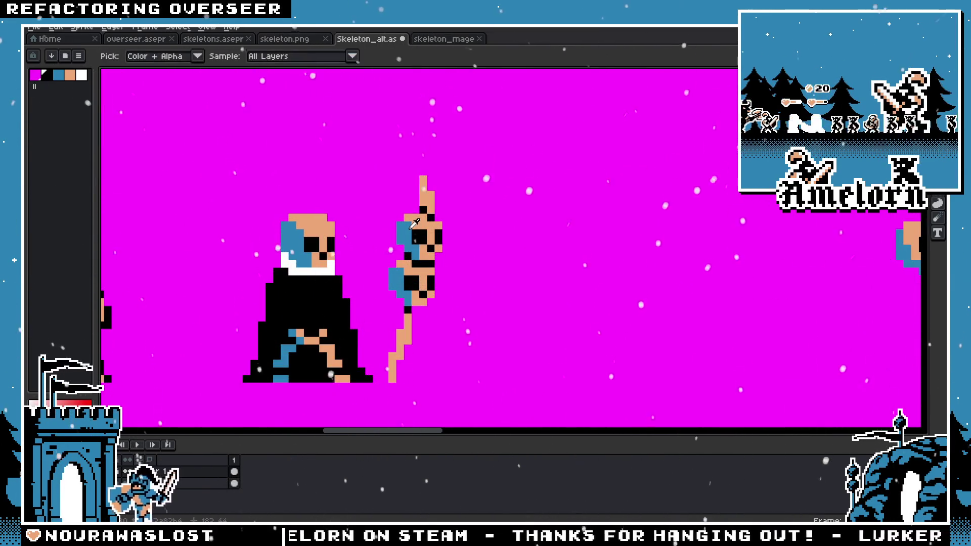
scroll(415, 221, "down", 1)
key("b")
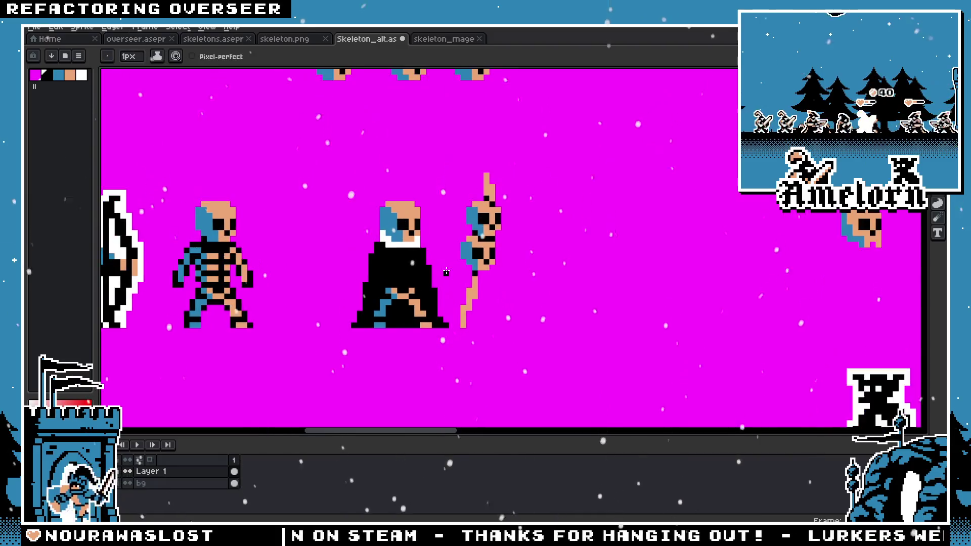
scroll(456, 269, "up", 1)
scroll(492, 282, "up", 1)
key("i")
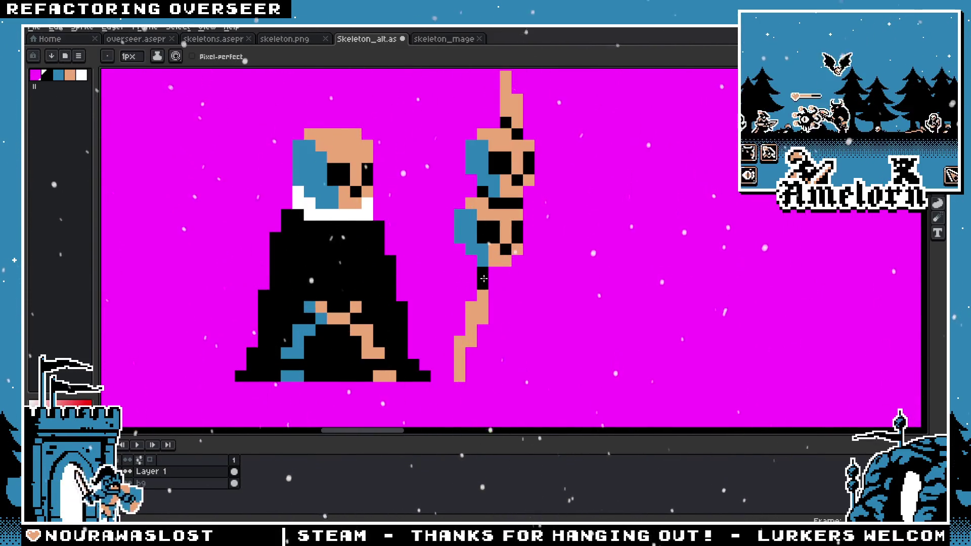
scroll(509, 279, "down", 5)
scroll(533, 262, "up", 5)
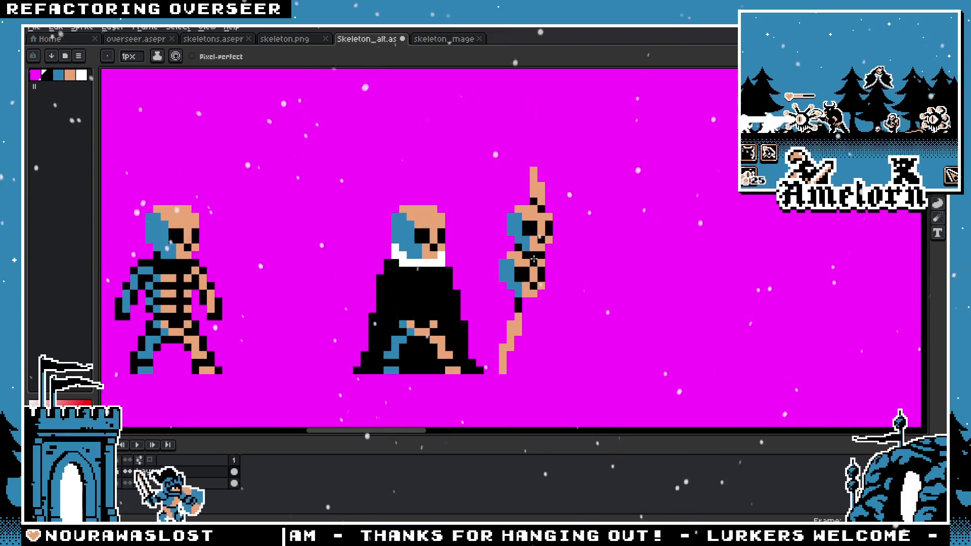
scroll(536, 202, "down", 4)
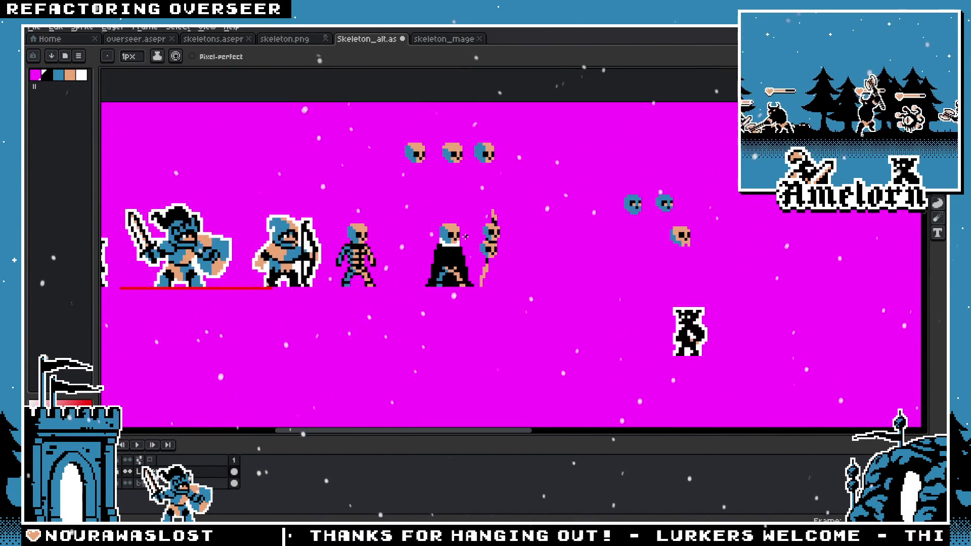
scroll(537, 201, "down", 1)
scroll(467, 262, "up", 4)
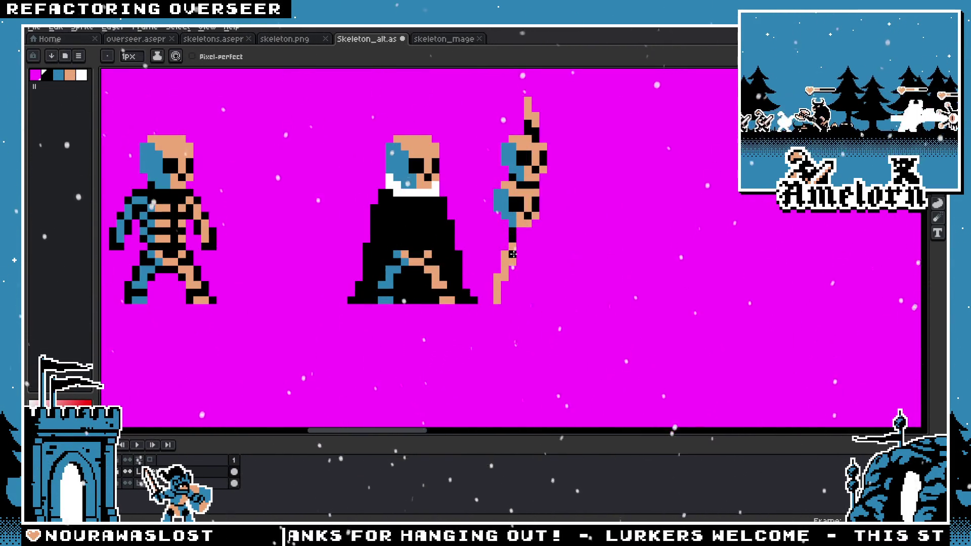
key("m")
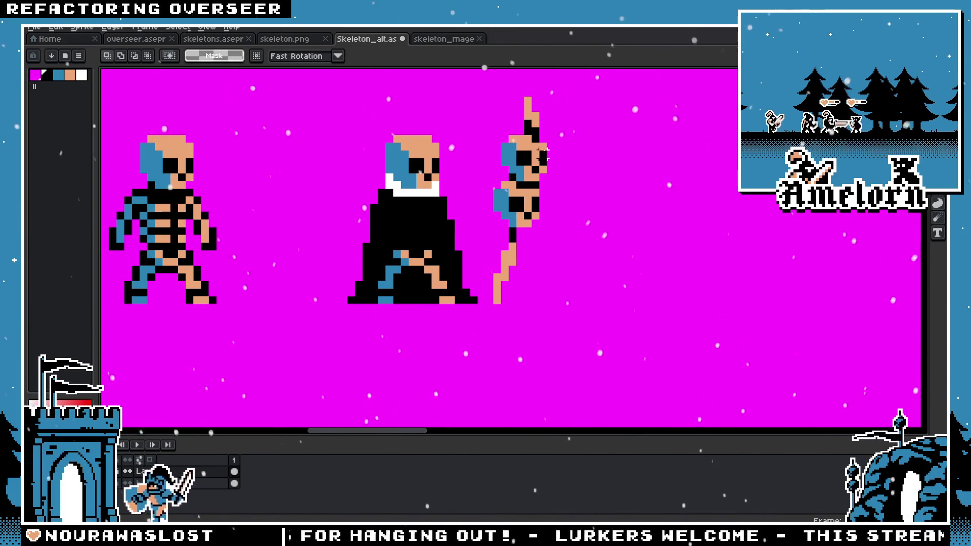
Shift the staff slightly left, commit it, then place a copy farther right.
mouse_move(565, 100)
left_mouse_down()
mouse_move(486, 303)
mouse_move(503, 290)
left_mouse_up()
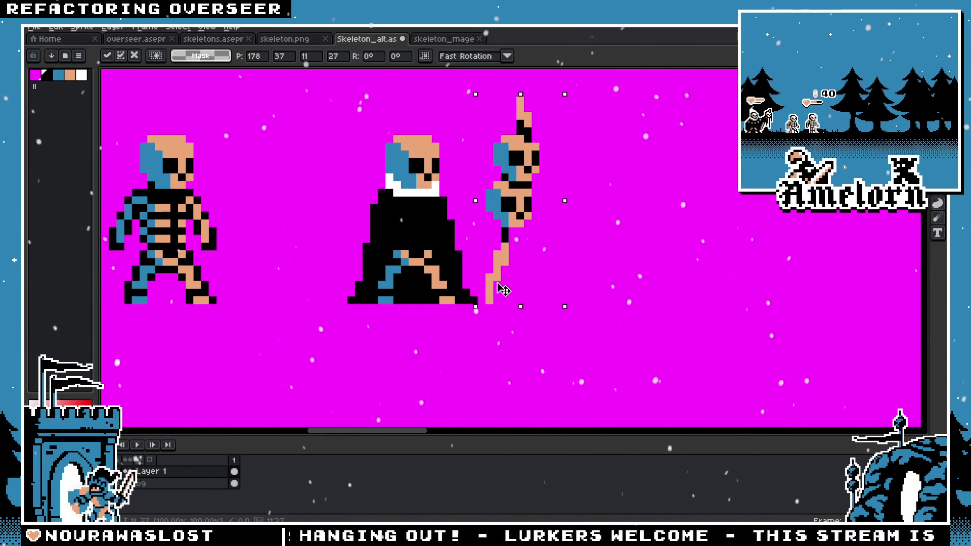
left_click(651, 255)
scroll(651, 256, "down", 3)
scroll(583, 253, "down", 3)
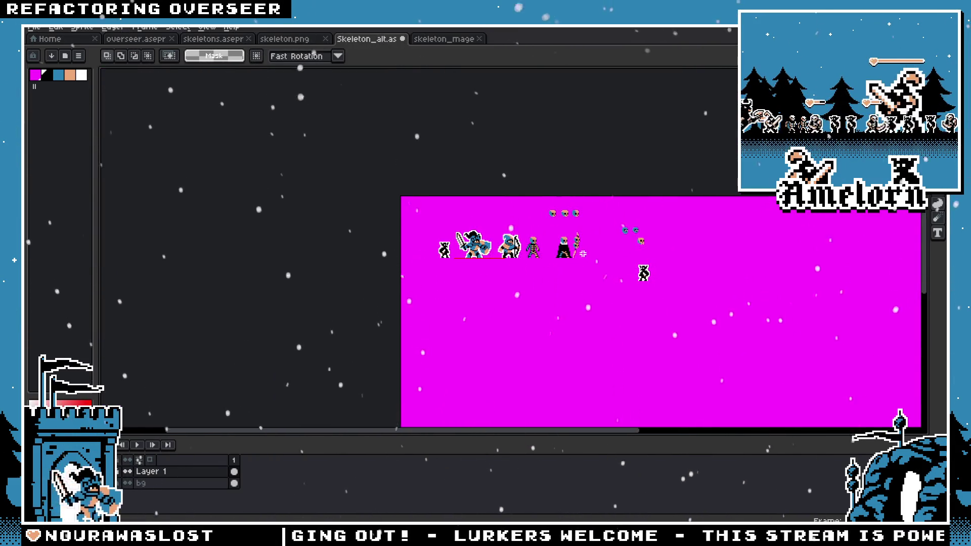
scroll(583, 254, "up", 3)
scroll(582, 214, "up", 2)
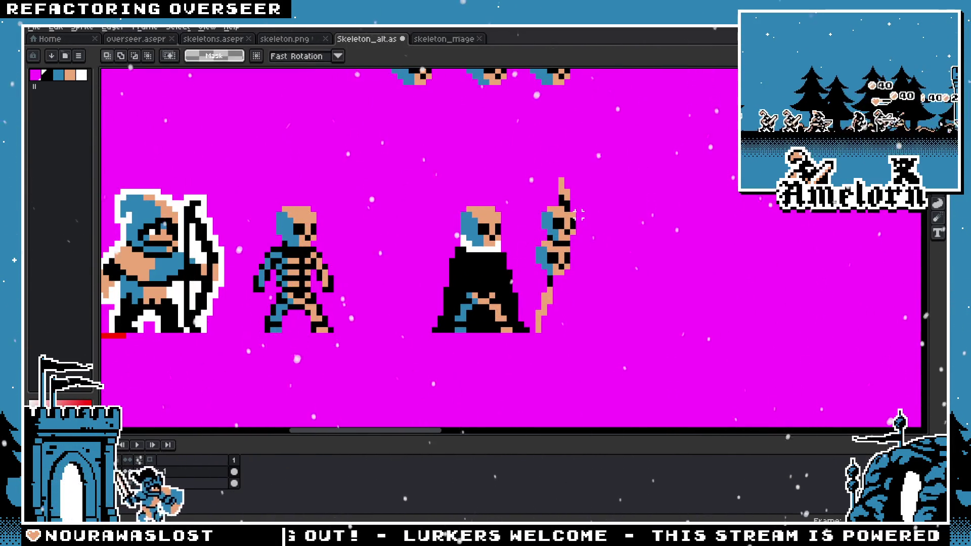
left_click_drag(650, 157, 531, 355)
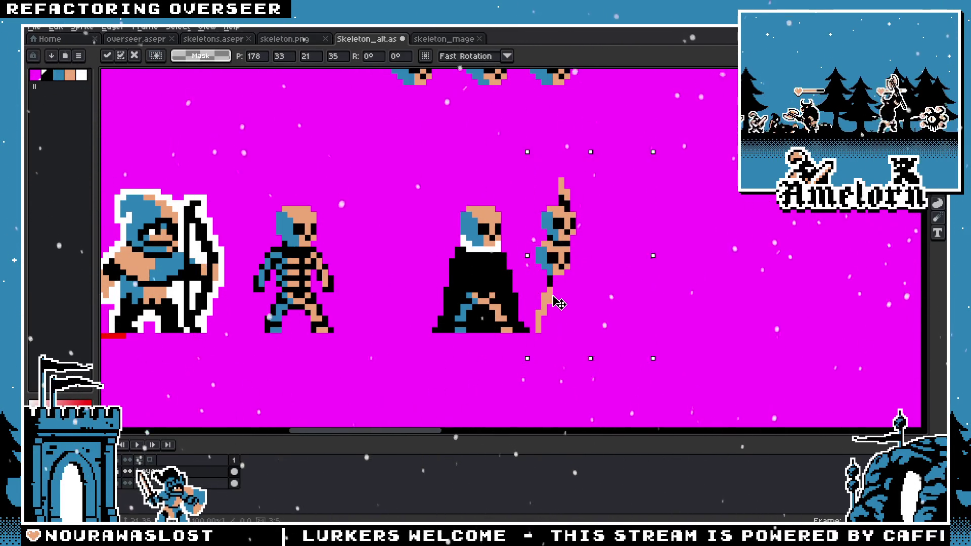
left_click_drag(560, 303, 729, 304)
Move the original staff right, delete the leftover copy, and select the staff's top skull.
left_click_drag(625, 156, 539, 353)
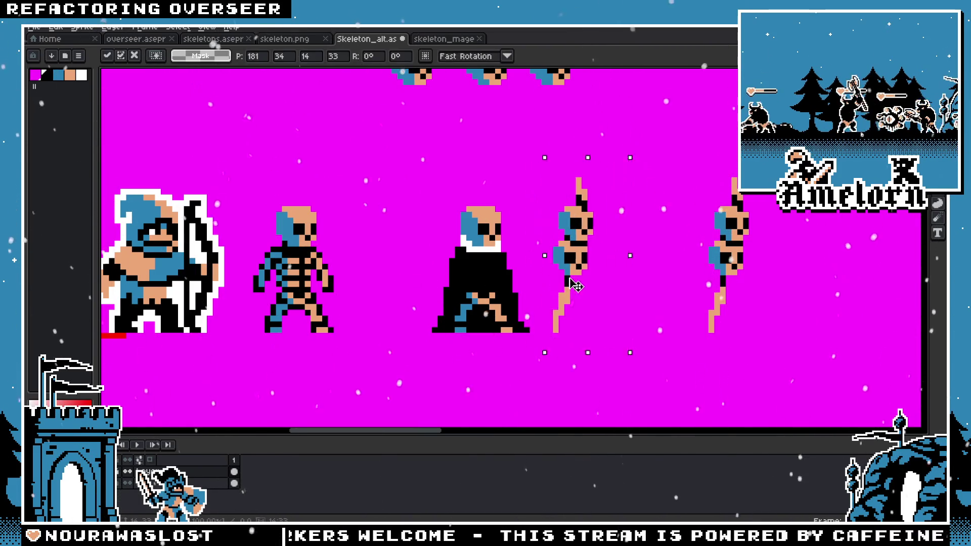
left_click_drag(565, 285, 633, 284)
key("ctrl+d")
left_click_drag(679, 167, 601, 341)
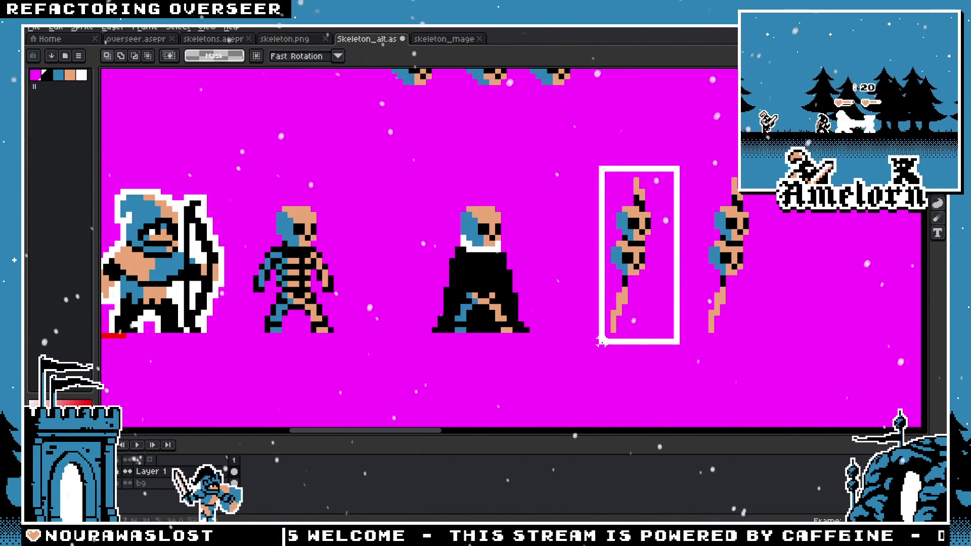
key("Delete")
key("plus")
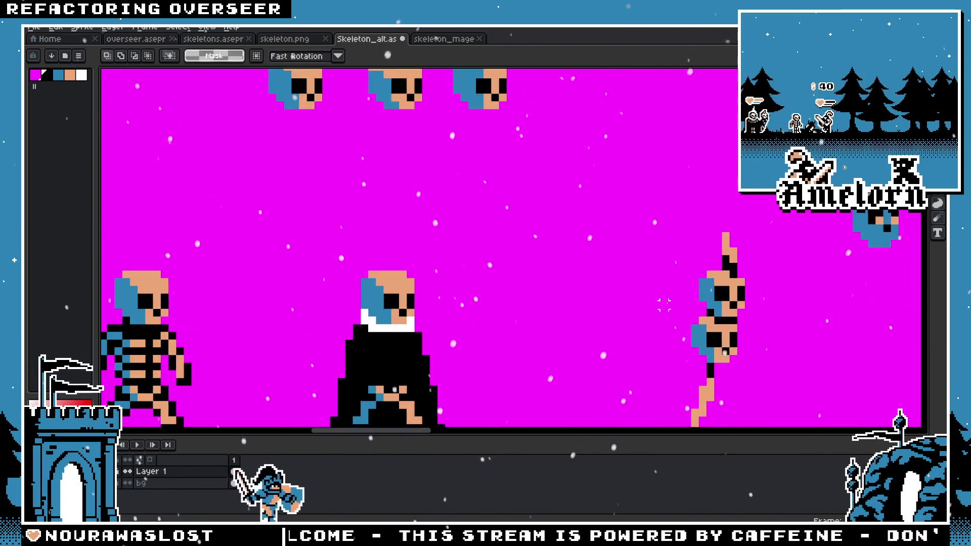
scroll(550, 233, "up", 2)
mouse_move(481, 166)
left_mouse_down()
mouse_move(620, 304)
mouse_move(239, 291)
left_mouse_up()
Copy-paste the staff's top skull and move the pasted copy beside the mage's head.
key("ctrl+c")
key("ctrl+v")
key("Return")
scroll(382, 242, "down", 3)
scroll(382, 241, "up", 3)
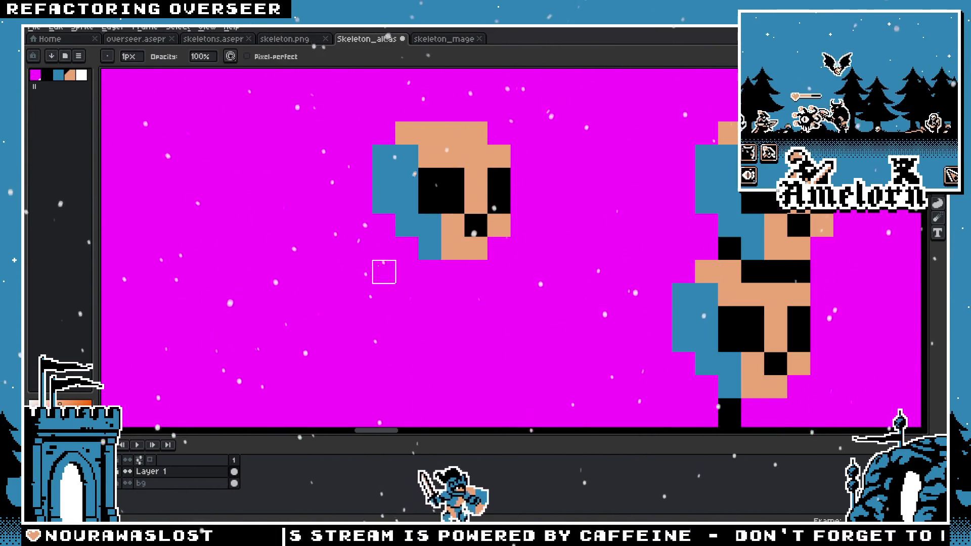
scroll(382, 242, "down", 3)
scroll(372, 273, "down", 1)
scroll(360, 303, "up", 2)
left_click_drag(360, 303, 457, 257)
key("m")
mouse_move(513, 145)
left_mouse_down()
mouse_move(567, 212)
mouse_move(438, 207)
mouse_move(429, 172)
left_mouse_up()
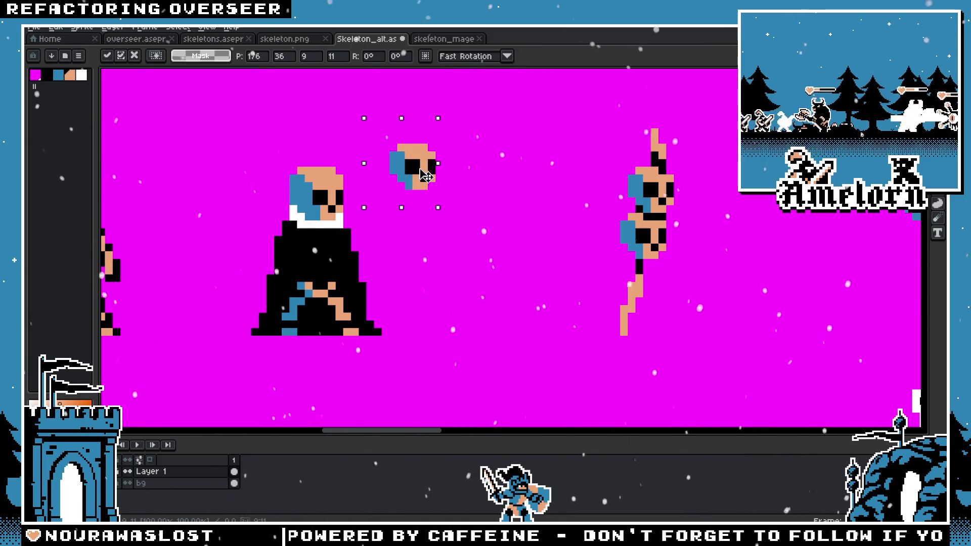
key("ctrl+d")
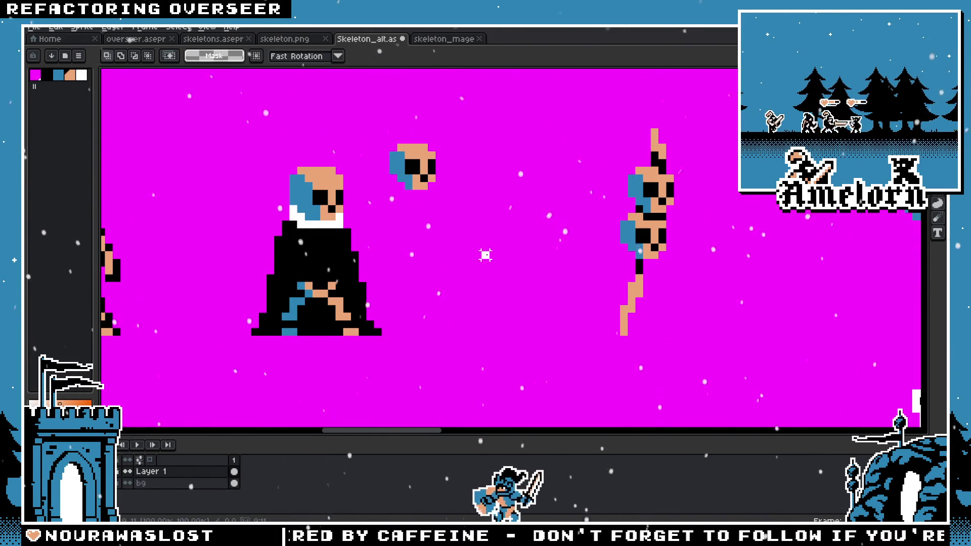
scroll(430, 238, "up", 1)
Sample white and add highlight pixels across the floating skull's crown.
key("i")
key("b")
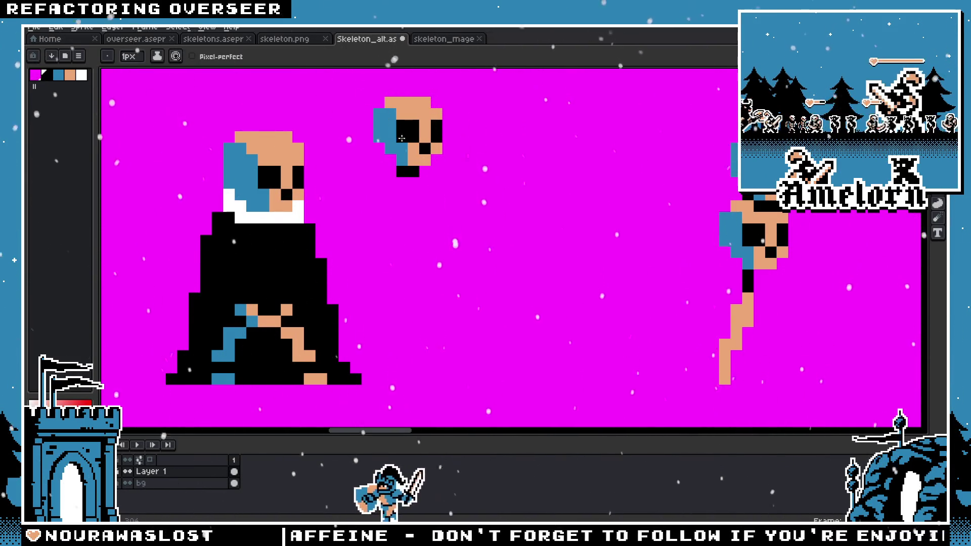
left_click(423, 102)
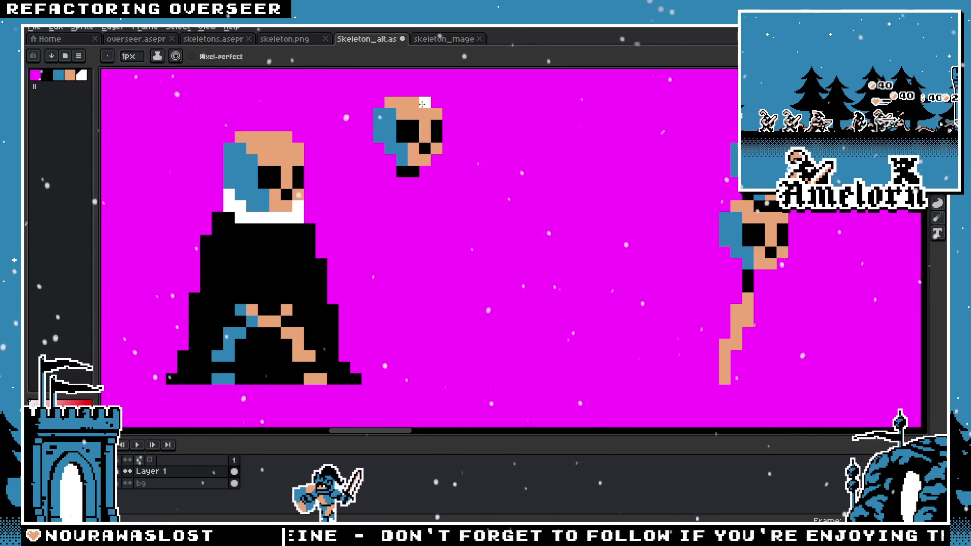
scroll(423, 102, "down", 3)
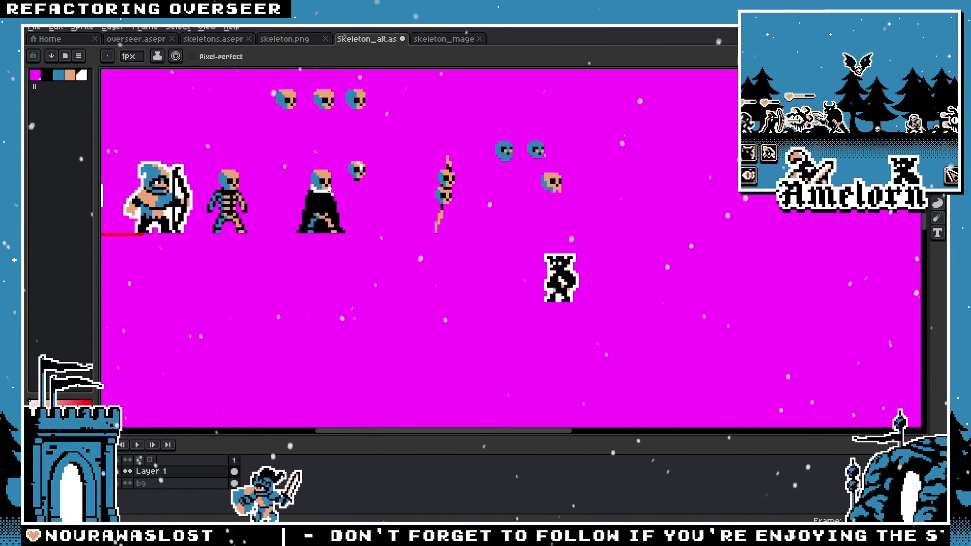
scroll(332, 193, "up", 2)
scroll(326, 182, "down", 2)
scroll(324, 177, "up", 2)
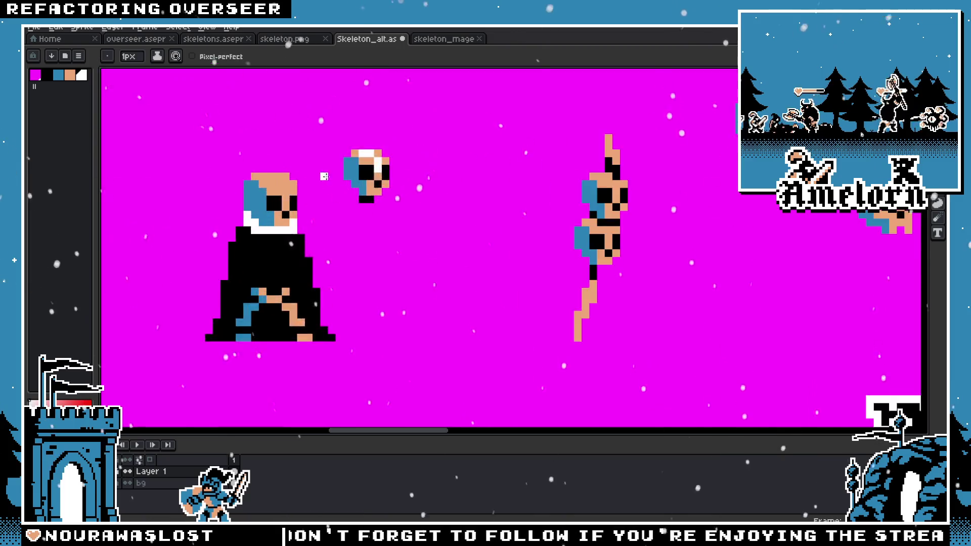
scroll(324, 177, "up", 1)
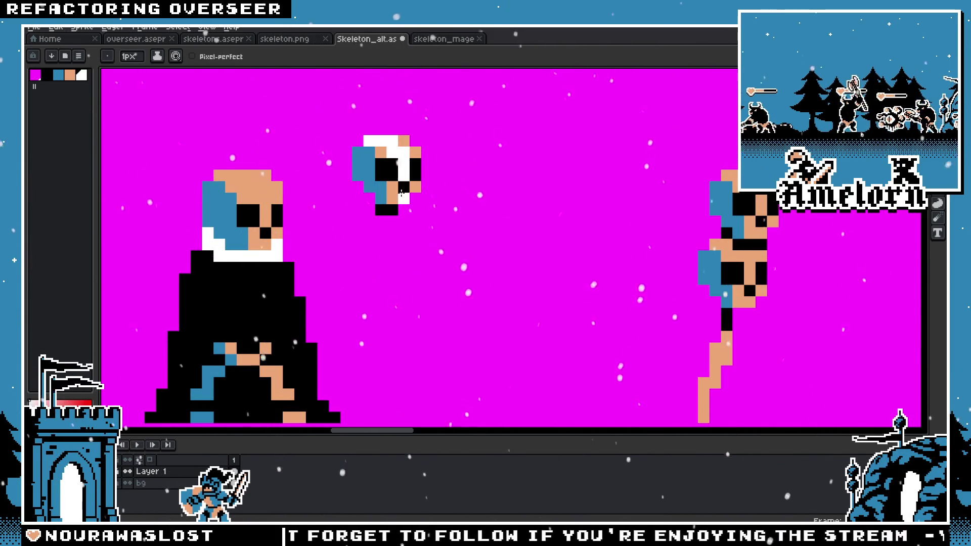
scroll(397, 197, "down", 1)
scroll(395, 213, "down", 1)
scroll(392, 227, "up", 1)
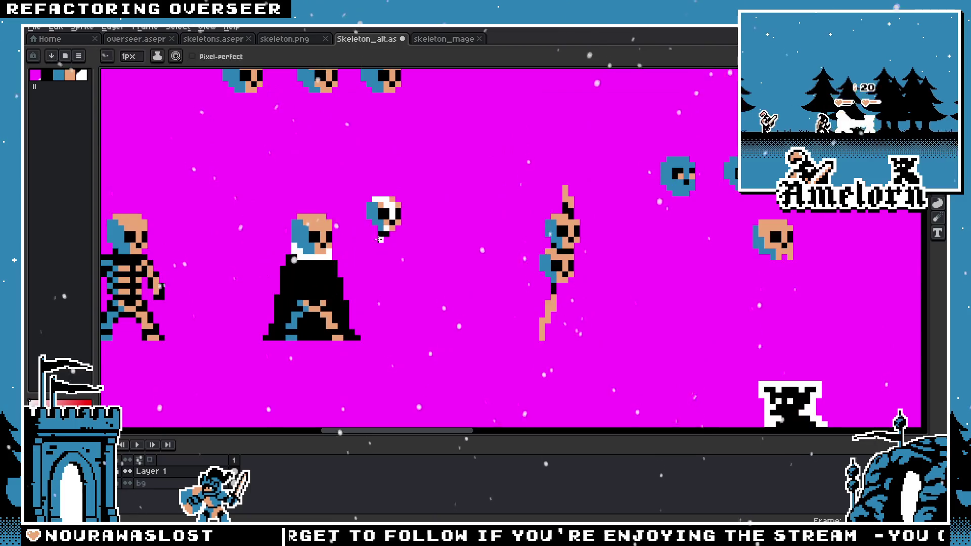
scroll(391, 225, "down", 1)
scroll(390, 212, "down", 1)
scroll(389, 201, "up", 1)
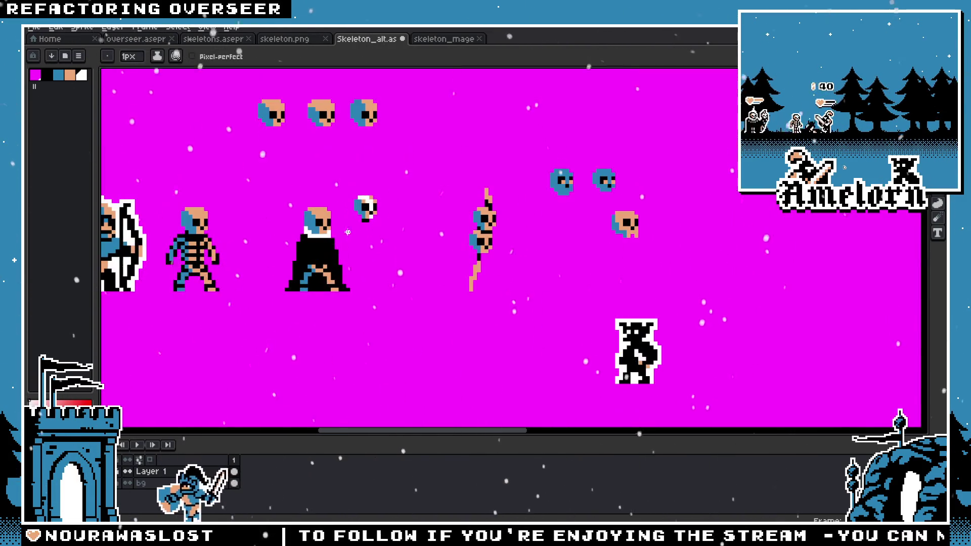
scroll(387, 190, "up", 1)
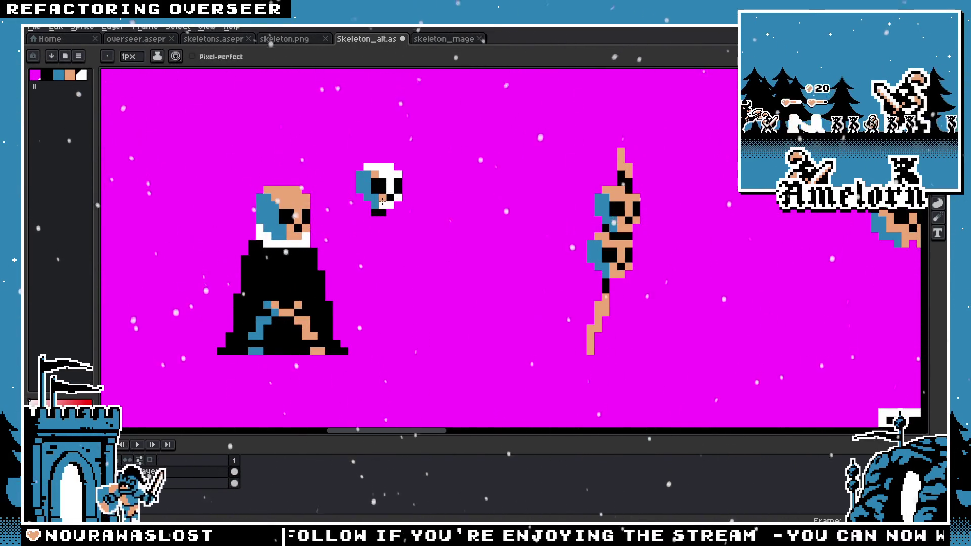
scroll(364, 183, "down", 3)
scroll(357, 205, "up", 2)
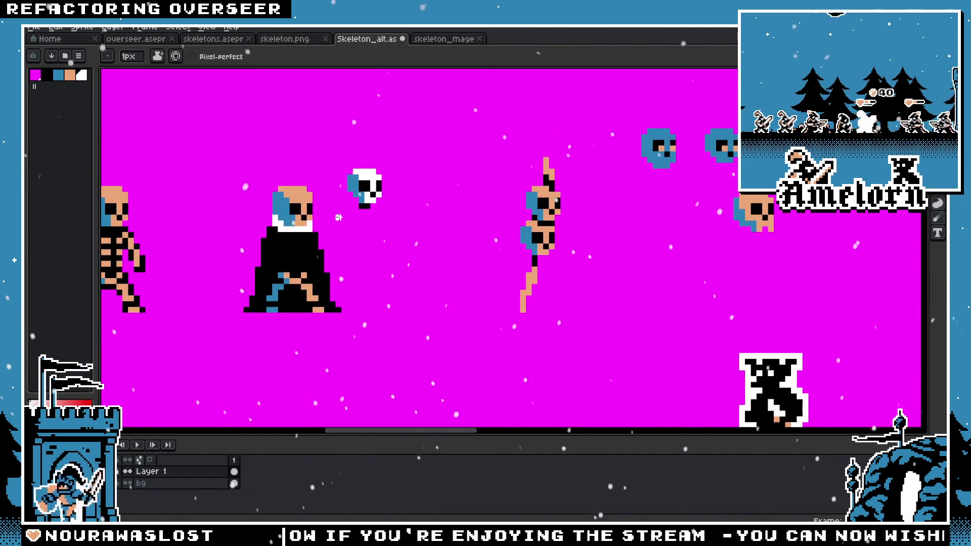
Marquee-select the floating skull above the robed skeleton and clear the selection again.
key("v")
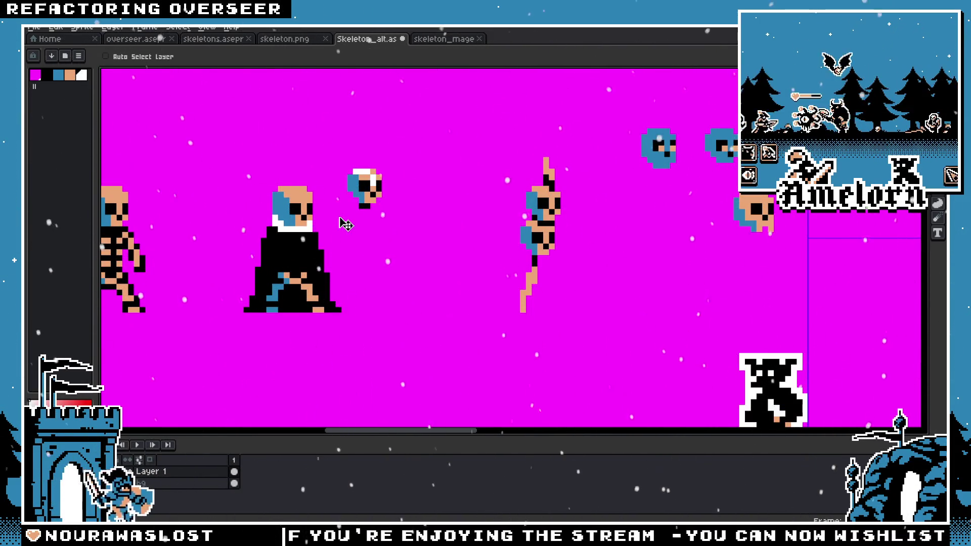
scroll(343, 222, "down", 1)
scroll(372, 175, "up", 3)
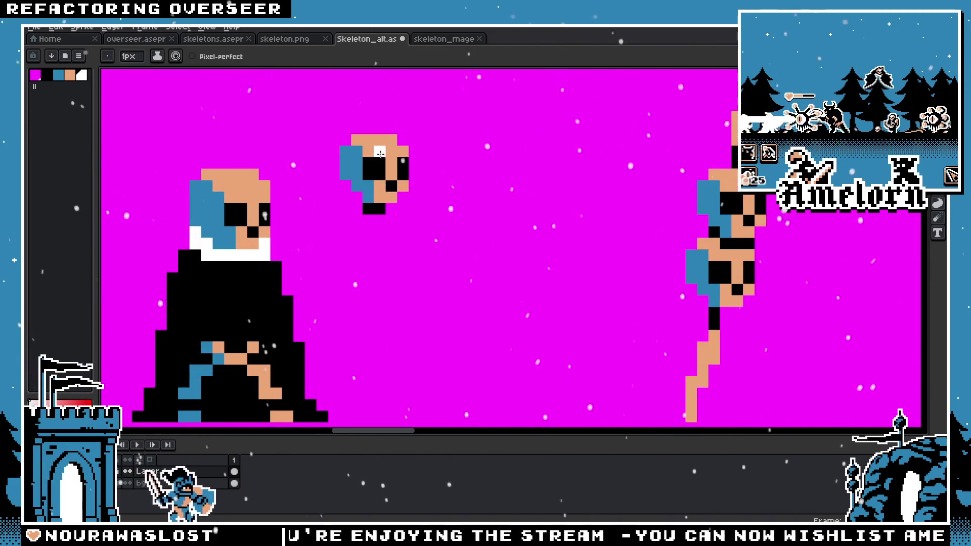
key("b")
scroll(382, 155, "down", 2)
scroll(382, 155, "down", 2)
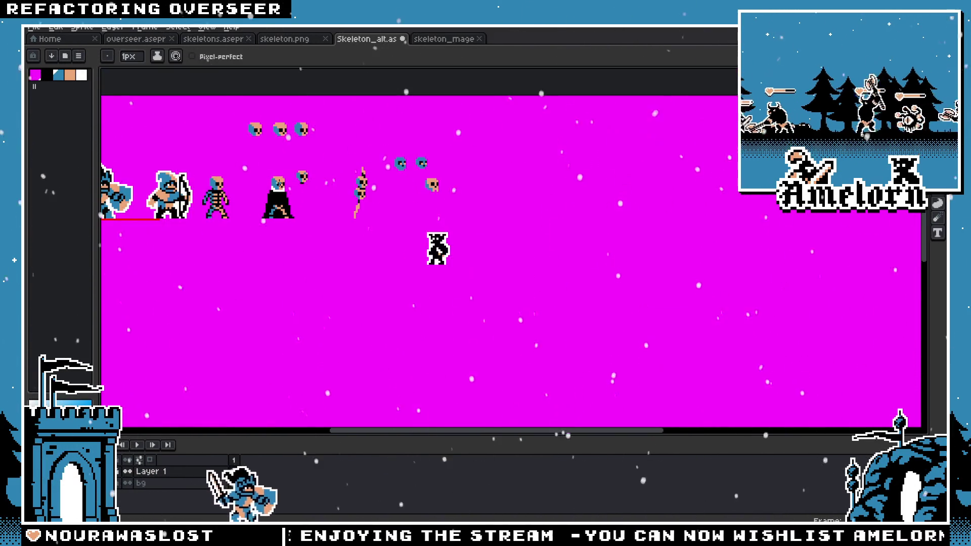
scroll(297, 172, "up", 3)
scroll(299, 173, "down", 2)
scroll(304, 175, "up", 3)
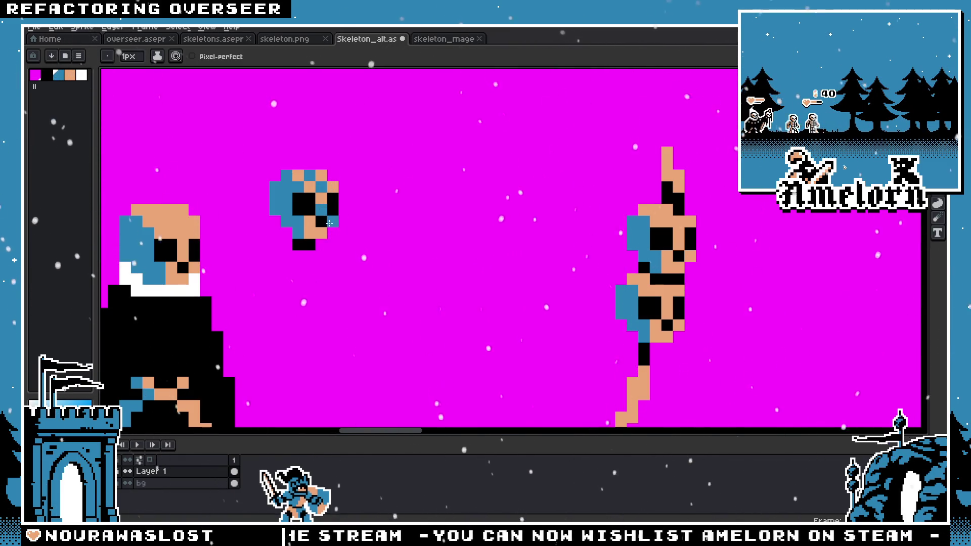
key("v")
scroll(307, 238, "down", 2)
scroll(319, 247, "up", 1)
scroll(334, 260, "up", 1)
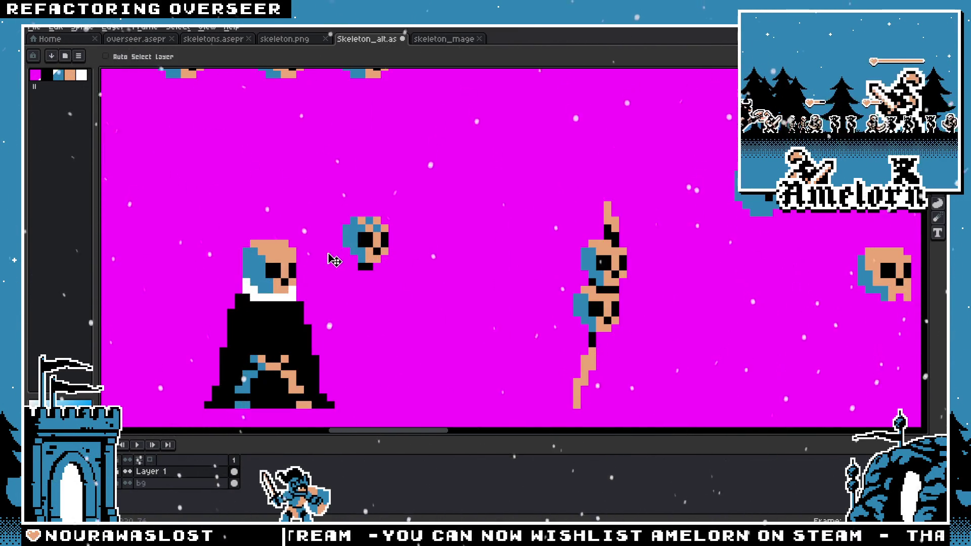
scroll(378, 230, "down", 1)
scroll(425, 231, "down", 1)
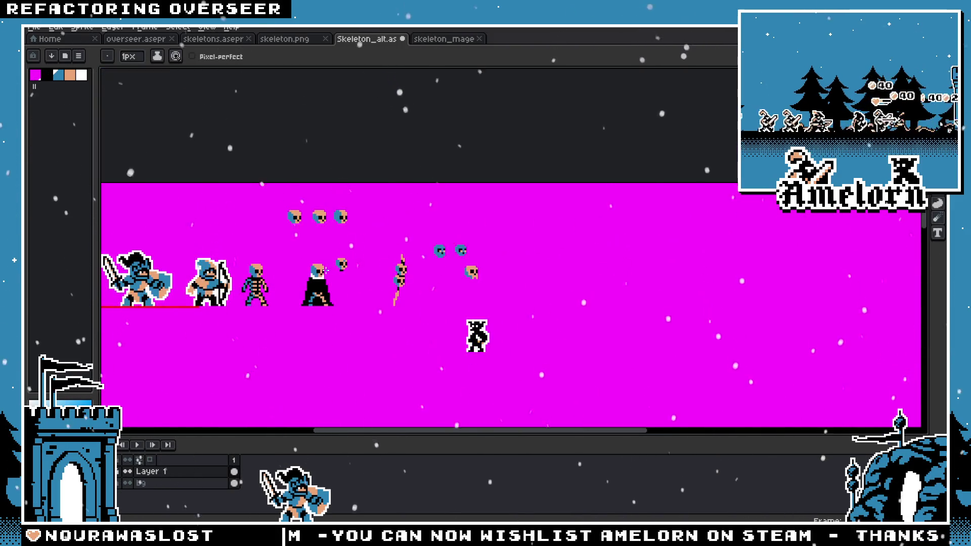
scroll(500, 230, "up", 1)
key("m")
scroll(285, 306, "up", 1)
left_click_drag(378, 188, 466, 278)
key("ctrl+d")
scroll(425, 254, "up", 1)
scroll(432, 246, "up", 1)
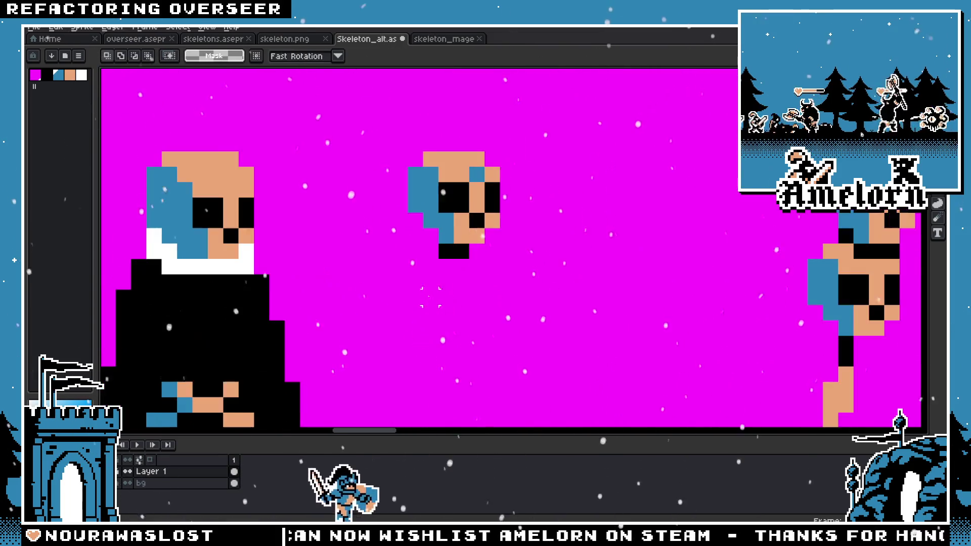
Sample the bone orange from the canvas and draw a bone shaft below the floating skull.
key("b")
scroll(437, 241, "down", 3)
scroll(448, 266, "down", 1)
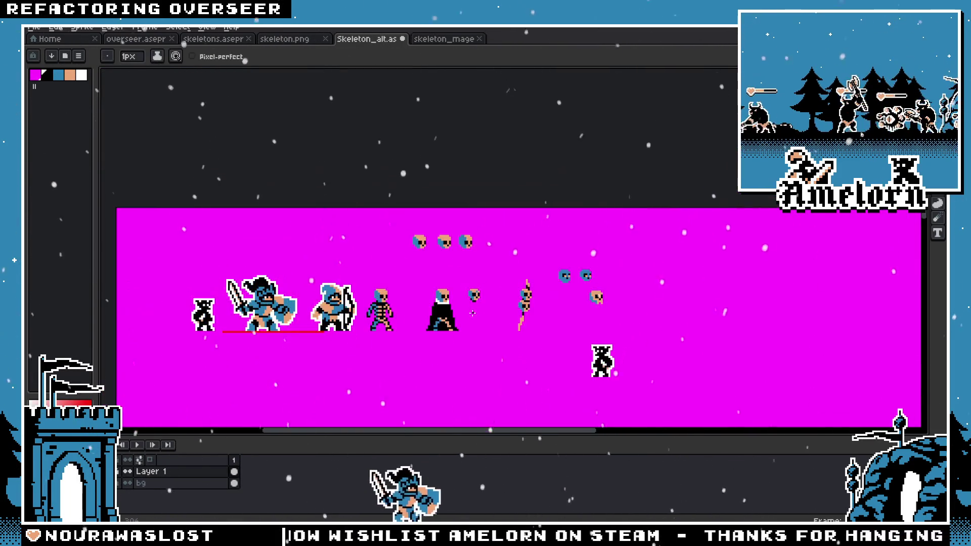
scroll(471, 309, "up", 4)
left_click(516, 204, "alt")
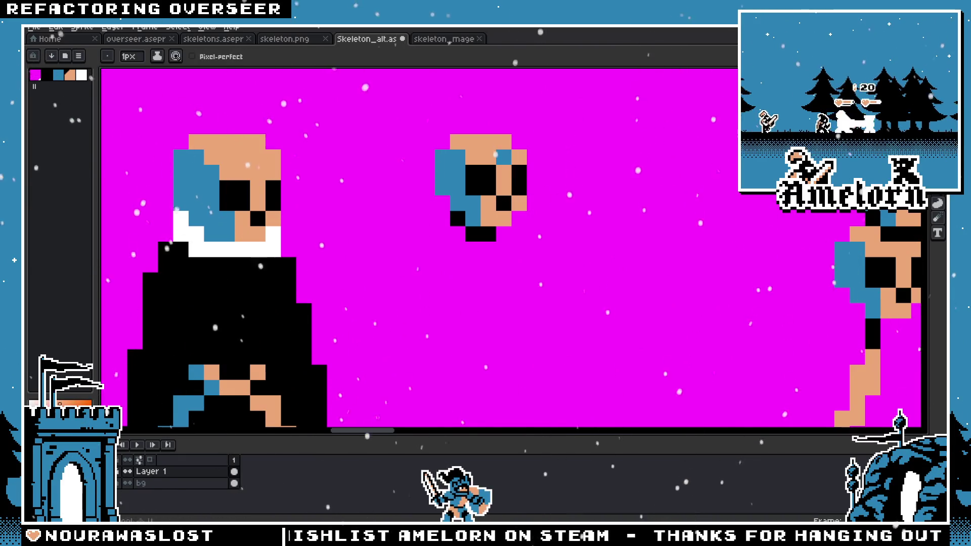
scroll(550, 194, "down", 1)
left_click_drag(547, 181, 522, 300)
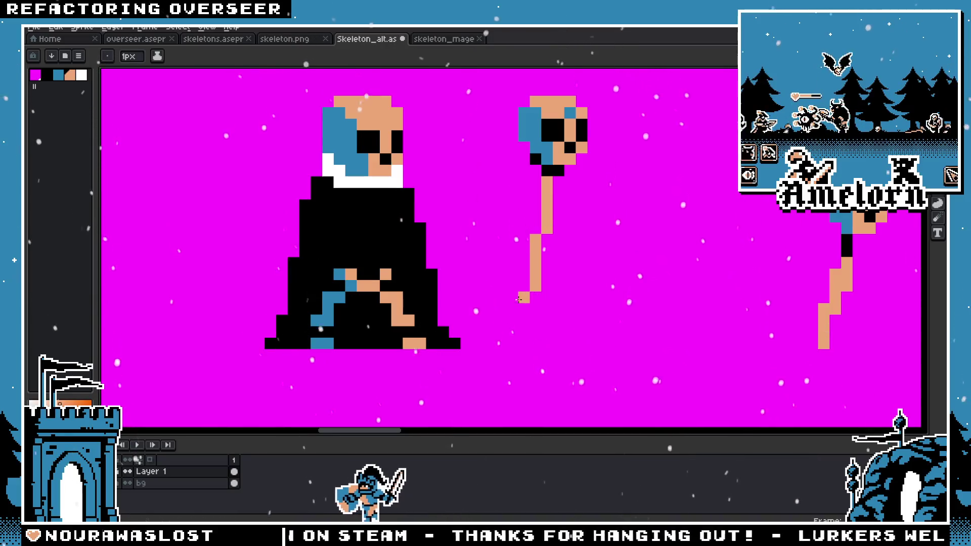
scroll(521, 339, "down", 5)
scroll(605, 237, "up", 4)
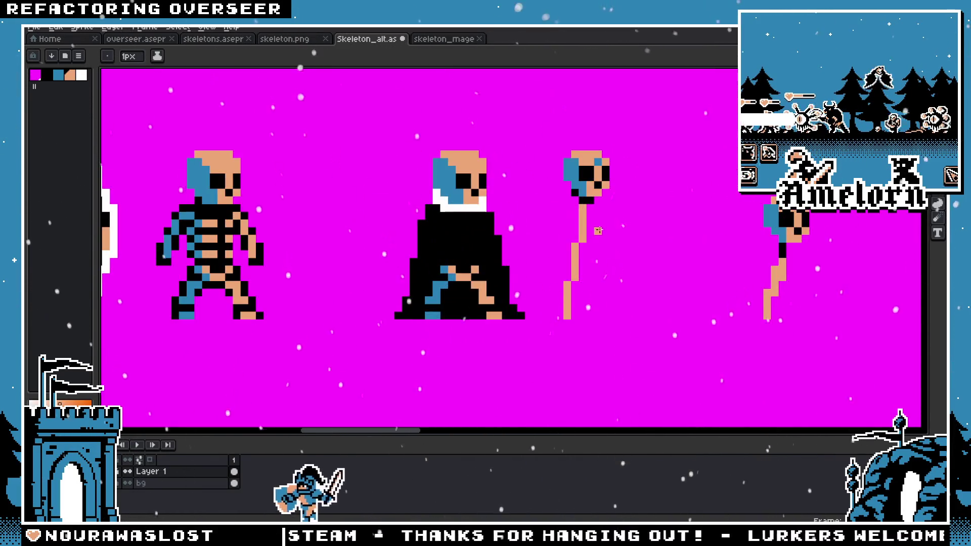
Move the floating skull up and to the right, away from the robed skeleton.
key("m")
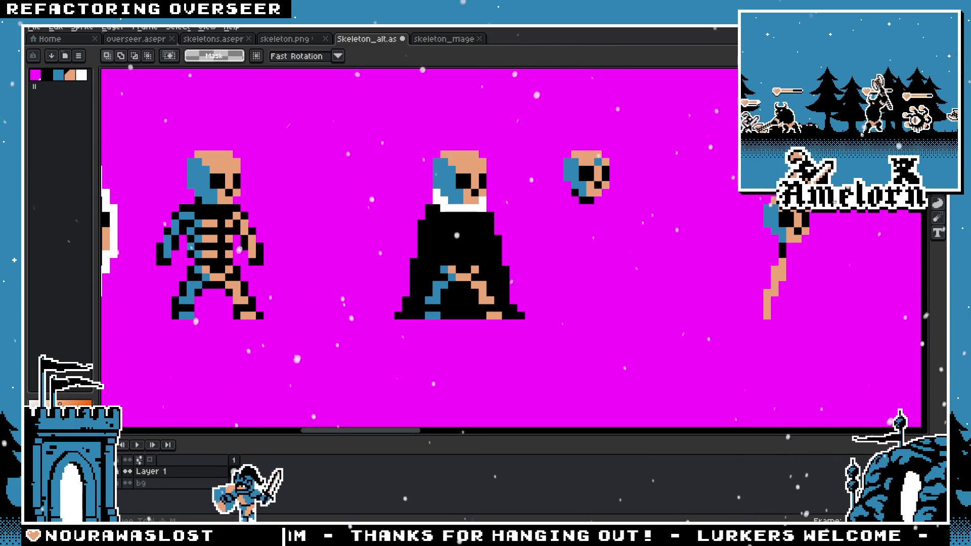
left_click_drag(636, 144, 560, 227)
left_click_drag(586, 182, 673, 152)
scroll(664, 138, "up", 3)
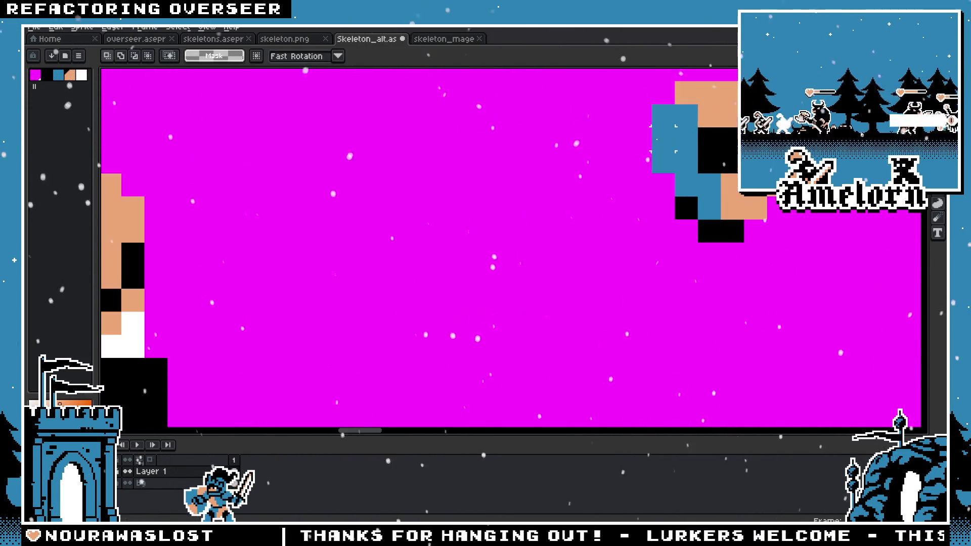
scroll(699, 103, "down", 3)
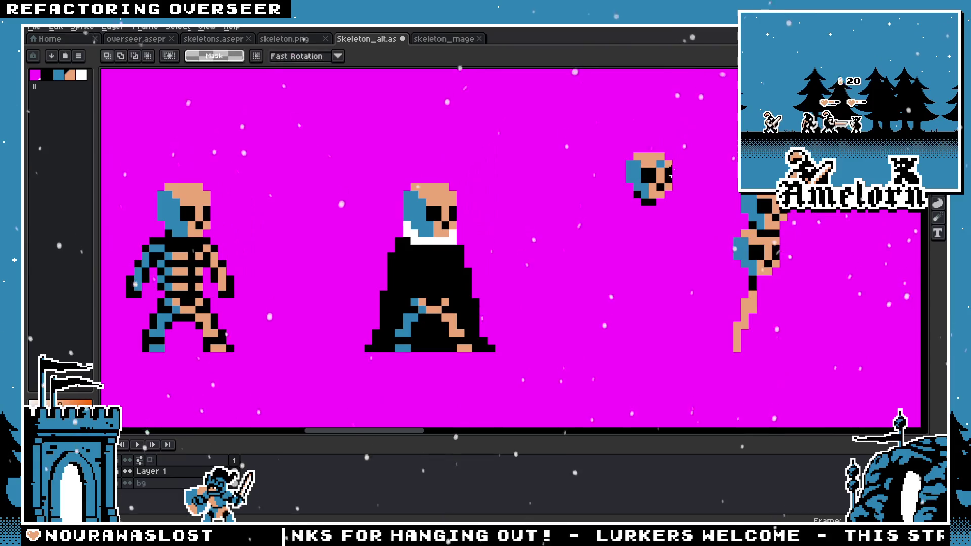
Sample the bone colour and start an orange staff line beside the robed skeleton.
key("b")
scroll(644, 186, "up", 1)
key("i")
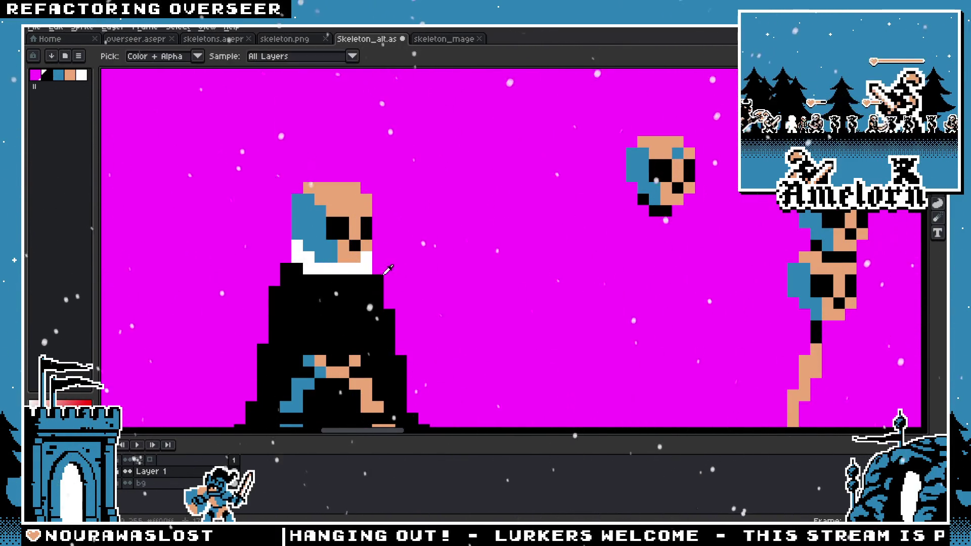
key("b")
scroll(455, 302, "down", 2)
key("i")
key("b")
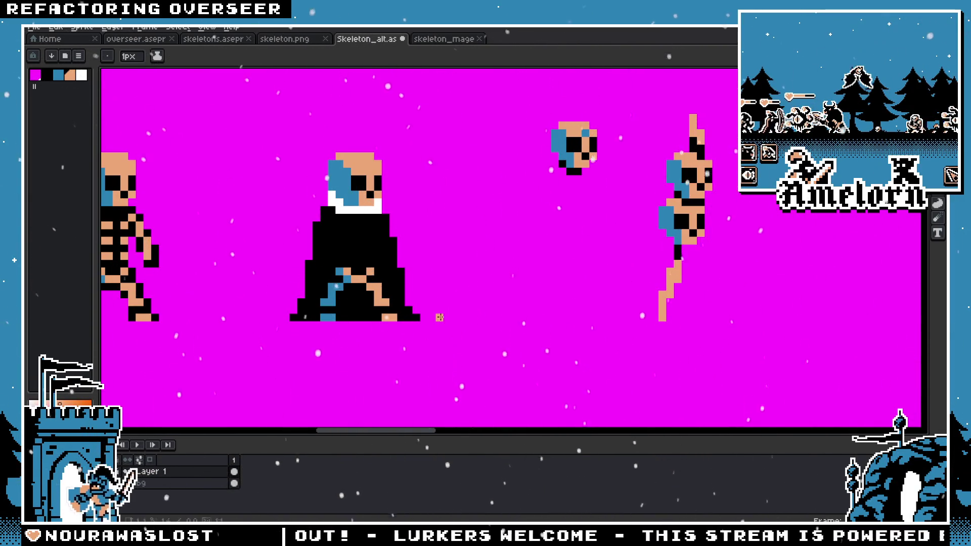
left_click(455, 201, "shift")
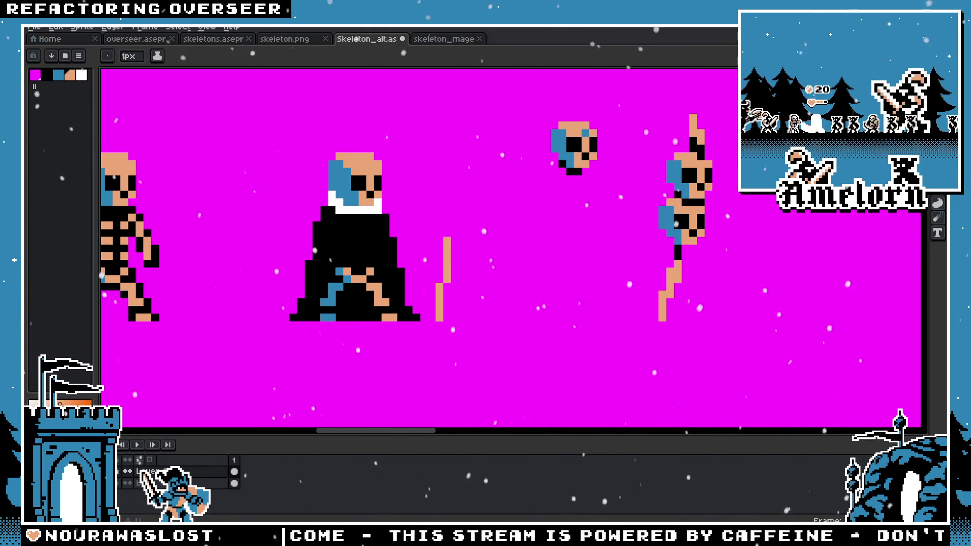
Copy the orange staff line upward to lengthen the staff.
left_click(937, 76)
scroll(539, 217, "up", 2)
left_click_drag(336, 228, 445, 412)
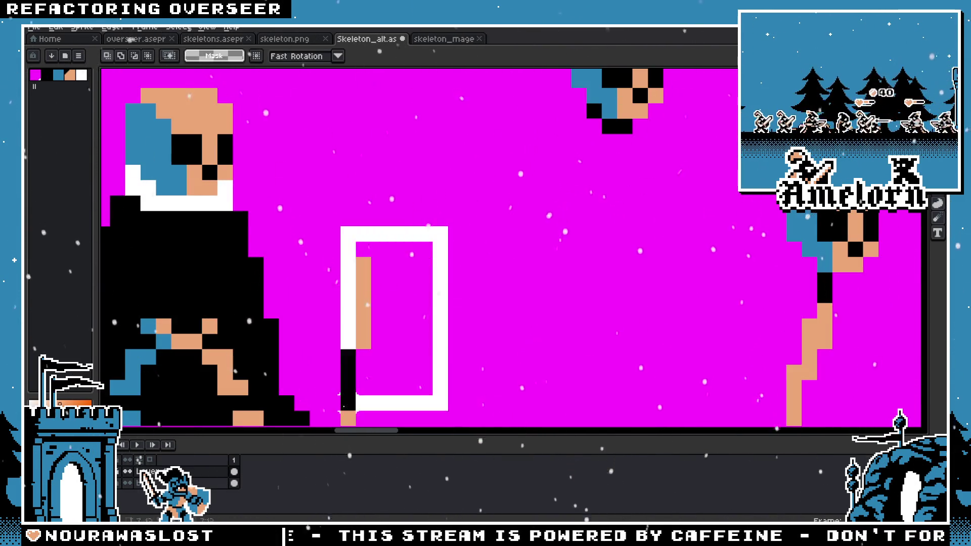
mouse_move(369, 319)
left_mouse_down()
mouse_move(408, 188)
mouse_move(377, 157)
left_mouse_up()
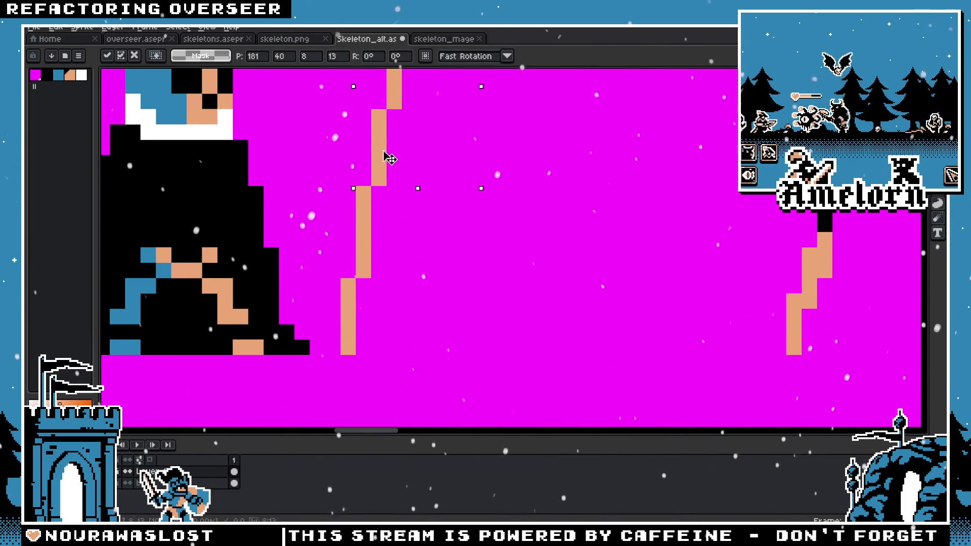
left_click(480, 255)
Realign the lower staff segment so the shaft forms one straight line.
mouse_move(346, 265)
left_mouse_down()
mouse_move(362, 267)
mouse_move(348, 347)
left_mouse_up()
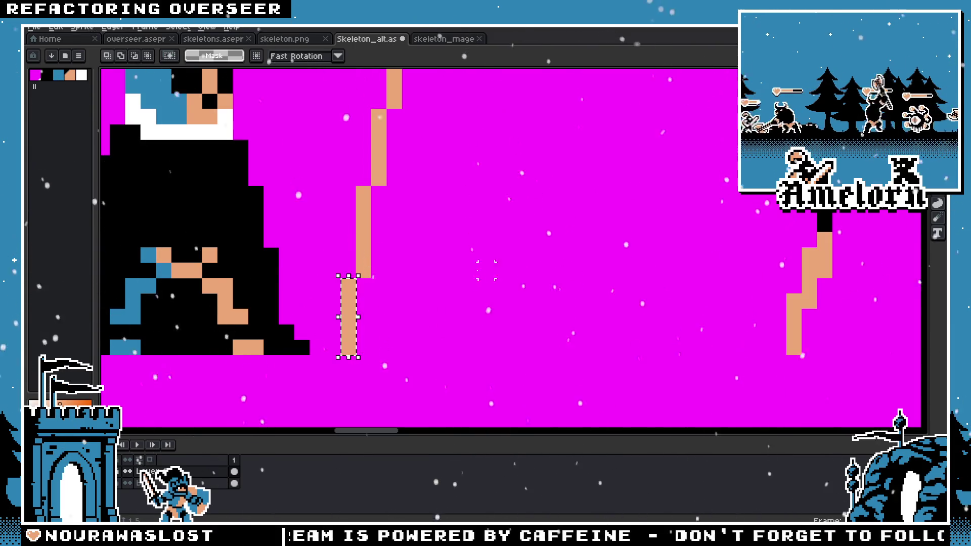
left_click_drag(363, 196, 347, 196)
left_click(456, 270)
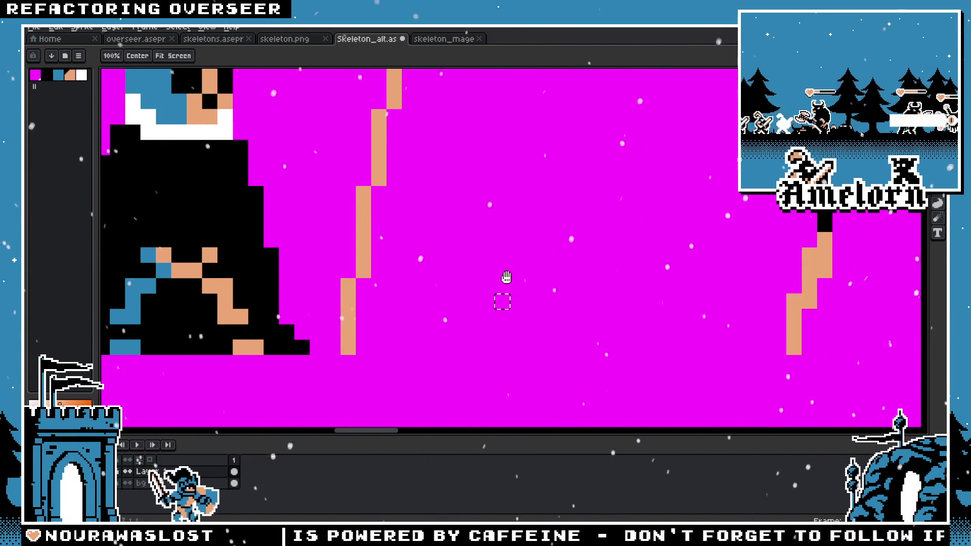
scroll(466, 171, "down", 5)
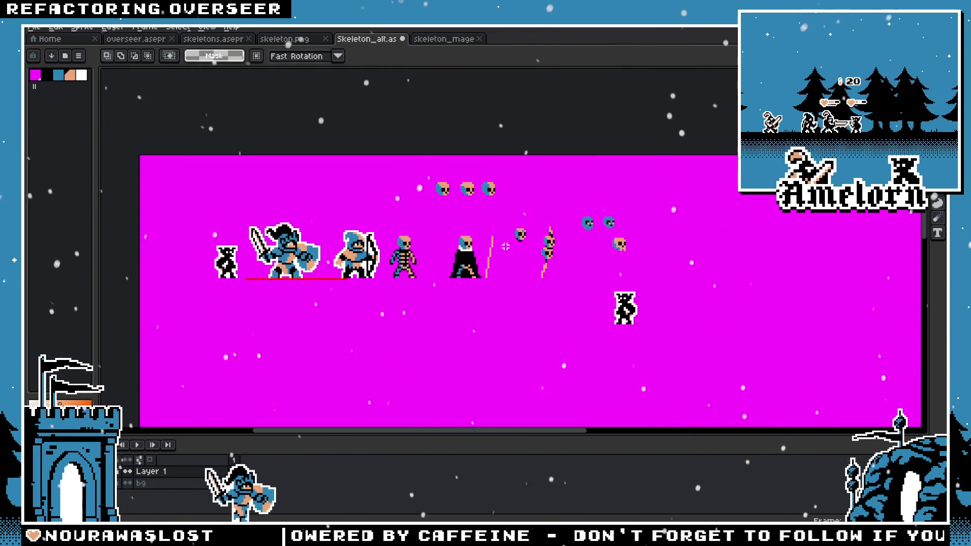
scroll(516, 255, "up", 3)
Drag the floating skull down onto the top of the staff.
mouse_move(501, 161)
left_mouse_down()
mouse_move(573, 222)
mouse_move(454, 235)
mouse_move(497, 231)
left_mouse_up()
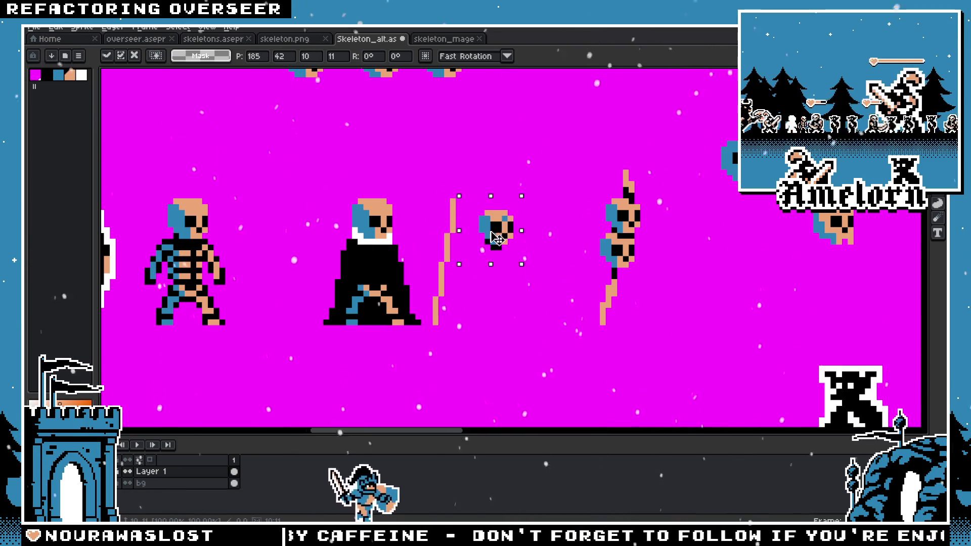
left_click(510, 155)
scroll(510, 154, "up", 3)
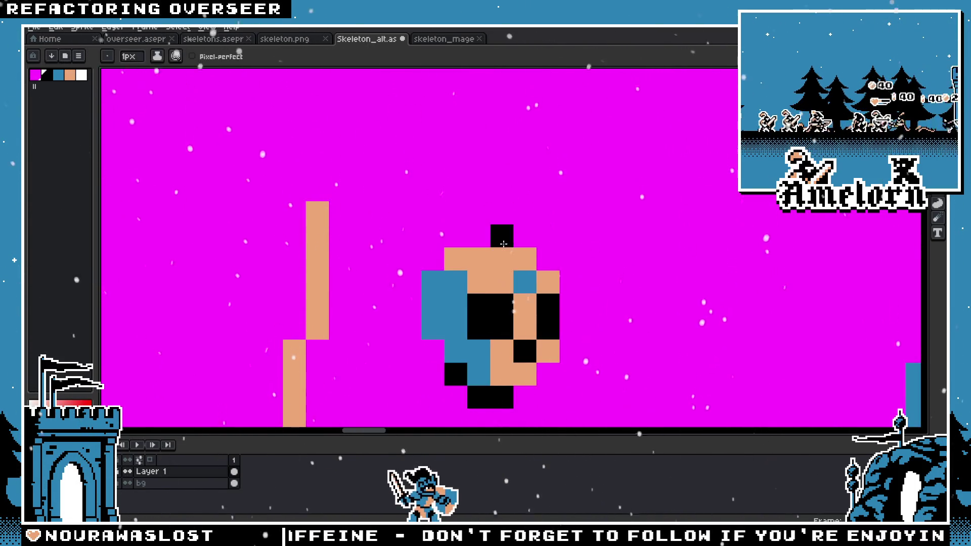
key("b")
scroll(729, 189, "down", 4)
scroll(729, 198, "down", 2)
key("m")
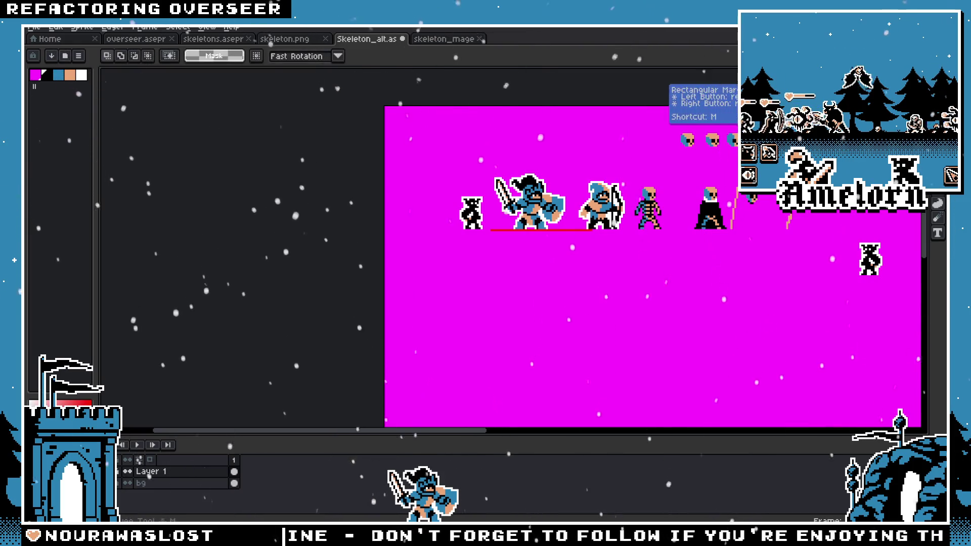
scroll(683, 205, "up", 2)
scroll(645, 212, "up", 2)
mouse_move(614, 162)
left_mouse_down()
mouse_move(679, 238)
mouse_move(616, 234)
mouse_move(613, 222)
left_mouse_up()
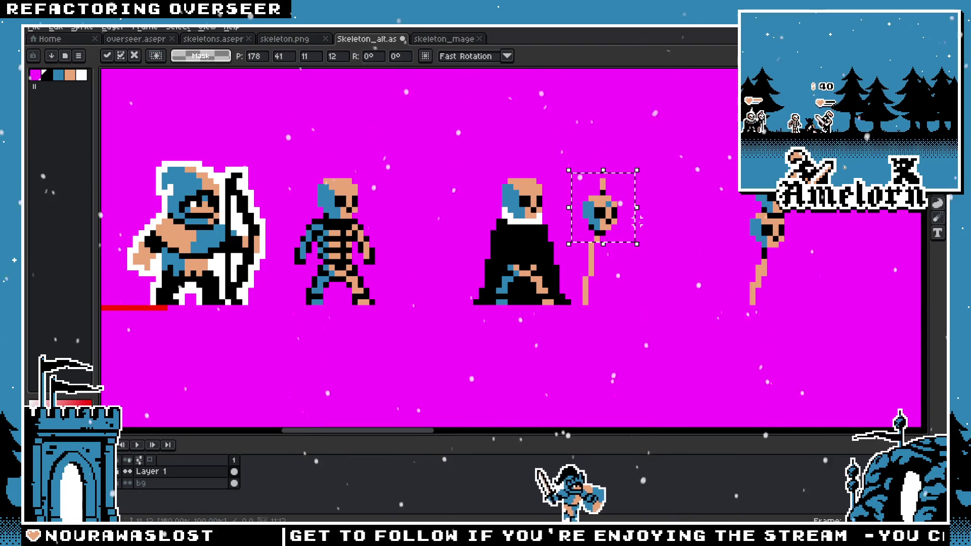
Commit the skull's position and add dark pixel details to the skull staff.
key("ctrl+d")
scroll(652, 218, "down", 1)
scroll(651, 218, "up", 1)
scroll(651, 218, "up", 1)
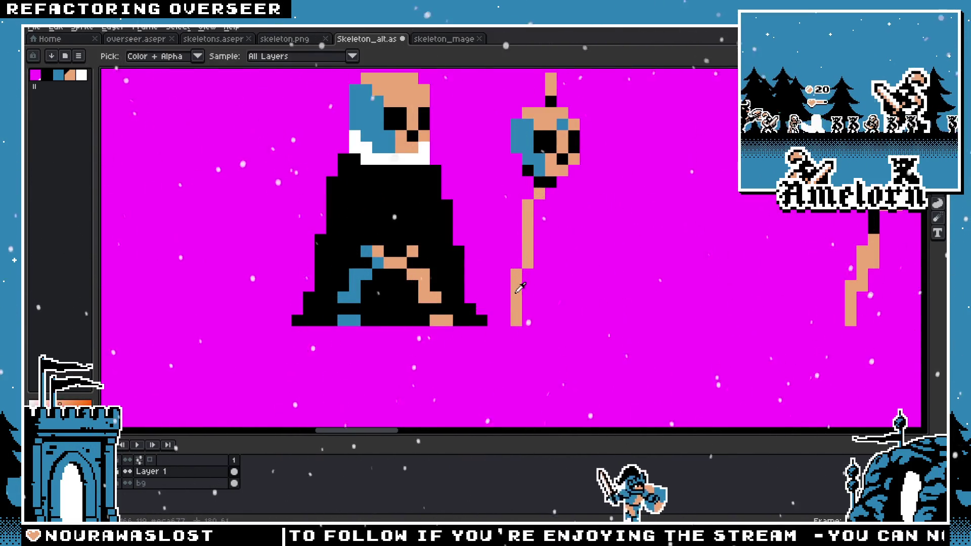
key("b")
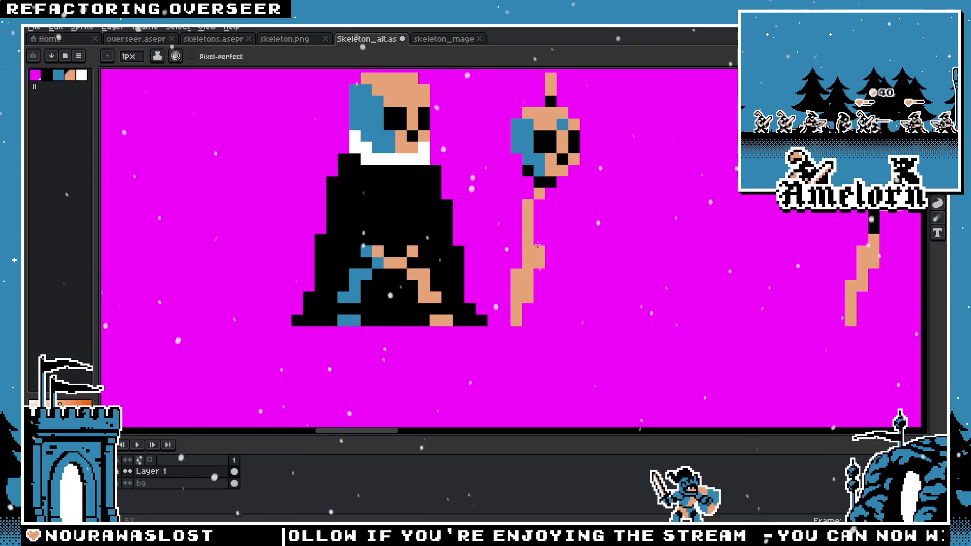
scroll(546, 192, "down", 2)
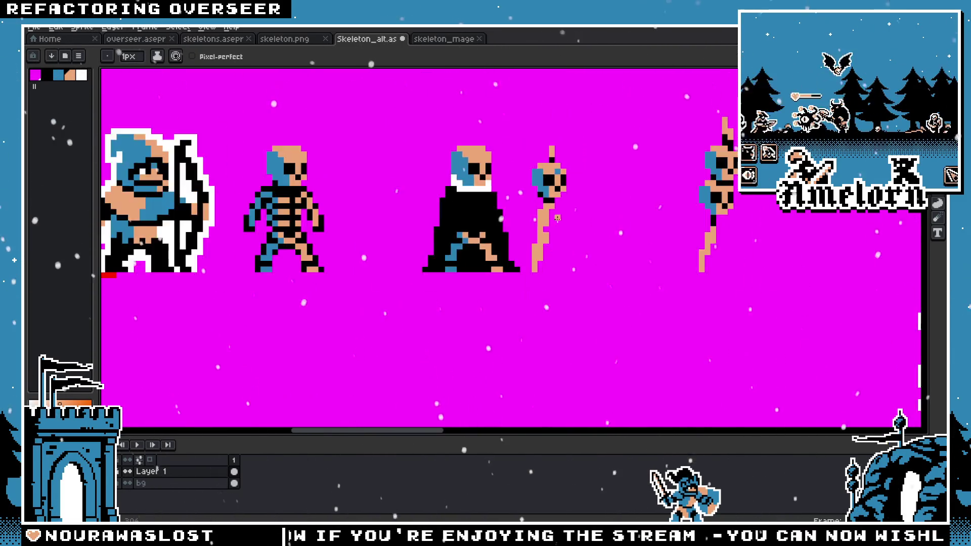
scroll(546, 192, "up", 4)
scroll(550, 208, "down", 1)
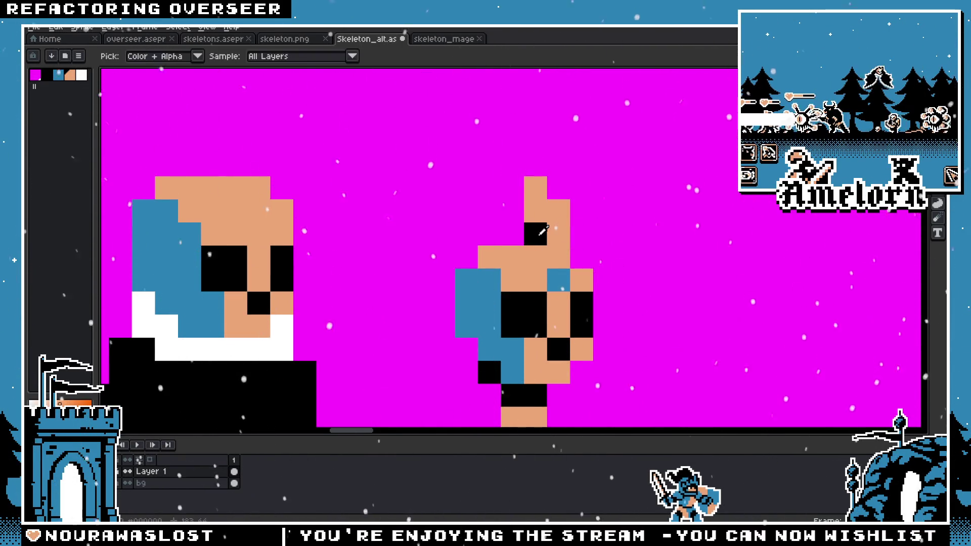
scroll(543, 229, "down", 3)
scroll(516, 212, "up", 2)
scroll(485, 197, "up", 1)
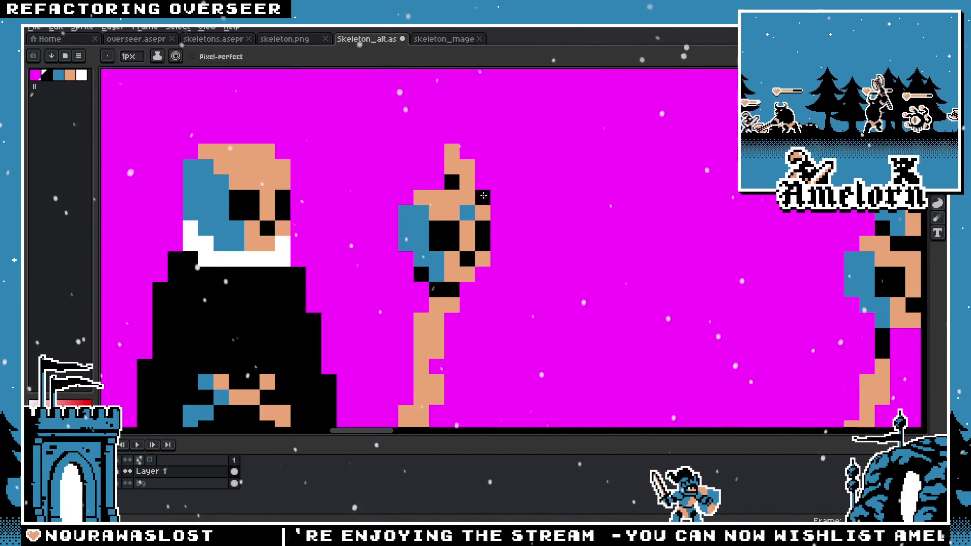
key("v")
scroll(513, 258, "down", 3)
scroll(513, 262, "up", 2)
scroll(512, 264, "up", 1)
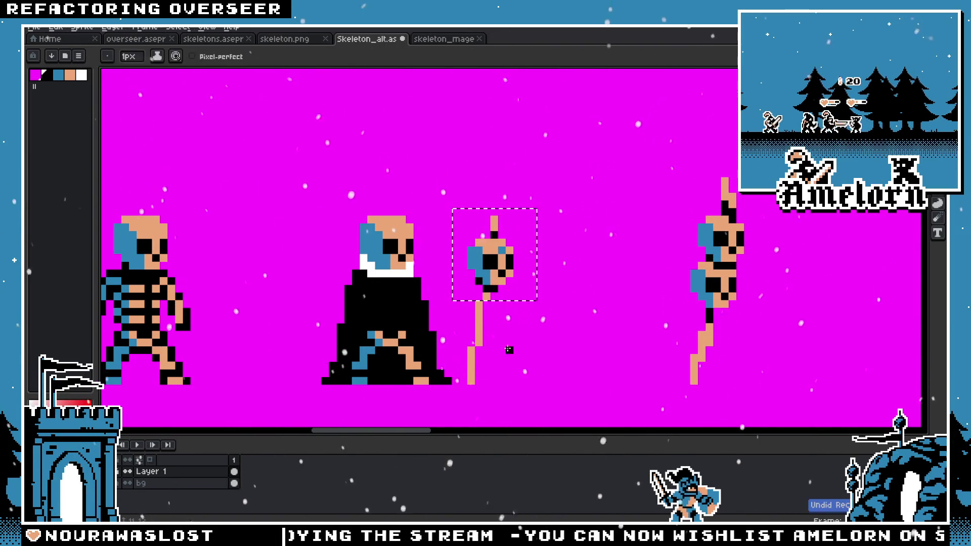
left_click_drag(509, 343, 559, 289)
scroll(582, 228, "down", 2)
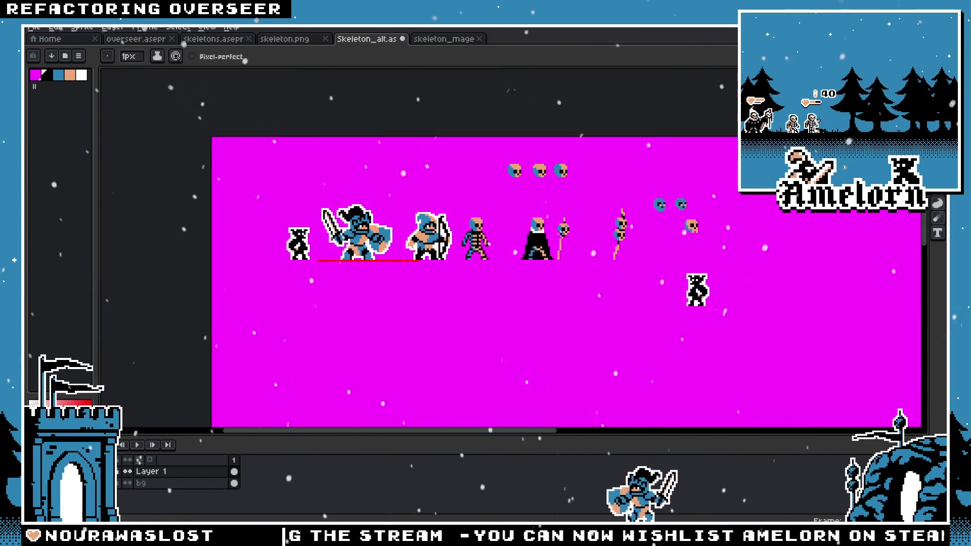
scroll(561, 234, "up", 2)
scroll(562, 235, "up", 1)
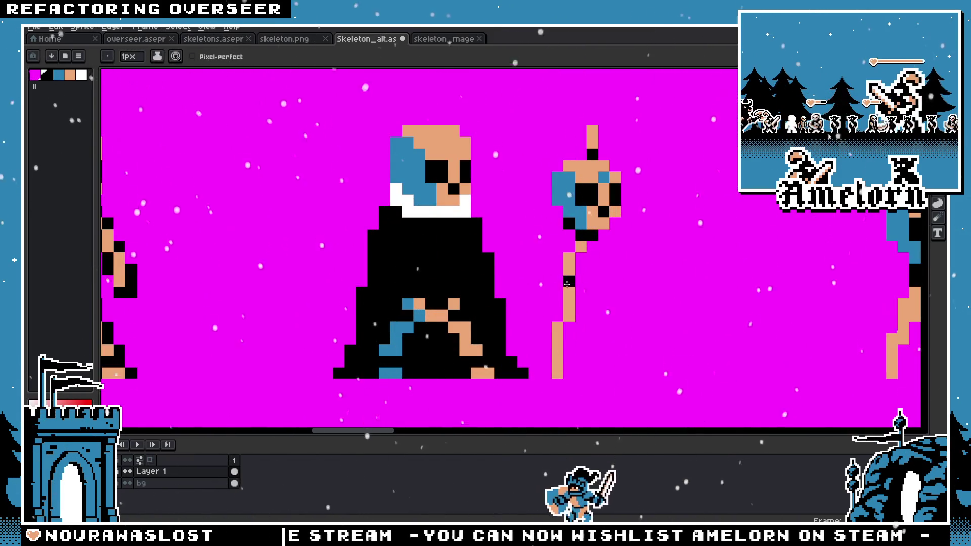
Select the skull-topped staff and tuck it against the robed skeleton's side.
key("i")
key("m")
mouse_move(692, 135)
left_mouse_down()
mouse_move(540, 370)
mouse_move(527, 357)
mouse_move(501, 357)
mouse_move(529, 354)
left_mouse_up()
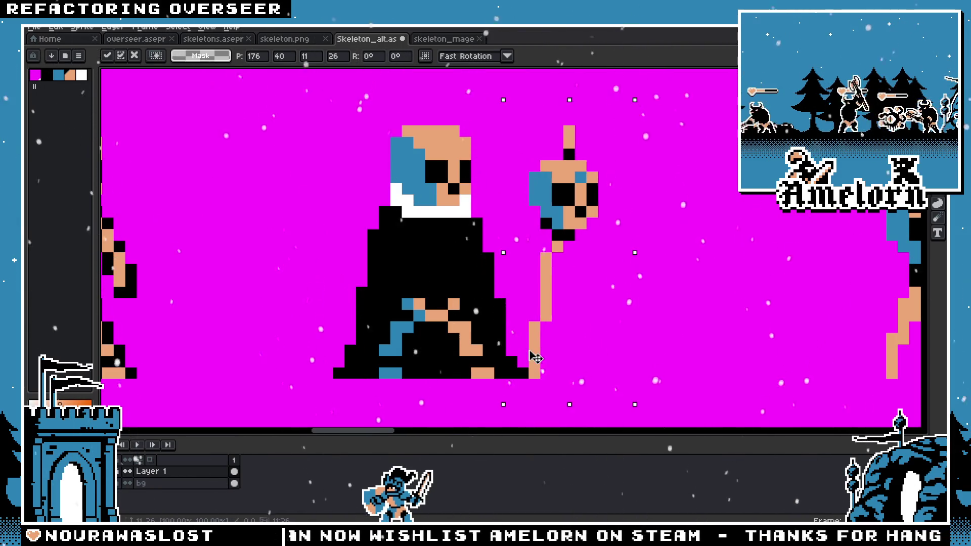
key("ctrl+d")
Check the skeleton_mage document for reference and return to the Skeleton_alt lineup.
key("ctrl+Tab")
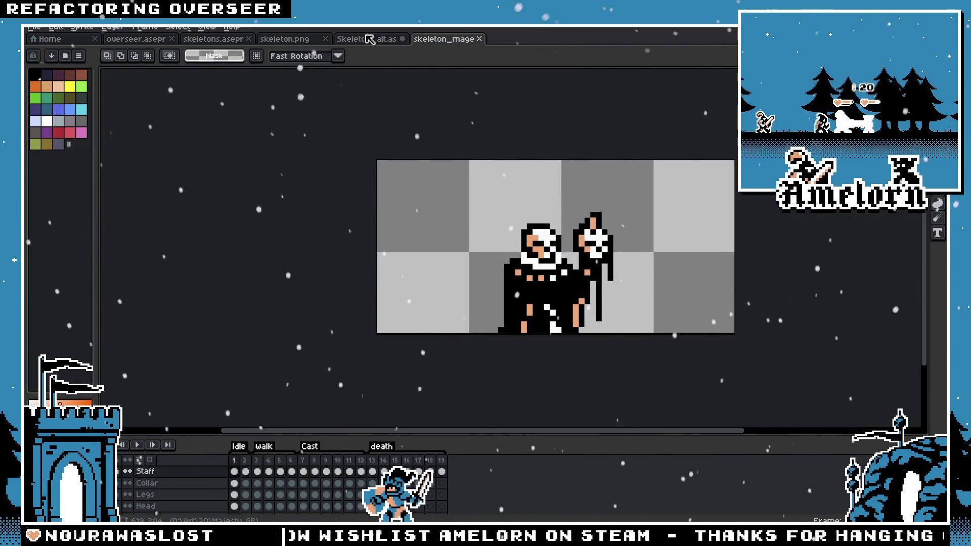
left_click(368, 40)
key("b")
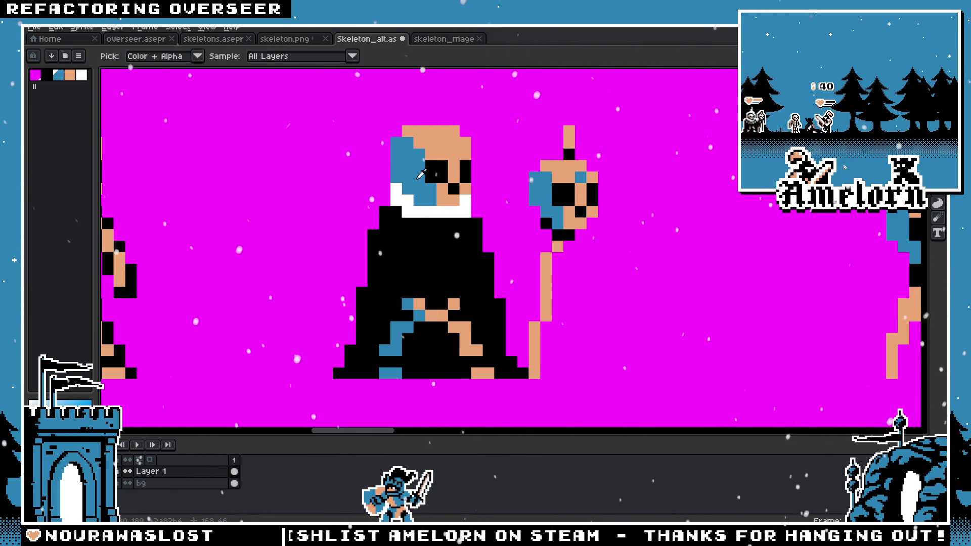
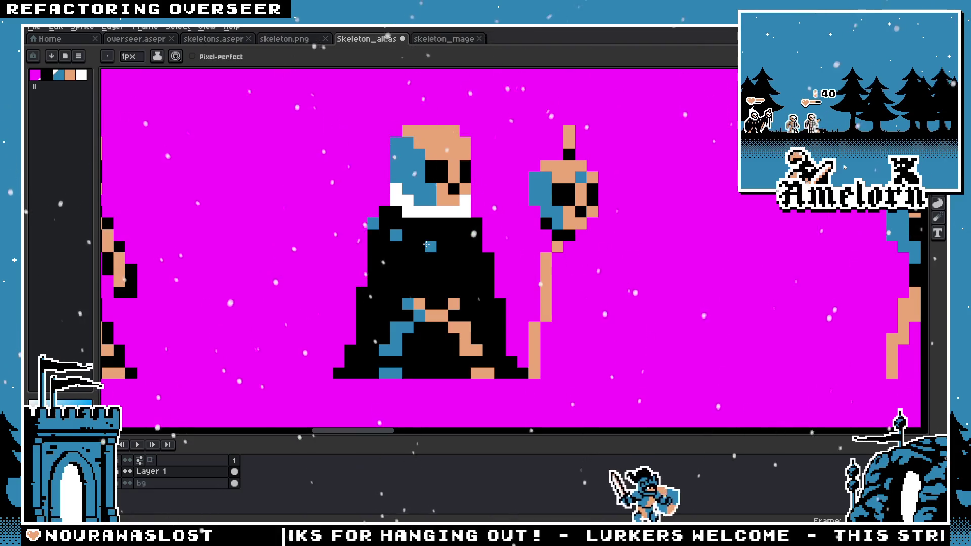
Erase the stray blue specks from the black robe and place a first peach pixel on the chest.
key("v")
key("b")
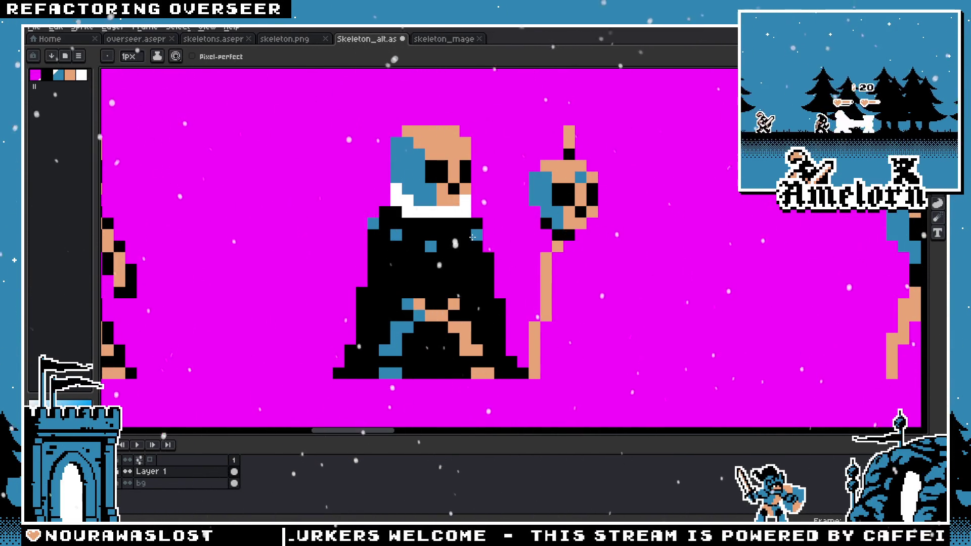
key("v")
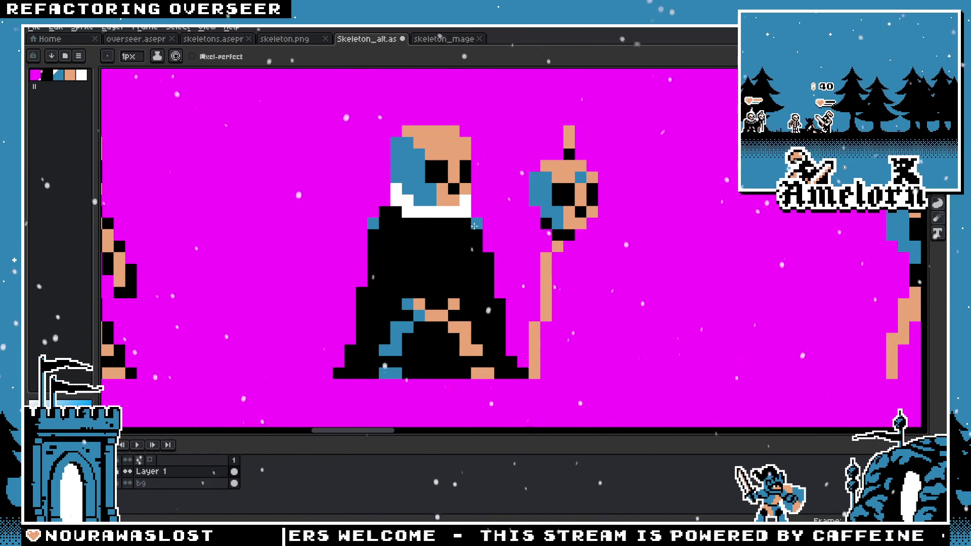
key("v")
key("b")
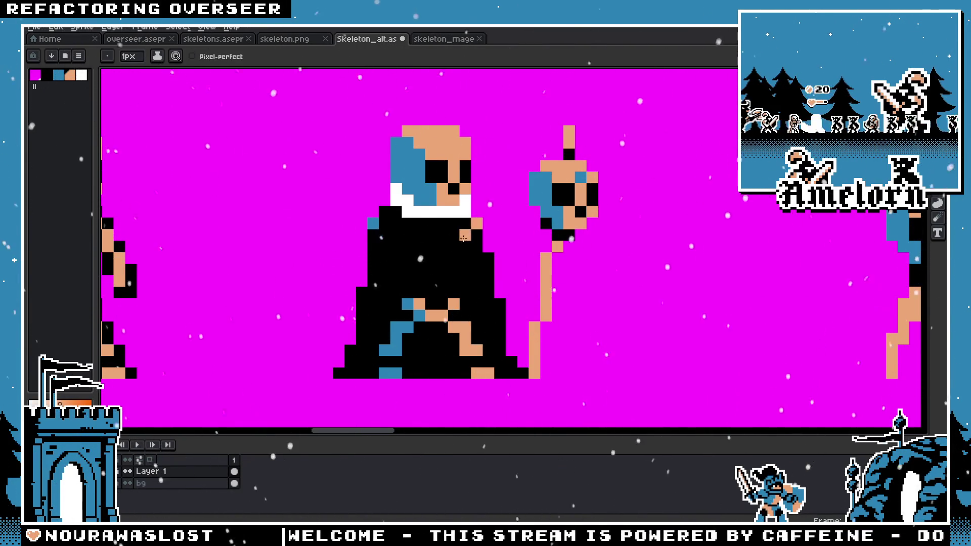
left_click(452, 235)
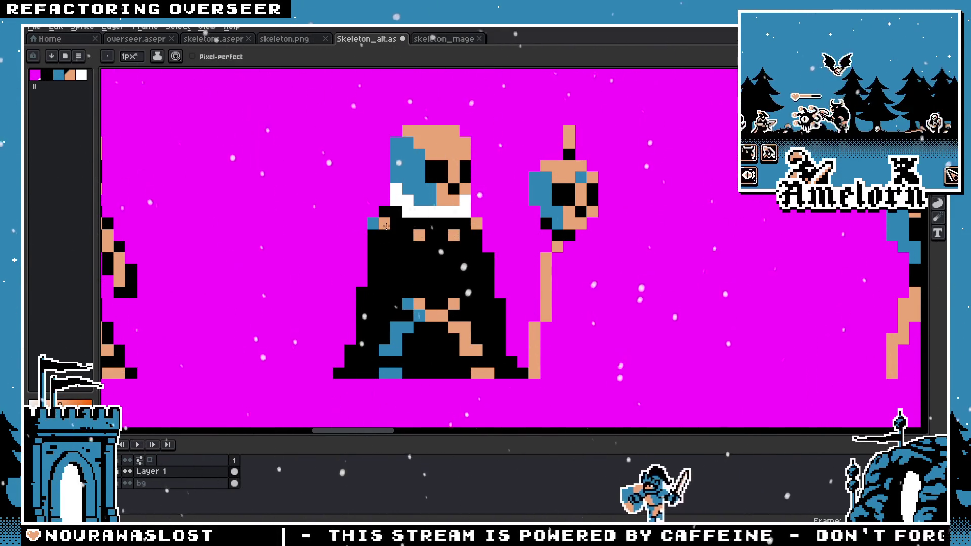
scroll(418, 236, "down", 3)
Check the original skeleton_mage sprite, then trial and undo a peach torso pixel.
left_click(444, 39)
scroll(352, 67, "up", 3)
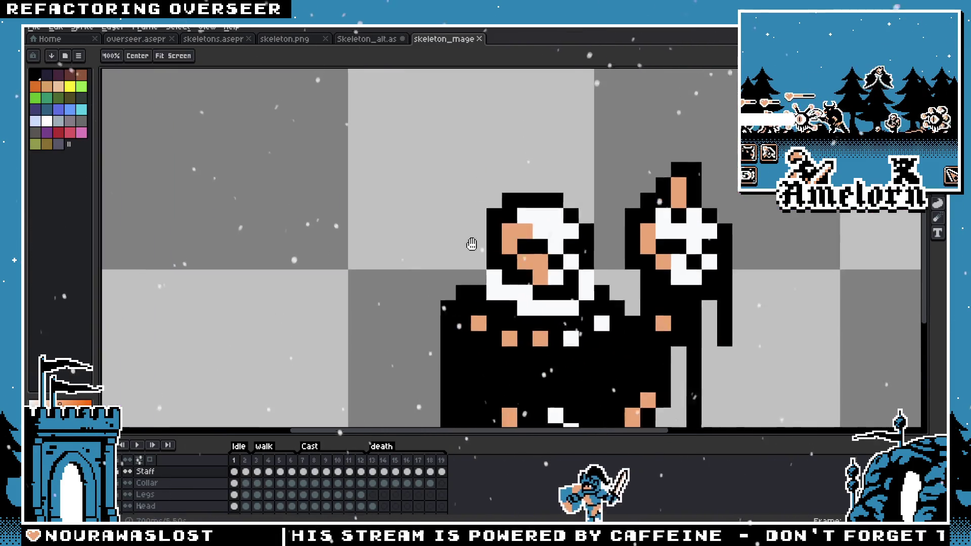
left_click(368, 39)
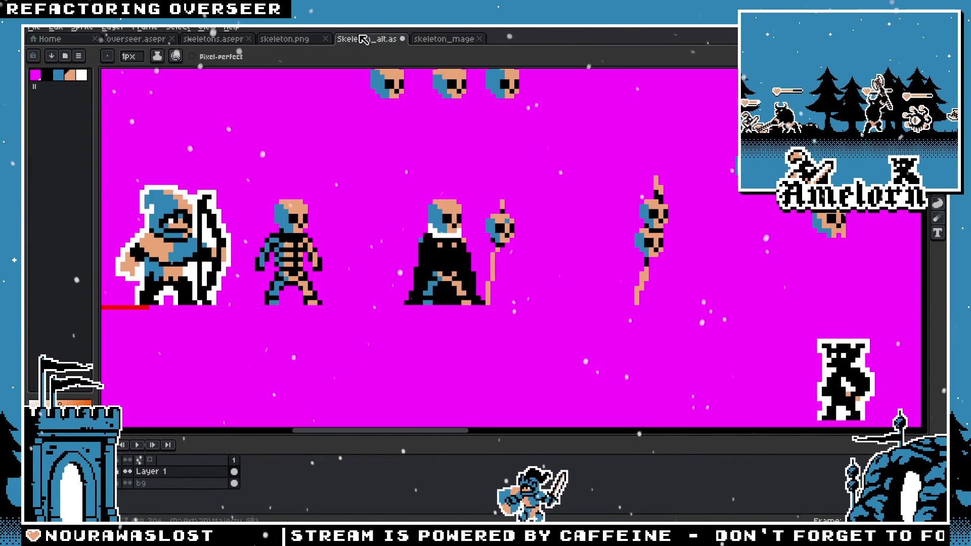
scroll(442, 238, "up", 3)
scroll(501, 243, "up", 2)
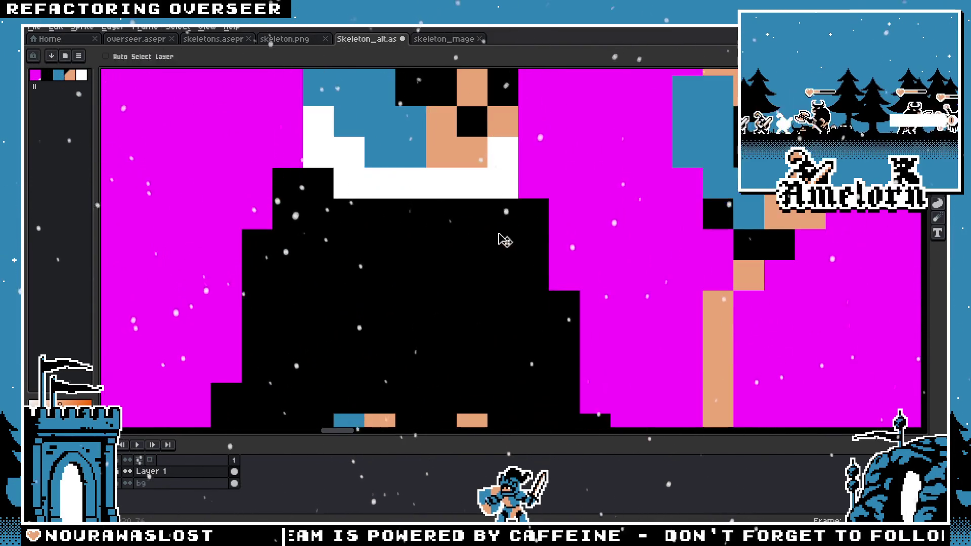
key("b")
left_click(379, 275)
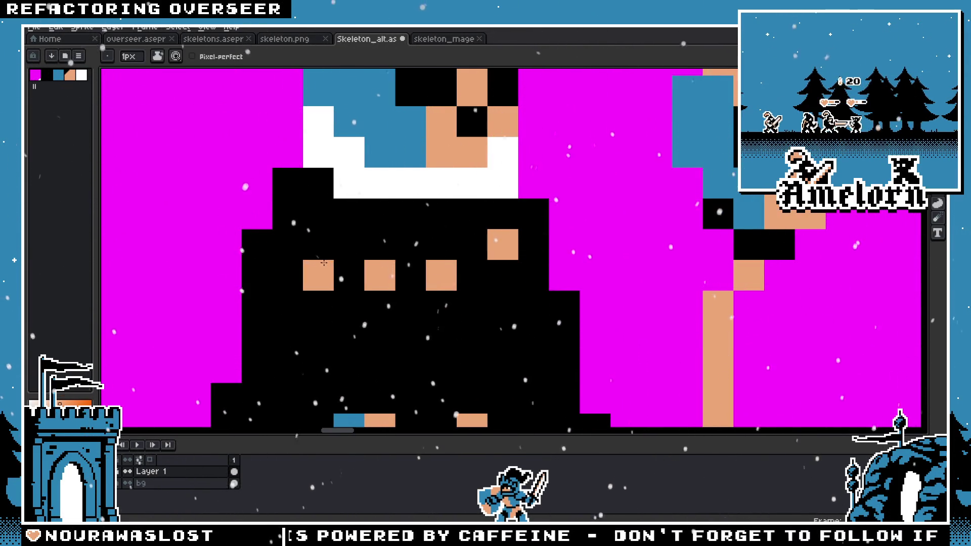
scroll(284, 236, "down", 3)
scroll(338, 273, "up", 2)
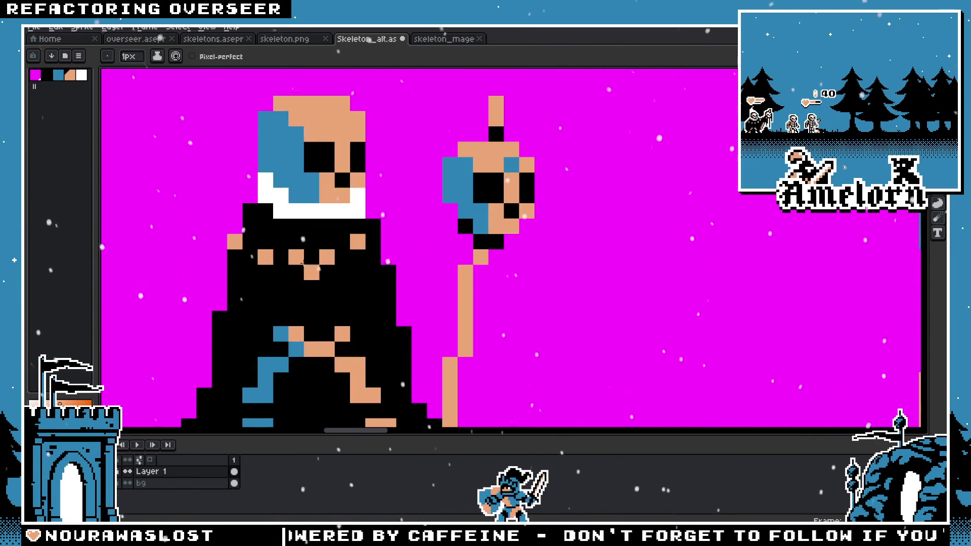
key("v")
key("ctrl+z")
key("b")
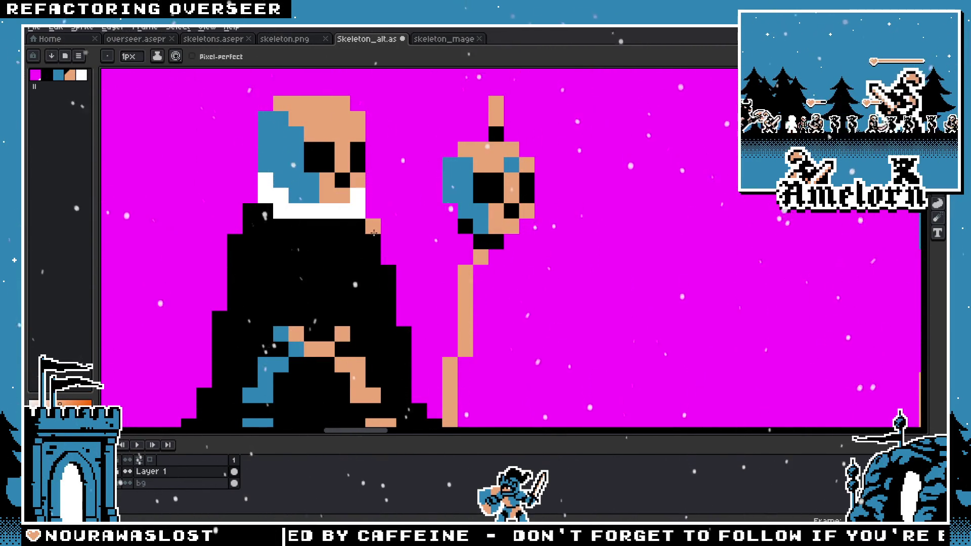
Paint peach button dots and a short peach stroke across the chest, blacking out the top-right dot.
left_click(342, 241)
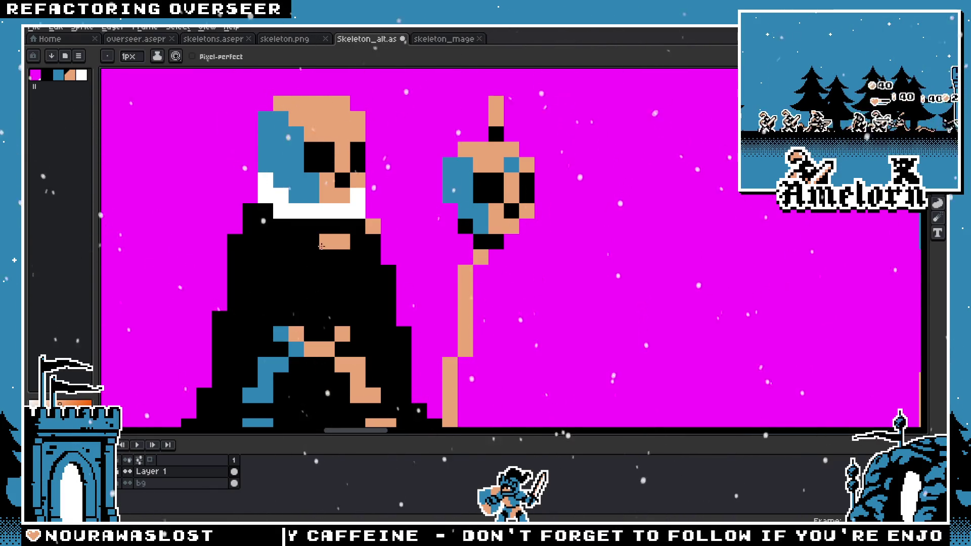
scroll(246, 281, "down", 5)
scroll(246, 281, "down", 1)
scroll(246, 281, "up", 3)
scroll(305, 260, "up", 2)
left_click(303, 271)
left_click(333, 272)
left_click_drag(349, 272, 364, 271)
right_click(361, 255)
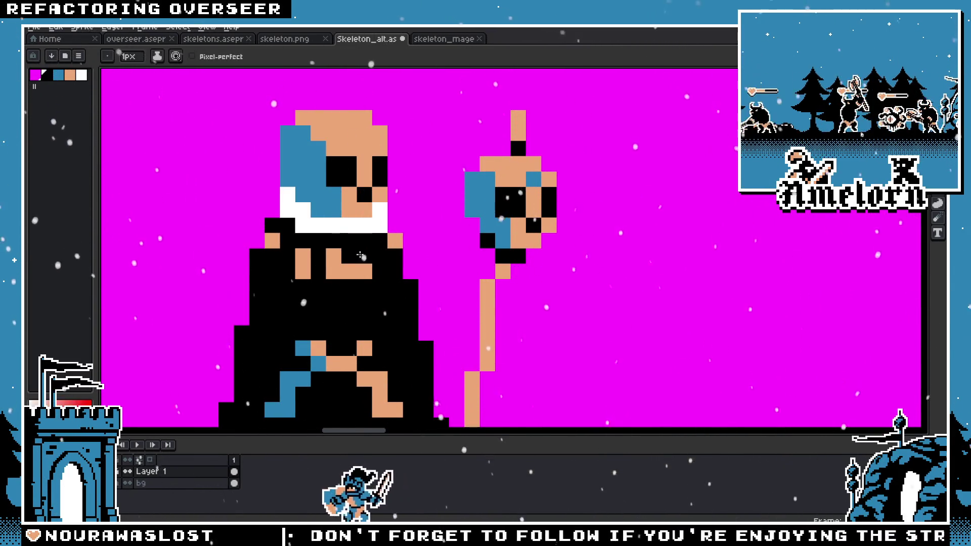
scroll(260, 264, "down", 3)
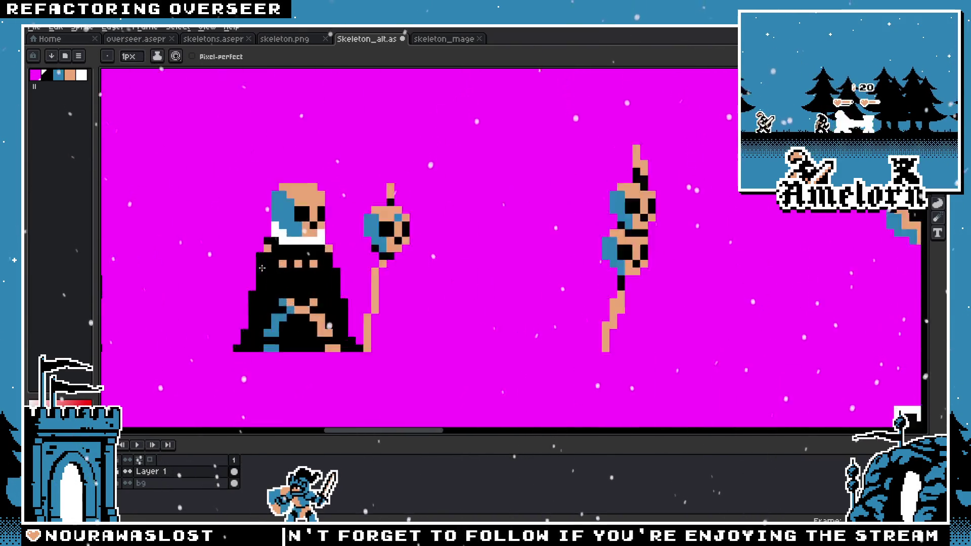
scroll(308, 245, "up", 3)
scroll(309, 245, "down", 3)
scroll(308, 245, "down", 1)
scroll(272, 263, "up", 3)
scroll(272, 262, "up", 1)
Blacken a stray torso pixel and add a peach button, sampling colours against the reference sprite.
right_click(267, 263)
left_click(267, 280)
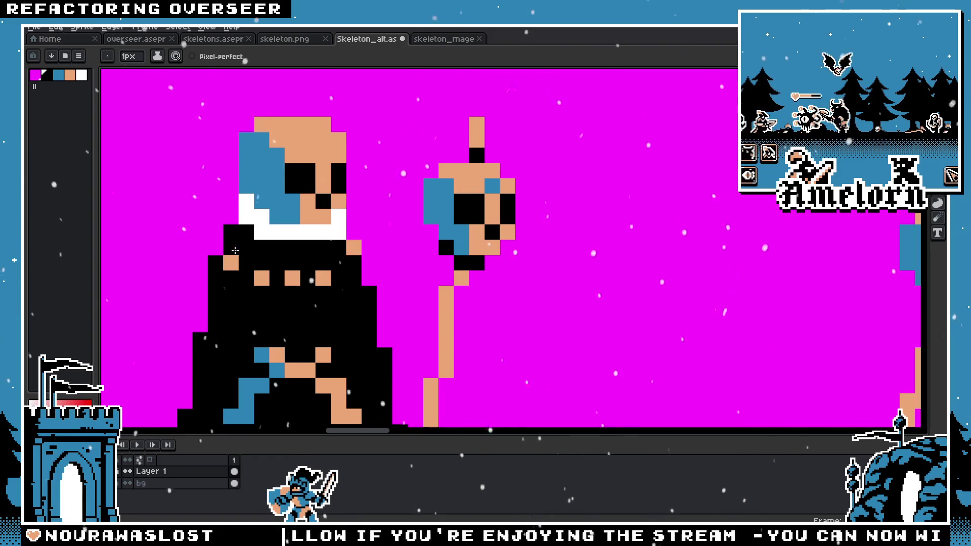
scroll(235, 249, "down", 3)
scroll(316, 227, "up", 3)
key("i")
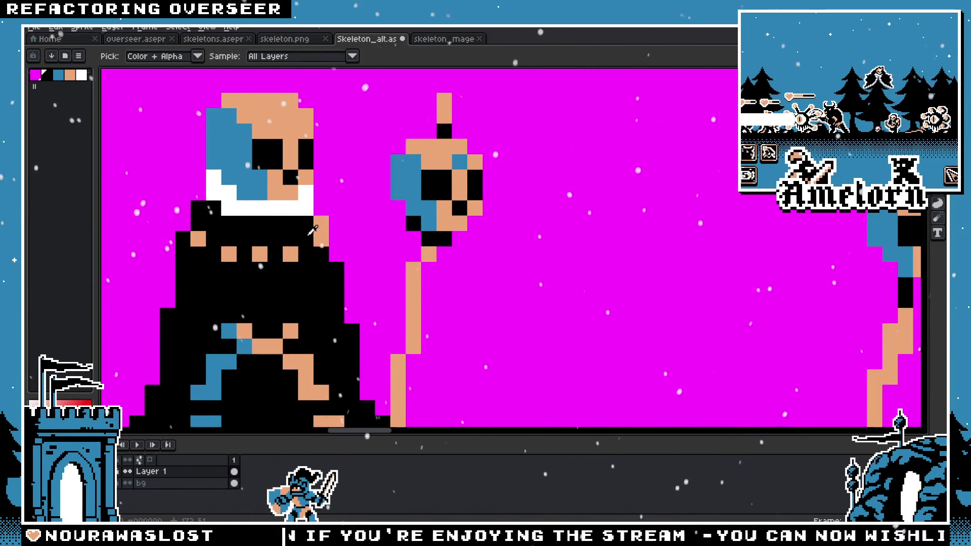
key("b")
scroll(245, 269, "down", 2)
scroll(246, 268, "down", 1)
scroll(240, 262, "up", 2)
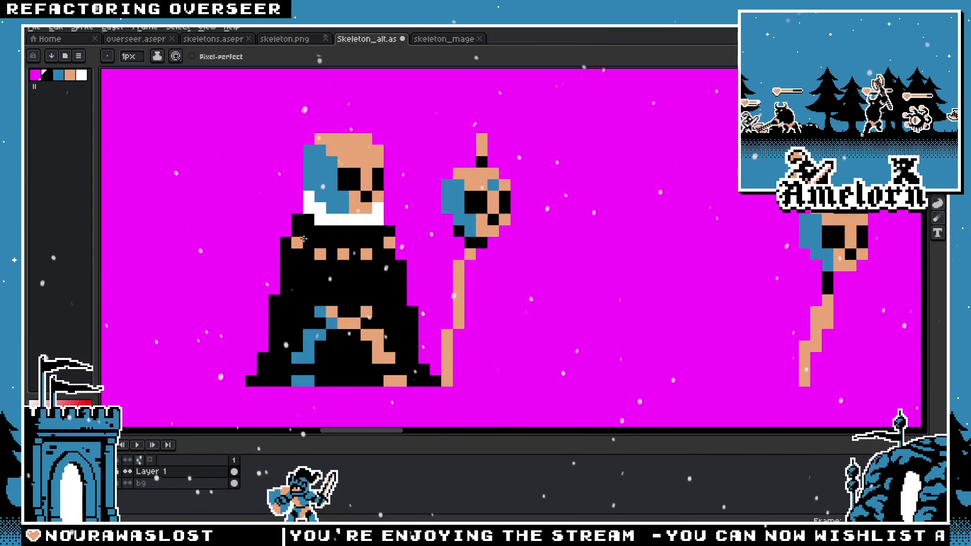
scroll(240, 261, "up", 1)
left_click(444, 39)
left_click(379, 39)
key("i")
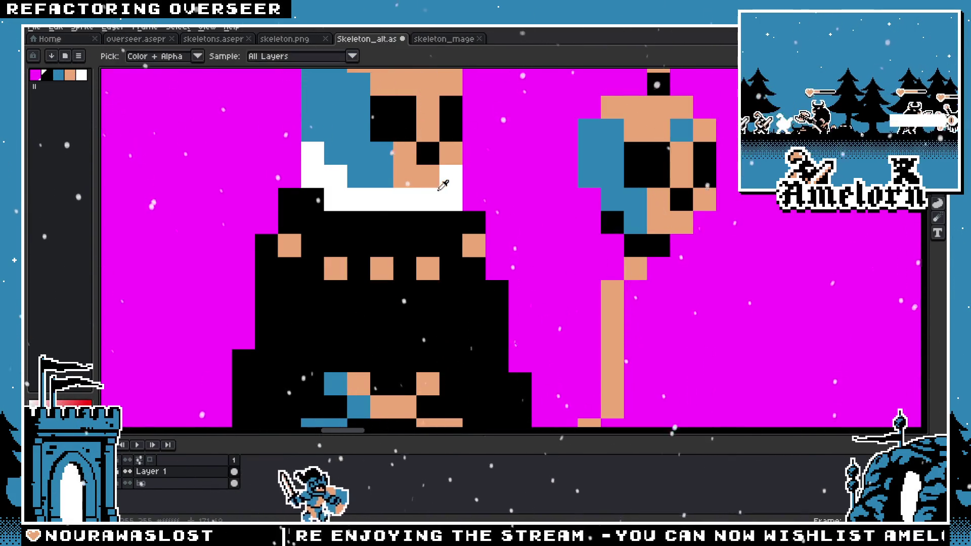
key("b")
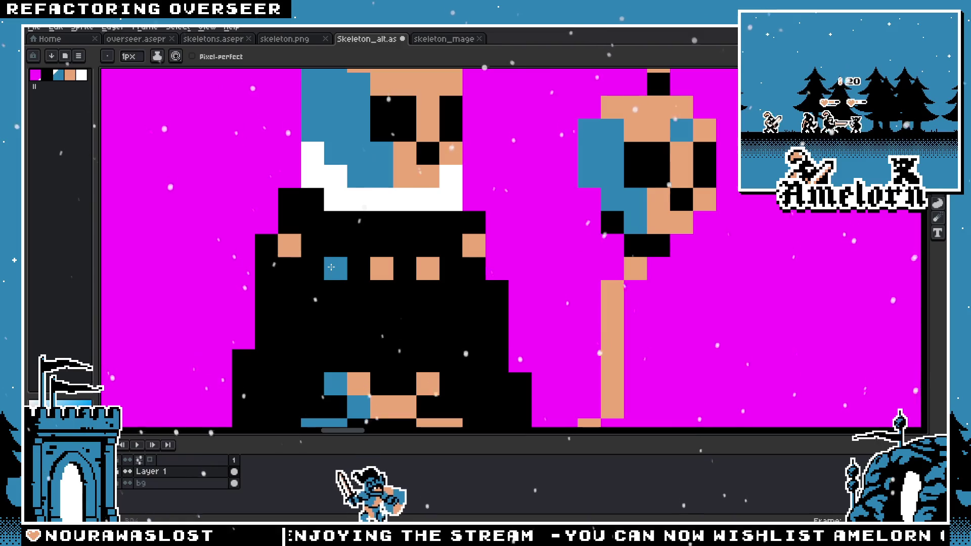
scroll(284, 314, "down", 3)
scroll(287, 271, "down", 1)
scroll(288, 271, "up", 2)
scroll(287, 271, "down", 1)
scroll(288, 271, "down", 1)
scroll(362, 265, "up", 3)
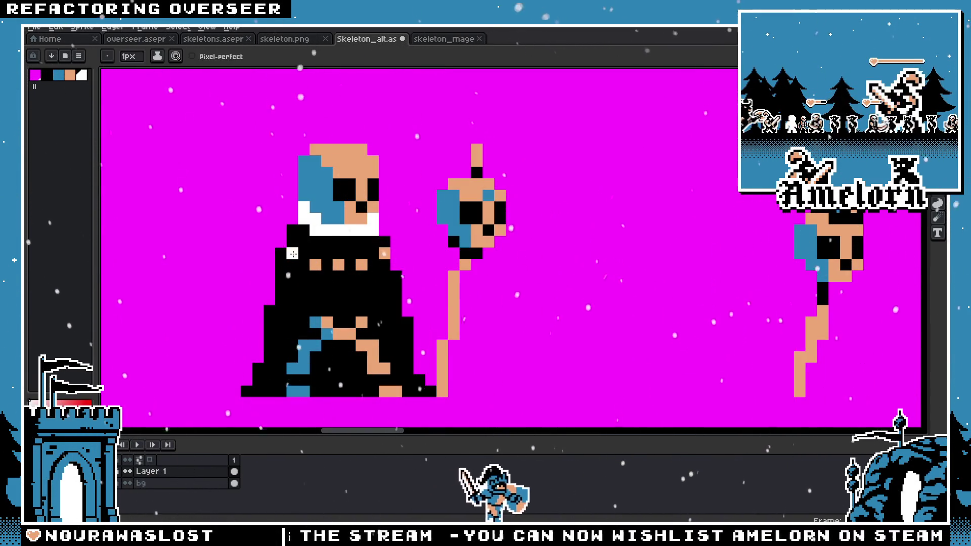
scroll(361, 266, "down", 1)
scroll(361, 266, "down", 2)
scroll(363, 304, "up", 1)
scroll(268, 286, "up", 2)
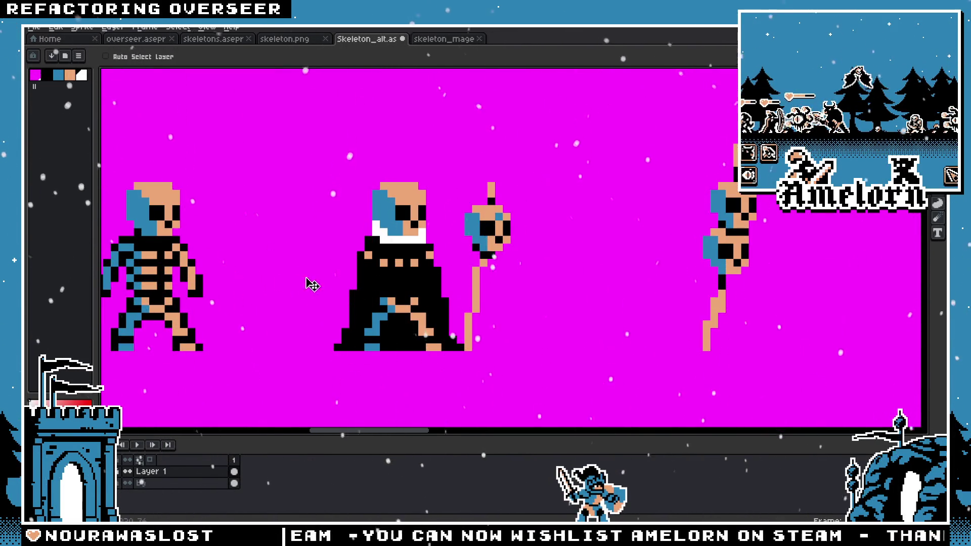
scroll(303, 281, "up", 2)
scroll(337, 251, "down", 1)
Sample peach from the sprite and reposition the chest buttons, adding a peach dot at the top-right shoulder.
key("i")
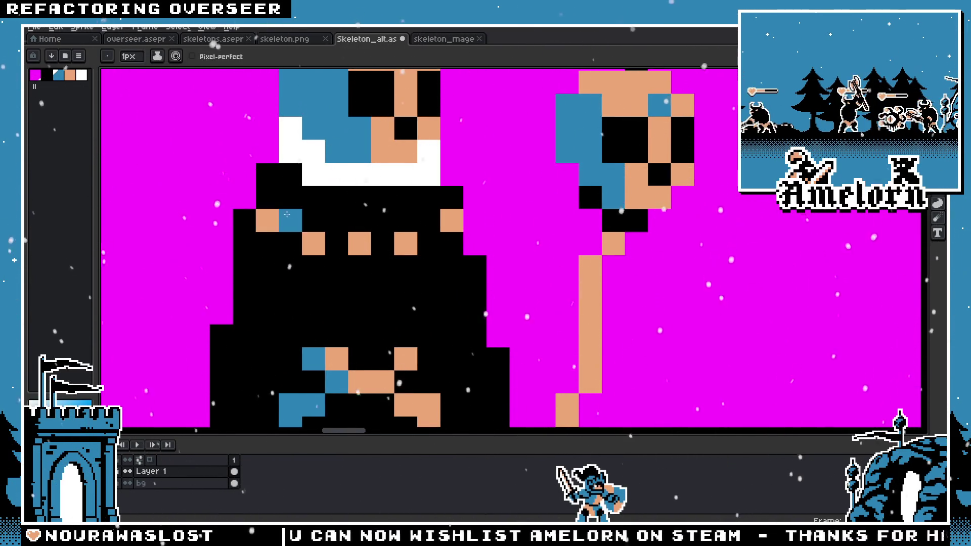
scroll(341, 266, "down", 2)
scroll(344, 267, "down", 1)
scroll(344, 269, "up", 3)
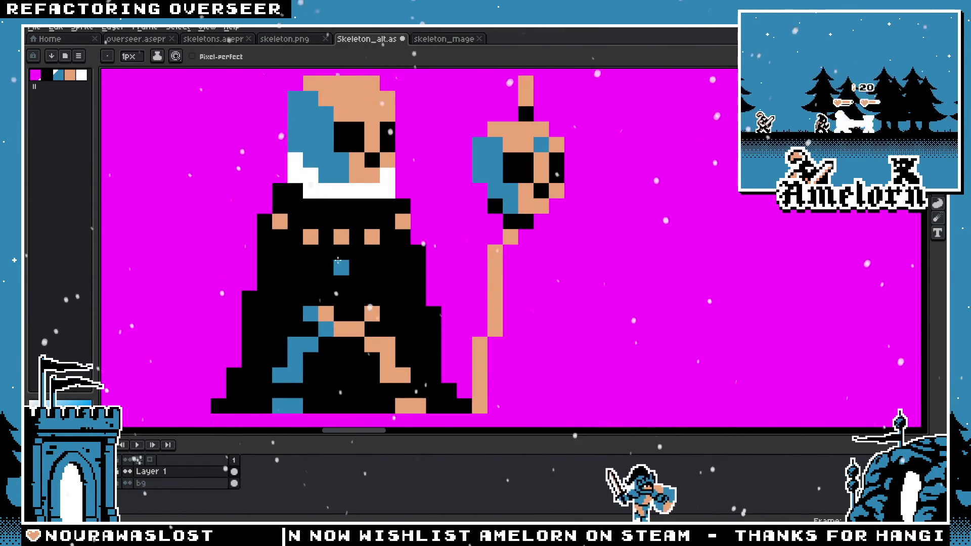
left_click(264, 210, "alt")
scroll(273, 216, "down", 3)
scroll(306, 237, "up", 3)
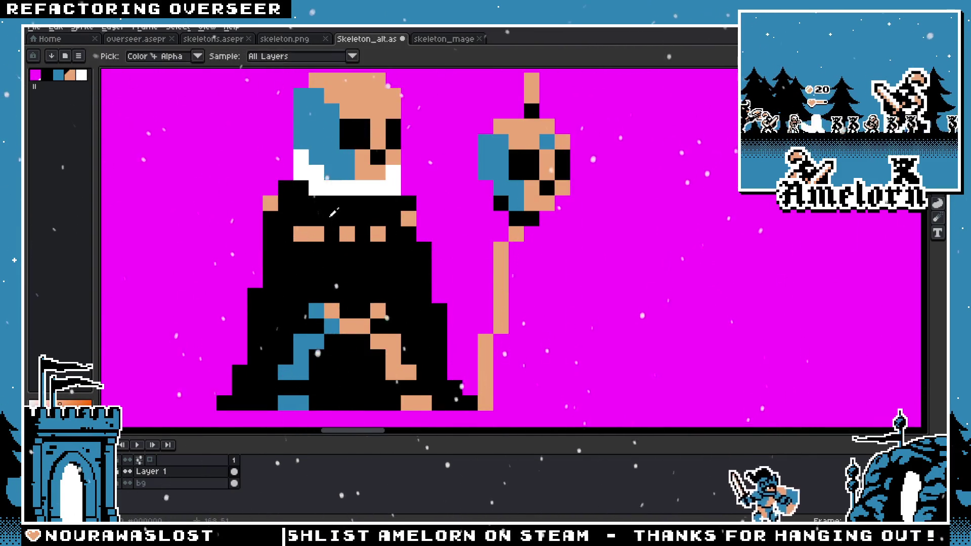
scroll(389, 249, "down", 3)
scroll(389, 249, "up", 3)
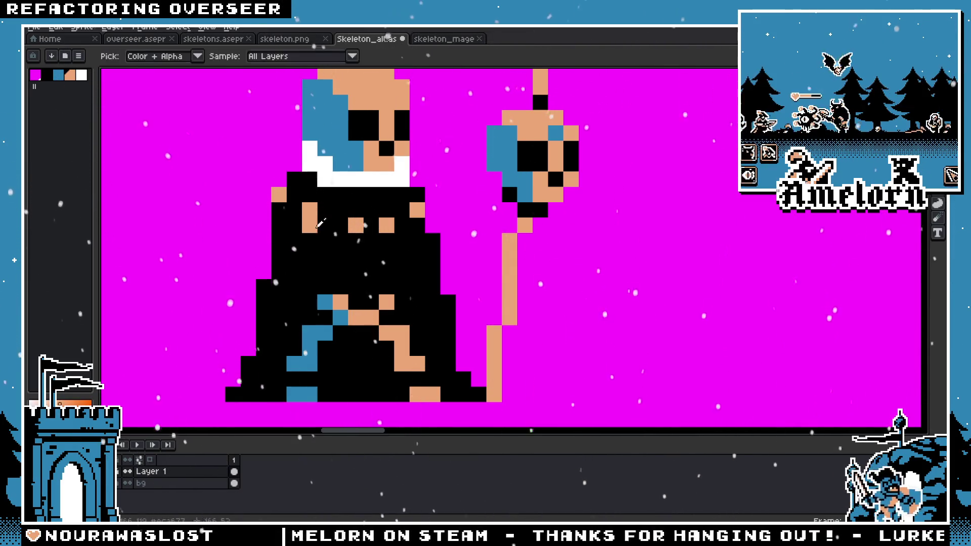
left_click(354, 224)
left_click(350, 221)
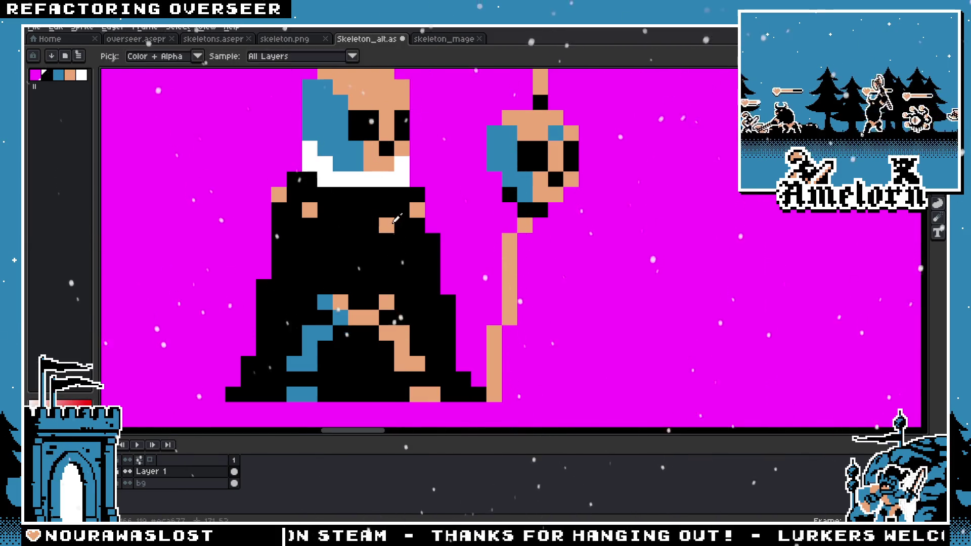
left_click(341, 225)
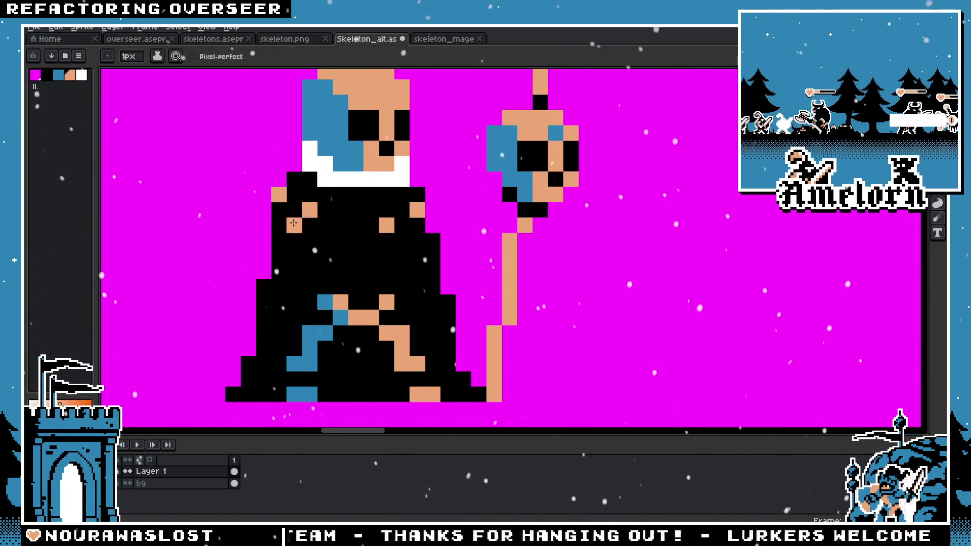
left_click(352, 229)
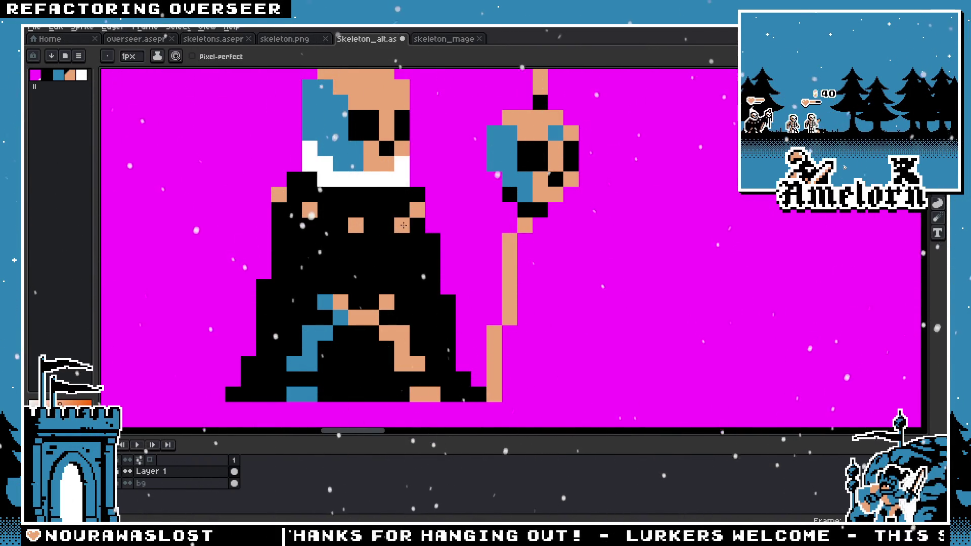
scroll(400, 210, "down", 5)
scroll(325, 216, "up", 4)
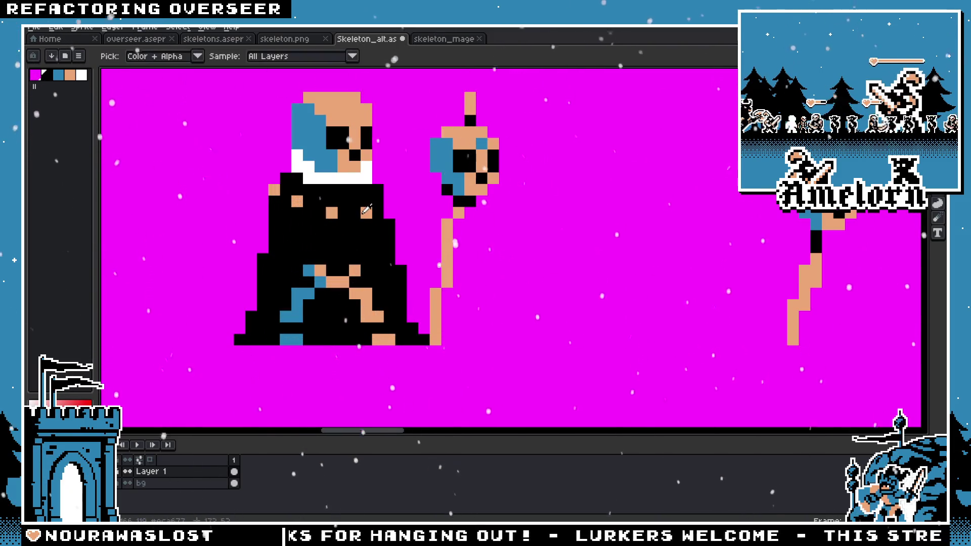
key("b")
left_click(376, 190)
scroll(377, 190, "down", 4)
scroll(264, 210, "up", 3)
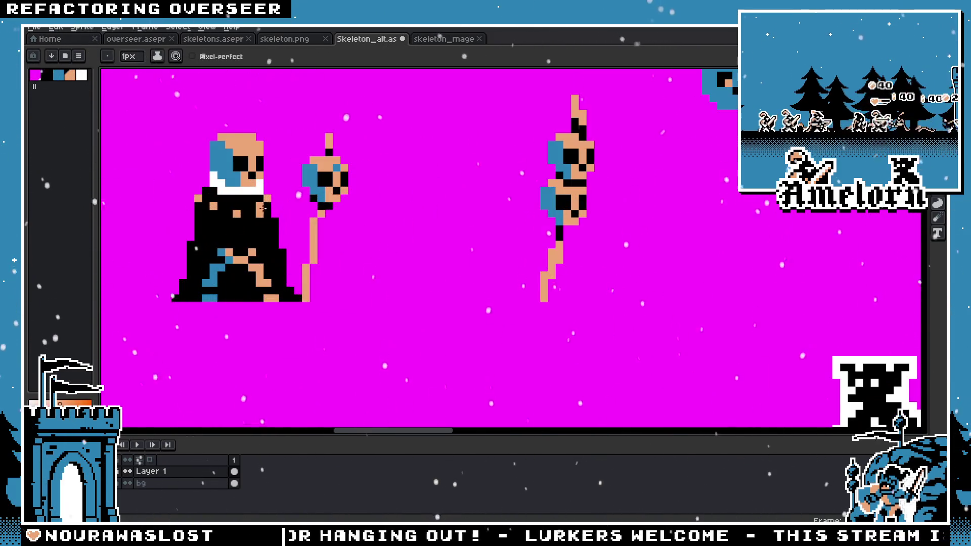
scroll(190, 213, "down", 4)
Undo misplaced peach pixels, erase a stray one, and trim the robe's upper-left corner to magenta.
key("v")
scroll(248, 201, "up", 4)
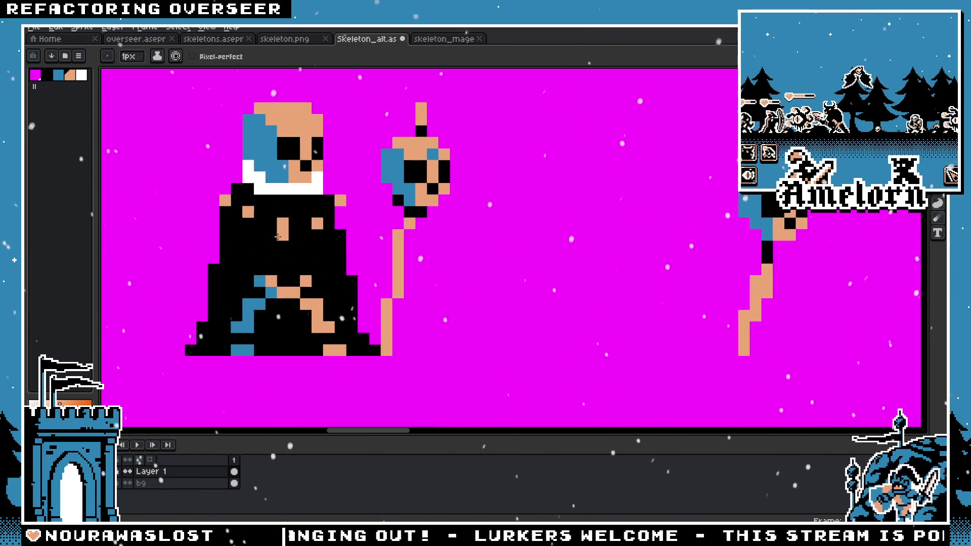
scroll(249, 201, "up", 2)
key("ctrl+z")
key("i")
key("ctrl+z")
key("ctrl+z")
key("ctrl+z")
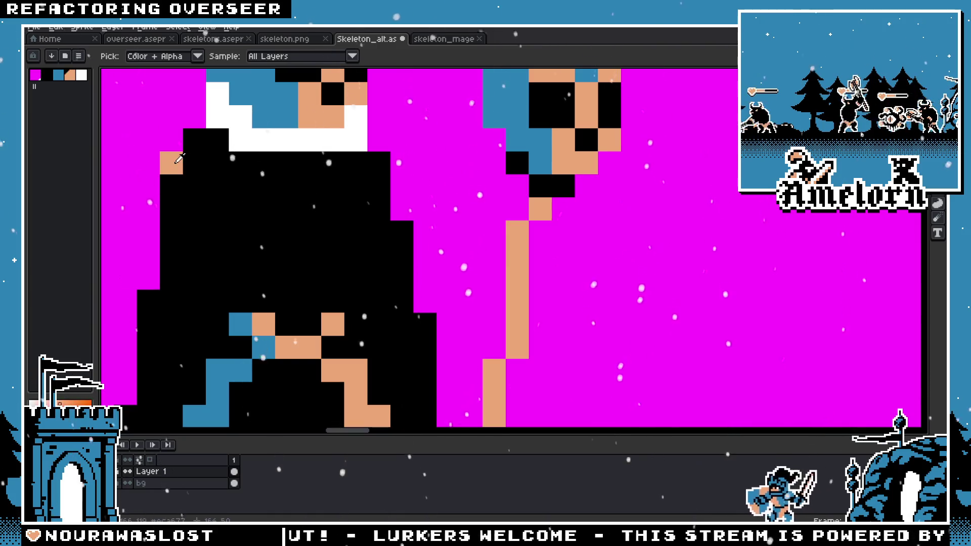
key("b")
left_click(171, 163)
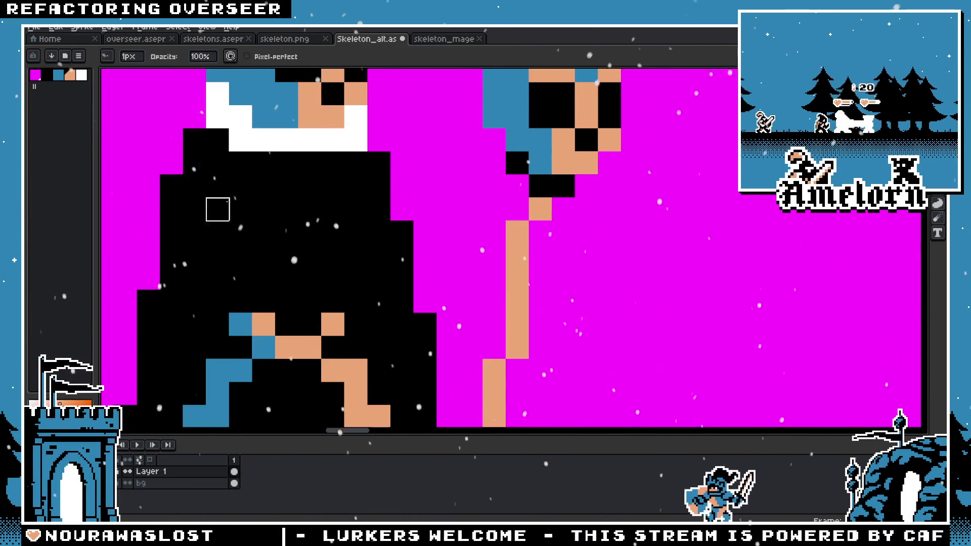
scroll(218, 203, "down", 5)
left_click(265, 169)
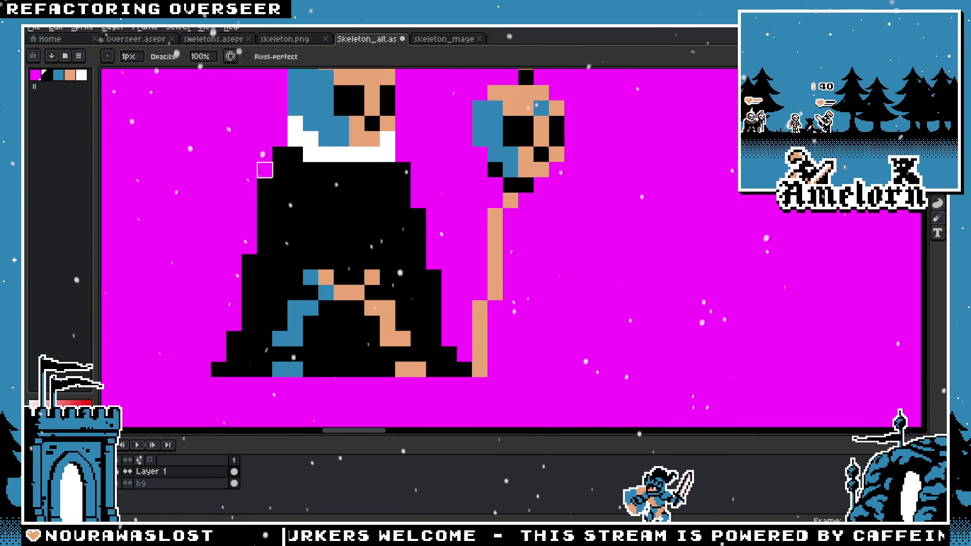
scroll(261, 173, "down", 5)
scroll(240, 243, "up", 5)
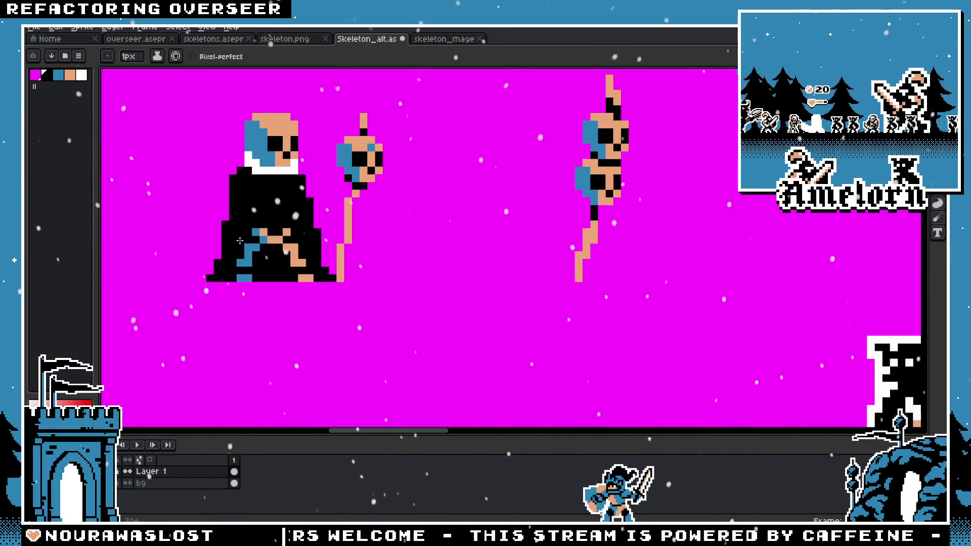
scroll(245, 199, "up", 2)
Add a peach button pixel to the row across the robe's chest.
key("i")
key("b")
key("v")
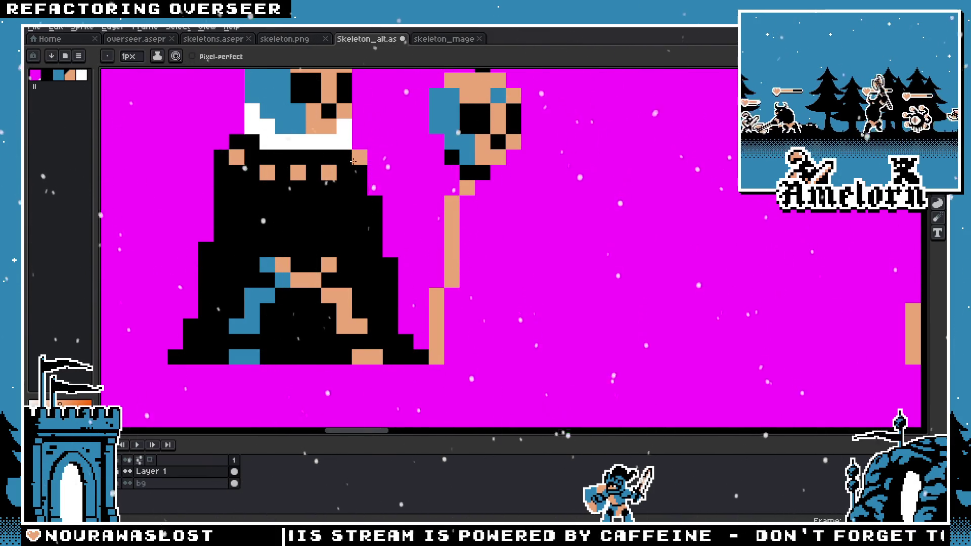
scroll(285, 235, "down", 3)
scroll(285, 235, "up", 2)
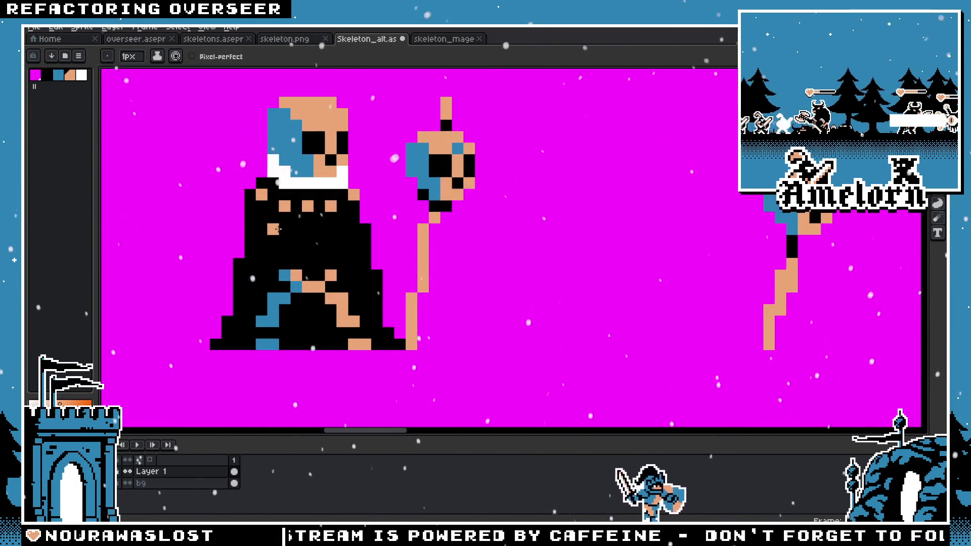
key("v")
key("b")
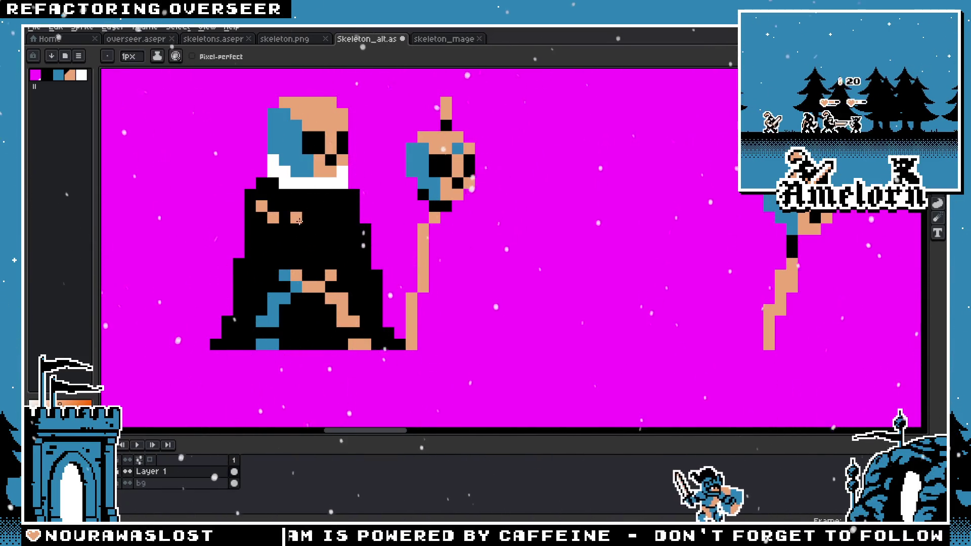
left_click(308, 218)
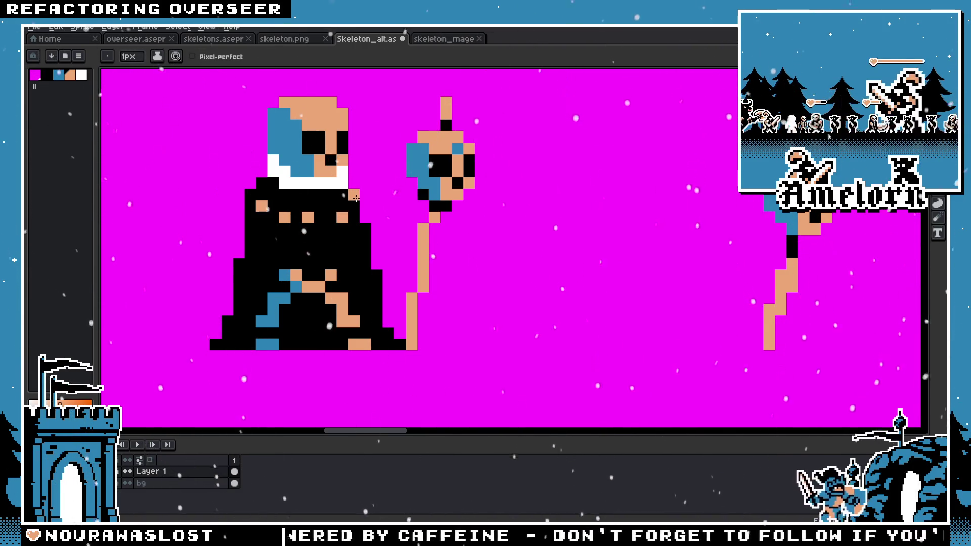
scroll(355, 205, "down", 2)
scroll(322, 209, "up", 2)
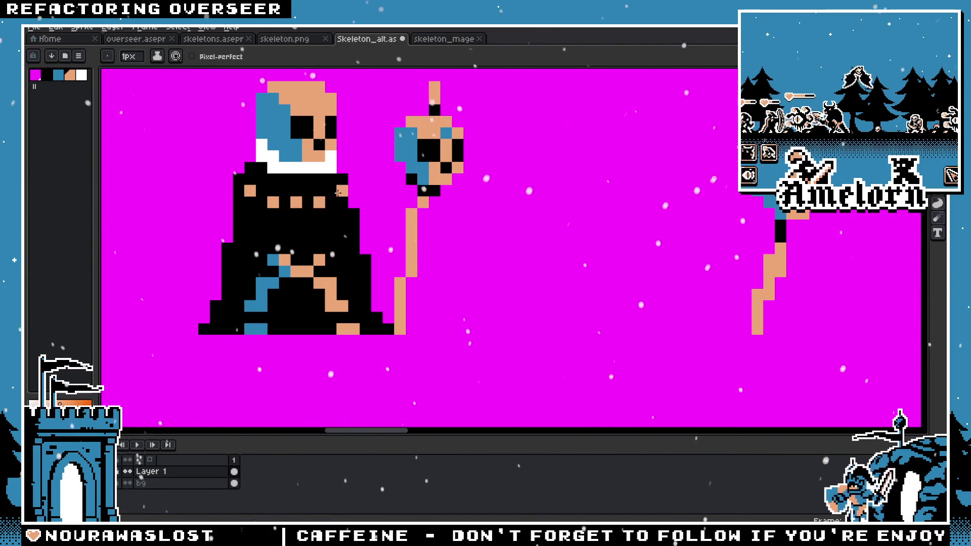
scroll(262, 223, "down", 1)
scroll(263, 223, "down", 3)
scroll(263, 223, "down", 2)
scroll(282, 254, "up", 3)
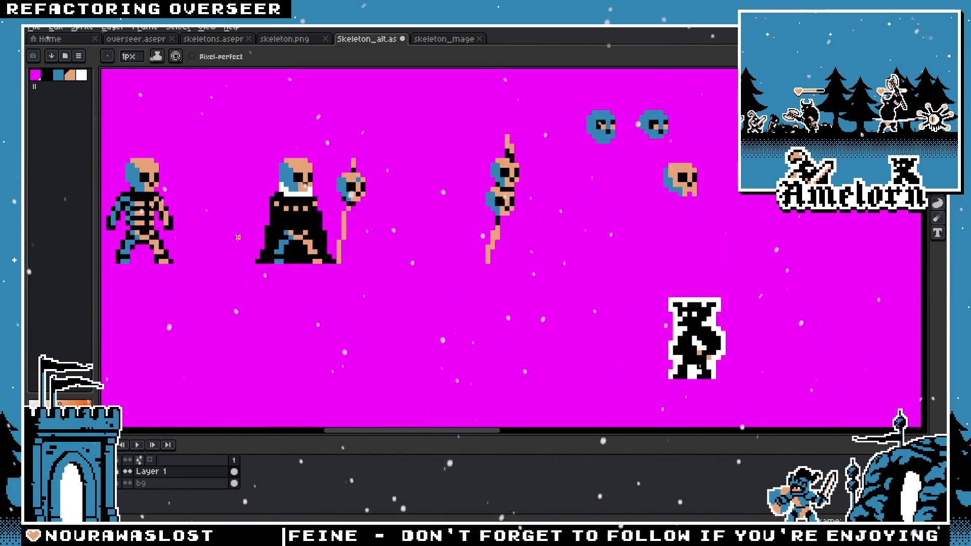
scroll(282, 254, "up", 1)
scroll(281, 255, "up", 2)
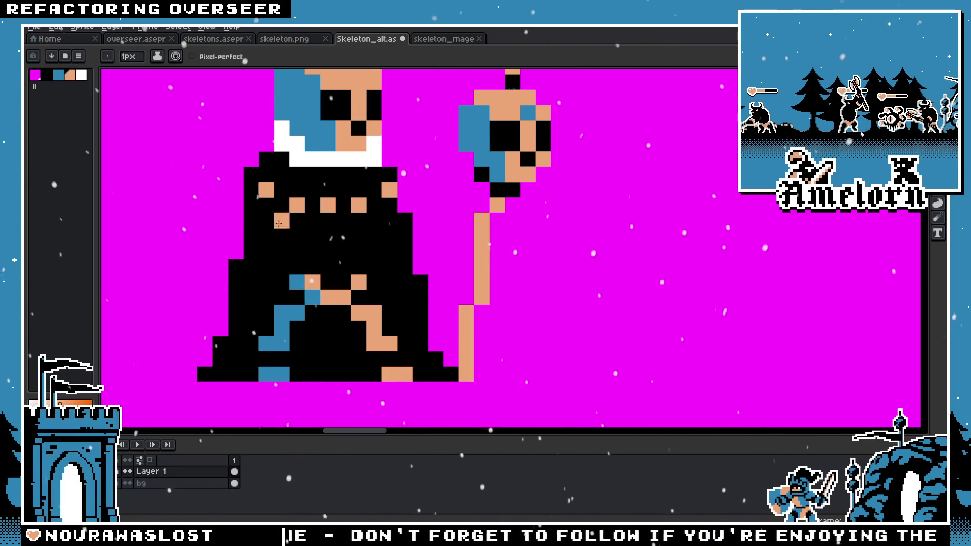
Place a blue pixel on the robe and pick magenta as the drawing colour.
left_click(312, 189)
scroll(270, 192, "down", 4)
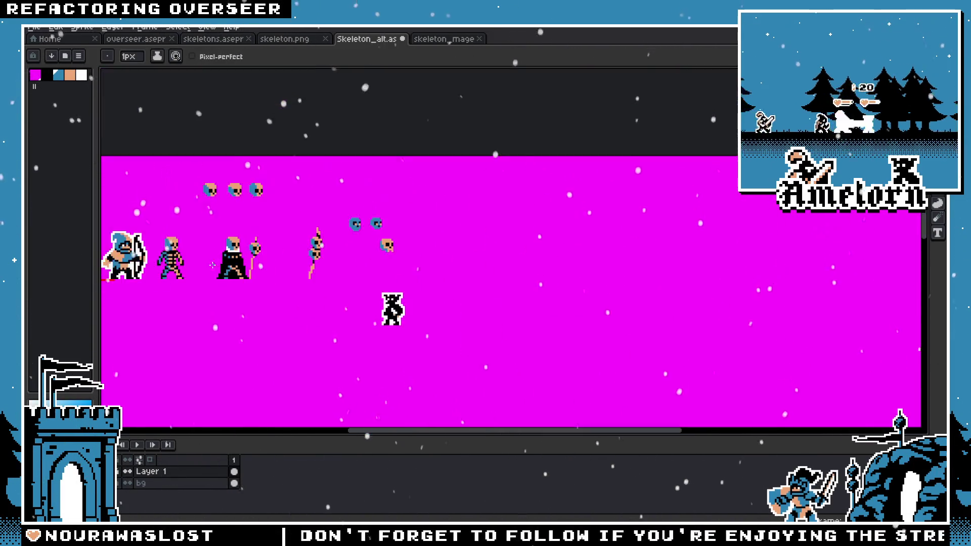
scroll(206, 261, "up", 2)
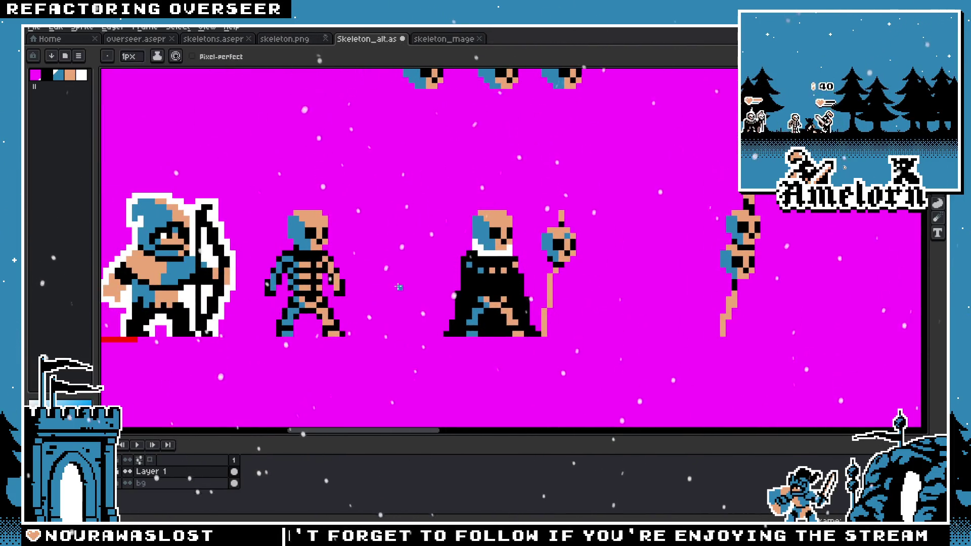
left_click_drag(424, 279, 541, 284)
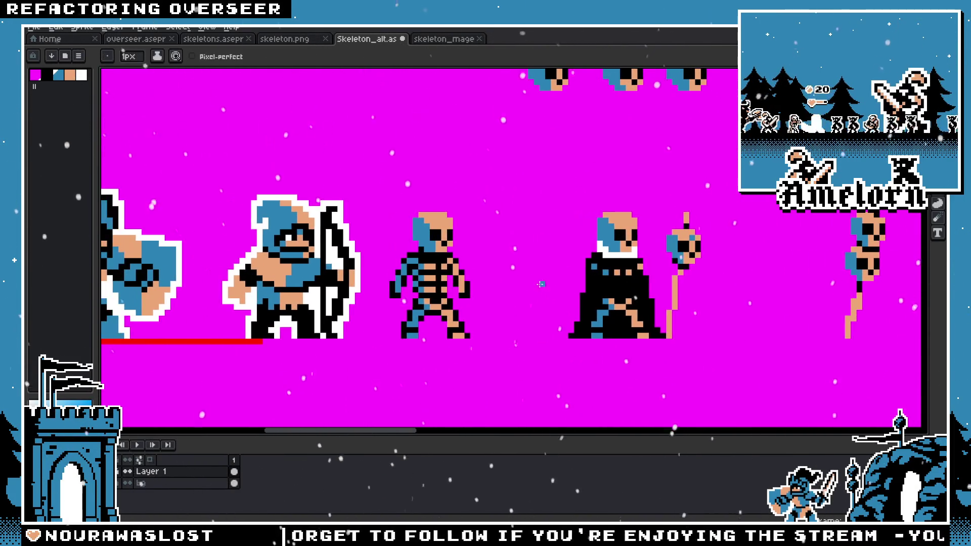
scroll(441, 263, "up", 1)
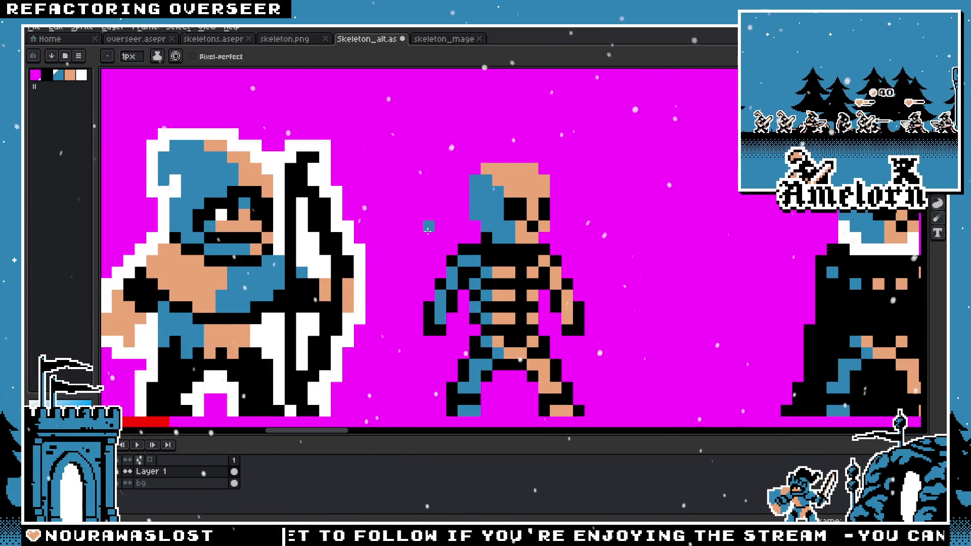
left_click_drag(310, 221, 437, 283)
scroll(361, 302, "down", 1)
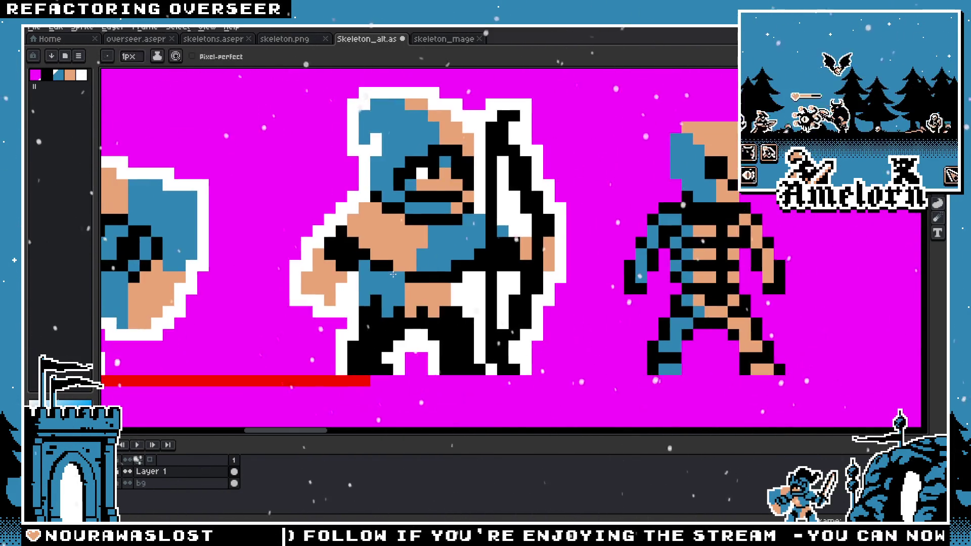
scroll(388, 259, "down", 1)
scroll(428, 204, "up", 1)
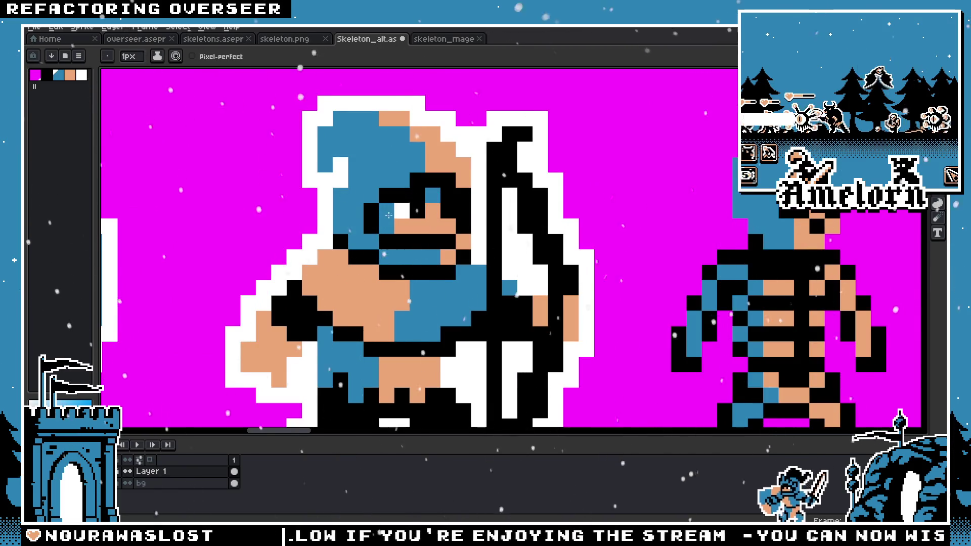
scroll(388, 215, "down", 1)
scroll(371, 264, "down", 1)
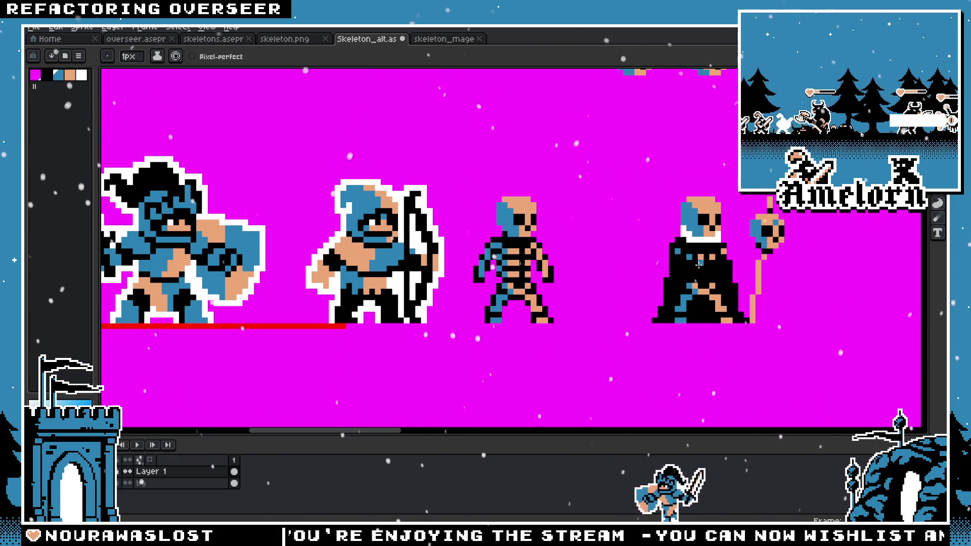
scroll(714, 262, "up", 1)
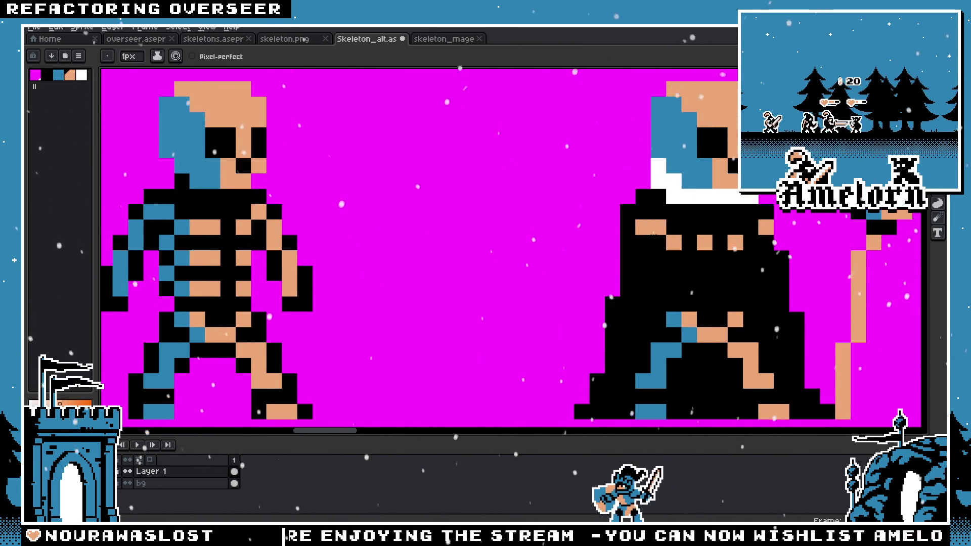
scroll(695, 258, "down", 3)
scroll(853, 244, "up", 2)
scroll(545, 222, "up", 4)
scroll(531, 250, "down", 3)
scroll(515, 283, "down", 1)
scroll(529, 219, "up", 1)
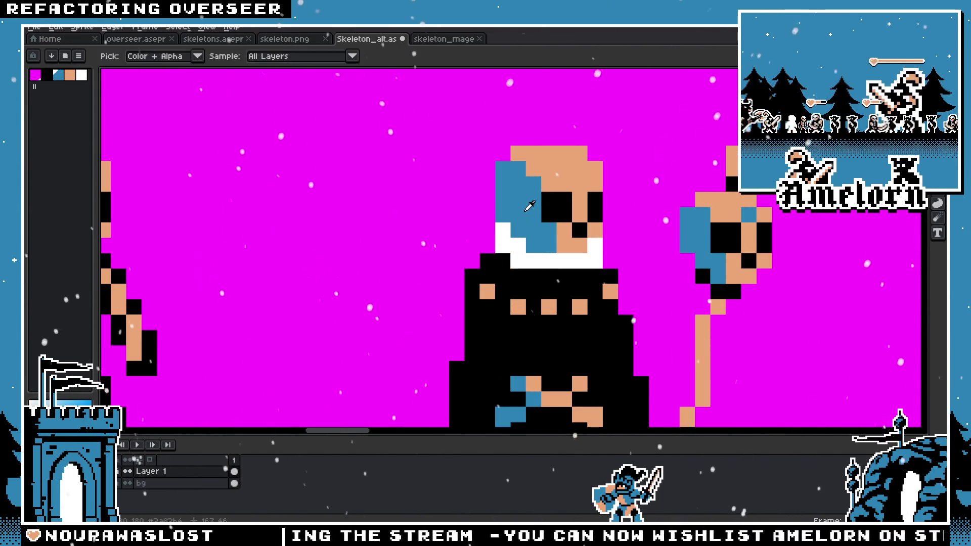
left_click(595, 169, "alt")
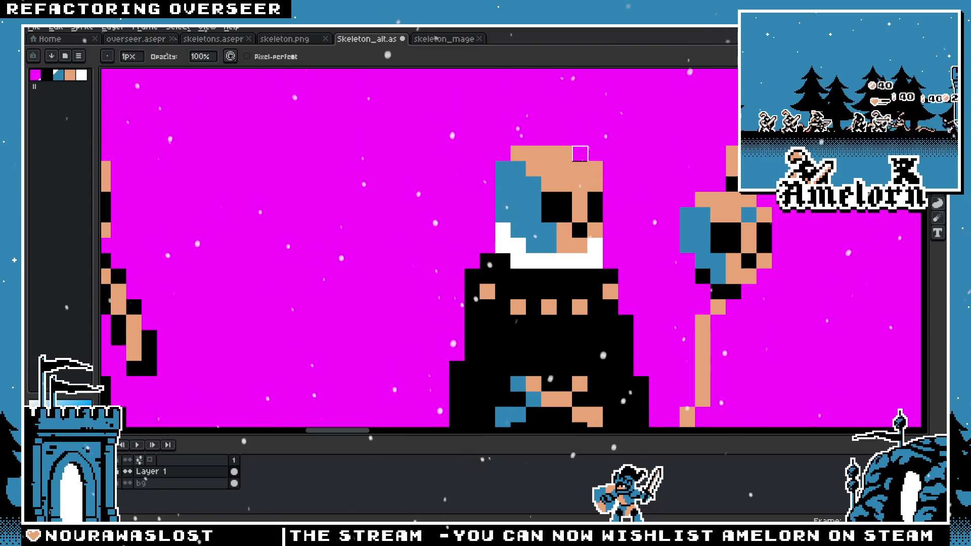
left_click(596, 169, "alt")
scroll(596, 169, "down", 5)
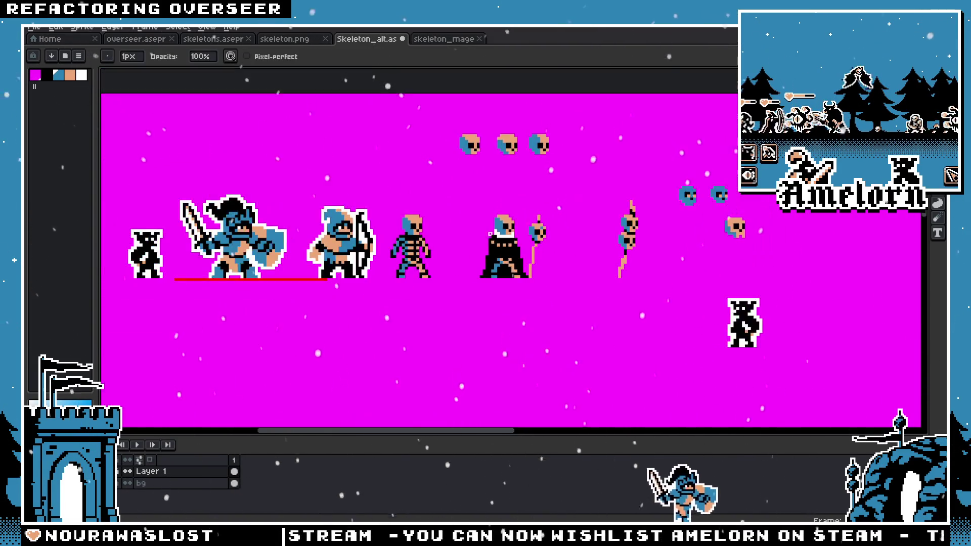
scroll(482, 234, "up", 2)
scroll(482, 234, "up", 2)
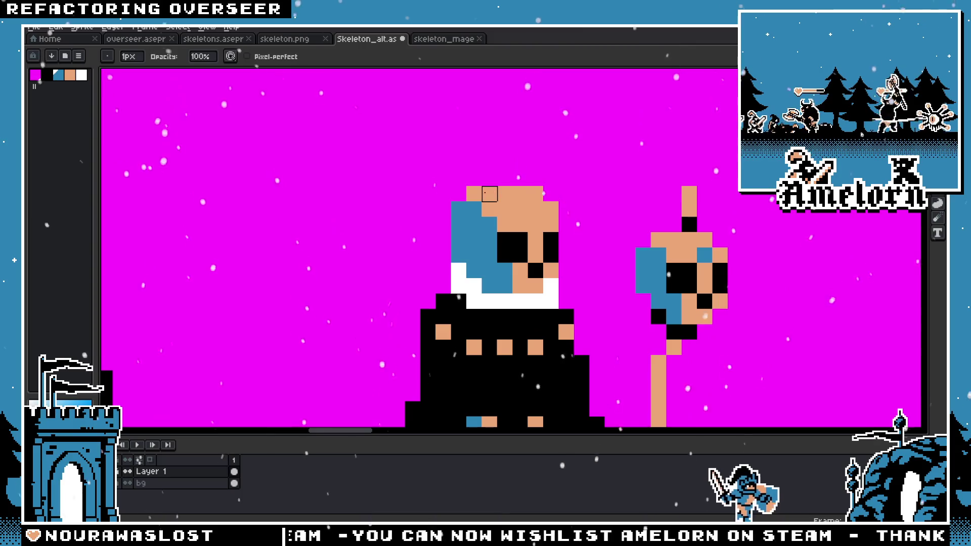
scroll(474, 193, "down", 4)
scroll(464, 207, "up", 3)
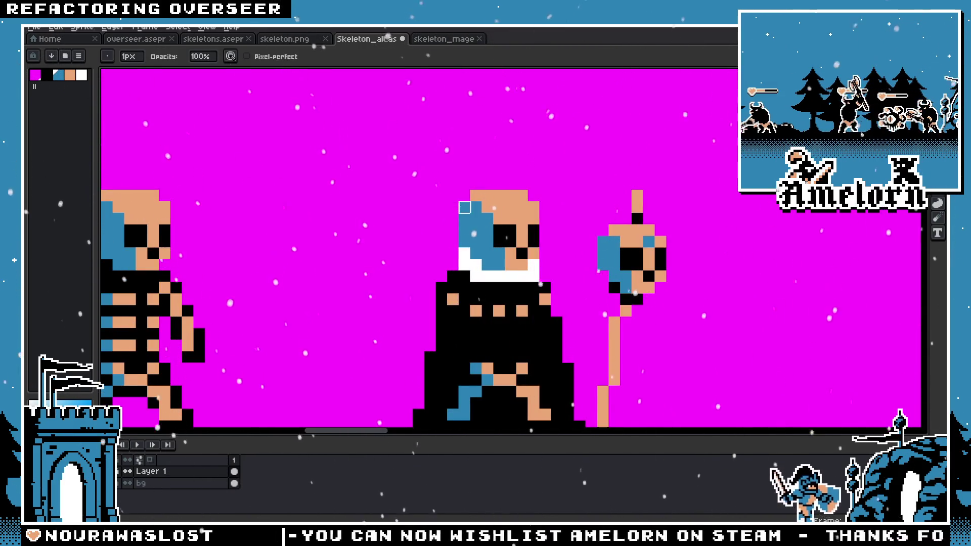
scroll(464, 207, "down", 2)
scroll(426, 228, "down", 1)
scroll(347, 255, "up", 1)
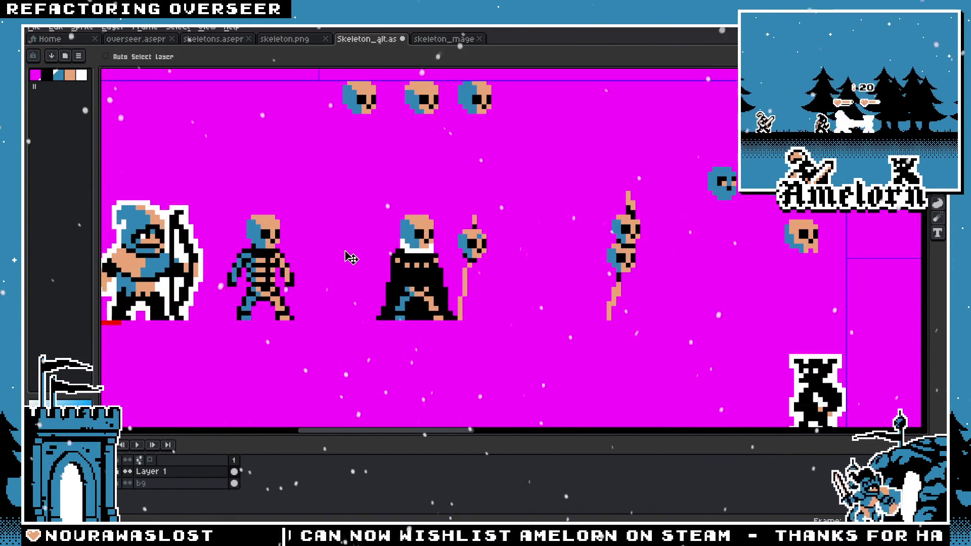
scroll(377, 246, "up", 1)
scroll(378, 246, "down", 2)
scroll(492, 280, "up", 1)
scroll(493, 284, "up", 1)
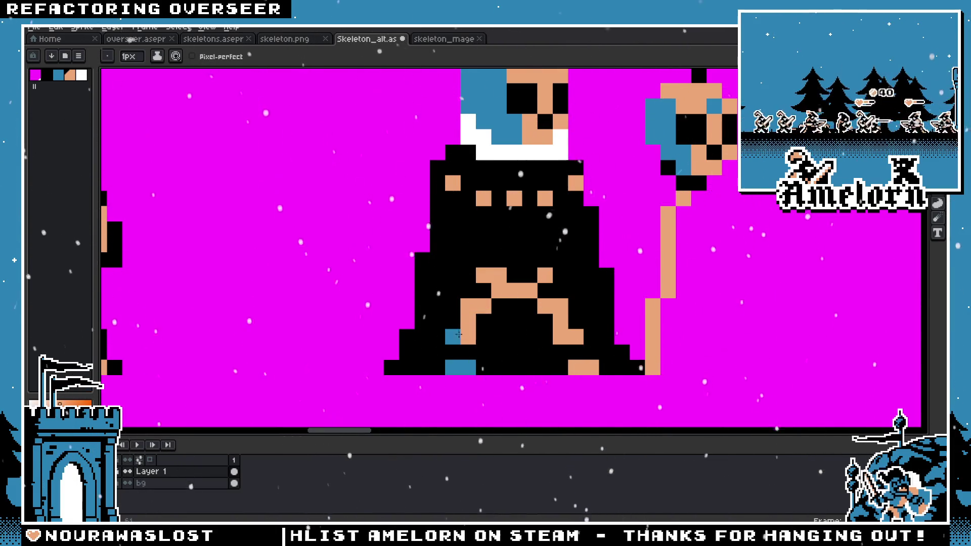
scroll(458, 327, "down", 3)
scroll(454, 304, "down", 2)
scroll(449, 279, "up", 1)
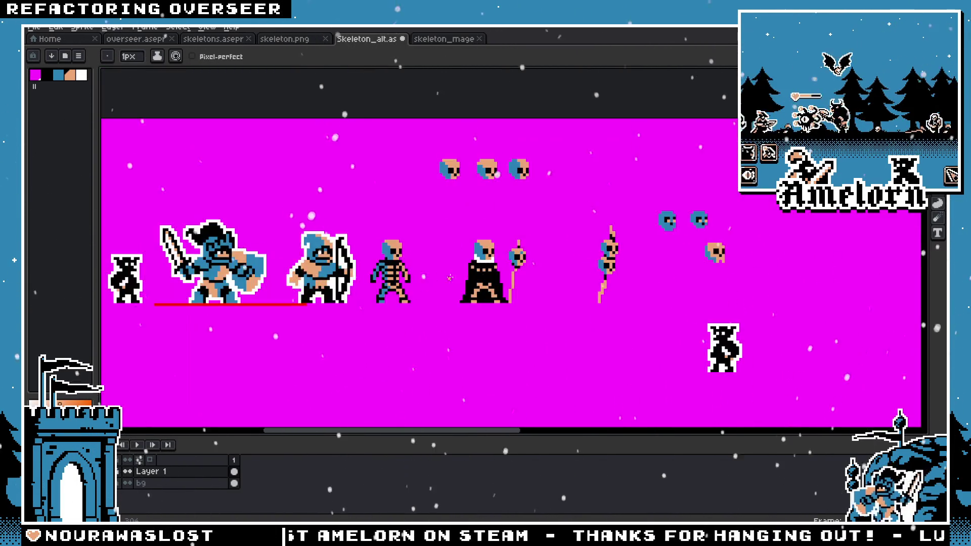
scroll(450, 279, "up", 2)
scroll(485, 198, "up", 2)
Recolour the mage's blue hair with skin colour and bring the mage and staff into view.
mouse_move(502, 141)
left_mouse_down()
mouse_move(480, 117)
mouse_move(459, 177)
left_mouse_up()
left_click(458, 117)
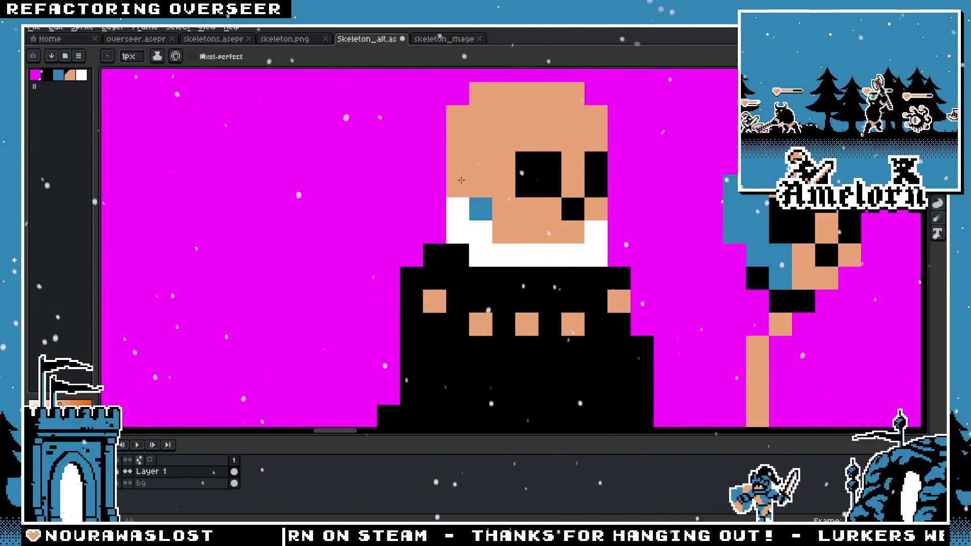
scroll(458, 177, "down", 4)
scroll(470, 228, "down", 1)
scroll(486, 280, "up", 2)
key("v")
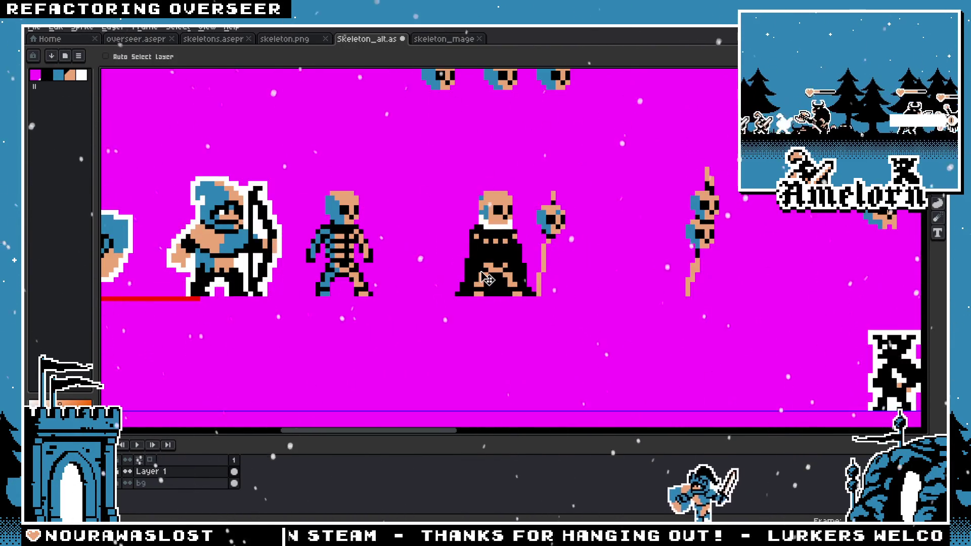
key("b")
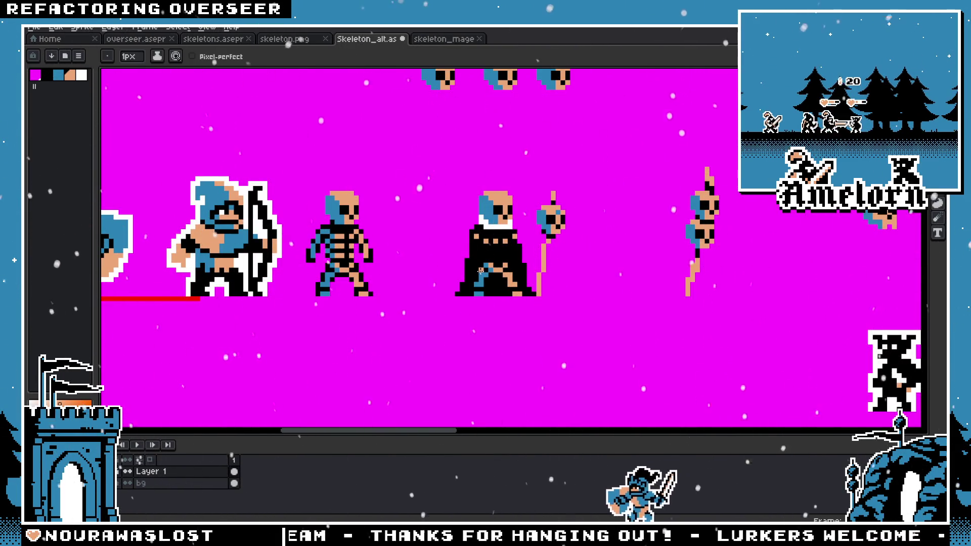
scroll(481, 269, "up", 2)
scroll(407, 236, "down", 3)
scroll(410, 239, "down", 1)
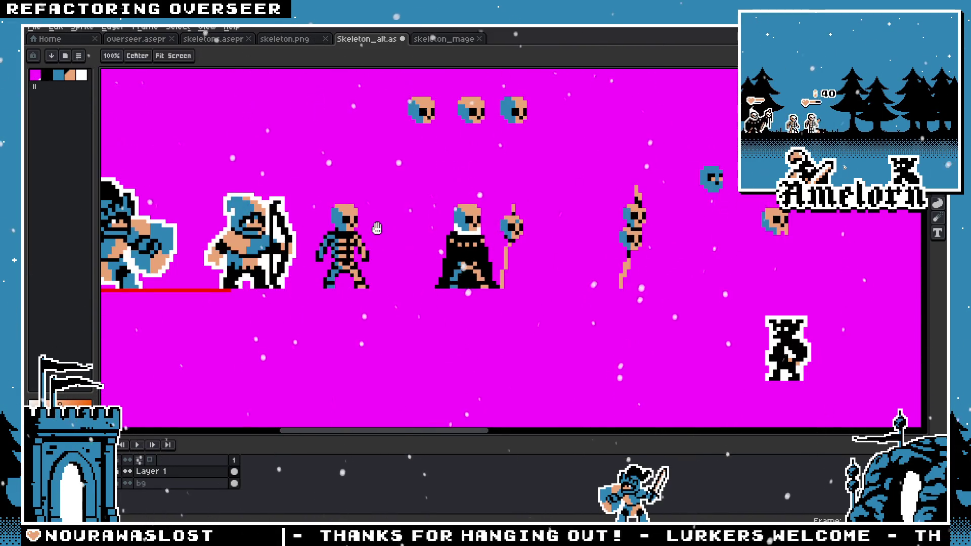
scroll(440, 257, "up", 2)
scroll(464, 275, "up", 2)
scroll(464, 275, "down", 2)
scroll(455, 273, "down", 1)
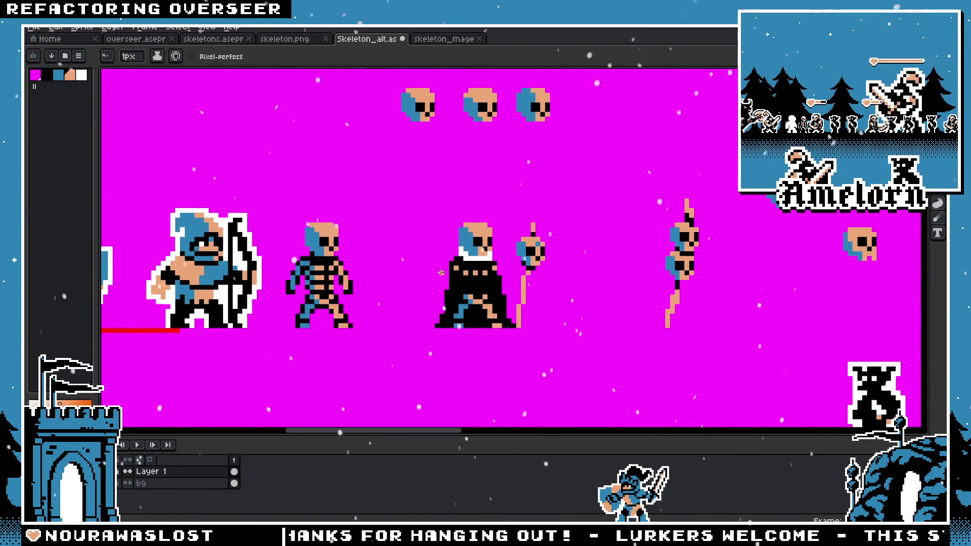
scroll(446, 272, "up", 3)
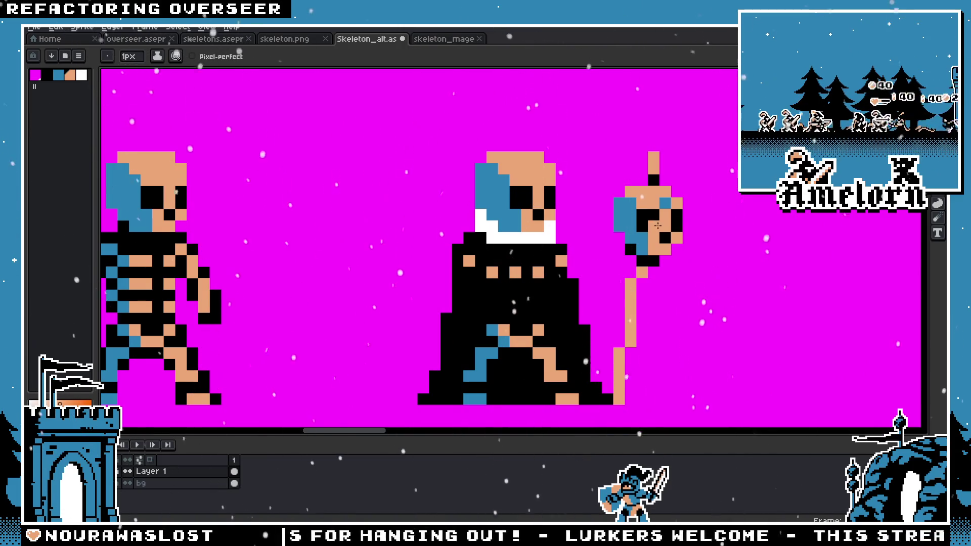
left_click_drag(632, 291, 560, 272)
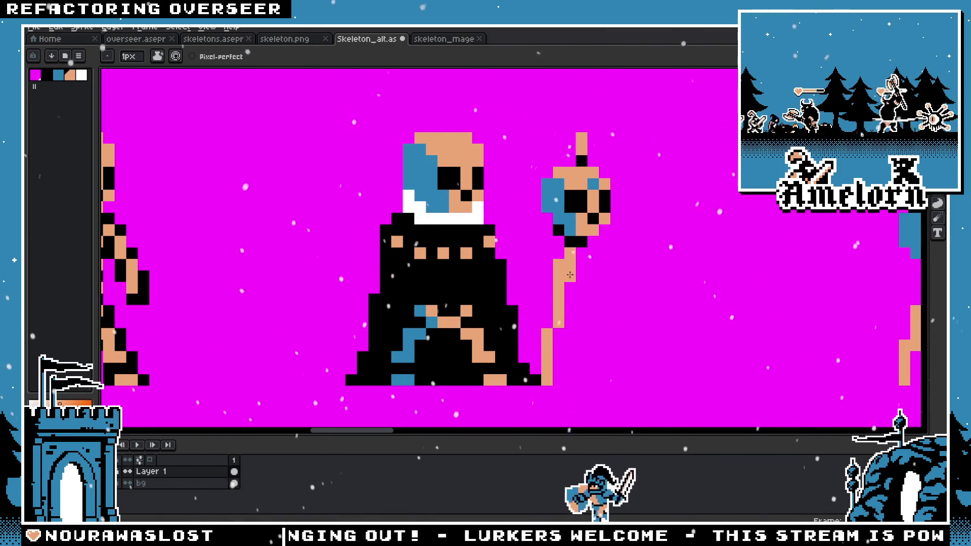
scroll(569, 275, "down", 4)
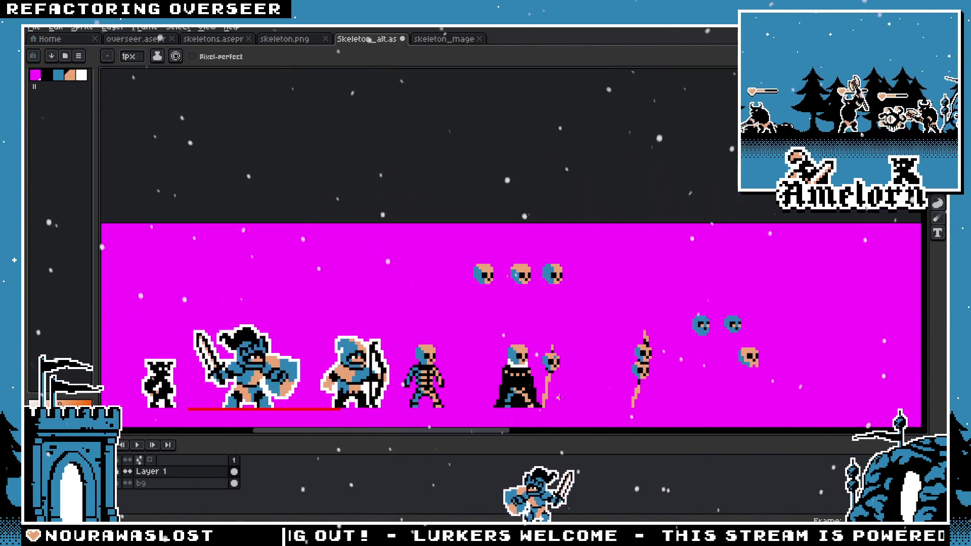
scroll(551, 391, "up", 2)
scroll(550, 391, "up", 2)
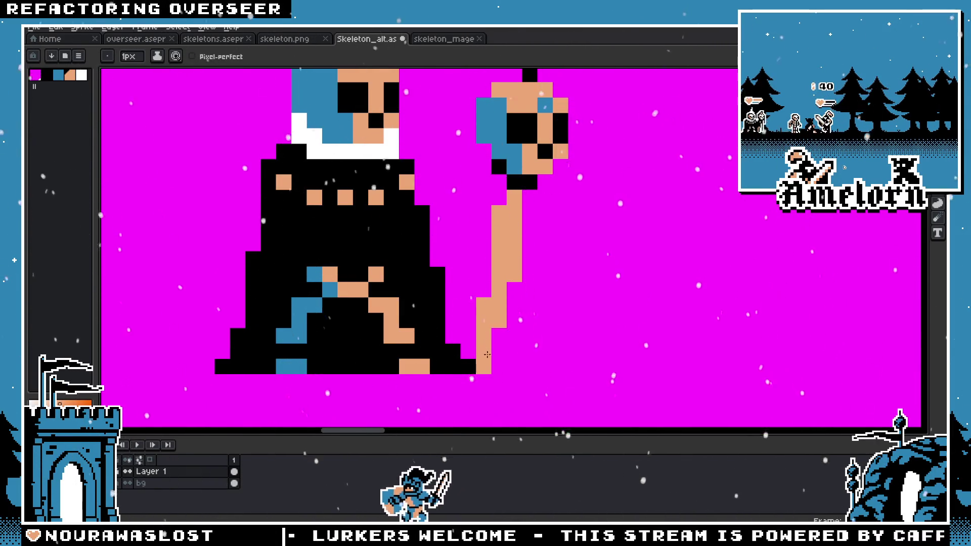
scroll(502, 317, "up", 2)
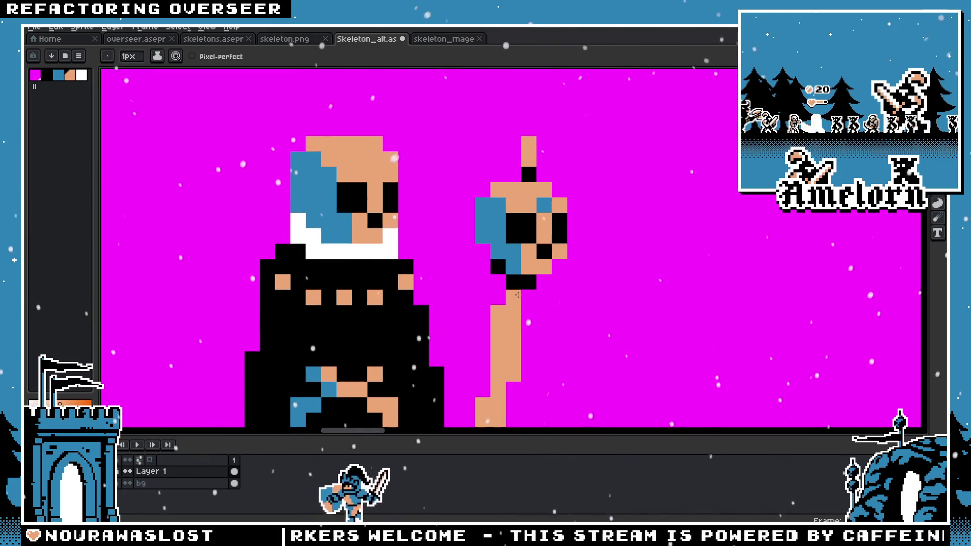
scroll(574, 255, "up", 1)
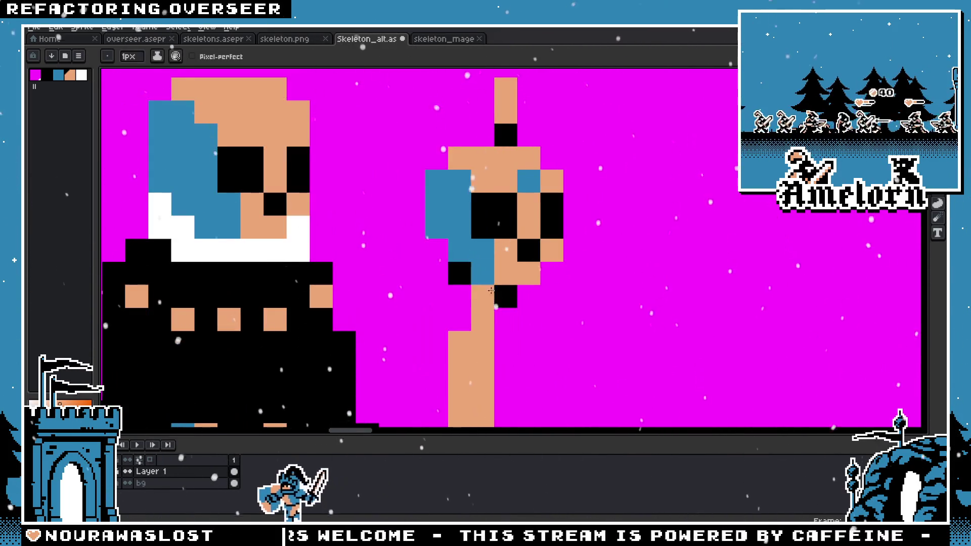
Paint a black band pixel on the staff top and a sampled tan pixel atop the spike.
left_click(486, 134)
key("i")
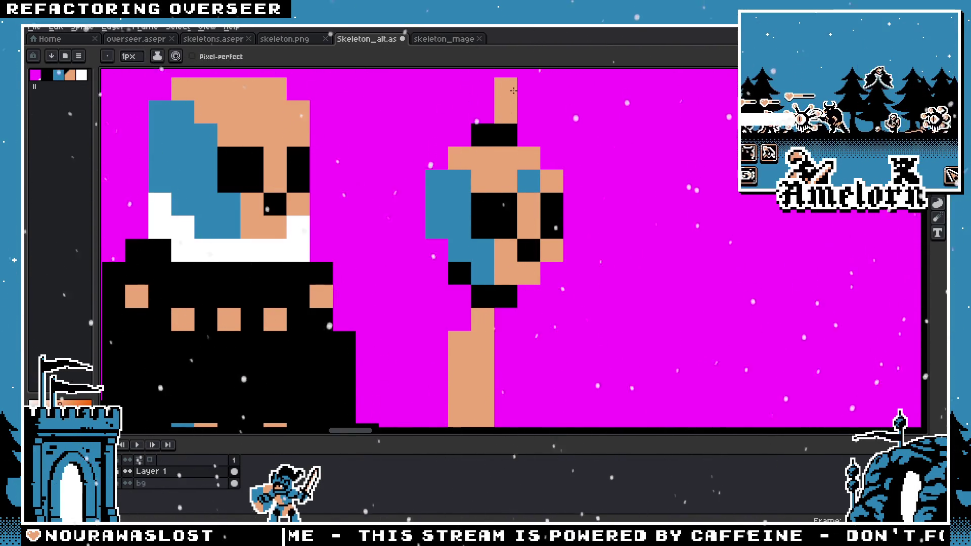
scroll(493, 108, "down", 4)
scroll(487, 219, "up", 3)
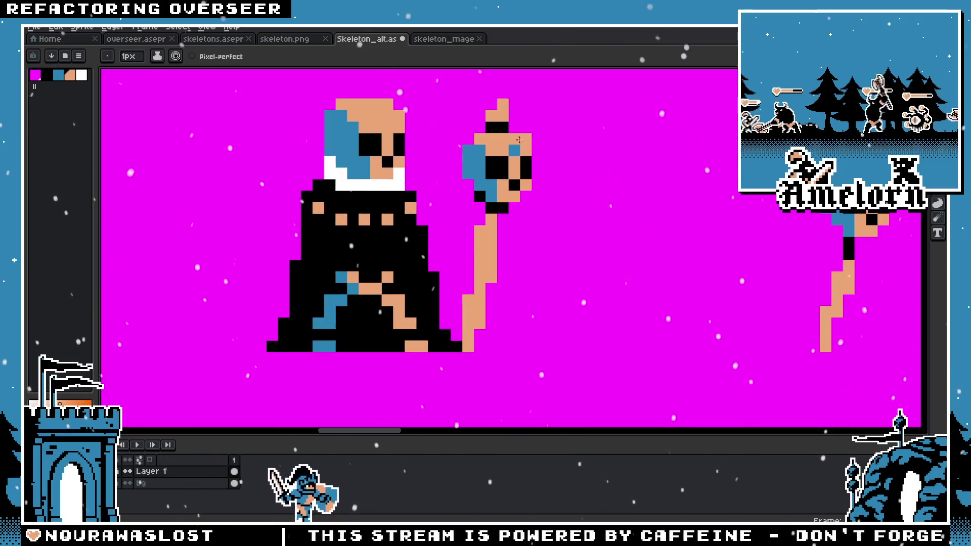
left_click(481, 203)
scroll(476, 218, "down", 3)
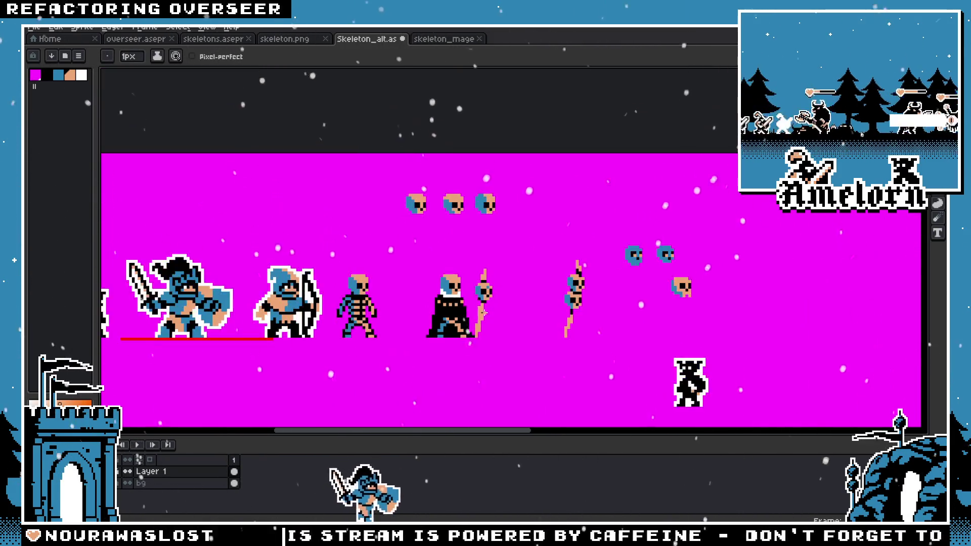
scroll(524, 299, "up", 2)
scroll(524, 299, "up", 1)
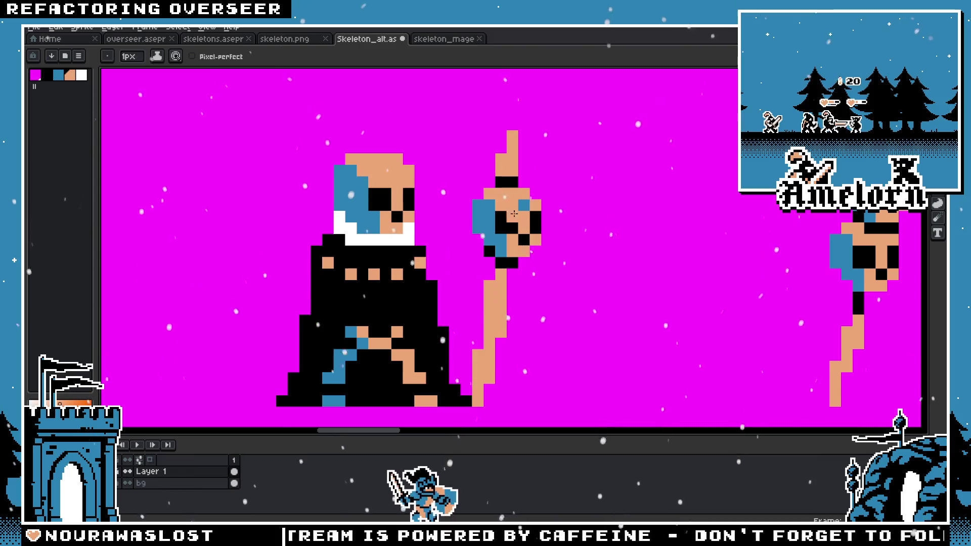
scroll(507, 184, "down", 3)
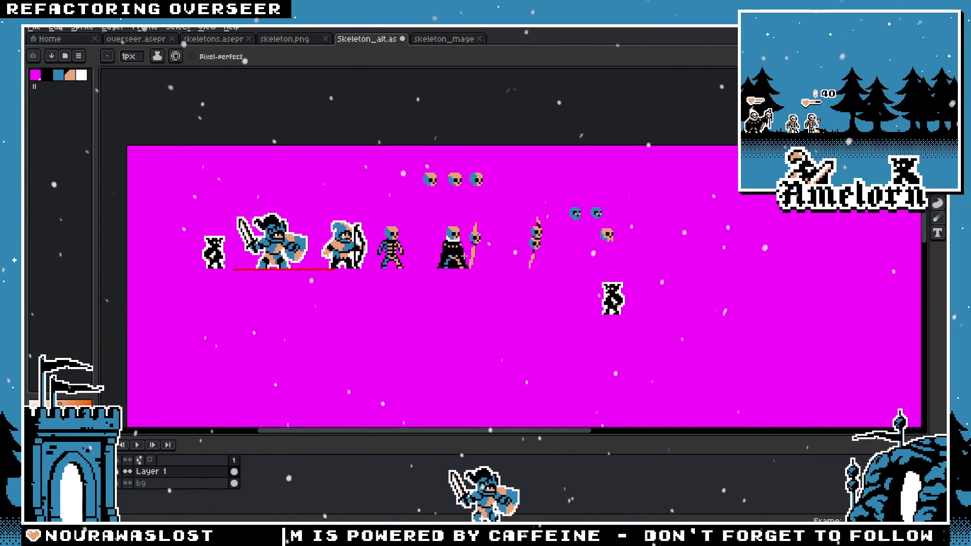
scroll(464, 256, "up", 3)
scroll(551, 195, "up", 2)
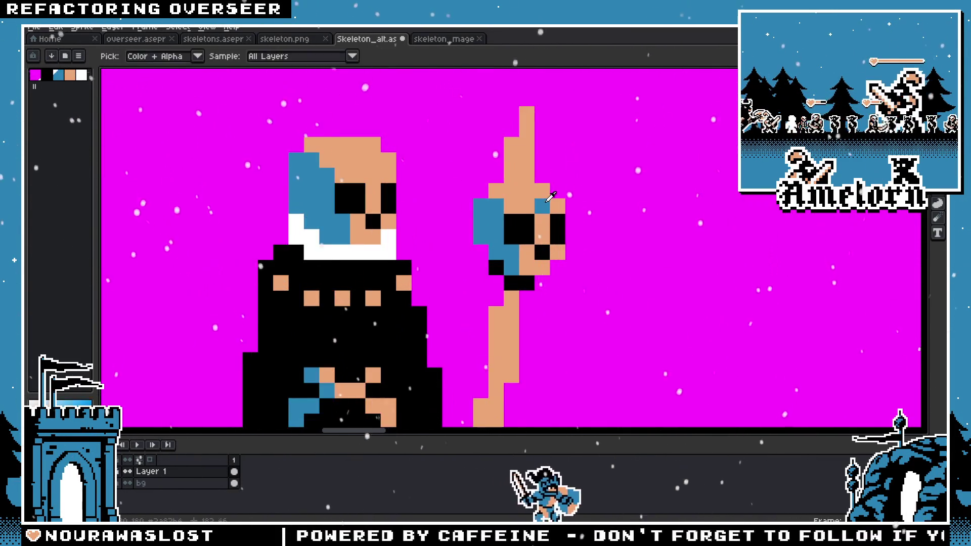
scroll(532, 199, "down", 5)
scroll(489, 214, "up", 4)
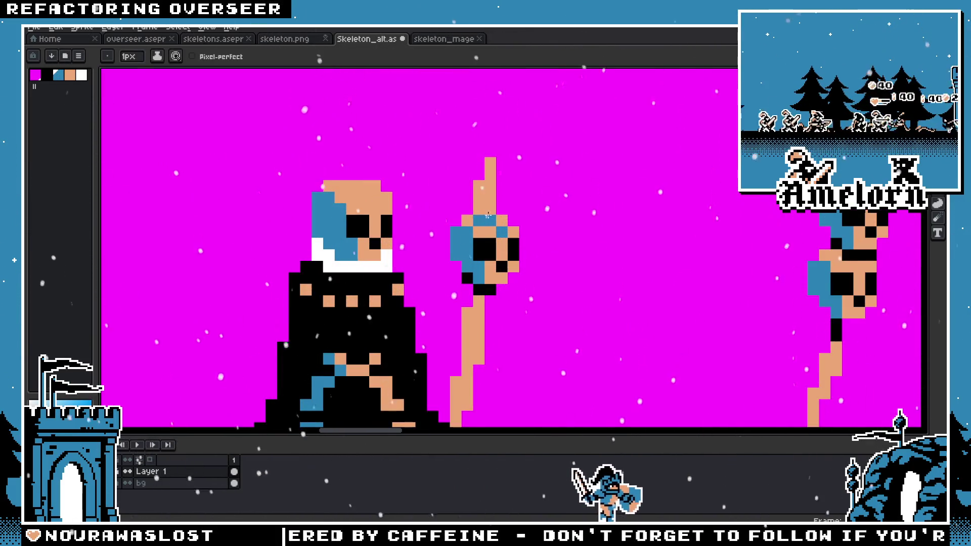
scroll(487, 215, "down", 4)
scroll(482, 216, "up", 3)
scroll(476, 219, "up", 2)
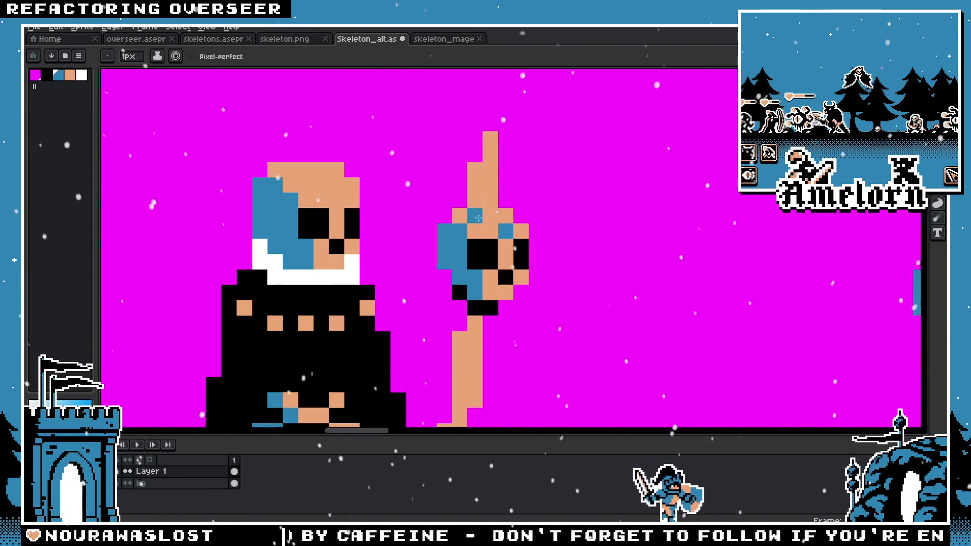
scroll(478, 199, "down", 4)
scroll(486, 228, "down", 1)
scroll(493, 251, "up", 4)
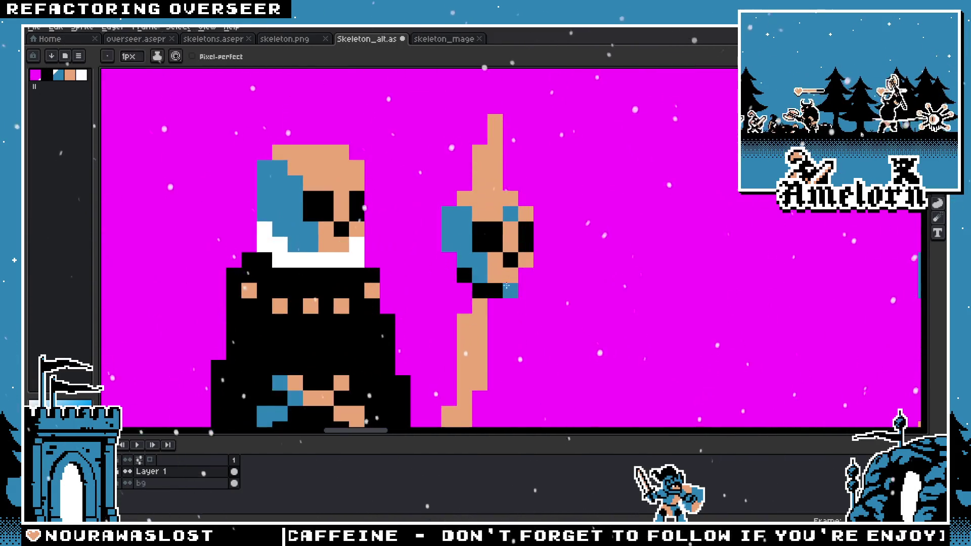
scroll(508, 178, "down", 4)
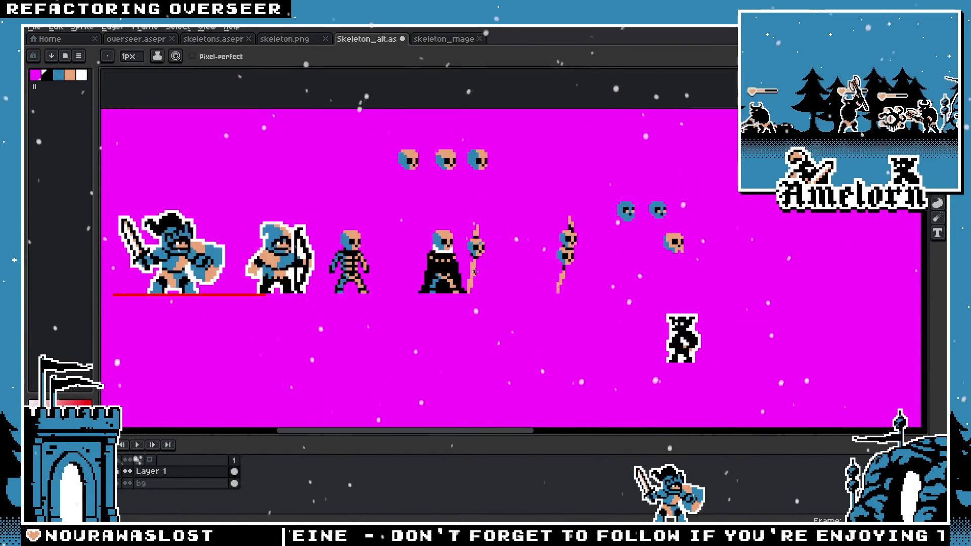
scroll(485, 190, "up", 4)
scroll(479, 208, "down", 2)
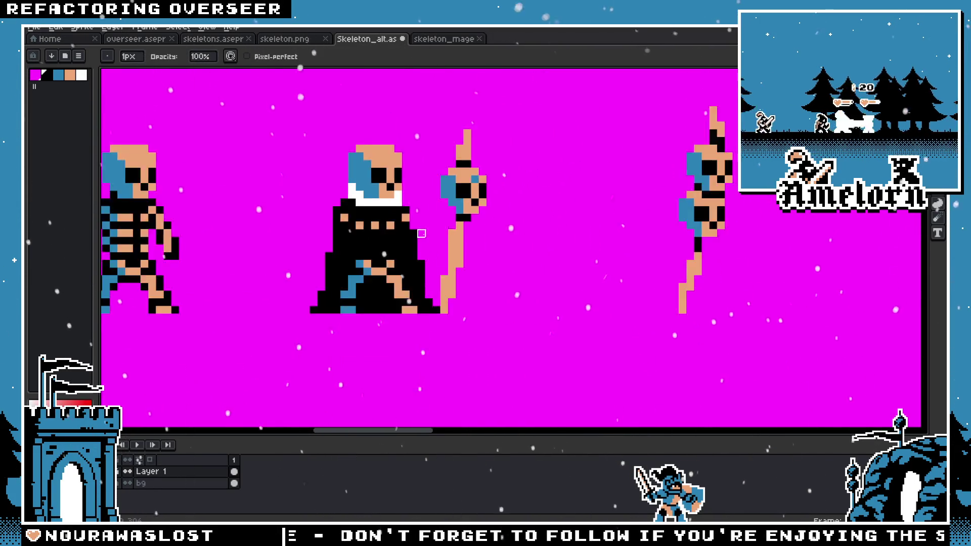
scroll(463, 220, "down", 2)
scroll(438, 246, "up", 3)
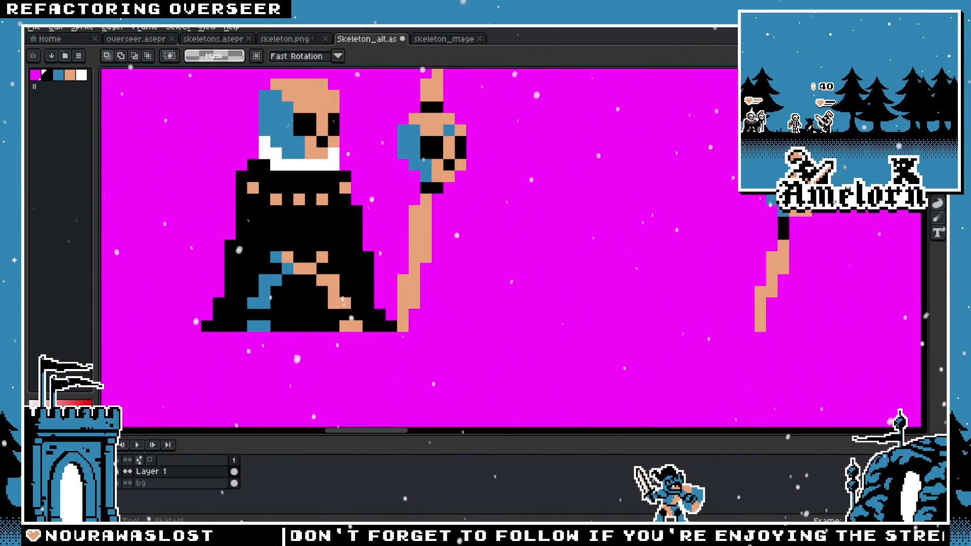
Select the staff shaft below the skull and compare it against the skeleton_mage reference sprite.
left_click_drag(447, 190, 396, 345)
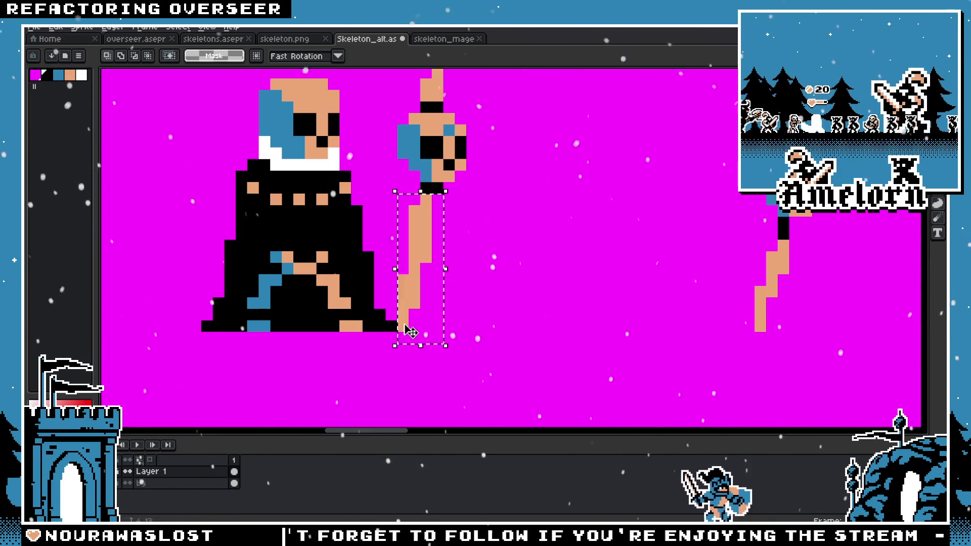
scroll(429, 220, "up", 1)
key("b")
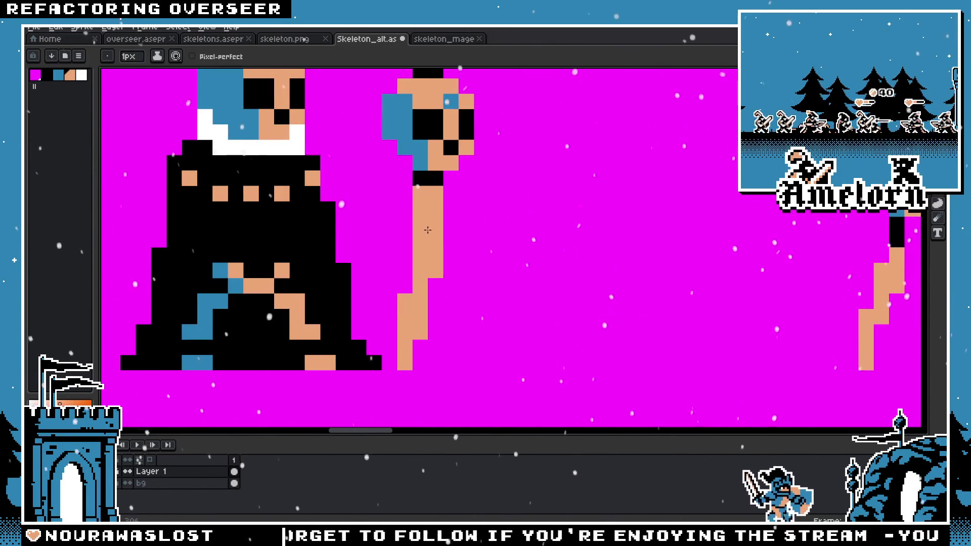
scroll(433, 228, "down", 4)
scroll(422, 257, "up", 2)
scroll(421, 256, "up", 1)
key("v")
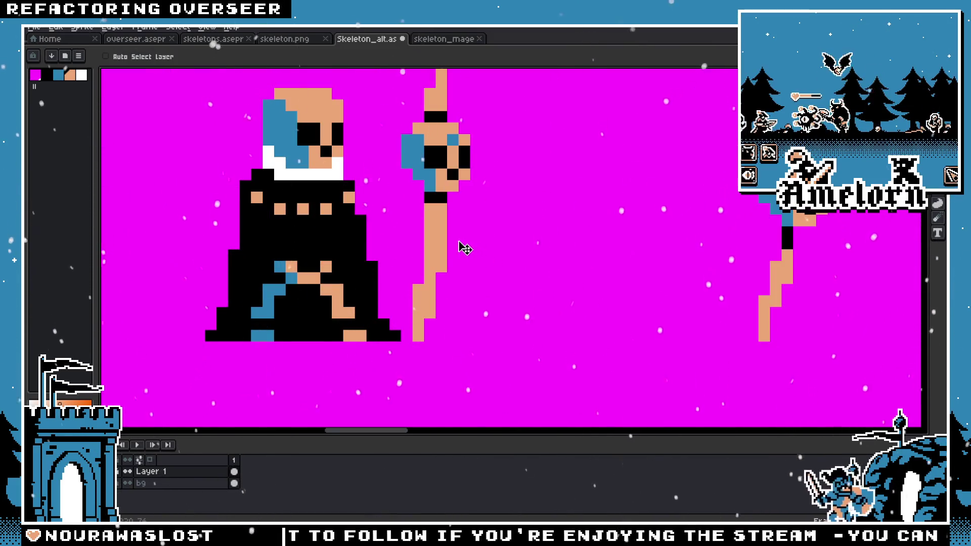
scroll(463, 247, "down", 3)
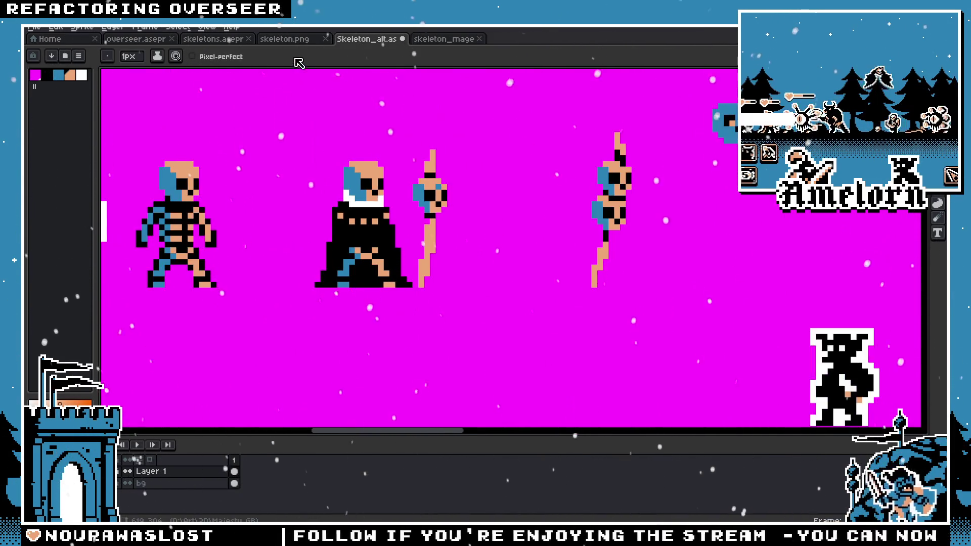
left_click(430, 40)
scroll(421, 168, "down", 2)
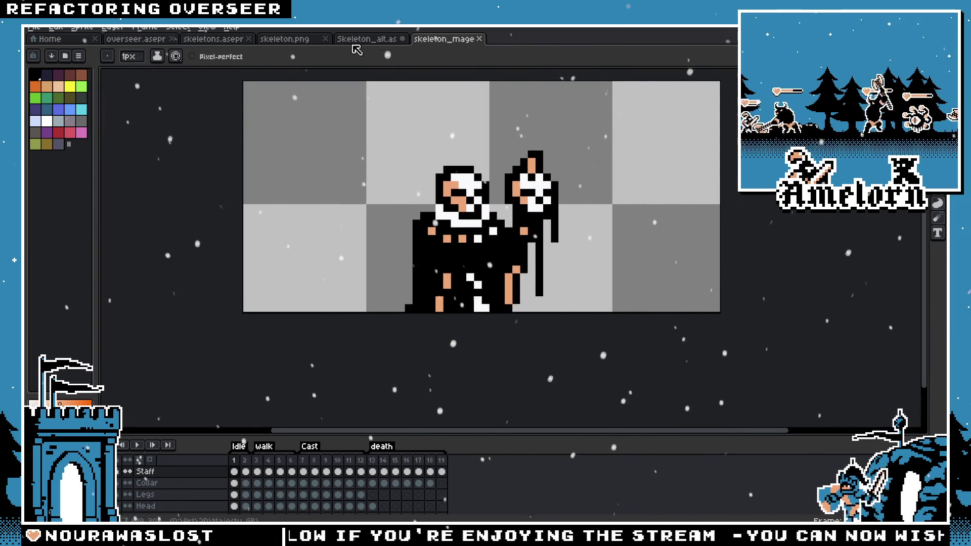
left_click(354, 44)
scroll(444, 230, "up", 1)
scroll(444, 231, "up", 2)
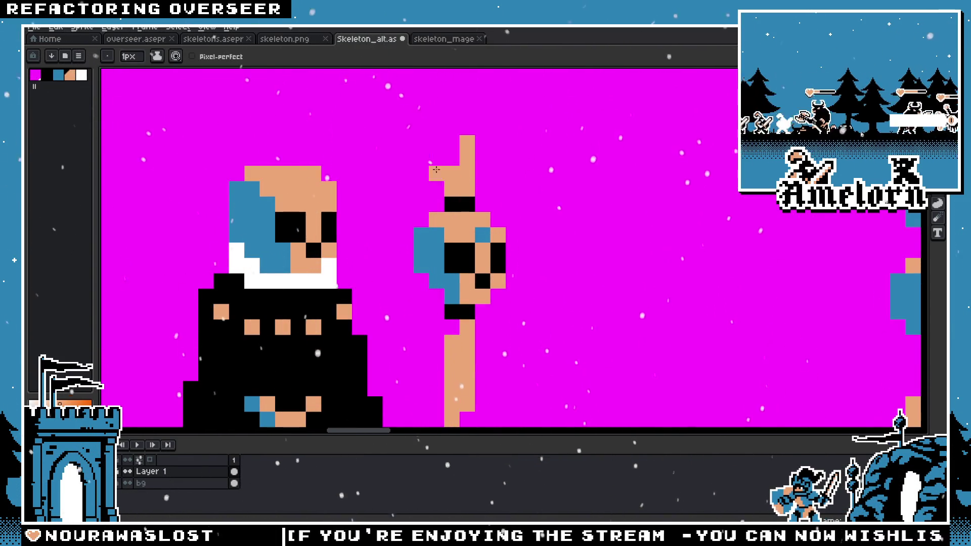
left_click(412, 40)
left_click(379, 40)
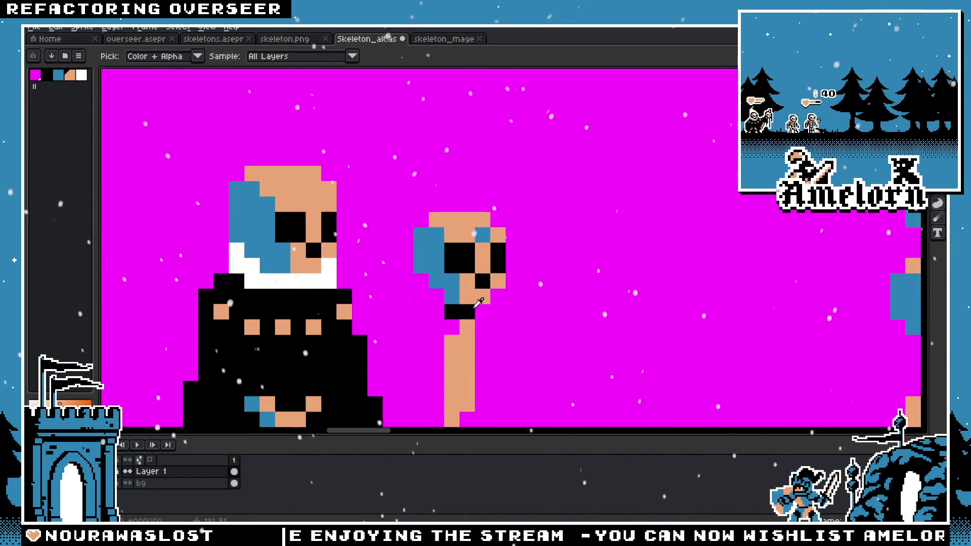
Undo a stray orange pixel and extend a peach spike above the staff's skull.
left_click(484, 204)
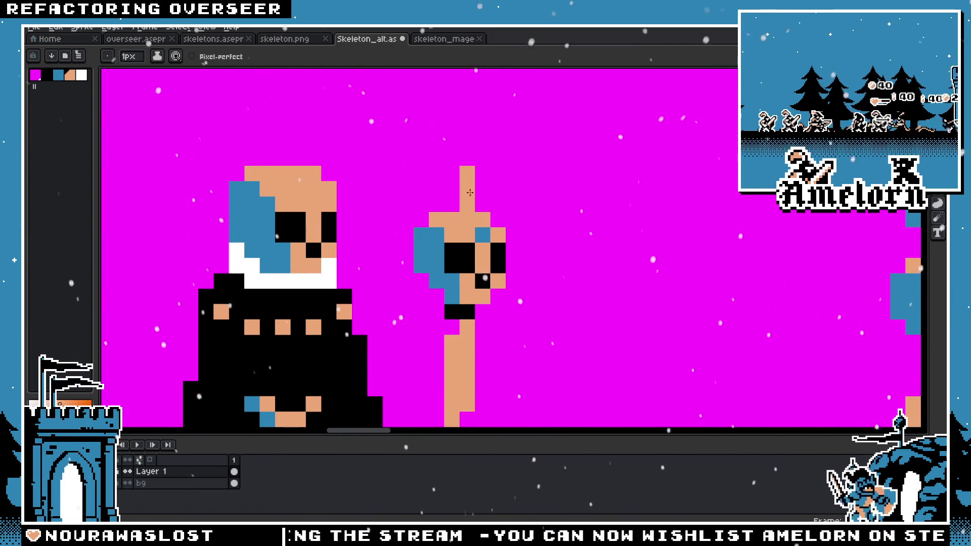
scroll(469, 184, "down", 3)
scroll(468, 184, "down", 1)
scroll(503, 180, "up", 4)
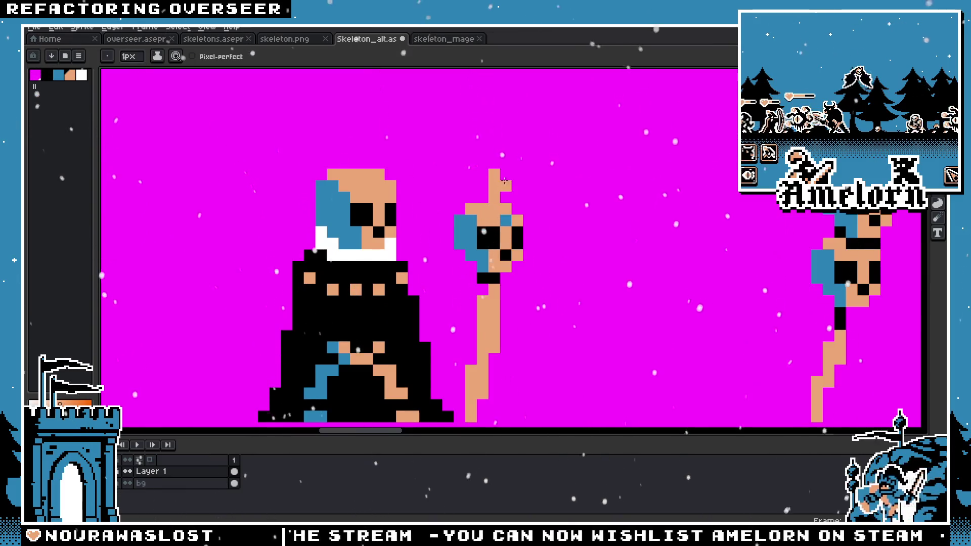
scroll(504, 180, "down", 3)
scroll(500, 213, "up", 3)
scroll(500, 234, "up", 1)
key("ctrl+z")
key("ctrl+z")
scroll(479, 215, "down", 2)
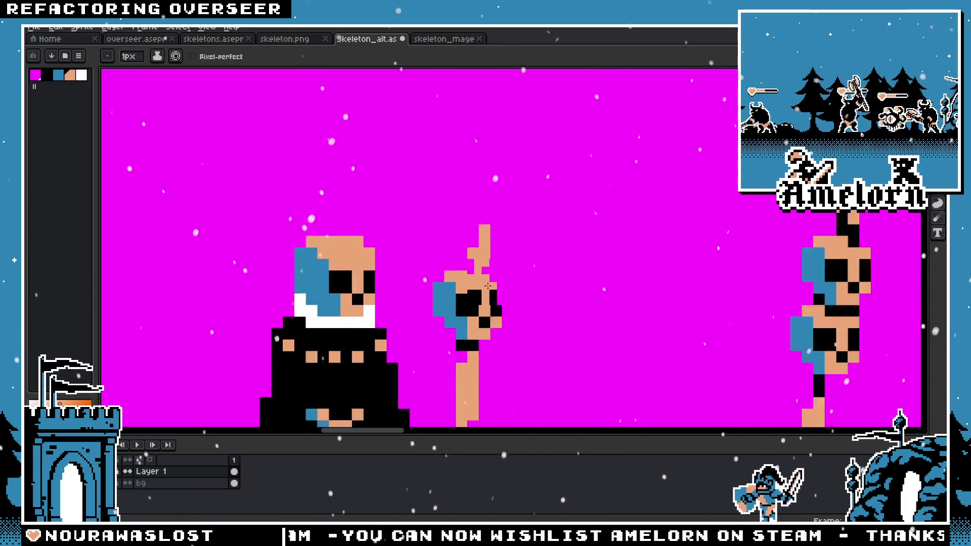
scroll(486, 266, "down", 2)
key("v")
scroll(497, 340, "up", 3)
scroll(471, 220, "up", 2)
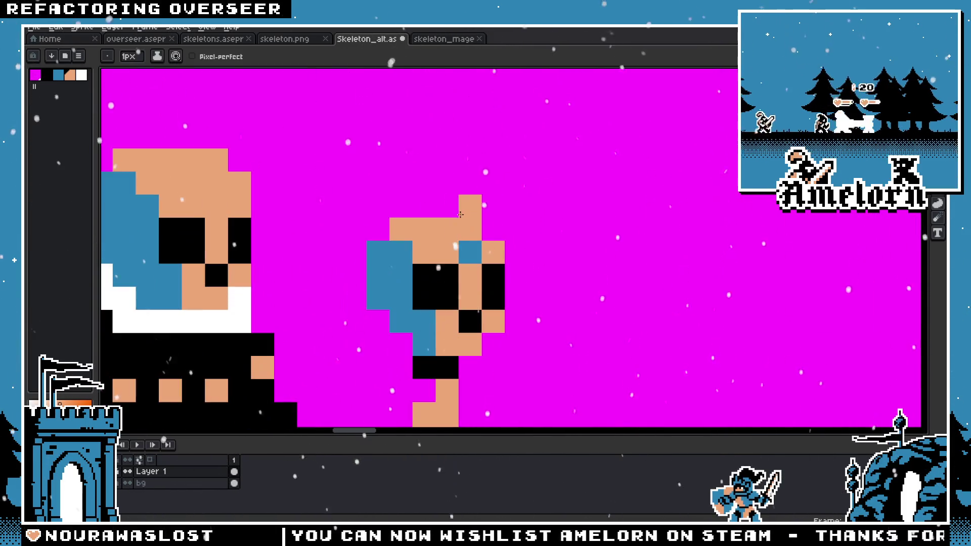
left_click_drag(448, 206, 445, 175)
scroll(453, 191, "down", 3)
scroll(470, 220, "up", 2)
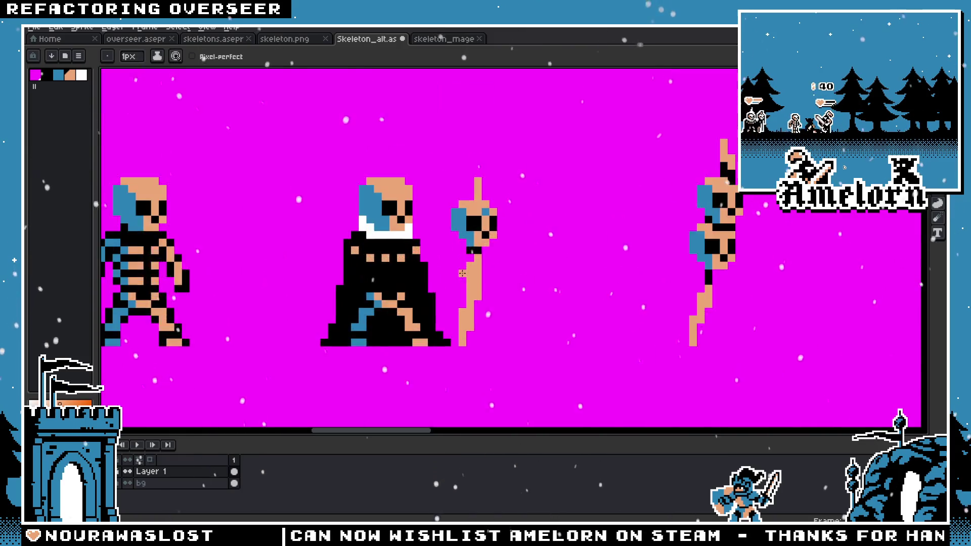
scroll(479, 244, "up", 1)
scroll(482, 267, "down", 3)
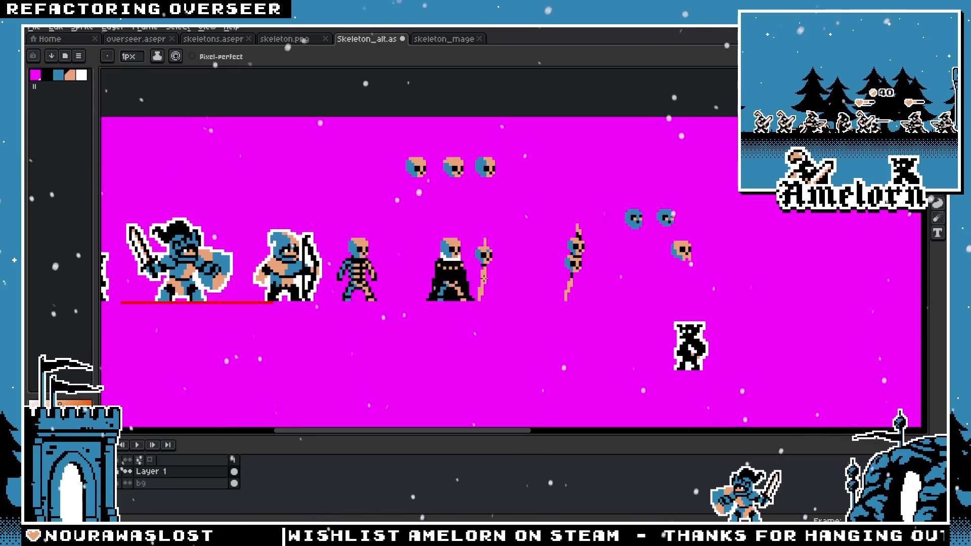
scroll(493, 267, "up", 3)
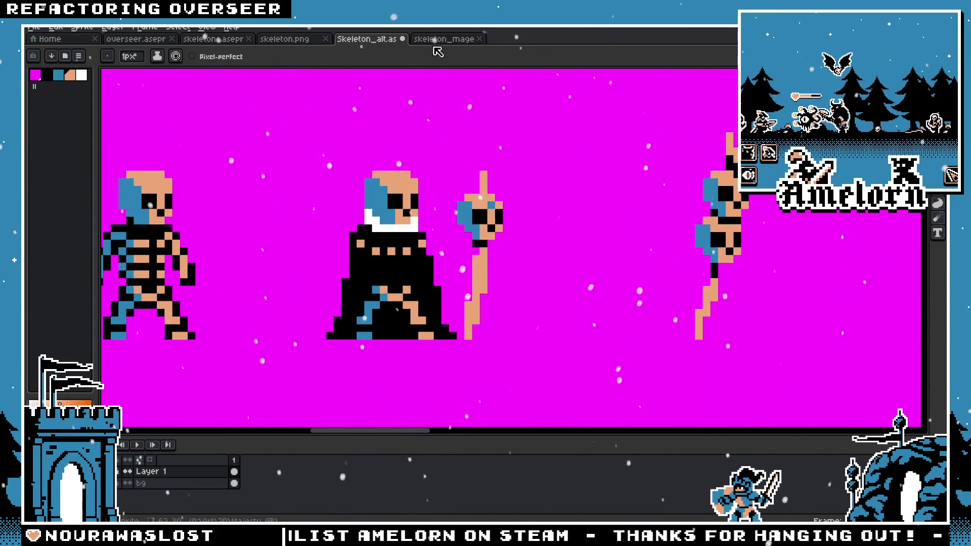
left_click(441, 40)
left_click(374, 40)
scroll(469, 243, "up", 3)
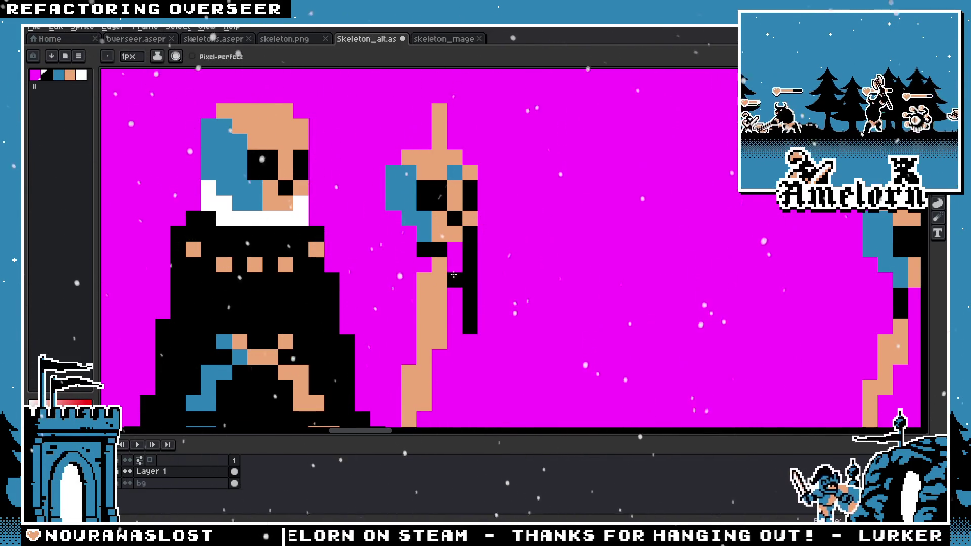
Paint a trial black drape below the skull and down the staff's left side.
left_click_drag(453, 275, 455, 300)
left_click(396, 222)
mouse_move(396, 222)
left_mouse_down()
mouse_move(393, 319)
mouse_move(408, 273)
left_mouse_up()
left_click_drag(393, 335, 393, 356)
scroll(427, 330, "down", 3)
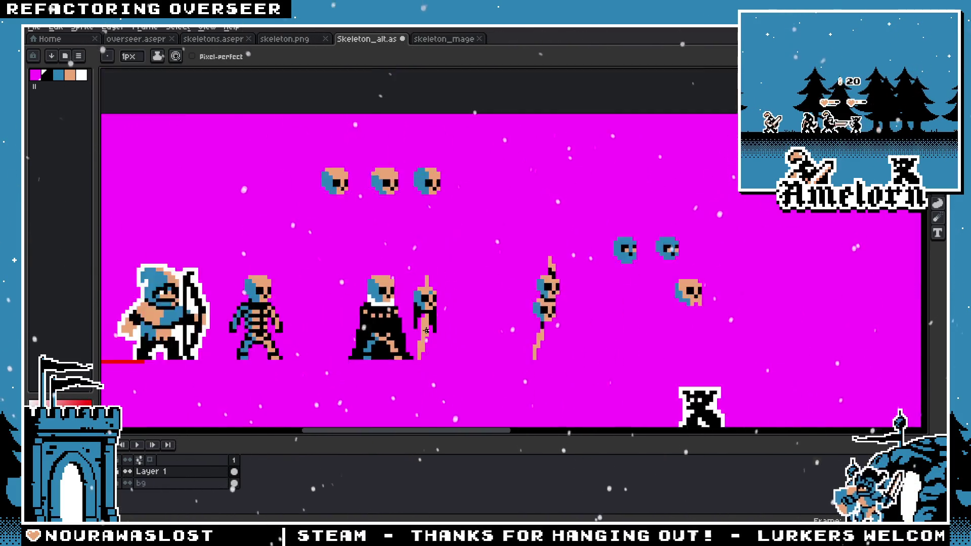
scroll(426, 331, "up", 3)
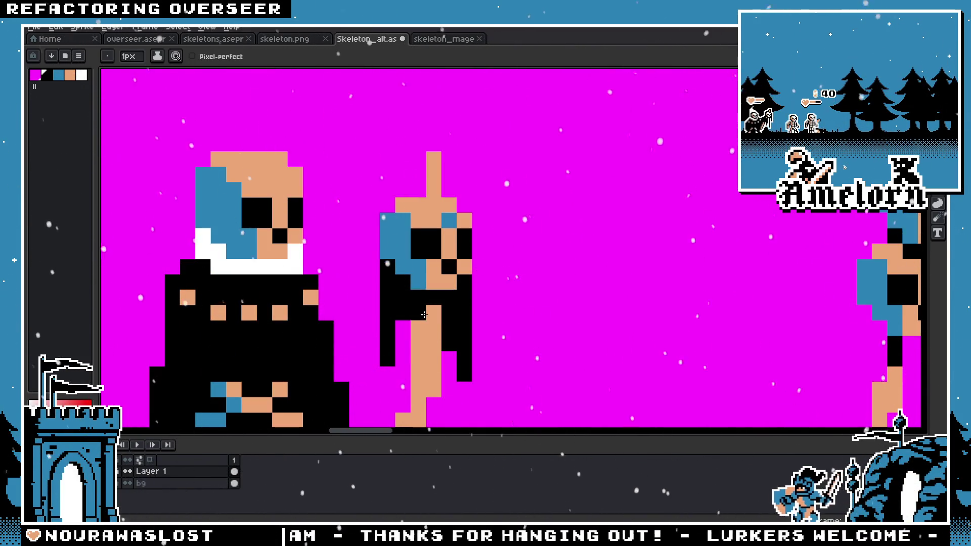
scroll(423, 340, "down", 3)
scroll(503, 372, "up", 2)
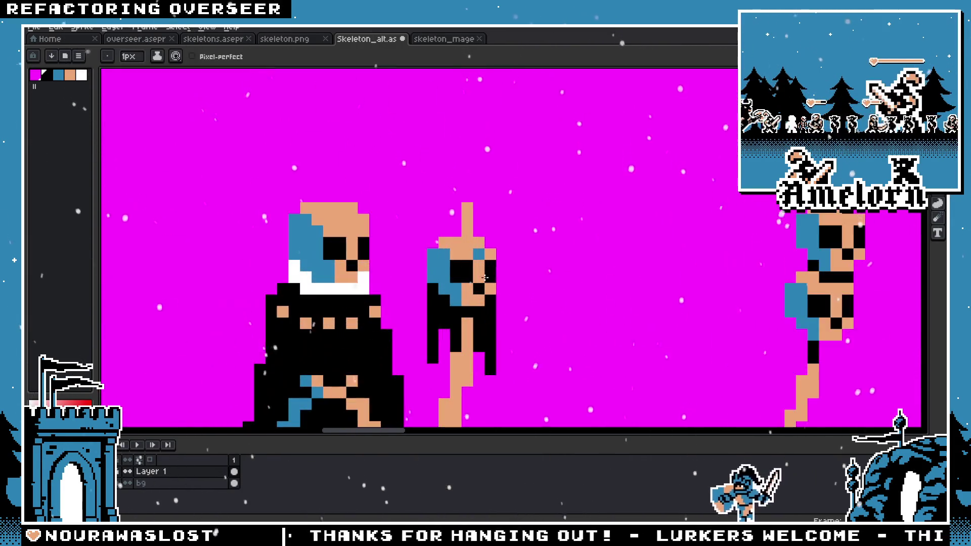
scroll(501, 265, "up", 1)
scroll(506, 305, "down", 3)
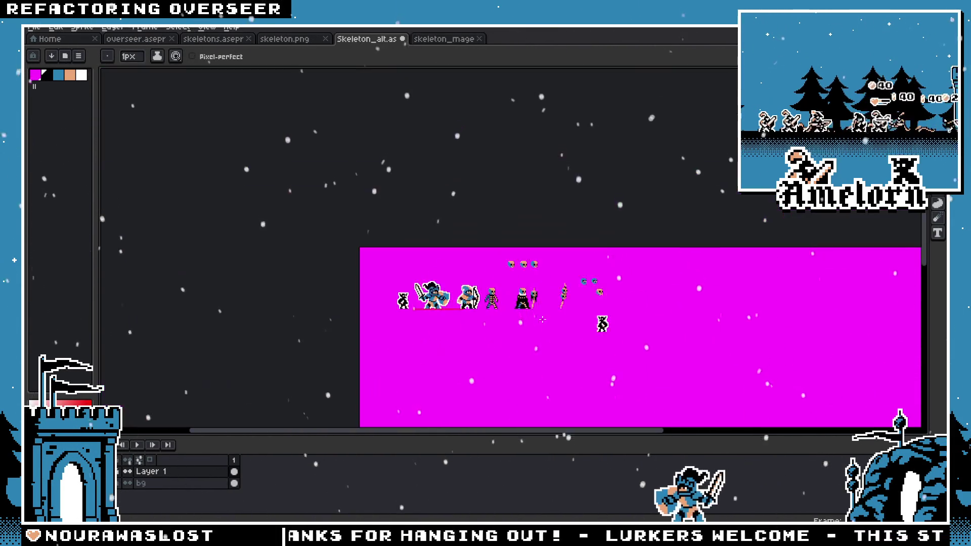
scroll(539, 308, "up", 3)
key("v")
scroll(546, 312, "up", 2)
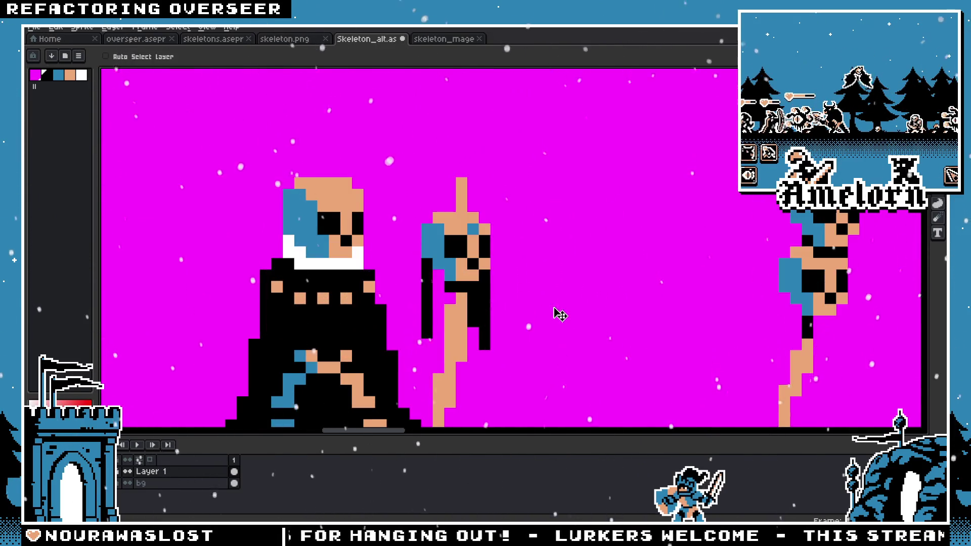
scroll(518, 286, "down", 3)
scroll(472, 263, "up", 4)
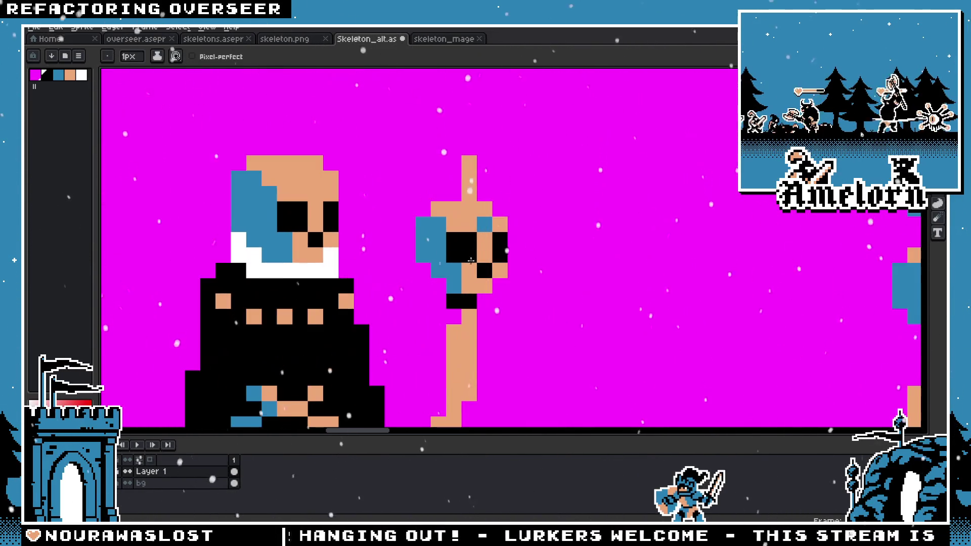
scroll(428, 209, "down", 3)
scroll(426, 228, "down", 1)
scroll(425, 236, "up", 1)
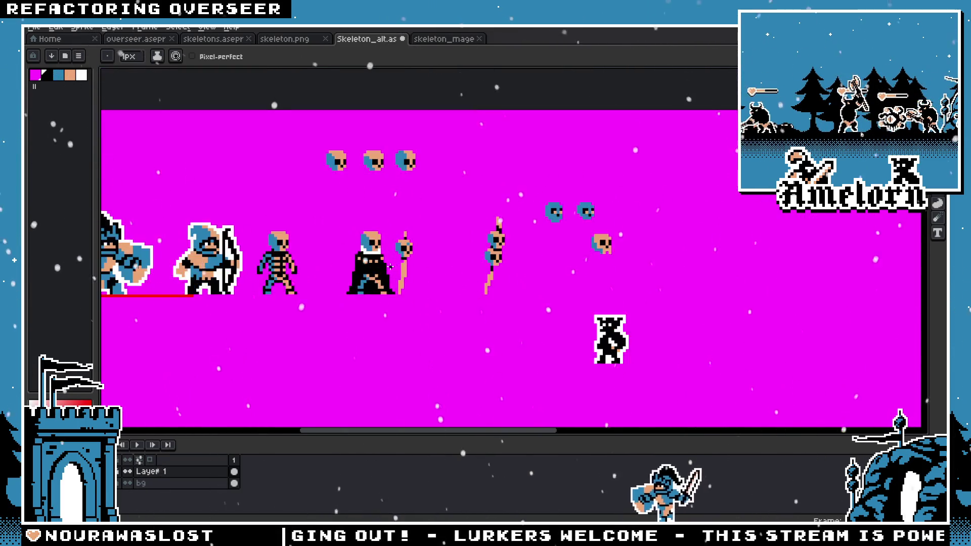
scroll(423, 254, "up", 2)
scroll(422, 257, "up", 2)
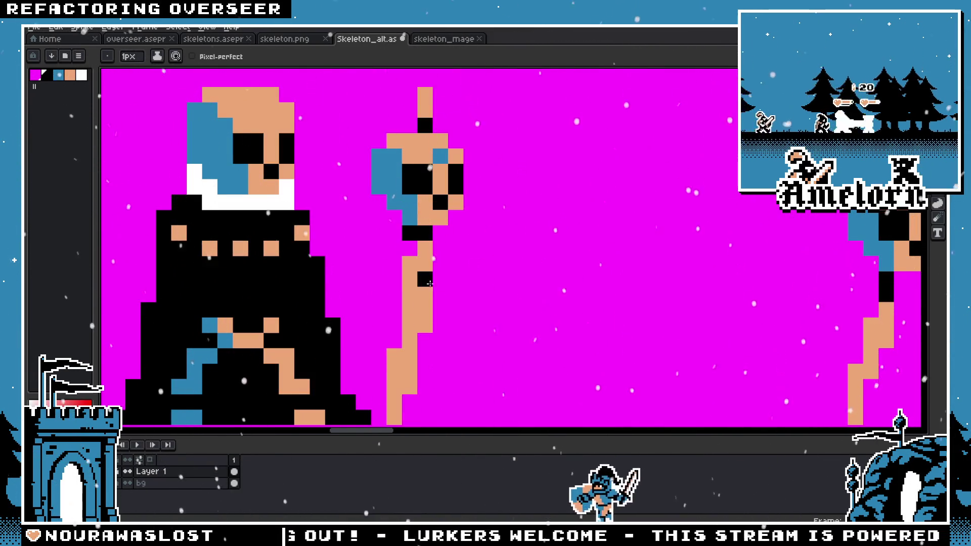
key("i")
key("b")
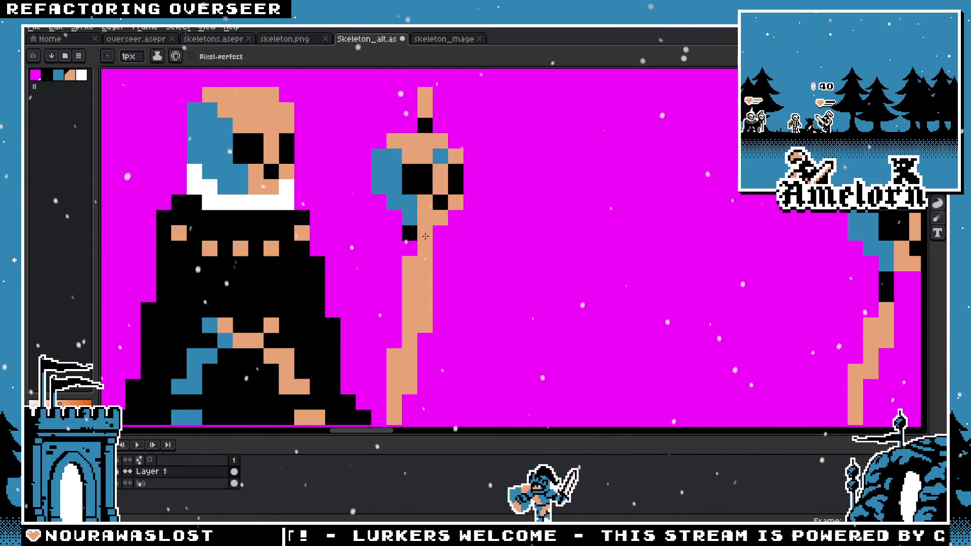
scroll(424, 250, "down", 3)
scroll(421, 251, "up", 2)
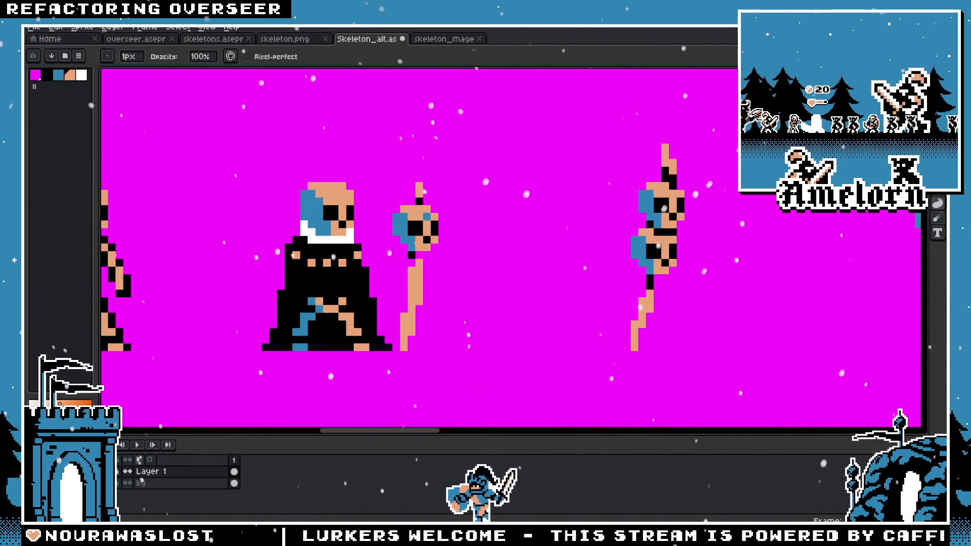
scroll(409, 255, "up", 2)
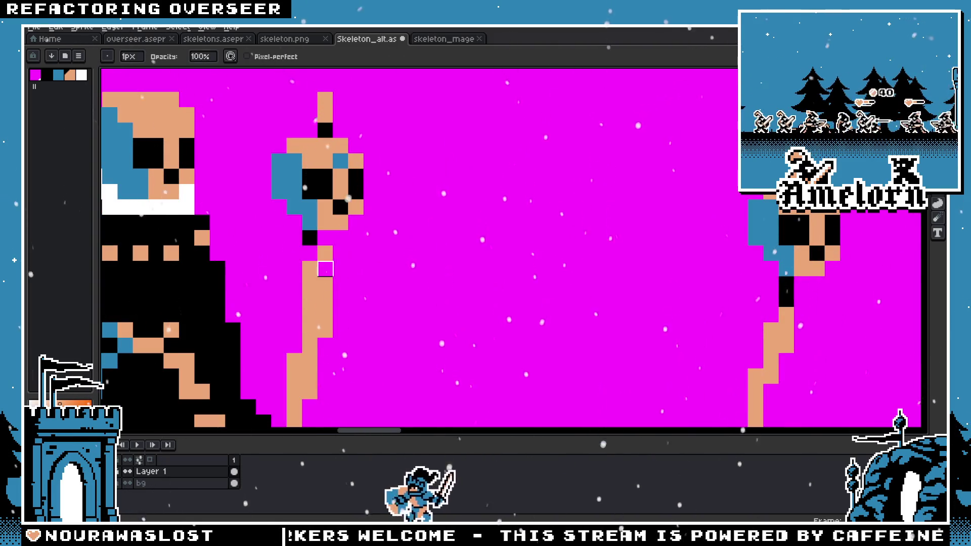
Add a peach pixel by the staff's lower end and erase its bottom-left block and right bump.
left_click_drag(325, 315, 495, 271)
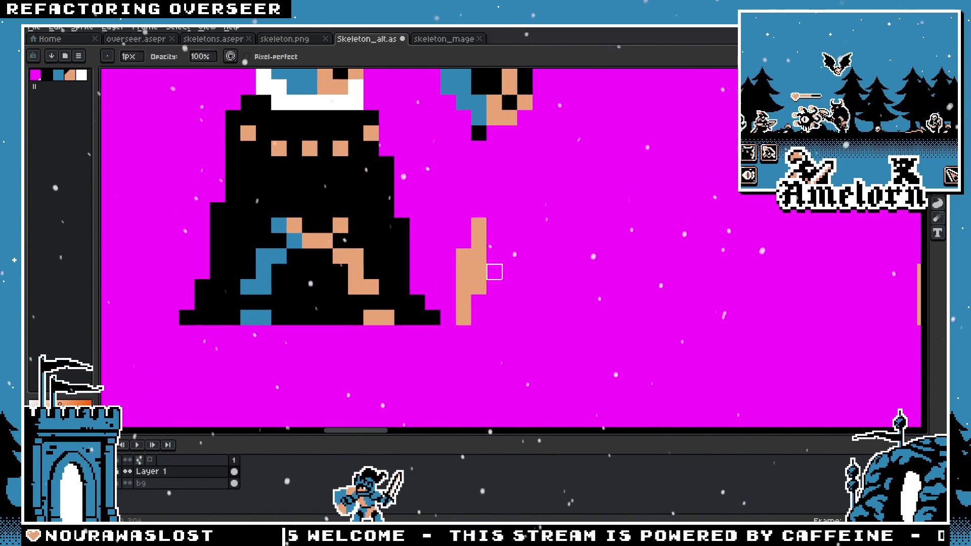
scroll(479, 303, "down", 3)
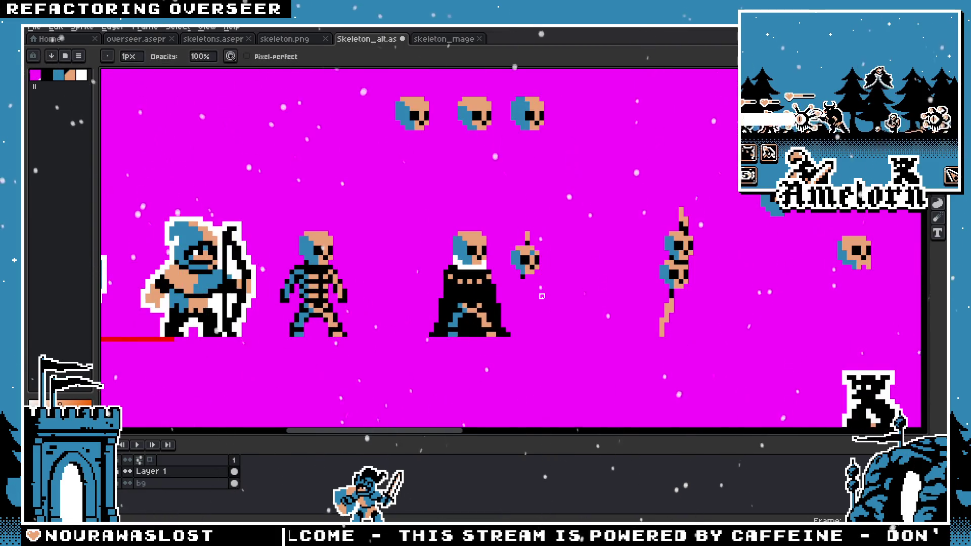
scroll(542, 296, "up", 3)
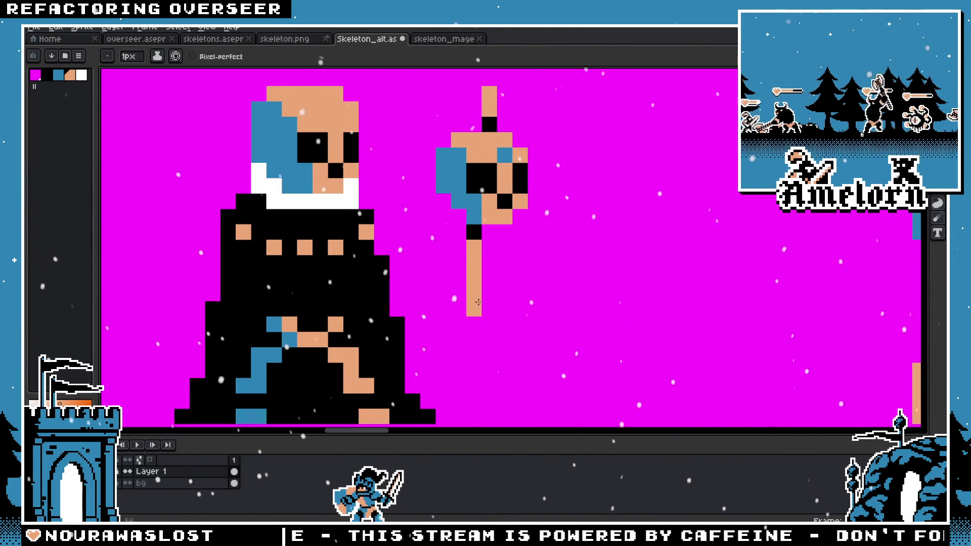
left_click_drag(456, 390, 481, 249)
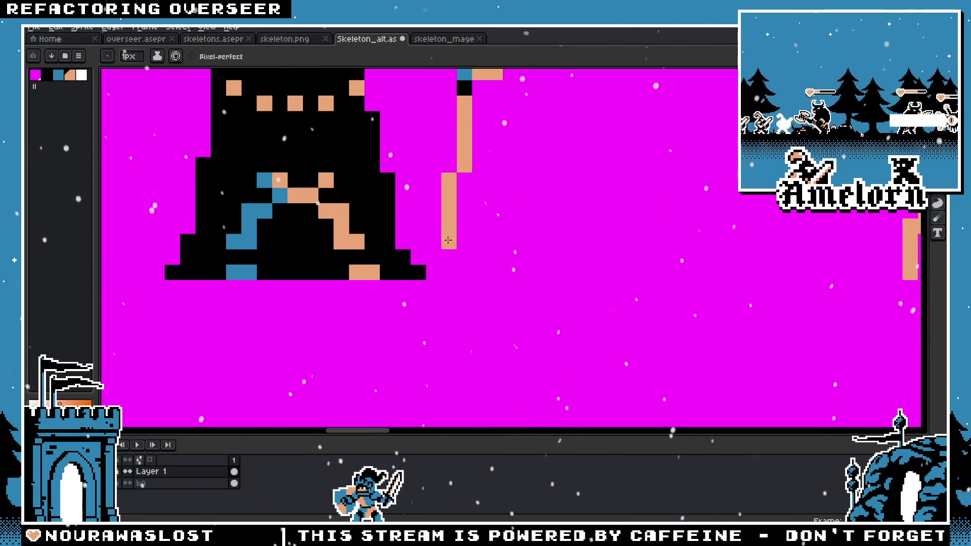
scroll(446, 271, "down", 3)
scroll(411, 266, "down", 1)
scroll(378, 261, "up", 1)
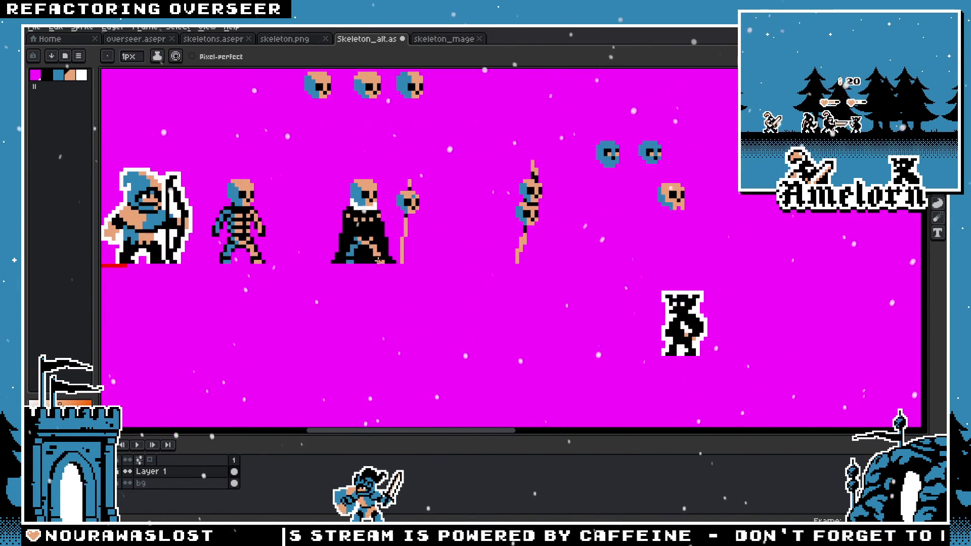
scroll(398, 242, "up", 1)
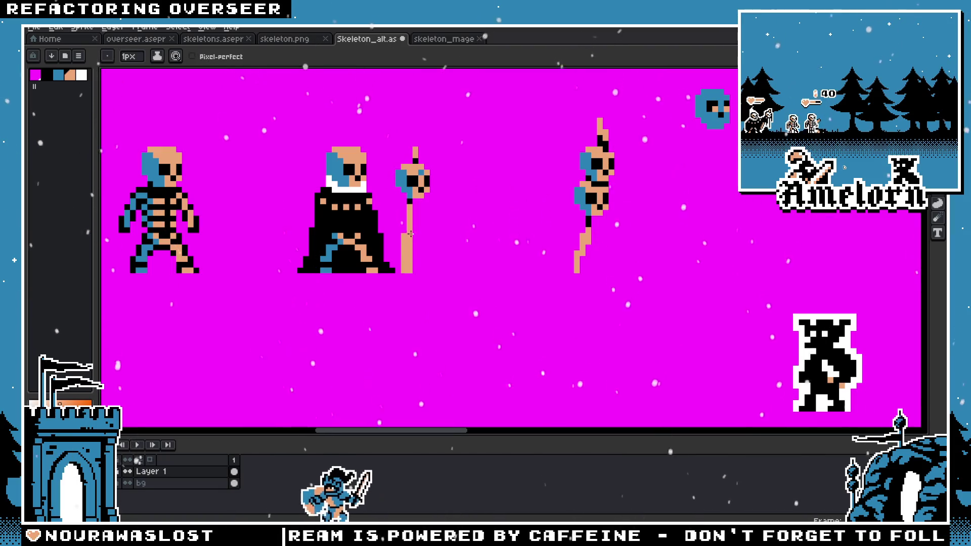
scroll(410, 235, "up", 2)
scroll(423, 143, "down", 1)
scroll(402, 182, "down", 1)
scroll(384, 226, "down", 2)
scroll(364, 228, "up", 2)
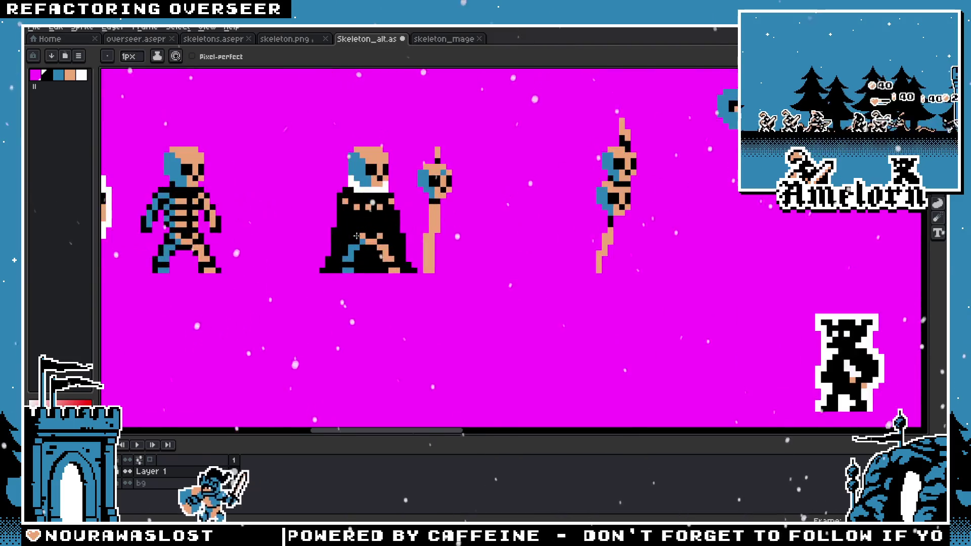
scroll(395, 259, "up", 2)
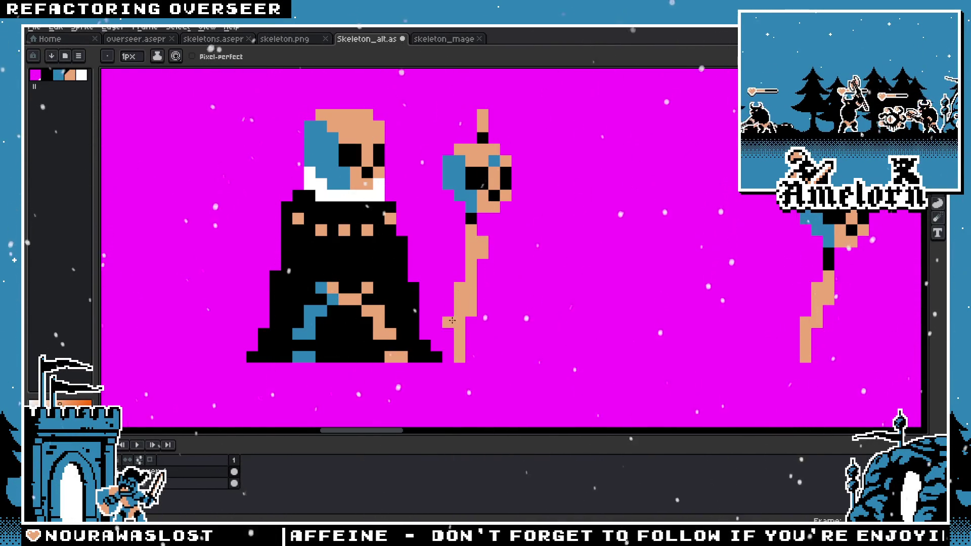
scroll(456, 325, "down", 2)
scroll(460, 304, "up", 2)
scroll(466, 252, "up", 1)
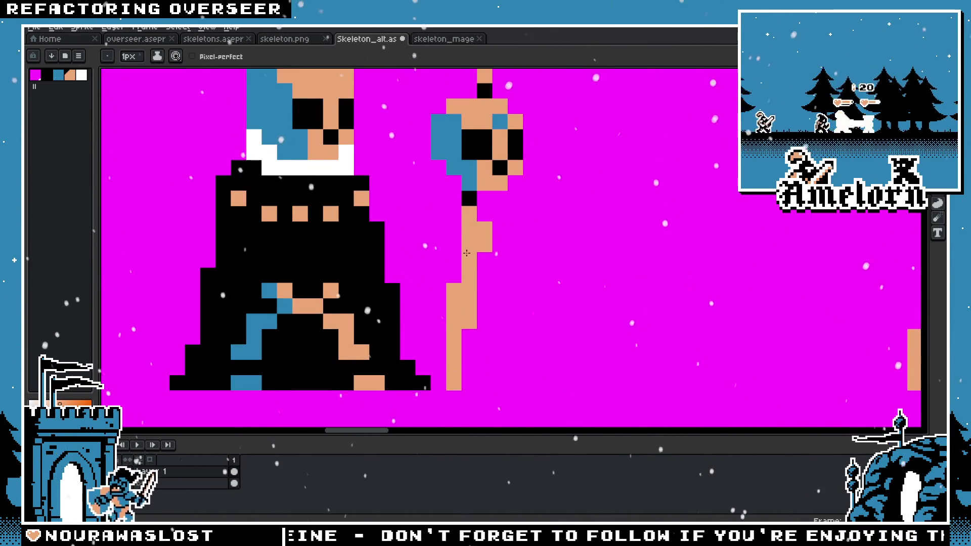
left_click(481, 339)
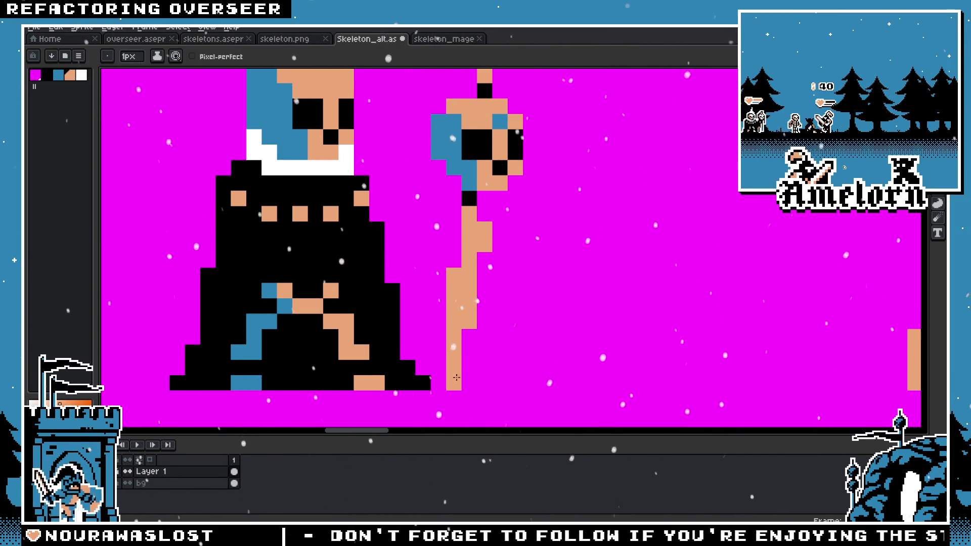
scroll(435, 370, "down", 2)
scroll(410, 372, "up", 2)
scroll(384, 374, "up", 1)
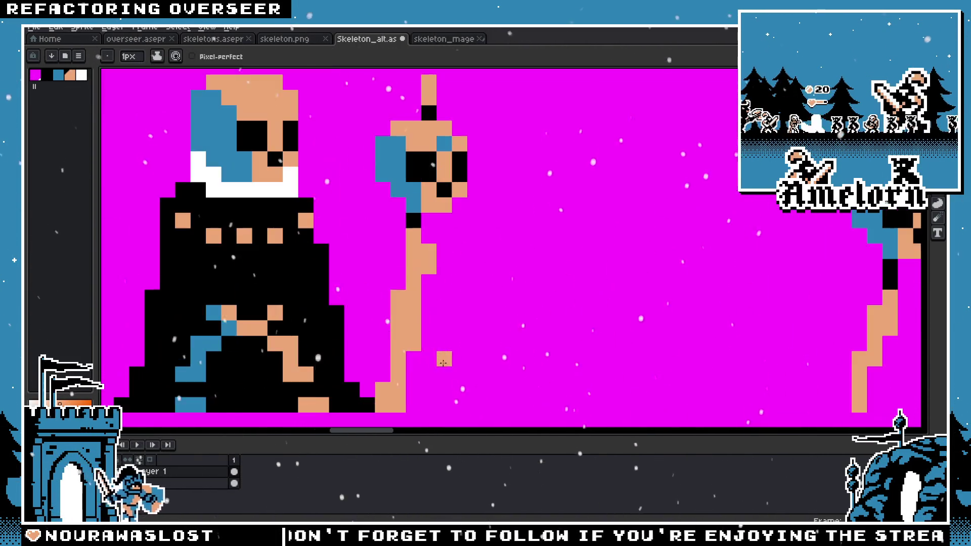
left_click_drag(385, 372, 383, 404)
left_click_drag(429, 250, 429, 266)
Reshape the staff's outline and thicken the lower shaft with tan pixels.
left_click_drag(413, 329, 414, 343)
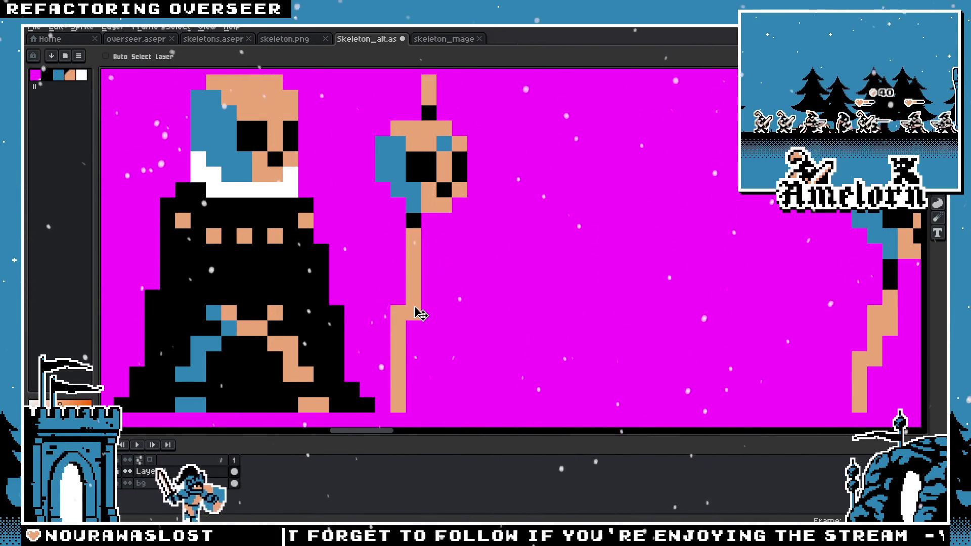
mouse_move(398, 281)
left_mouse_down()
mouse_move(404, 252)
mouse_move(398, 299)
left_mouse_up()
left_click(398, 220)
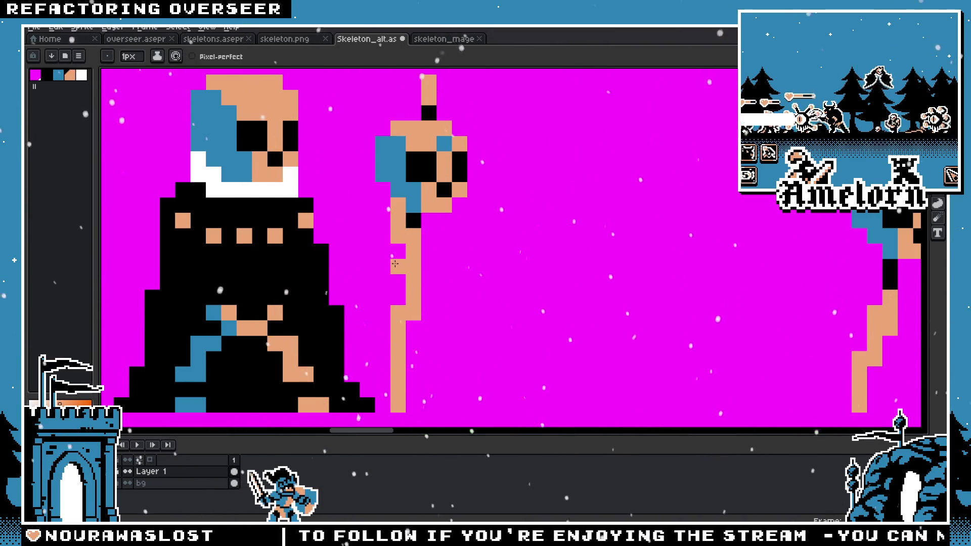
left_click_drag(382, 353, 382, 372)
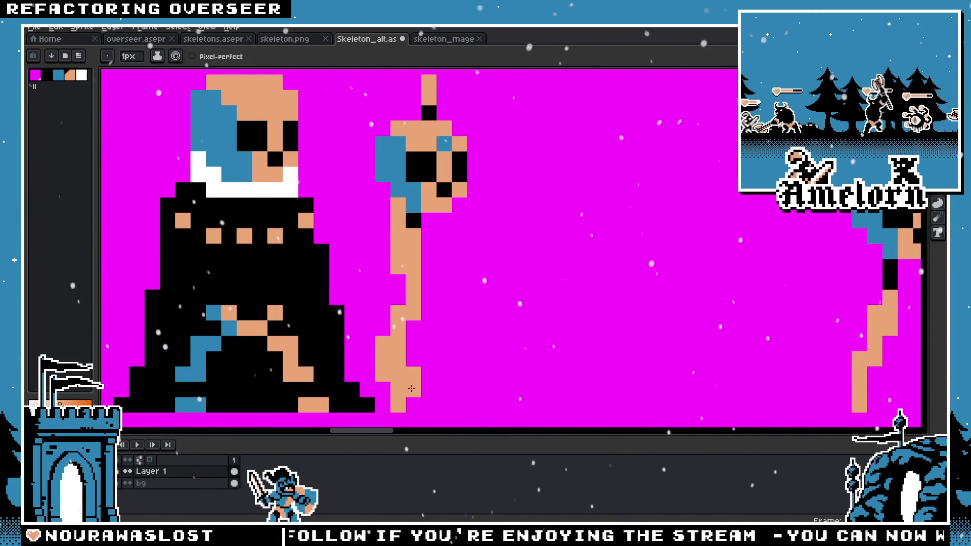
scroll(411, 379, "down", 5)
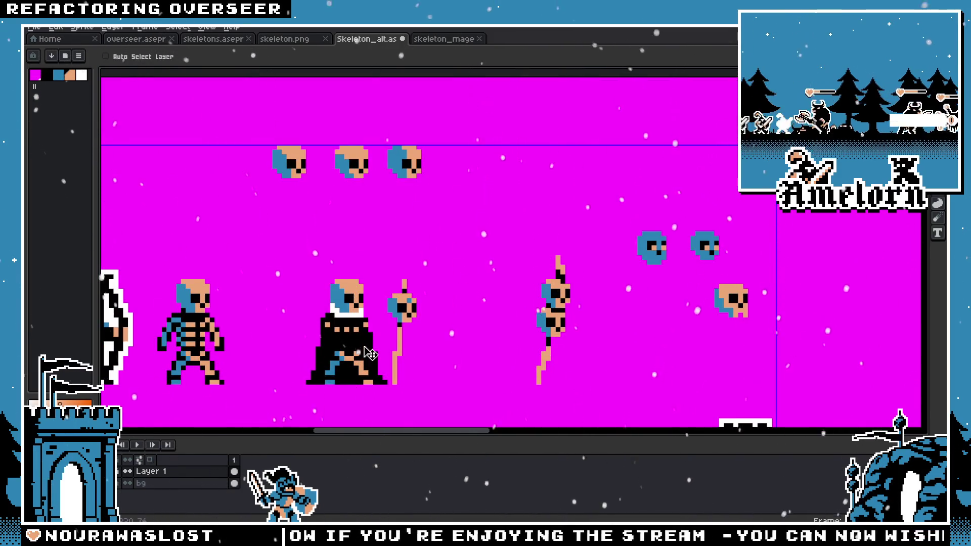
scroll(401, 336, "up", 5)
scroll(401, 336, "down", 3)
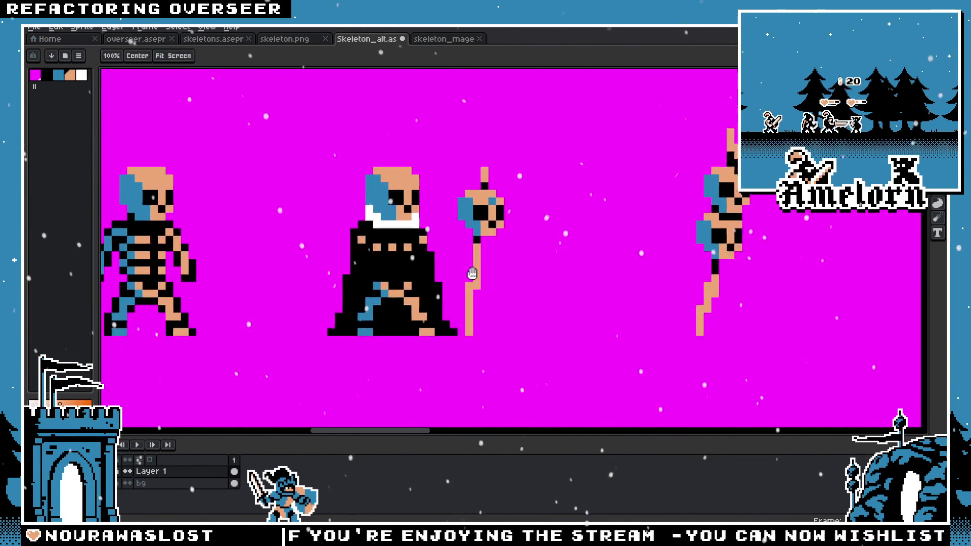
scroll(505, 246, "up", 2)
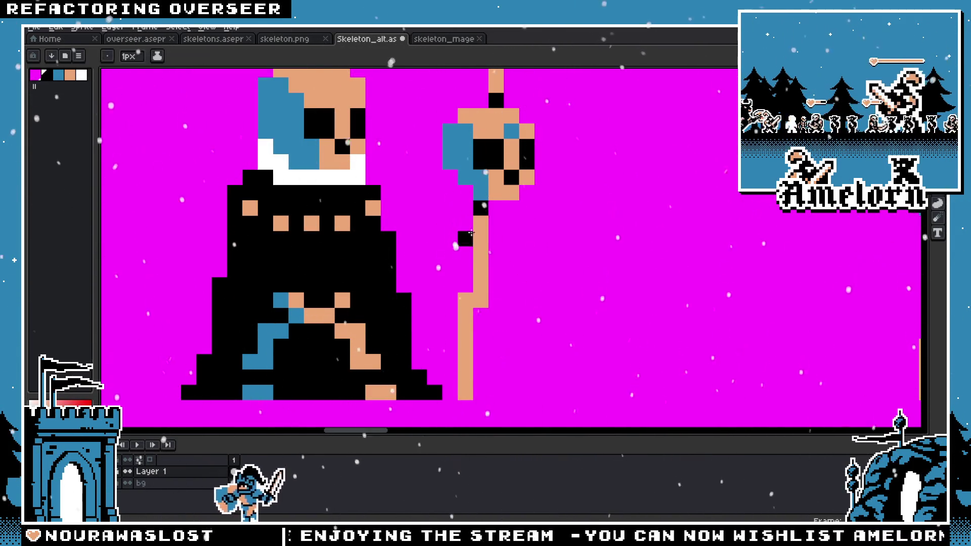
Paint a dark shading strip down the staff's left edge and turn its top pixel black.
left_click(475, 226)
key("ctrl+z")
left_click_drag(465, 190, 460, 295)
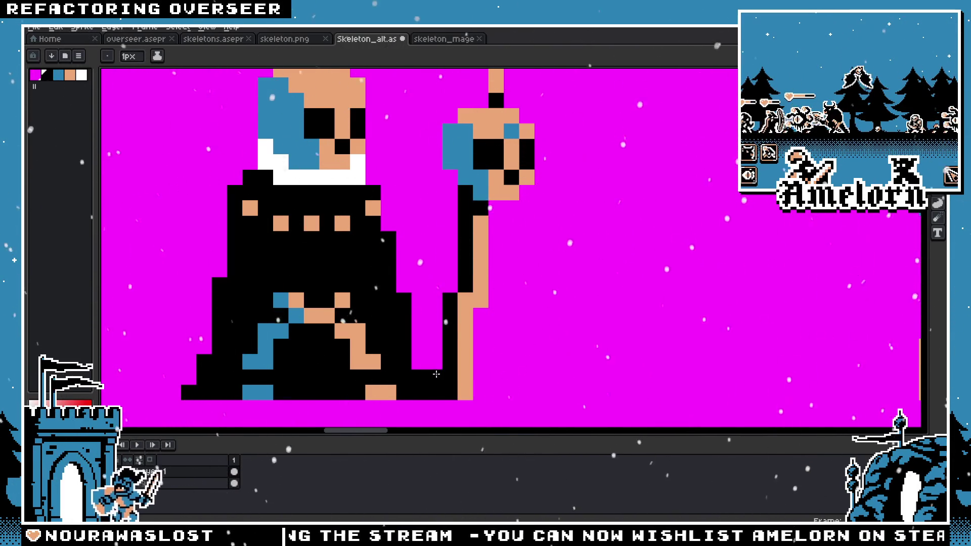
scroll(436, 374, "down", 4)
scroll(465, 326, "up", 2)
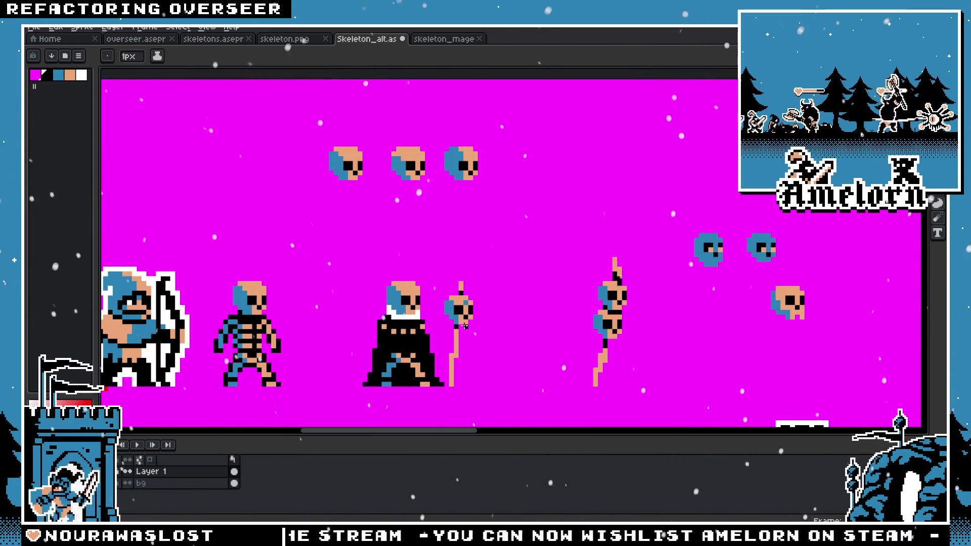
scroll(463, 325, "up", 1)
scroll(455, 288, "up", 1)
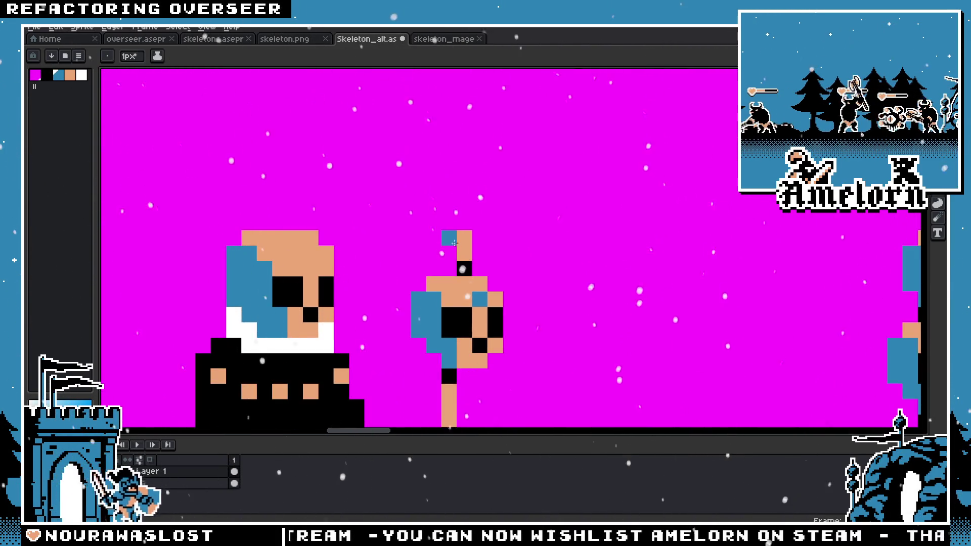
left_click(452, 266)
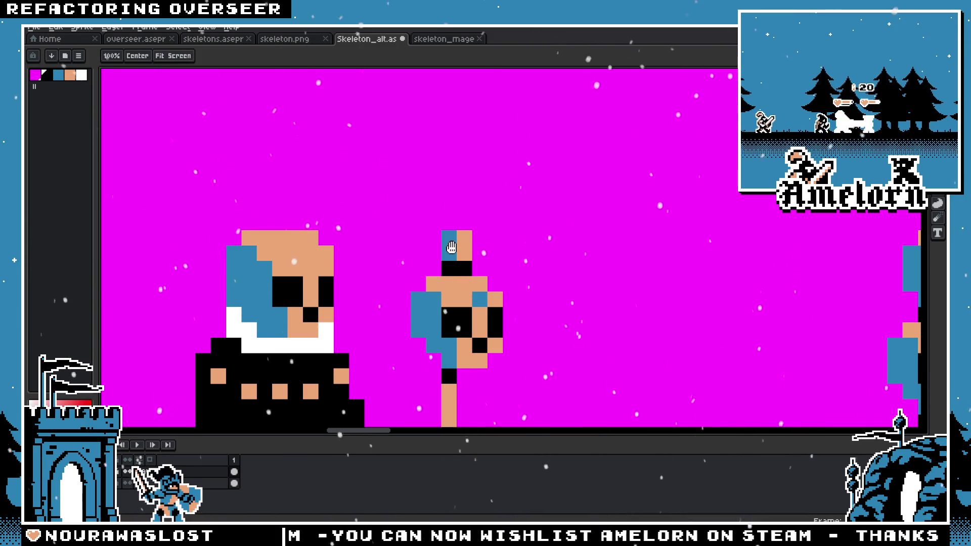
scroll(457, 244, "down", 1)
scroll(447, 258, "down", 2)
scroll(440, 265, "down", 1)
scroll(433, 275, "up", 3)
scroll(433, 275, "up", 1)
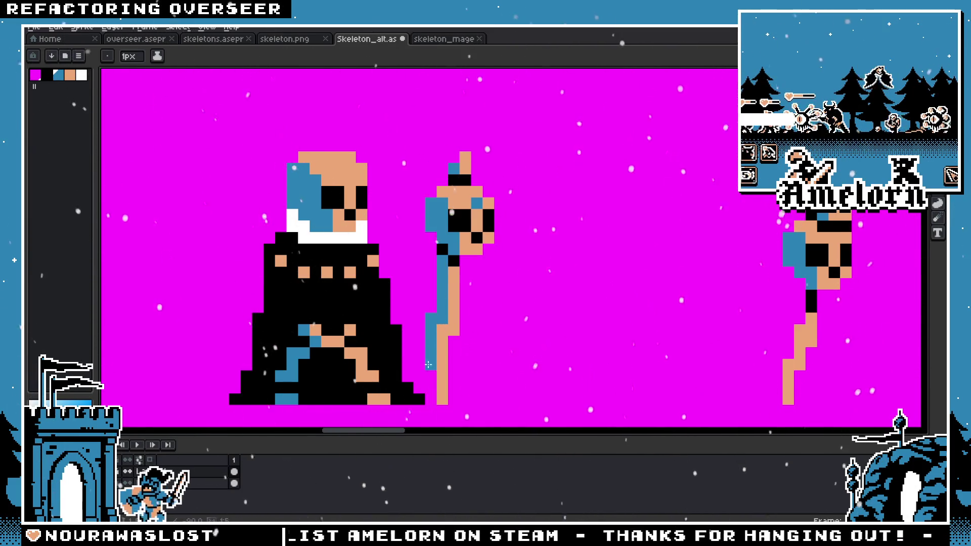
scroll(448, 325, "down", 1)
scroll(471, 325, "down", 1)
scroll(493, 324, "up", 1)
key("m")
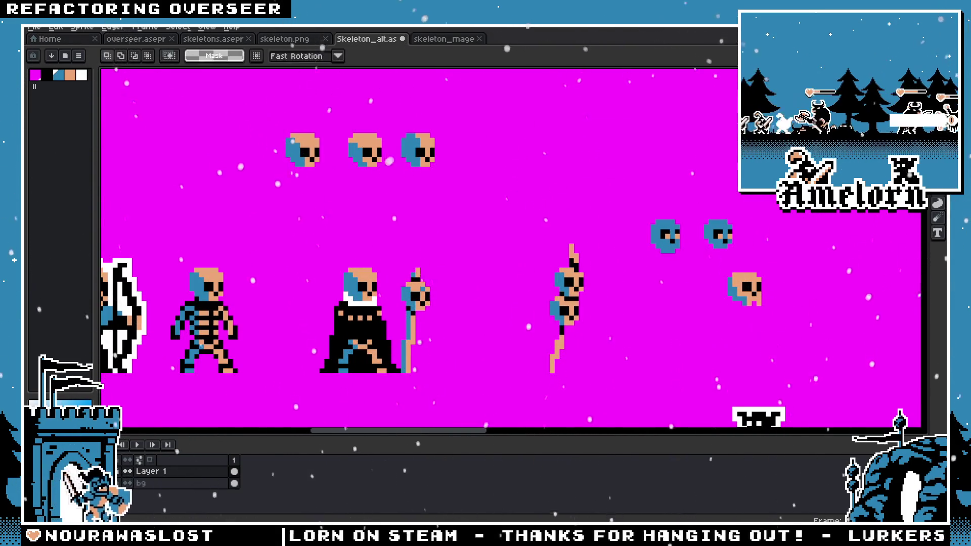
scroll(534, 193, "up", 1)
Marquee the staff and centre it in view for recolouring its shaft.
left_click_drag(534, 193, 433, 386)
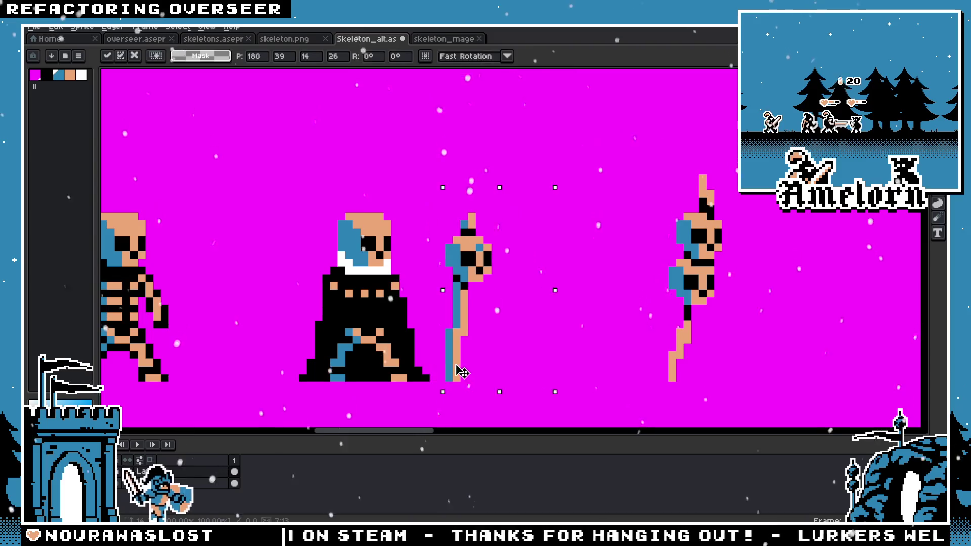
scroll(563, 270, "down", 1)
scroll(529, 270, "up", 1)
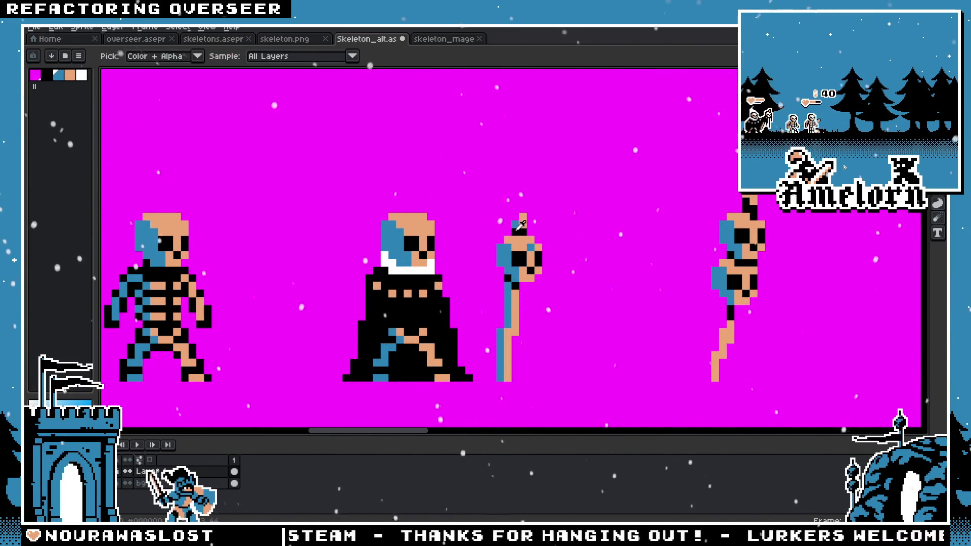
scroll(518, 225, "up", 1)
scroll(478, 257, "down", 2)
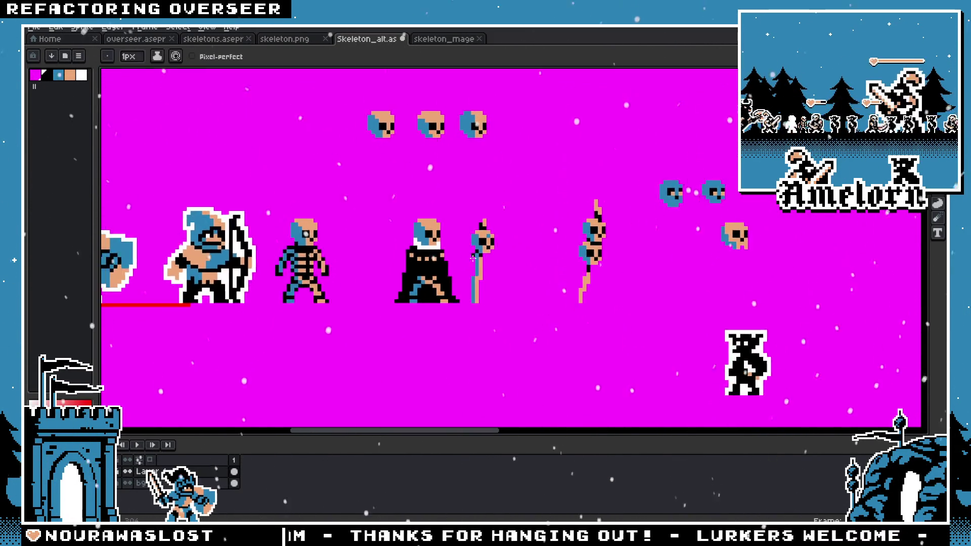
scroll(478, 256, "up", 1)
scroll(546, 229, "up", 2)
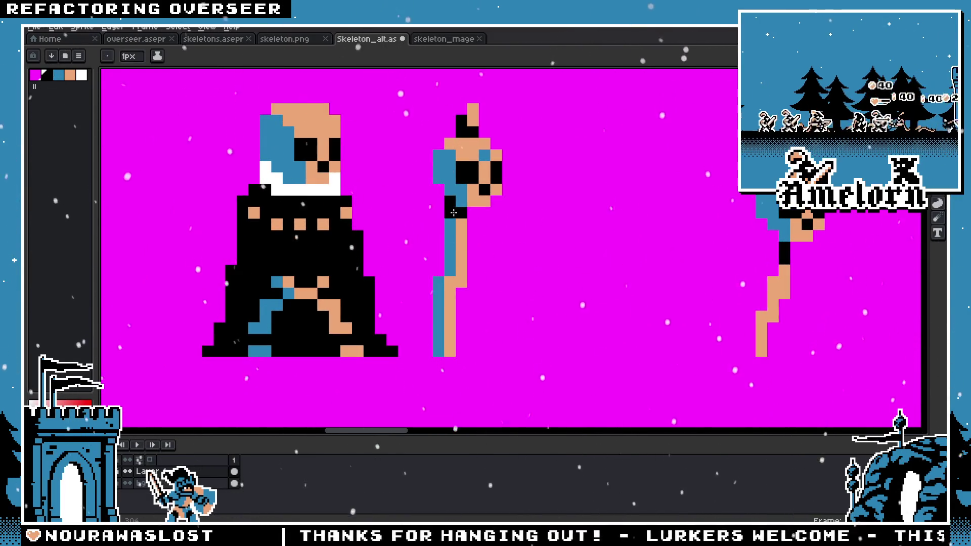
scroll(426, 317, "down", 3)
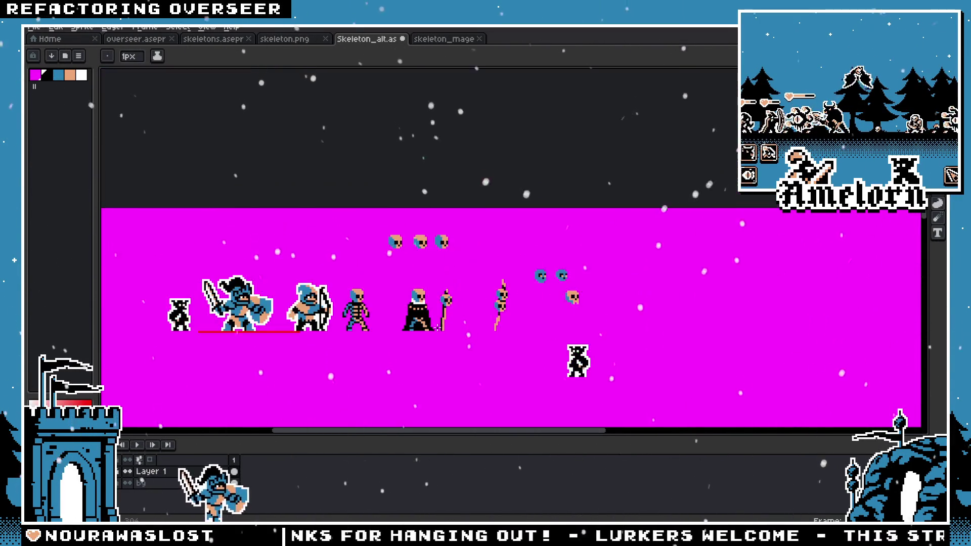
scroll(443, 309, "up", 3)
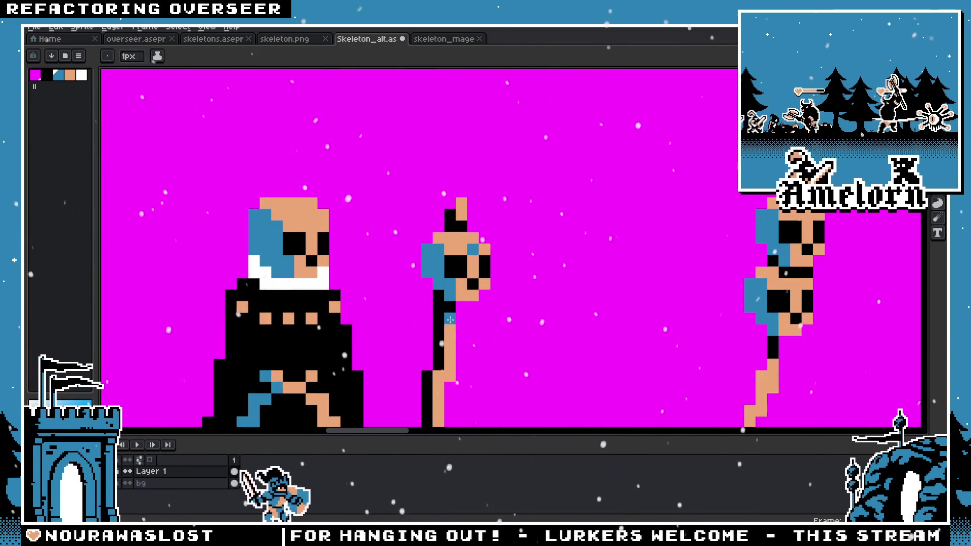
left_click_drag(450, 372, 486, 259)
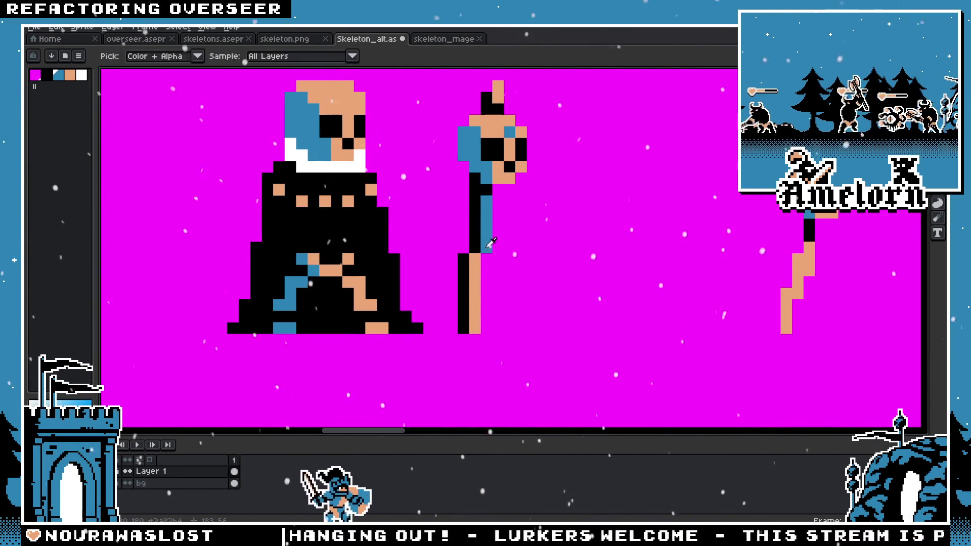
scroll(492, 213, "up", 2)
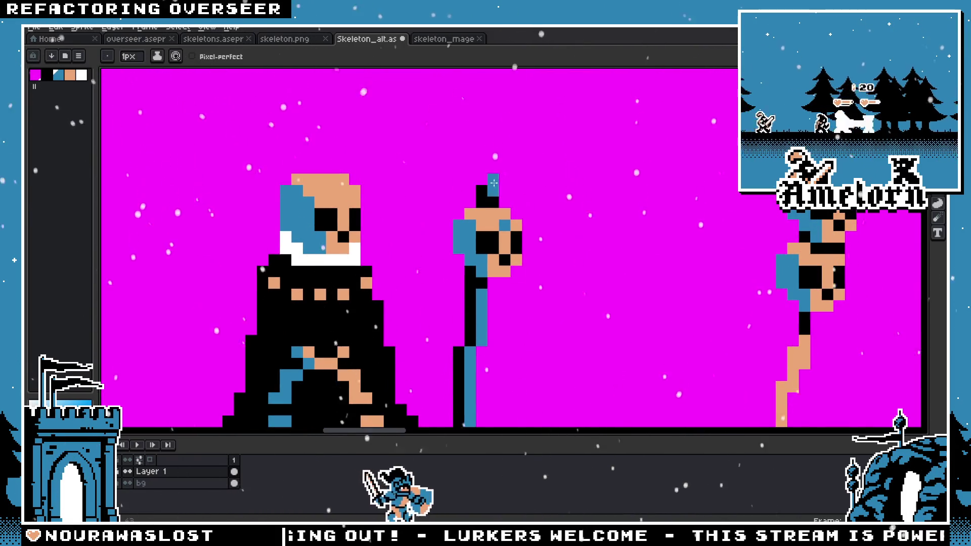
scroll(494, 185, "down", 3)
scroll(494, 185, "down", 1)
scroll(488, 219, "up", 2)
scroll(488, 220, "up", 3)
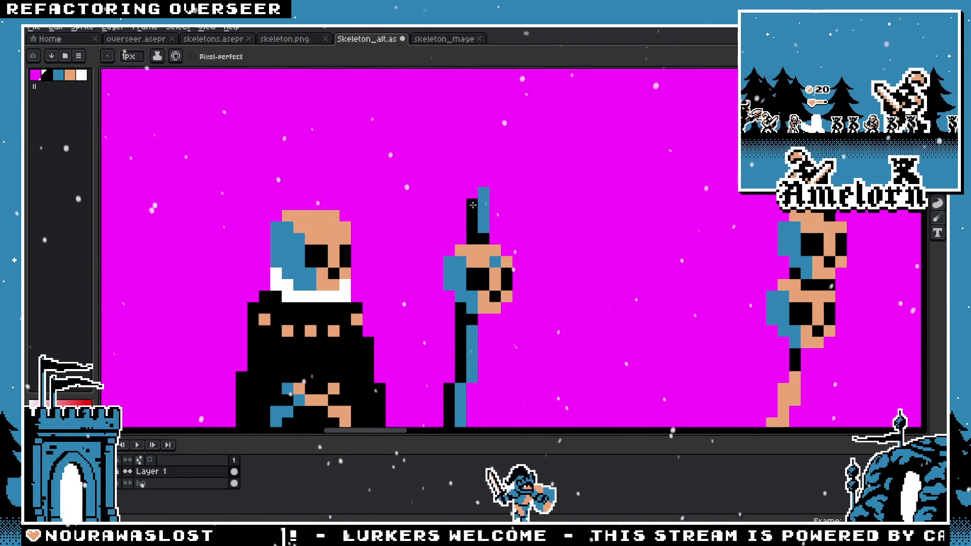
scroll(484, 204, "down", 3)
scroll(461, 261, "up", 4)
scroll(400, 306, "down", 3)
scroll(387, 296, "up", 2)
scroll(379, 289, "up", 1)
scroll(373, 285, "down", 1)
scroll(373, 285, "down", 3)
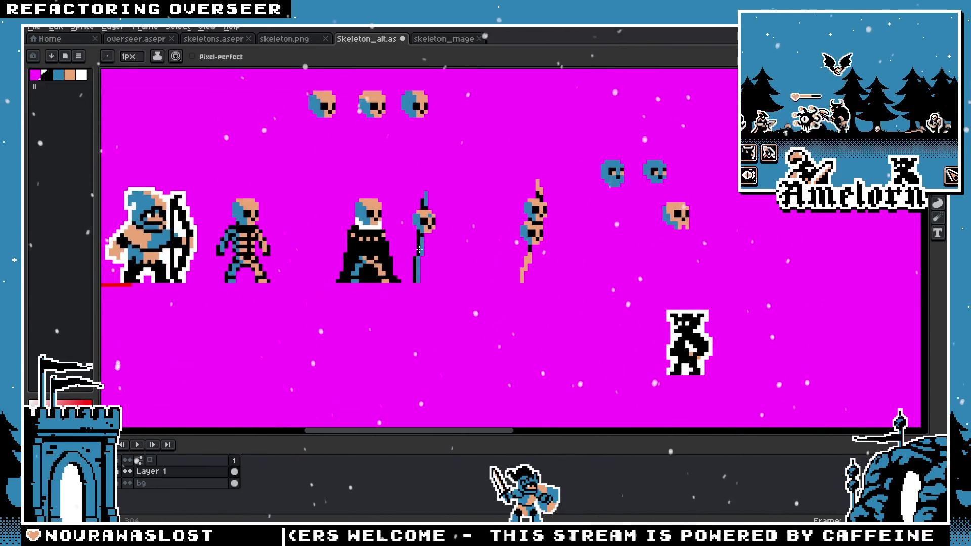
scroll(410, 266, "up", 3)
scroll(455, 250, "down", 1)
scroll(492, 234, "up", 1)
scroll(492, 234, "down", 1)
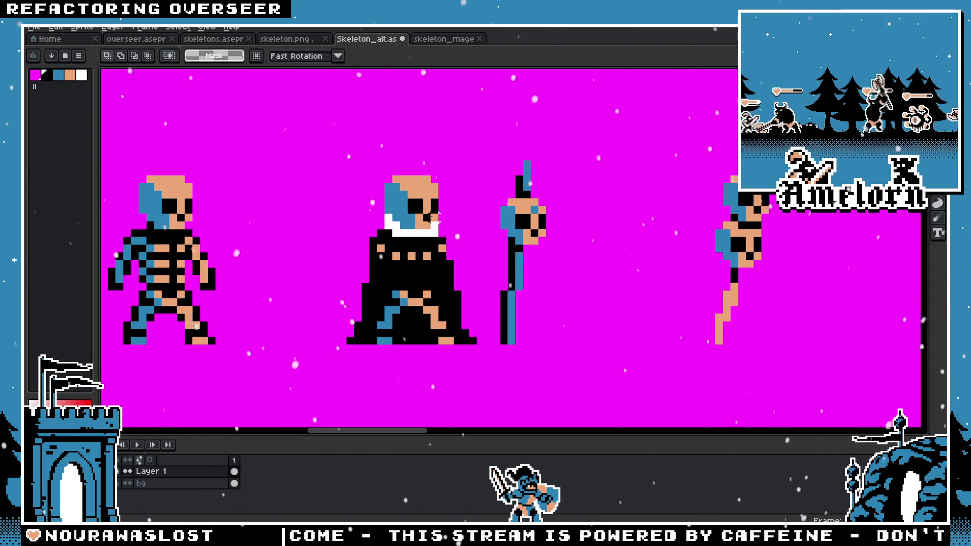
scroll(521, 211, "up", 1)
scroll(388, 246, "down", 4)
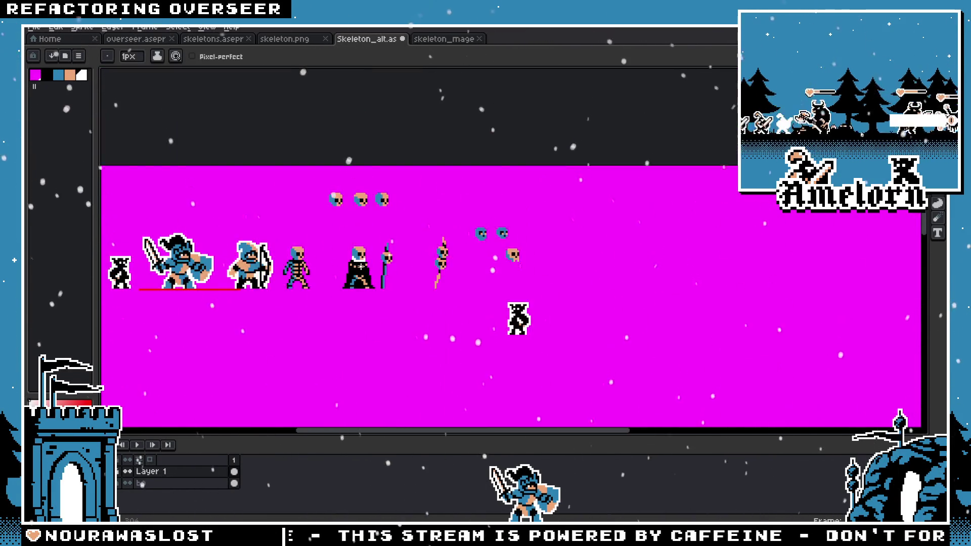
scroll(388, 247, "down", 1)
scroll(372, 262, "up", 4)
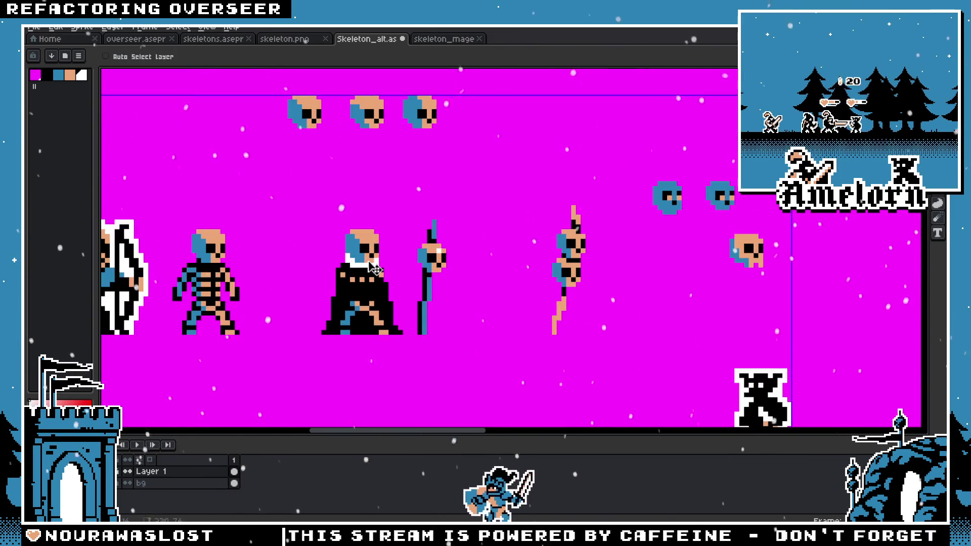
scroll(372, 262, "down", 1)
scroll(380, 258, "down", 1)
scroll(387, 257, "up", 1)
scroll(400, 253, "down", 1)
scroll(401, 253, "up", 2)
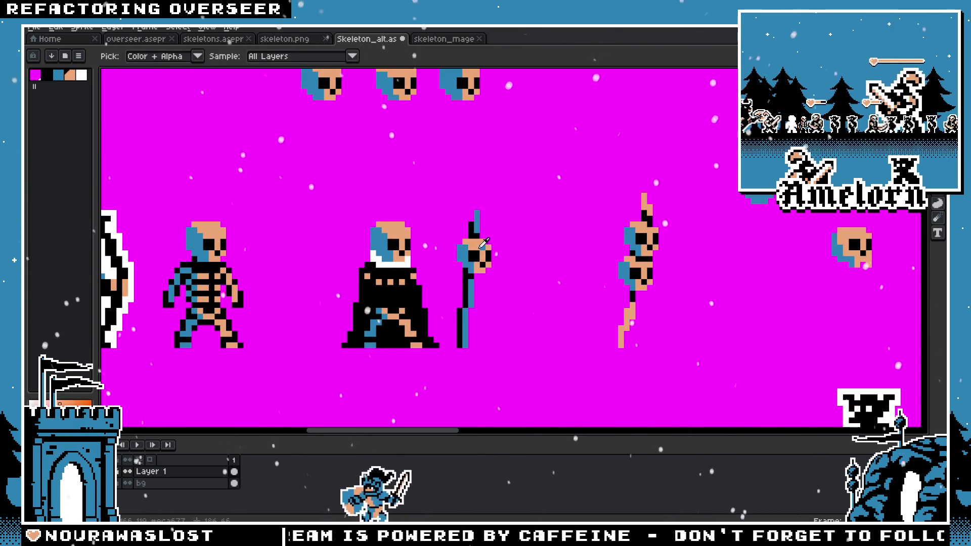
scroll(410, 277, "down", 1)
scroll(413, 281, "up", 1)
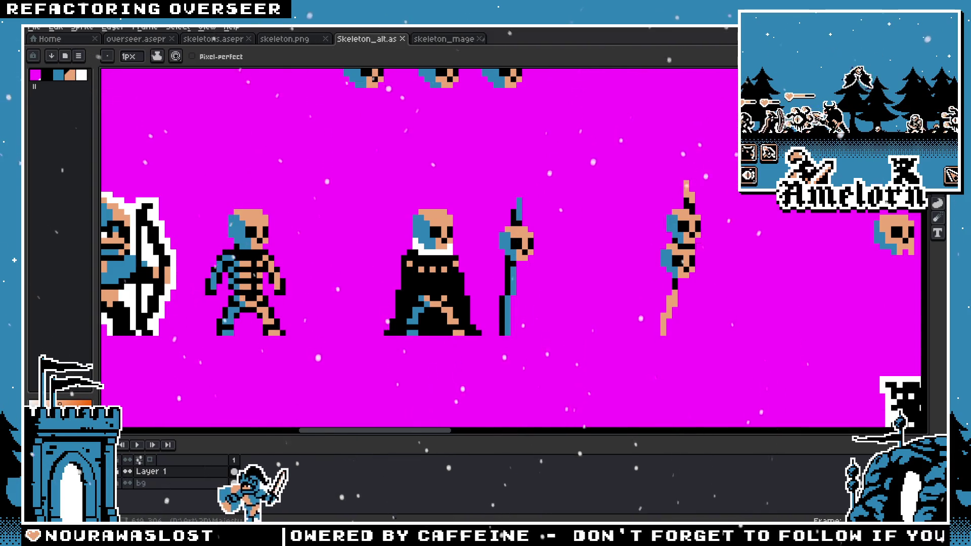
Move the staff beside the mage and drop a copy next to the right-hand tan staff.
key("m")
mouse_move(481, 174)
left_mouse_down()
mouse_move(542, 342)
mouse_move(475, 321)
mouse_move(487, 320)
left_mouse_up()
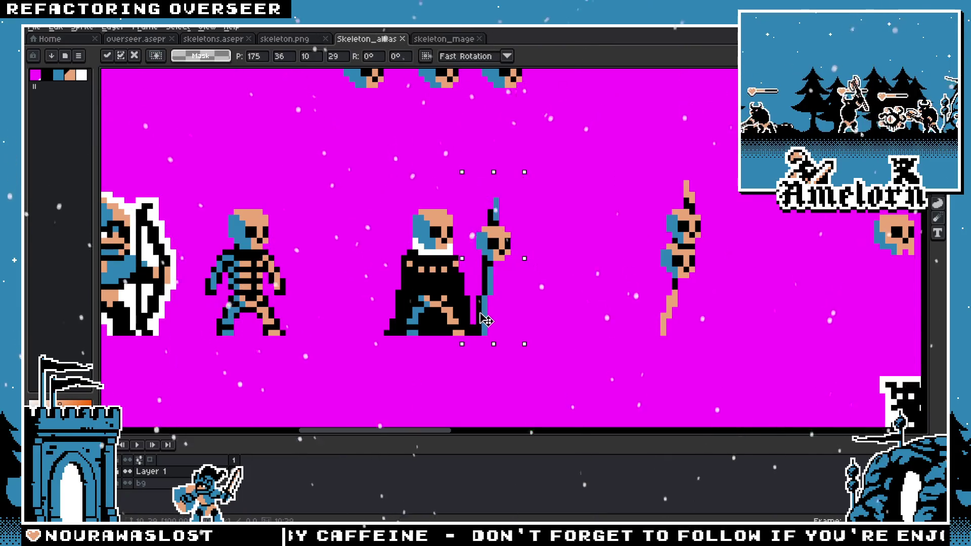
key("Return")
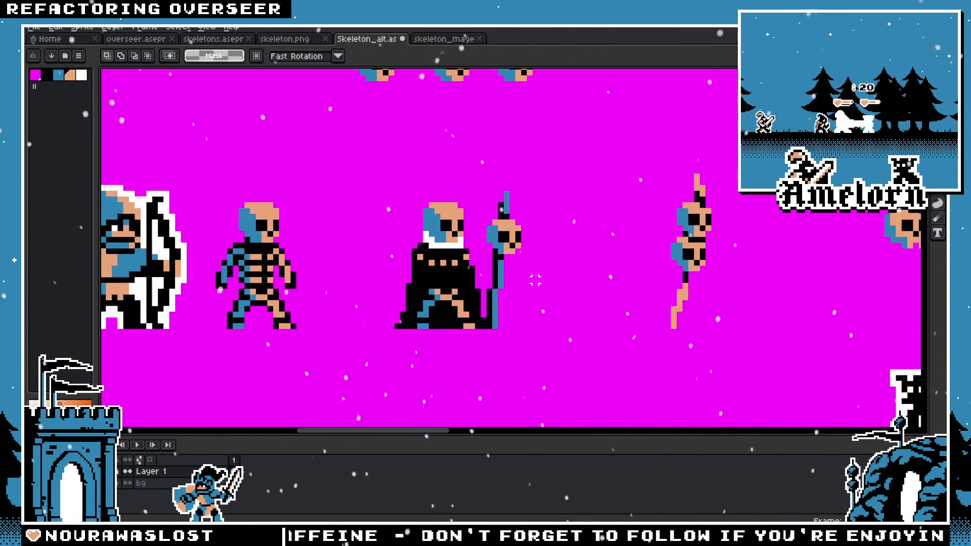
key("ctrl+z")
mouse_move(504, 312)
left_mouse_down()
mouse_move(757, 322)
mouse_move(516, 336)
left_mouse_up()
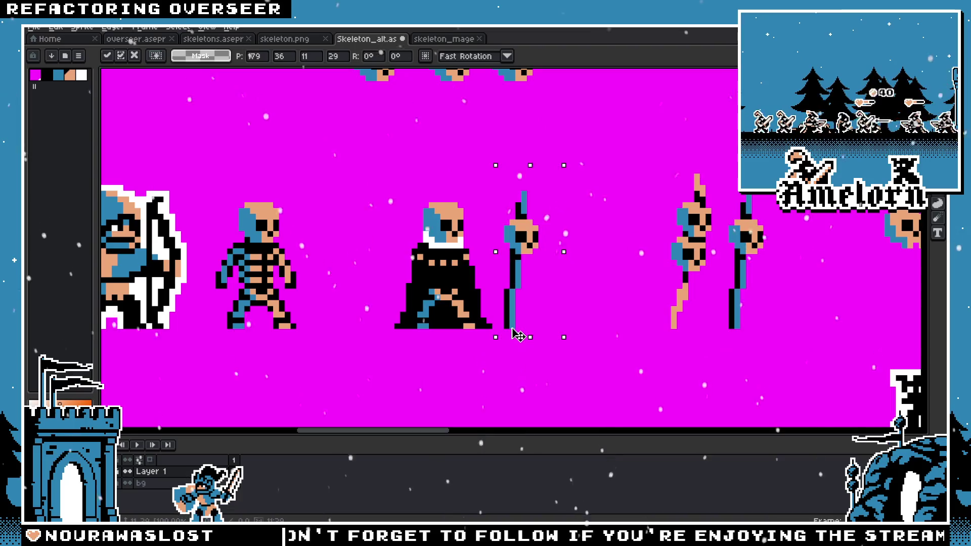
scroll(661, 284, "up", 1)
key("g")
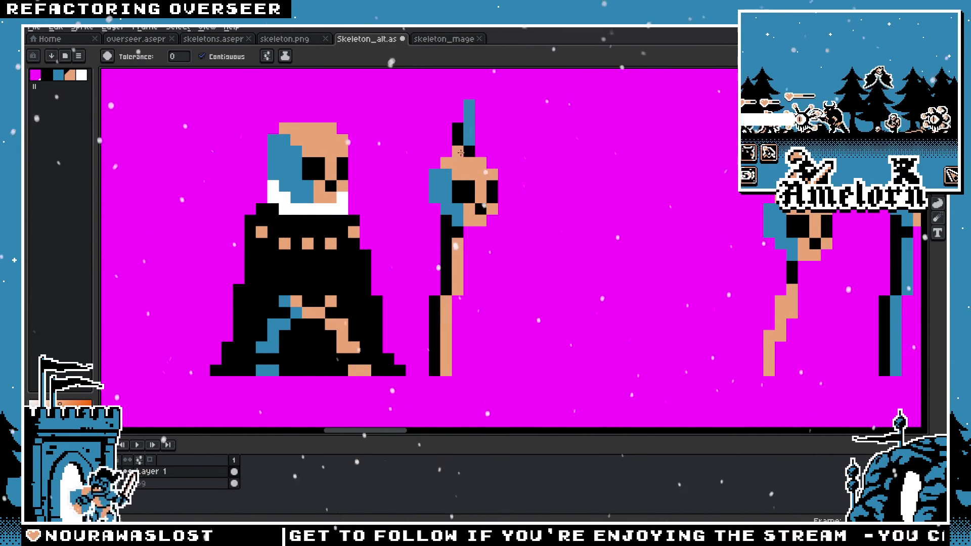
scroll(458, 256, "down", 3)
scroll(366, 231, "down", 1)
scroll(366, 232, "up", 3)
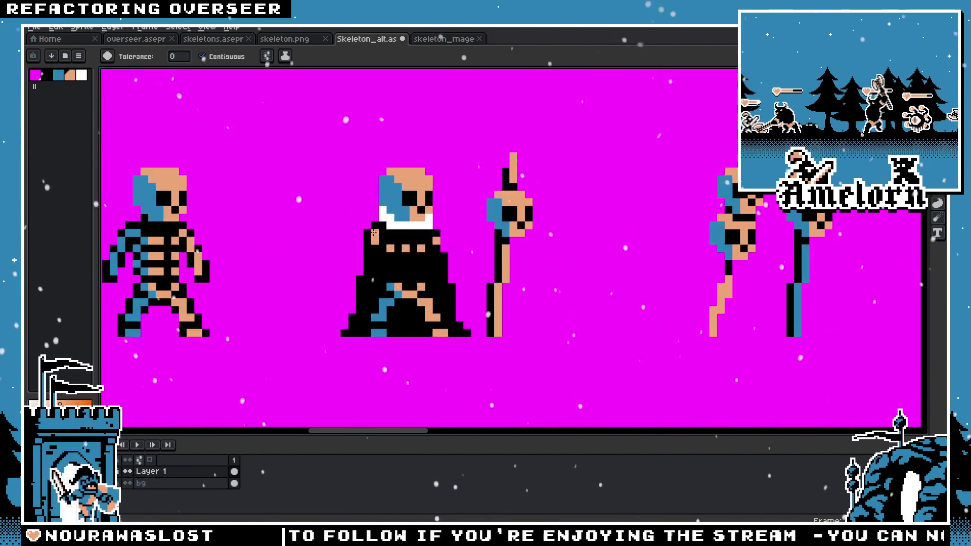
scroll(366, 231, "up", 1)
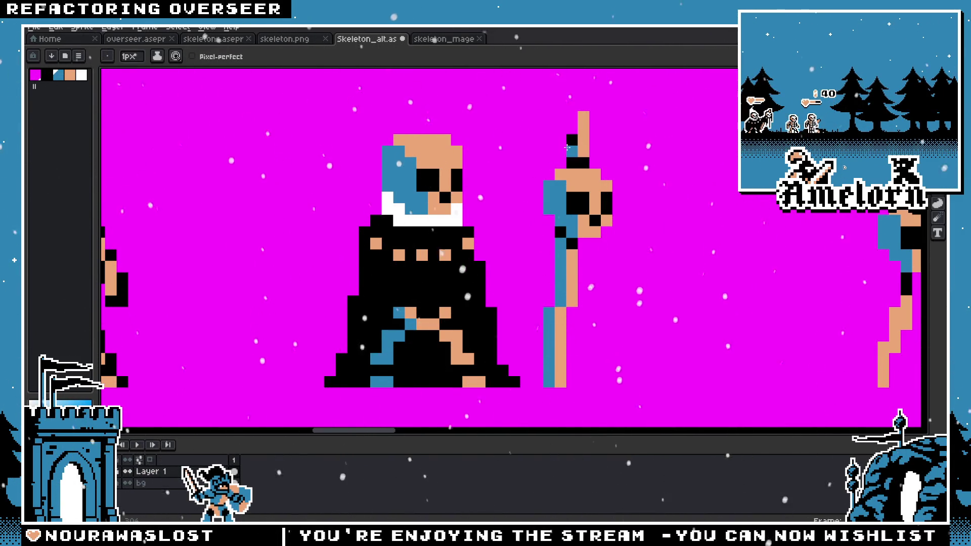
scroll(571, 141, "down", 3)
scroll(506, 178, "up", 2)
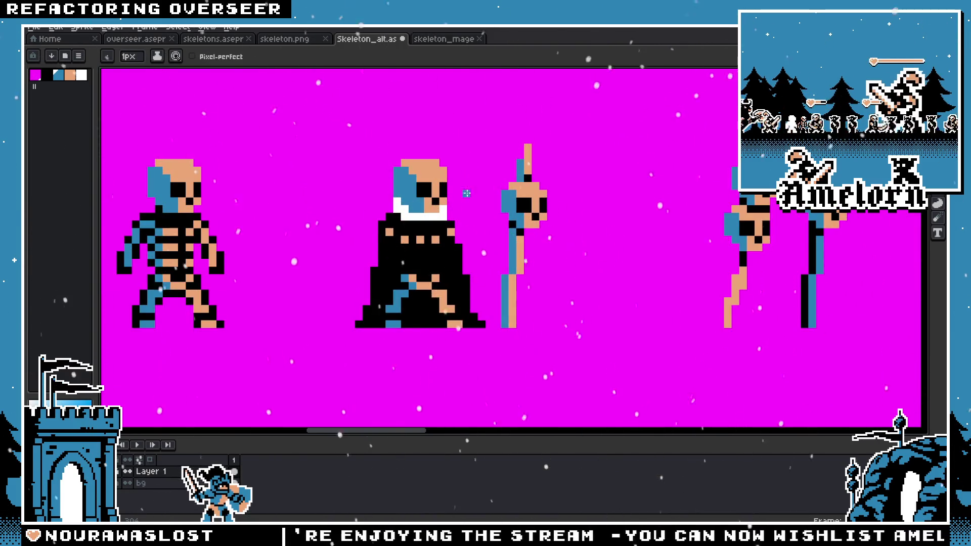
scroll(468, 190, "down", 3)
scroll(469, 190, "up", 1)
scroll(478, 213, "up", 2)
scroll(483, 230, "up", 1)
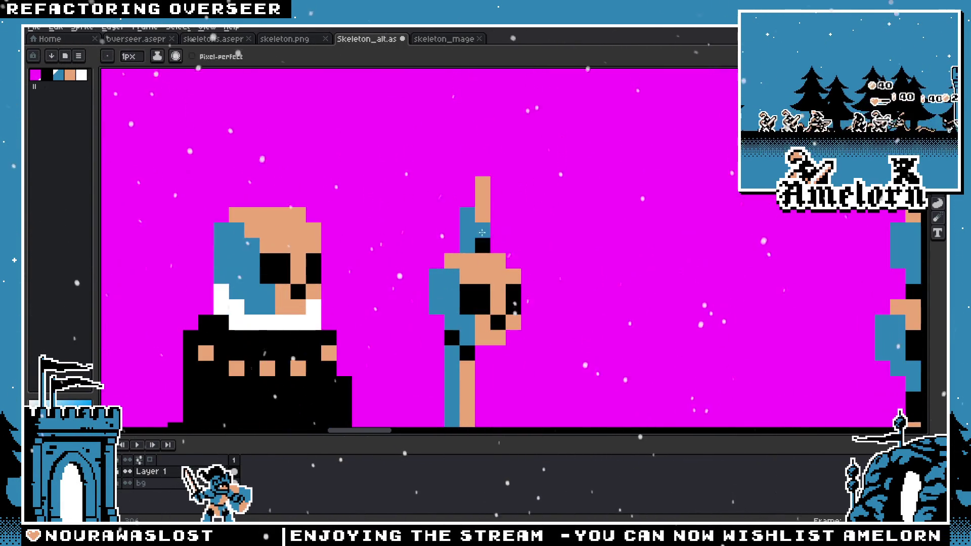
scroll(479, 225, "down", 3)
scroll(427, 245, "up", 2)
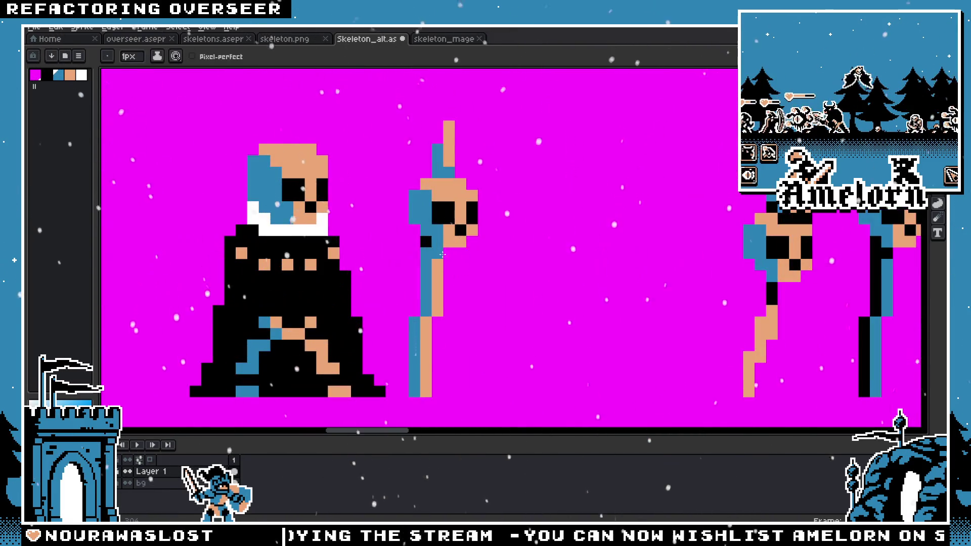
scroll(414, 251, "down", 3)
scroll(458, 299, "up", 1)
scroll(494, 243, "up", 1)
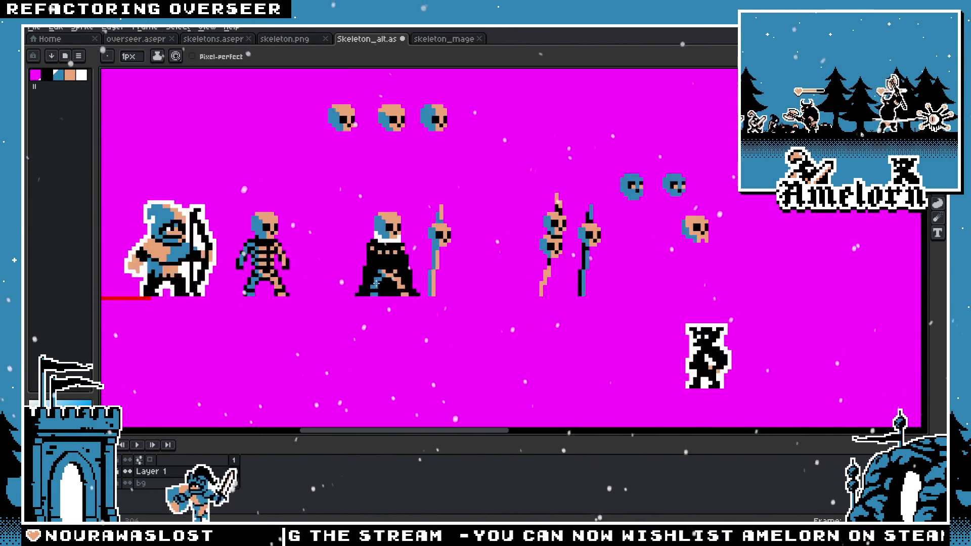
scroll(528, 185, "up", 2)
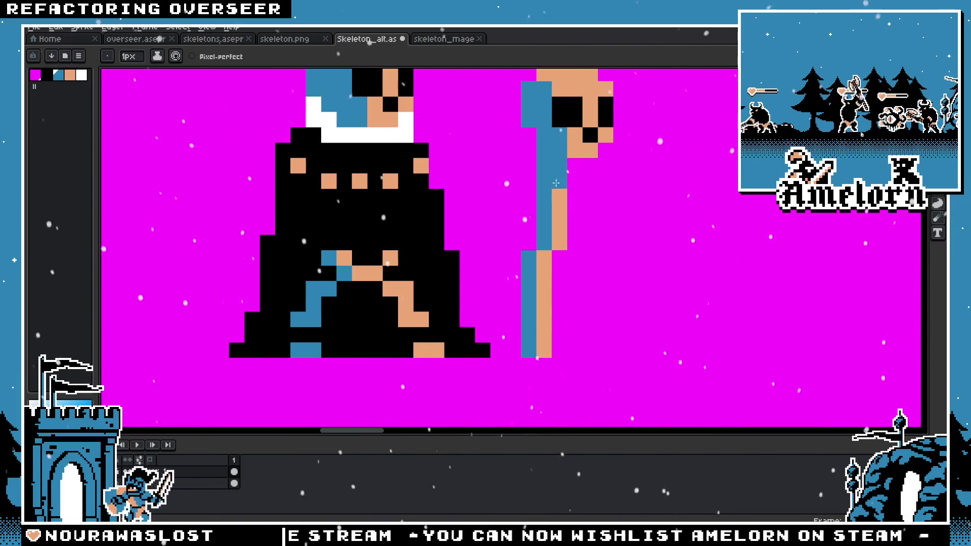
scroll(559, 192, "down", 1)
scroll(531, 213, "up", 2)
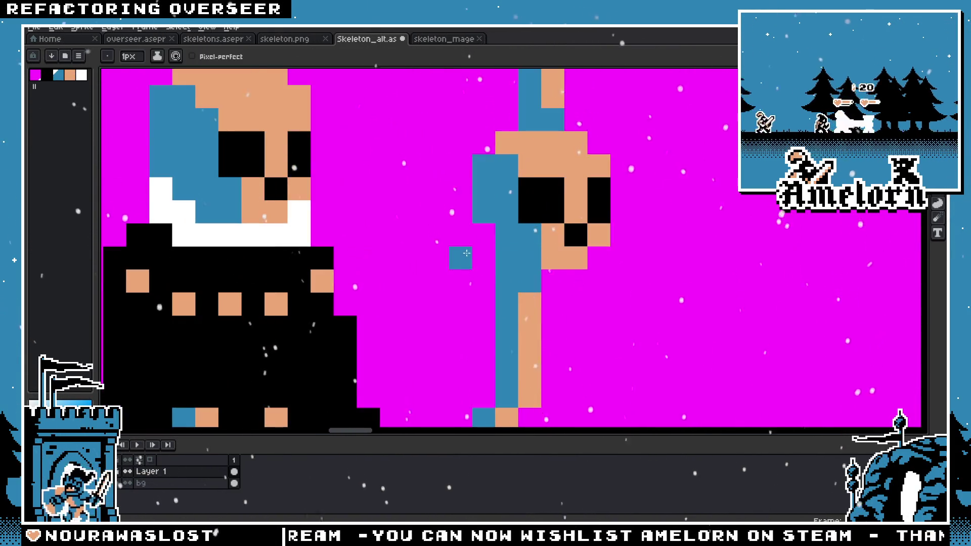
scroll(446, 254, "down", 4)
scroll(447, 256, "up", 2)
scroll(463, 228, "up", 1)
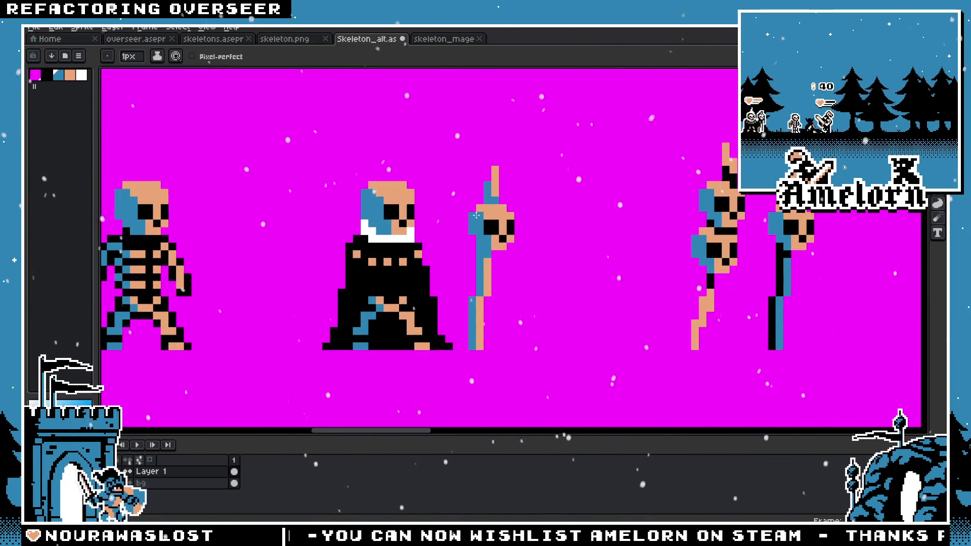
scroll(507, 182, "up", 1)
scroll(437, 223, "down", 3)
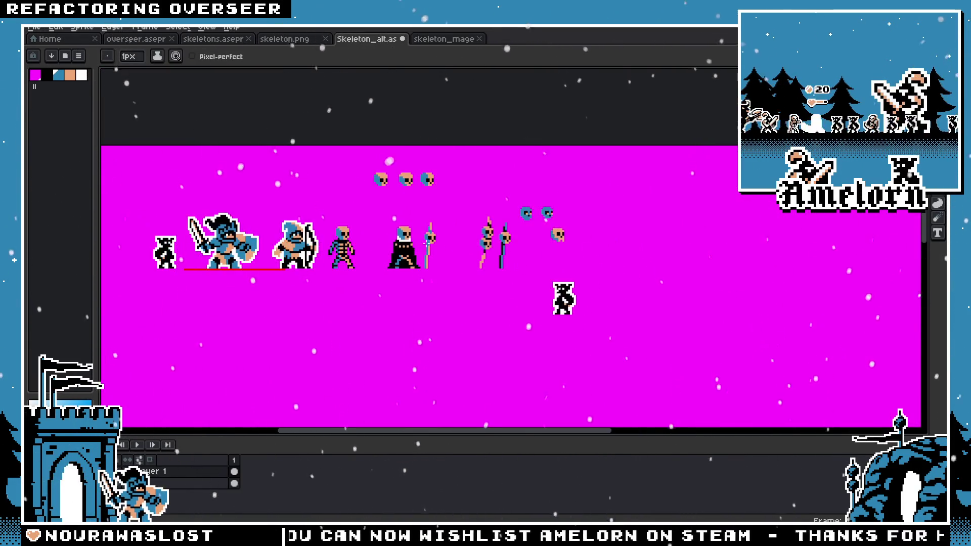
scroll(437, 226, "up", 3)
scroll(415, 229, "down", 3)
scroll(402, 236, "up", 1)
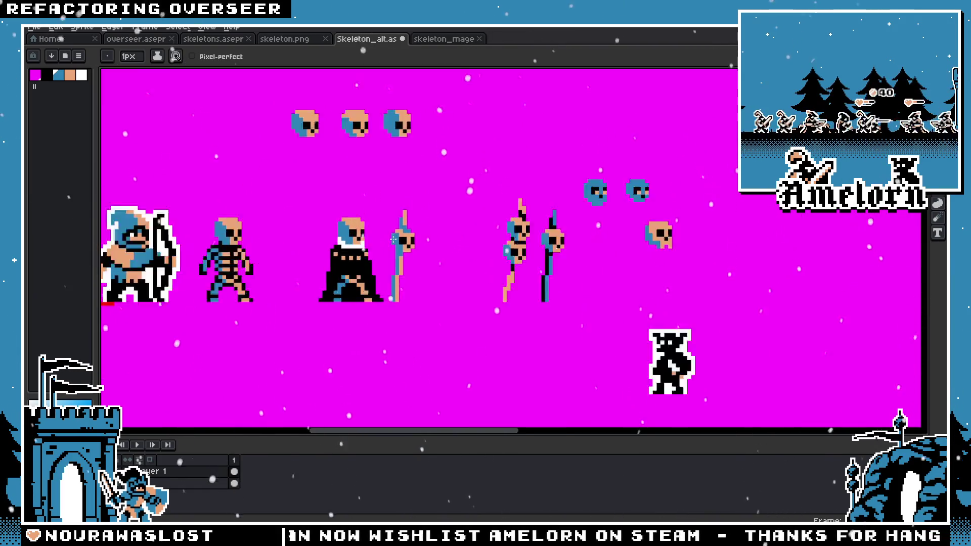
scroll(394, 242, "up", 2)
key("v")
scroll(388, 232, "down", 1)
scroll(383, 226, "up", 2)
key("b")
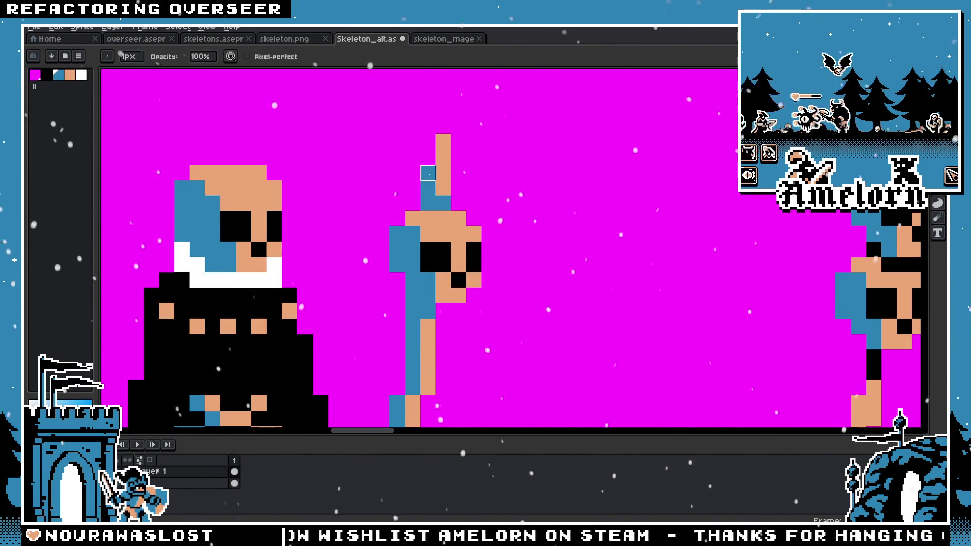
scroll(373, 215, "down", 2)
scroll(373, 215, "up", 2)
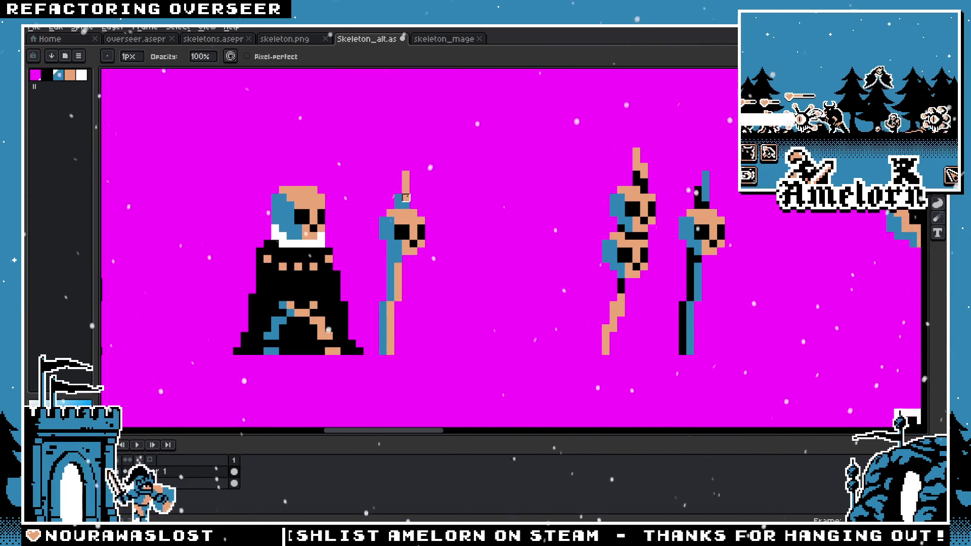
scroll(406, 198, "down", 1)
scroll(394, 228, "up", 3)
key("v")
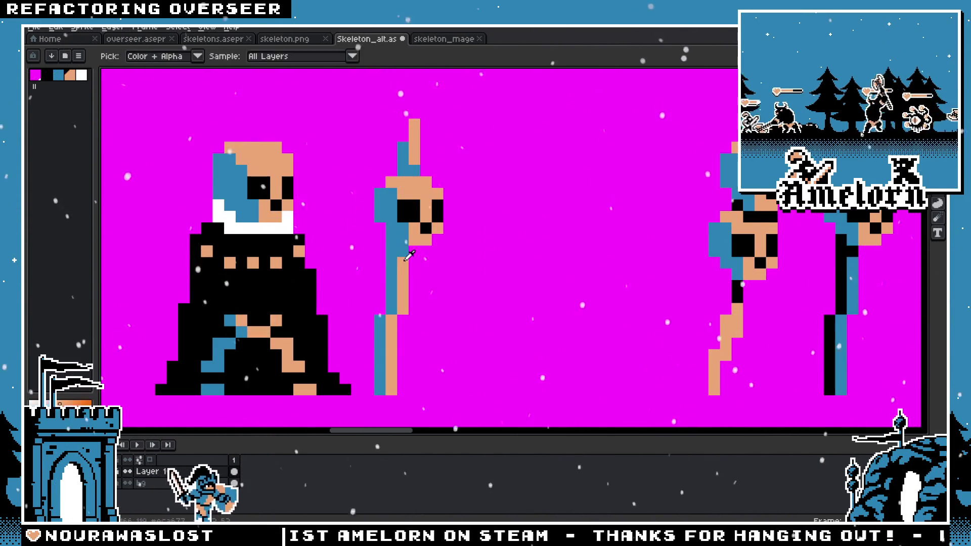
key("b")
scroll(386, 254, "down", 3)
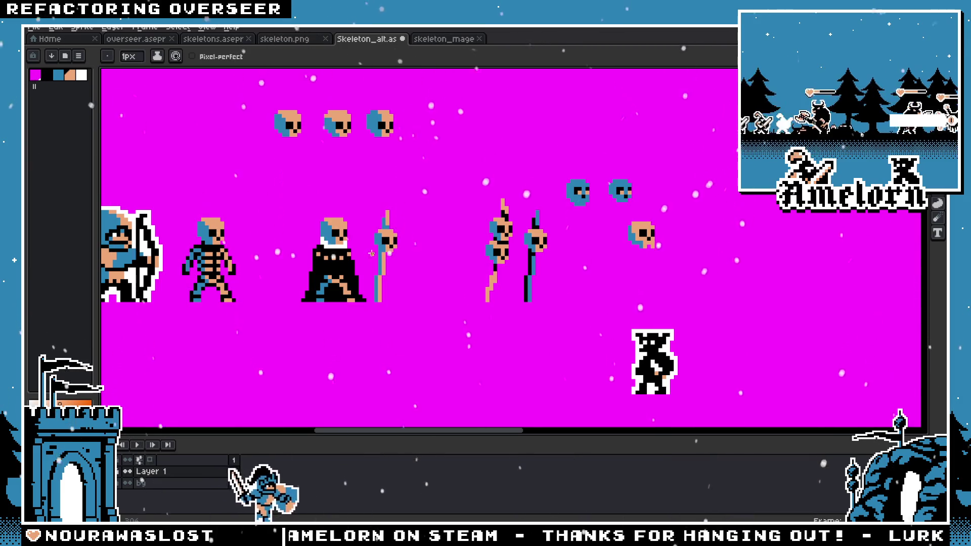
scroll(387, 248, "up", 3)
scroll(388, 250, "down", 3)
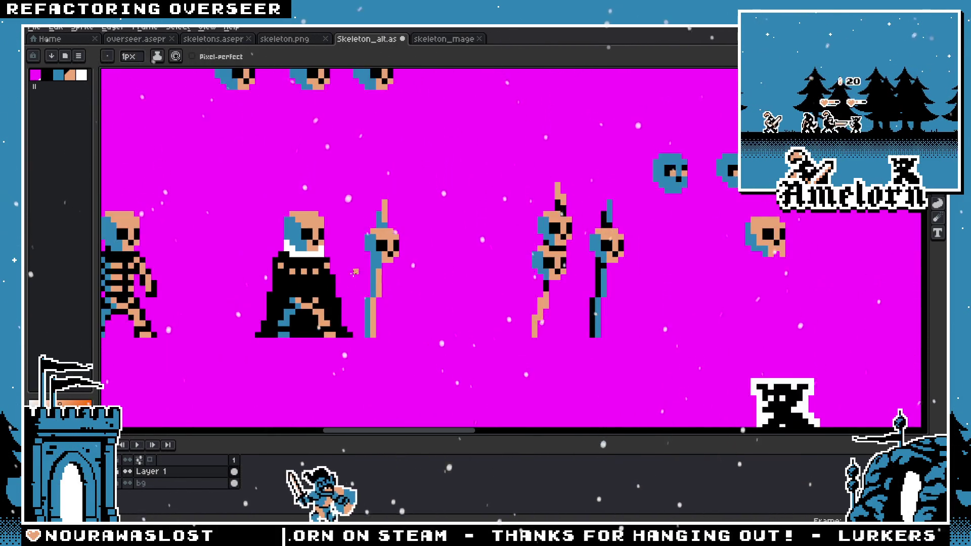
scroll(345, 270, "up", 3)
Pick black, then sample the tan bone colour from the staff's skull.
left_click(416, 218, "alt")
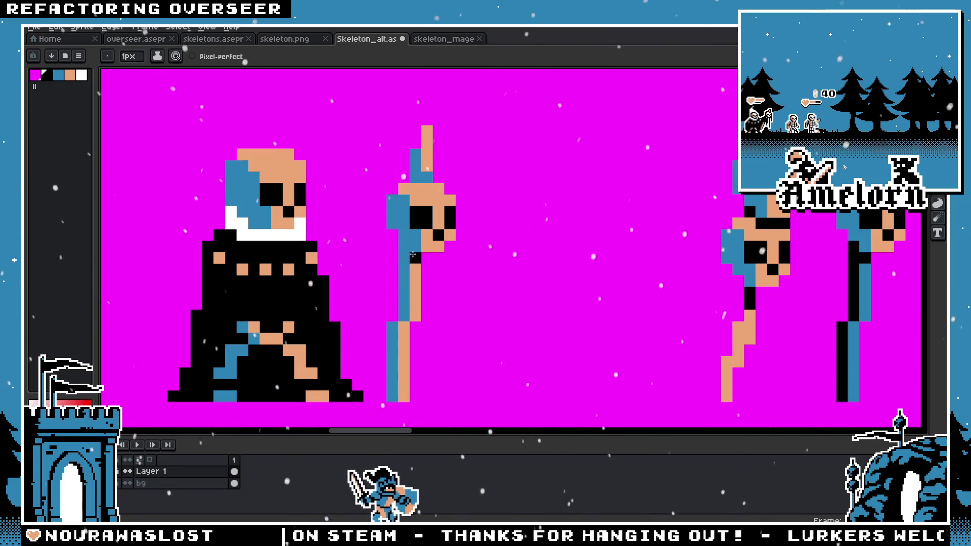
scroll(400, 249, "down", 2)
scroll(380, 258, "down", 1)
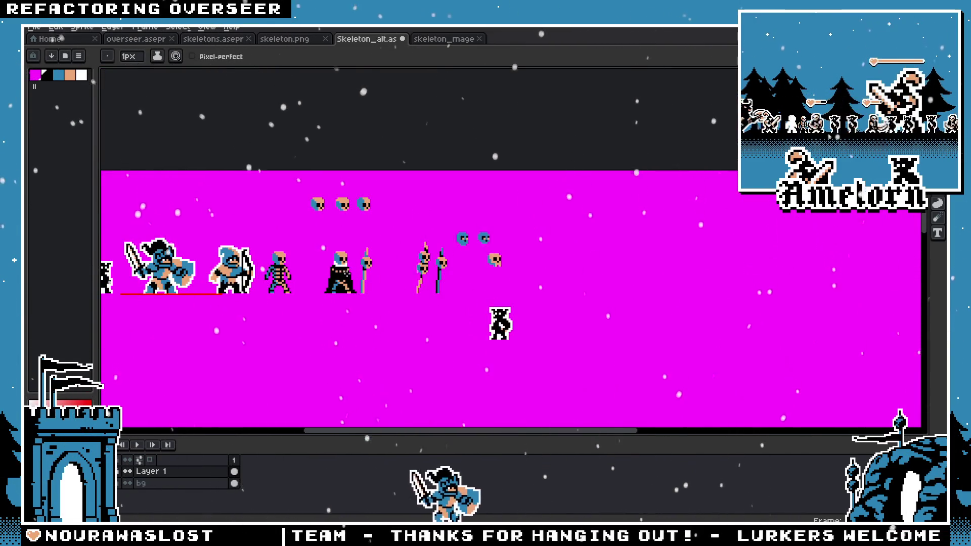
scroll(355, 268, "up", 1)
scroll(353, 268, "up", 2)
scroll(364, 264, "down", 2)
scroll(377, 262, "up", 1)
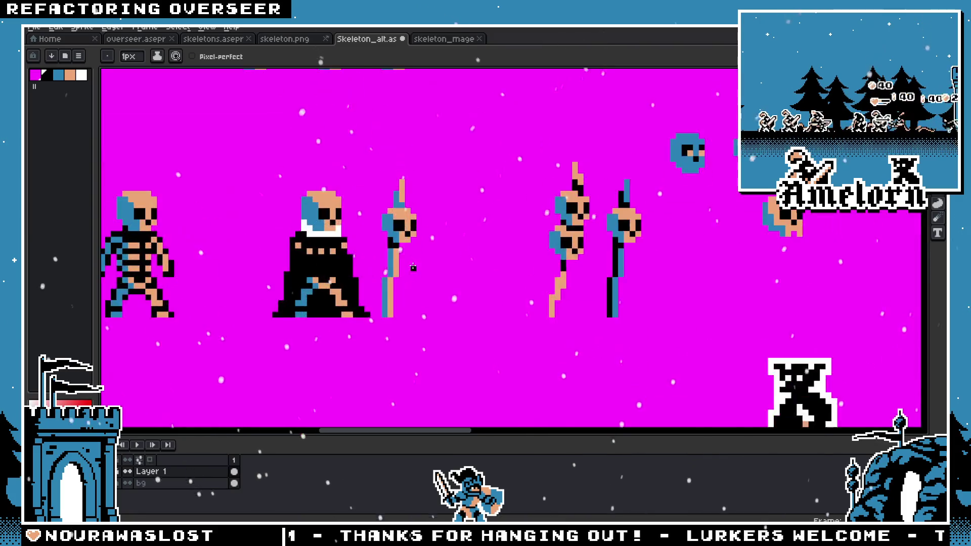
scroll(445, 239, "up", 2)
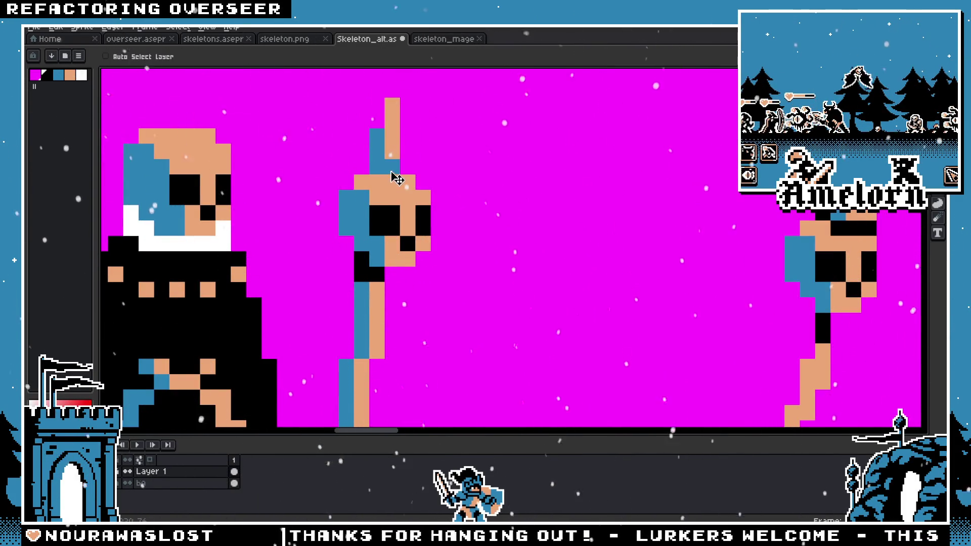
scroll(395, 178, "down", 3)
scroll(402, 189, "down", 1)
scroll(417, 207, "up", 4)
key("b")
key("b")
scroll(378, 182, "down", 2)
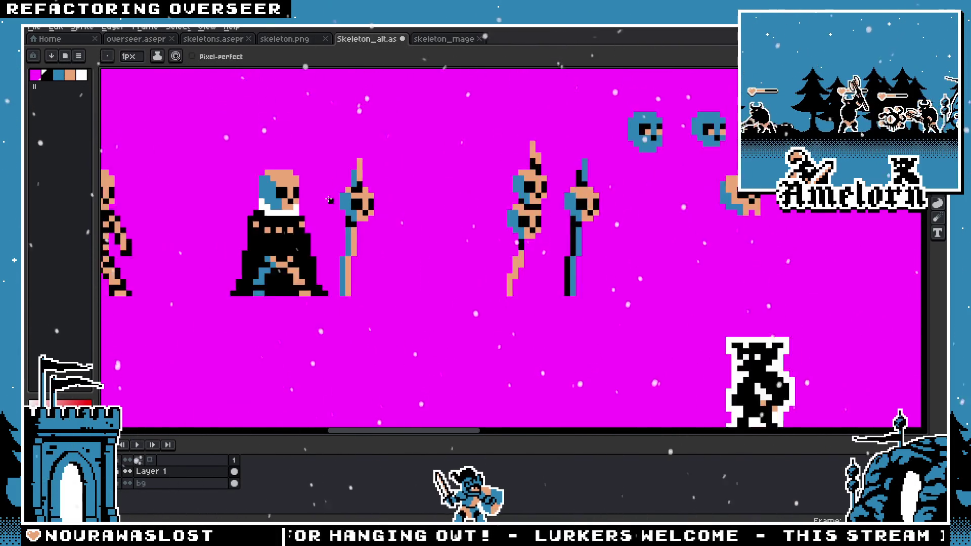
scroll(326, 201, "down", 1)
key("v")
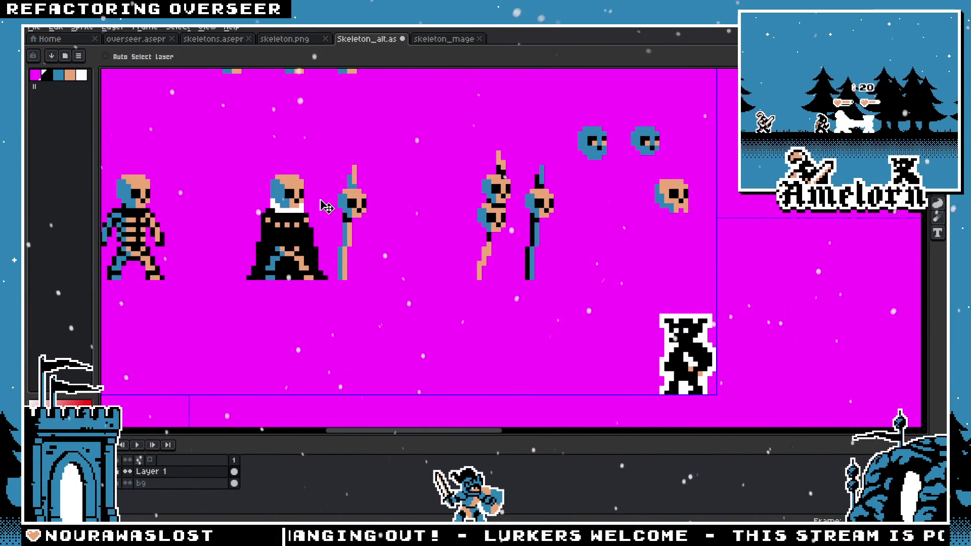
scroll(327, 207, "up", 2)
scroll(380, 220, "down", 3)
scroll(432, 234, "up", 1)
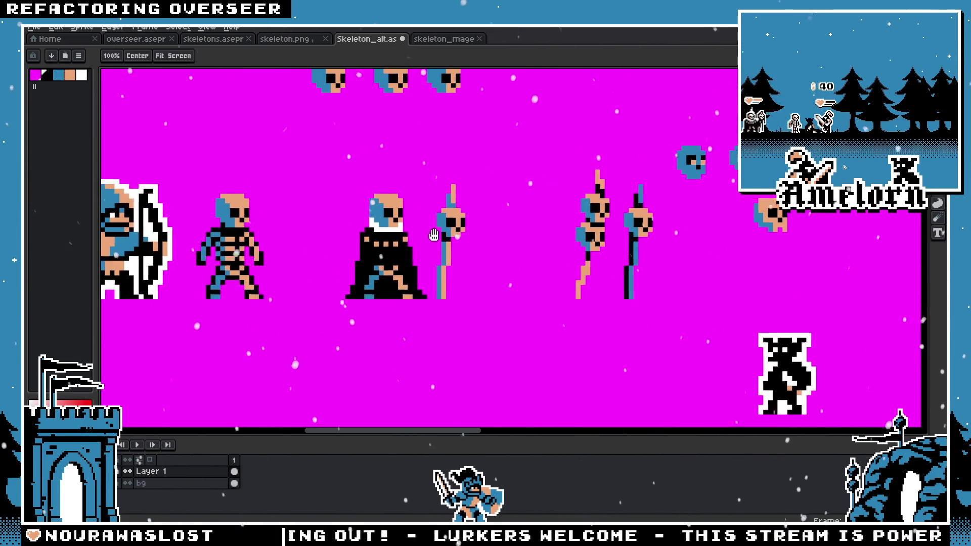
scroll(431, 234, "up", 2)
scroll(438, 237, "down", 2)
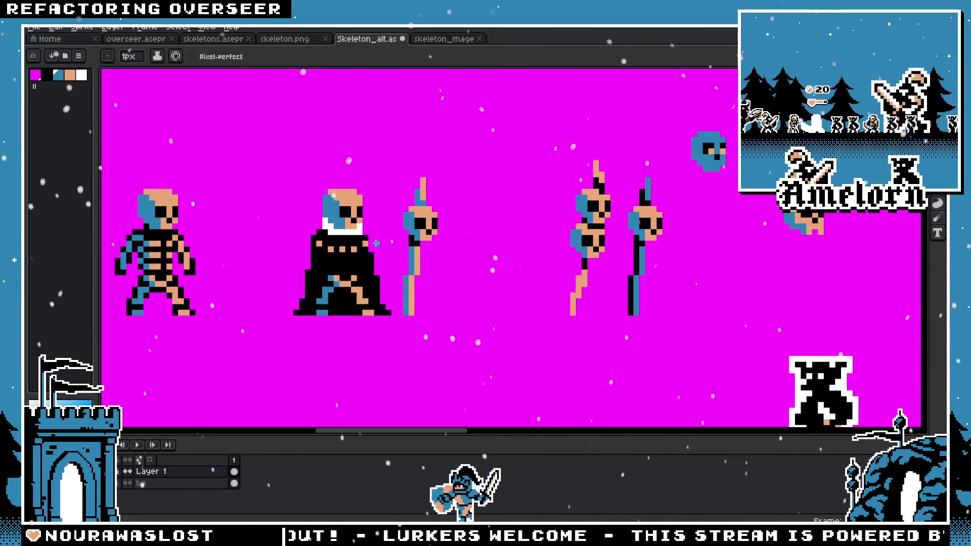
scroll(363, 188, "up", 1)
scroll(362, 189, "up", 1)
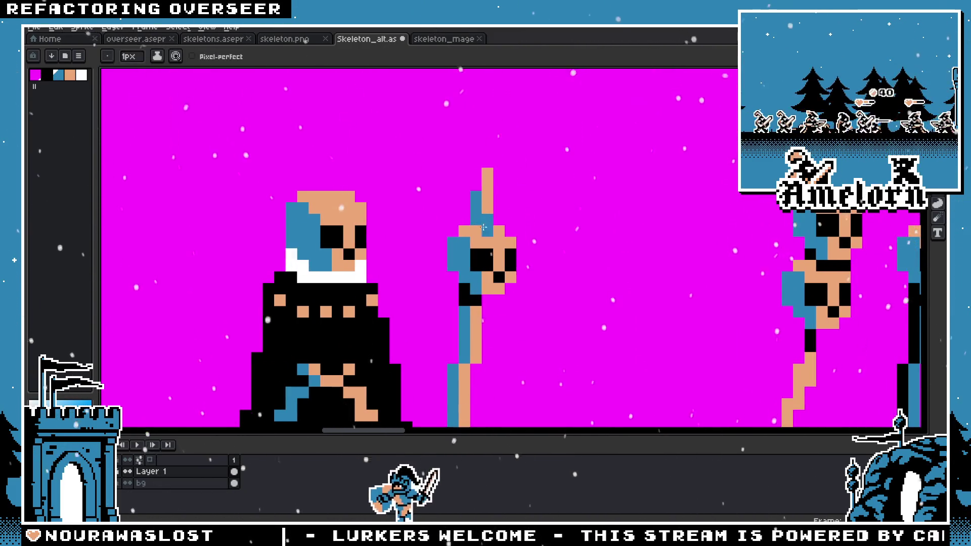
key("i")
left_click(485, 218, "alt")
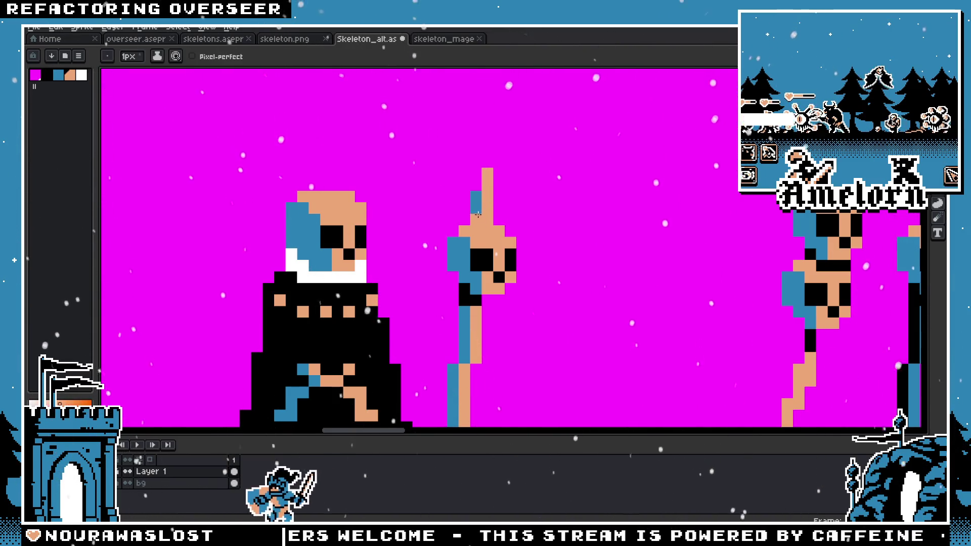
scroll(473, 205, "down", 1)
scroll(478, 216, "down", 2)
scroll(485, 228, "up", 2)
scroll(492, 243, "up", 2)
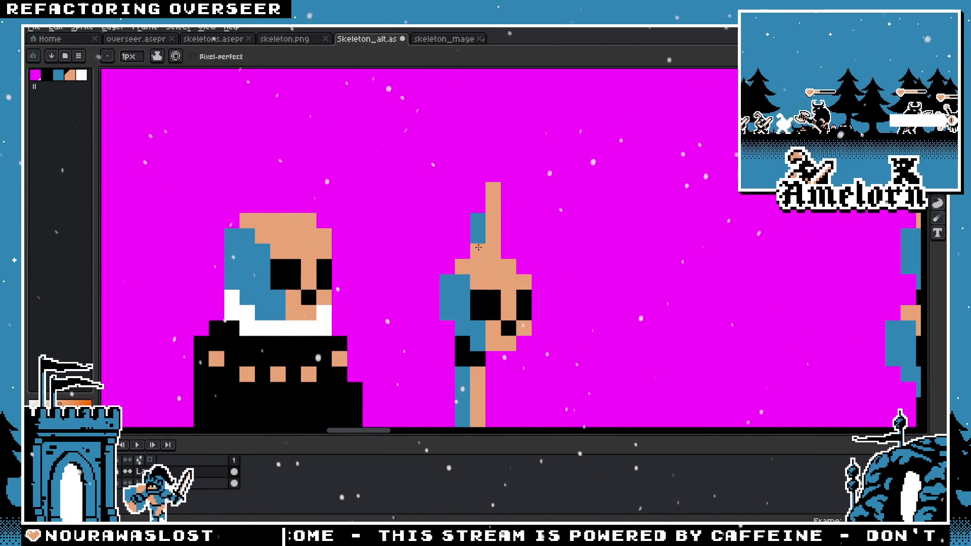
scroll(483, 247, "down", 3)
scroll(483, 220, "up", 3)
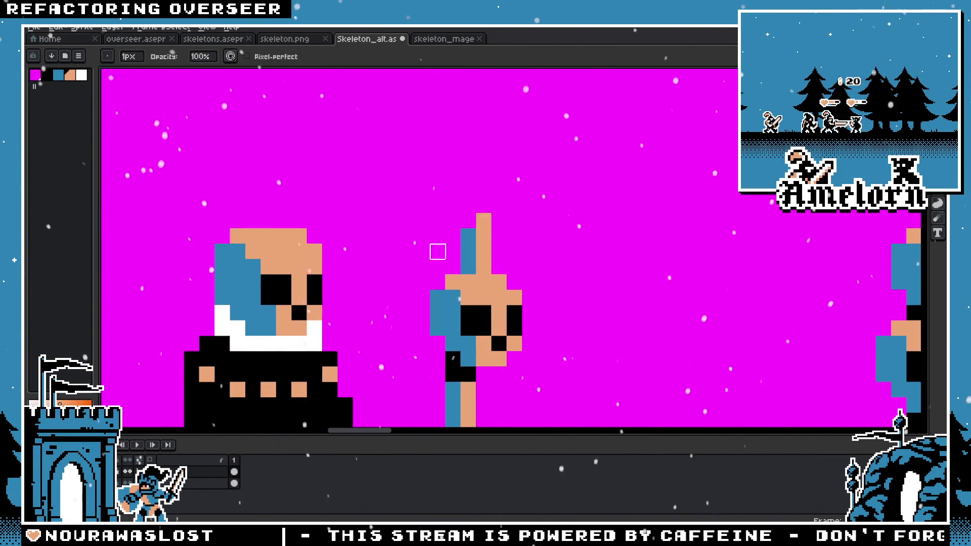
scroll(448, 235, "down", 3)
scroll(459, 235, "up", 1)
scroll(471, 232, "up", 1)
scroll(485, 229, "up", 1)
scroll(484, 229, "down", 1)
scroll(484, 239, "down", 2)
scroll(483, 253, "up", 2)
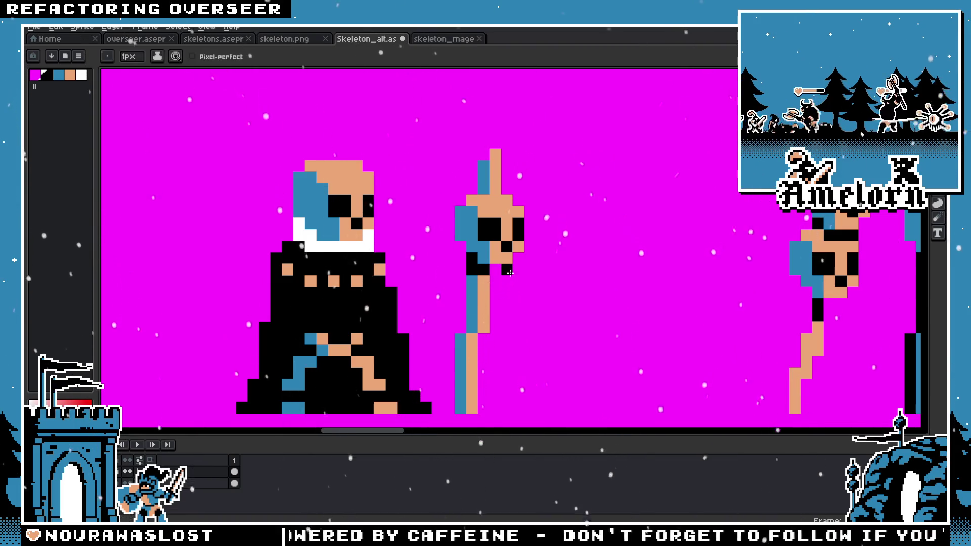
Erase a black column on the staff and touch up the skull's pixels.
left_click_drag(519, 289, 519, 261)
right_click(484, 212)
left_click(444, 38)
left_click(366, 38)
left_click(495, 190)
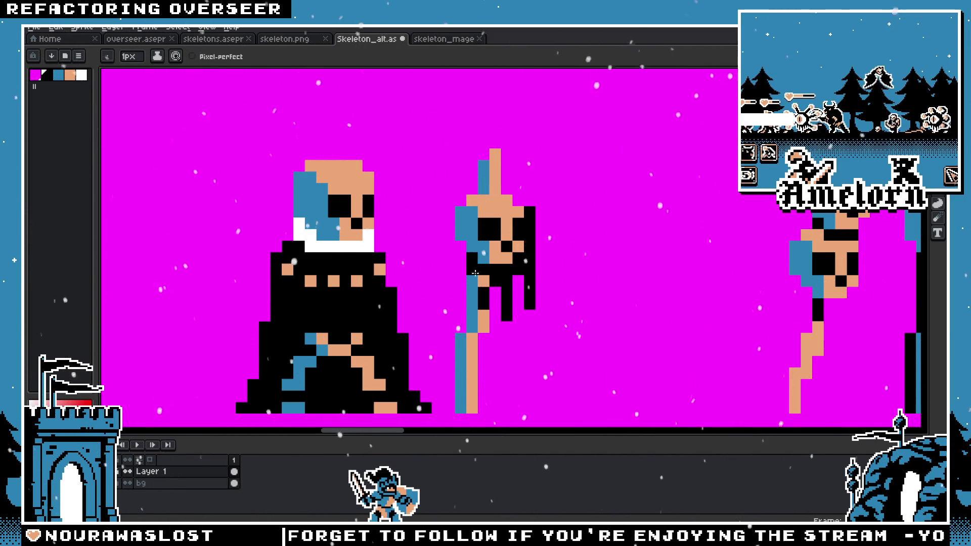
Paint the black drape down the staff's left side and over the skull's upper left.
left_click_drag(459, 251, 461, 279)
scroll(482, 279, "down", 5)
scroll(549, 243, "up", 6)
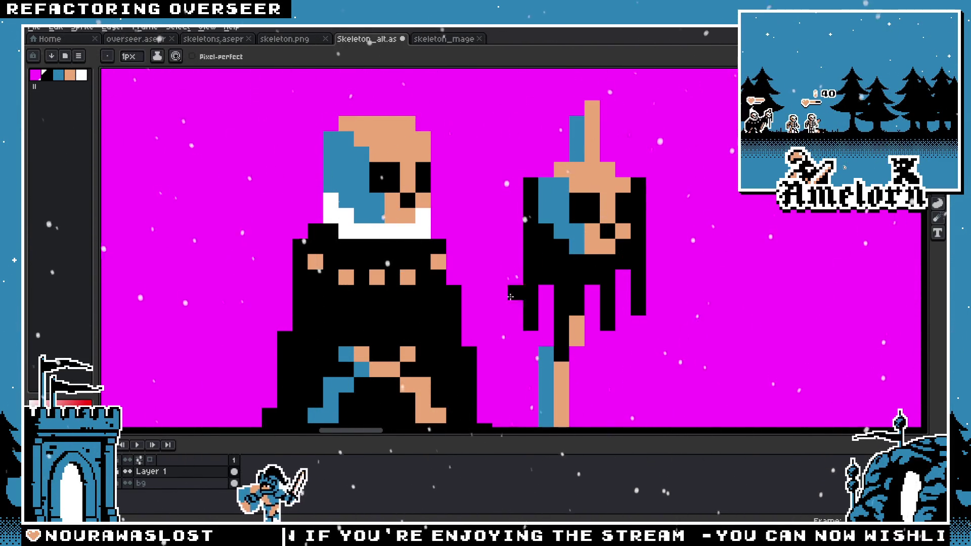
scroll(526, 228, "up", 1)
mouse_move(532, 158)
left_mouse_down()
mouse_move(573, 134)
mouse_move(683, 155)
left_mouse_up()
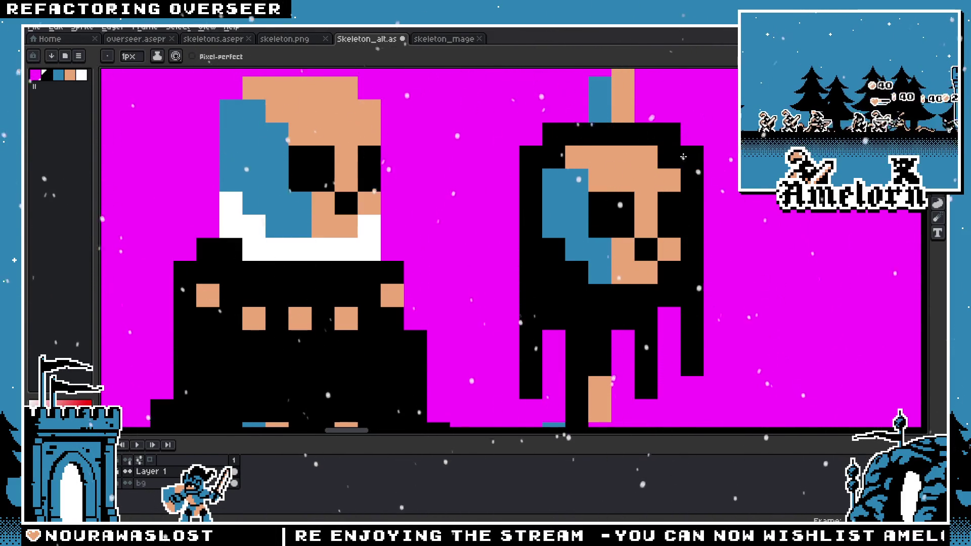
scroll(691, 175, "down", 2)
scroll(703, 223, "down", 1)
scroll(682, 229, "up", 1)
scroll(561, 246, "up", 1)
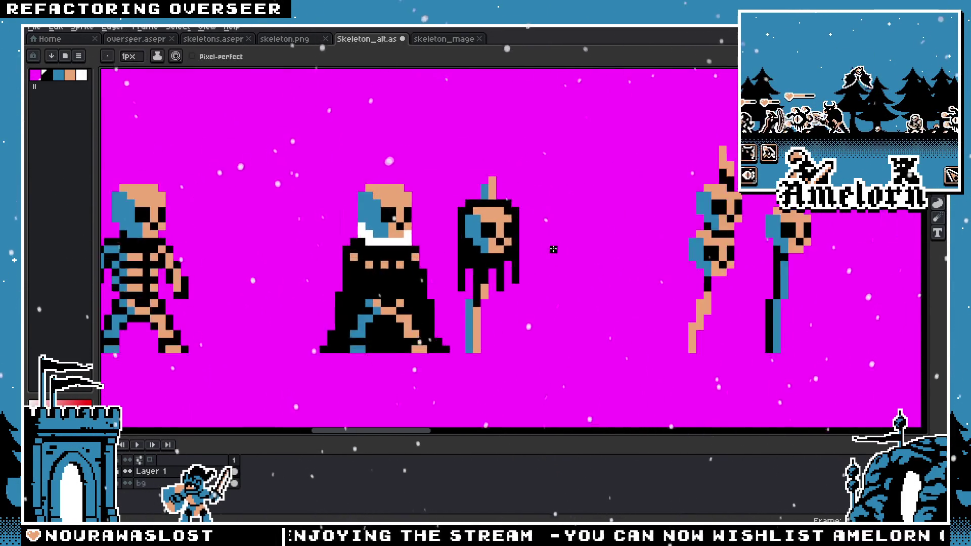
scroll(524, 243, "up", 1)
Undo the stray black strokes beside the skull, checking the skeleton_mage reference.
key("ctrl+z")
key("ctrl+z")
key("ctrl+z")
key("ctrl+z")
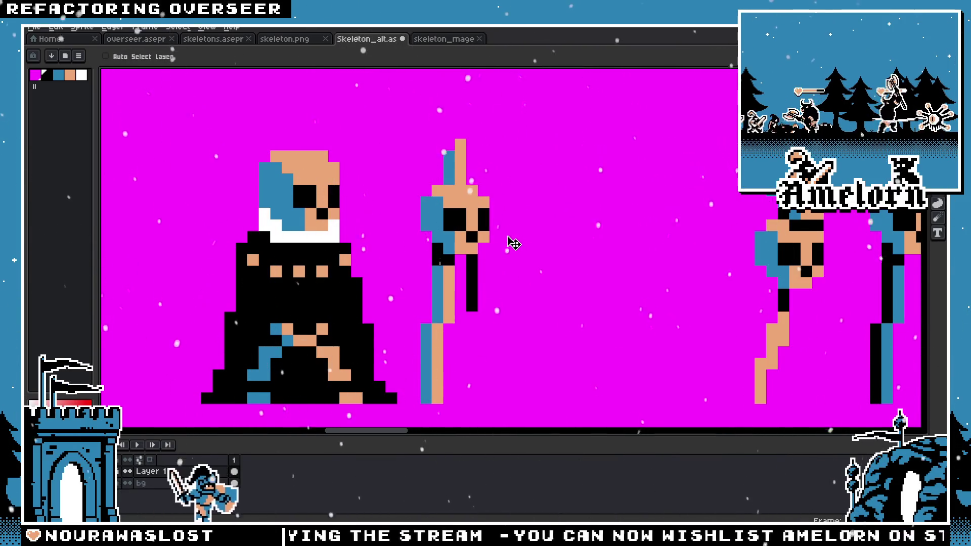
key("ctrl+z")
key("b")
scroll(513, 243, "down", 4)
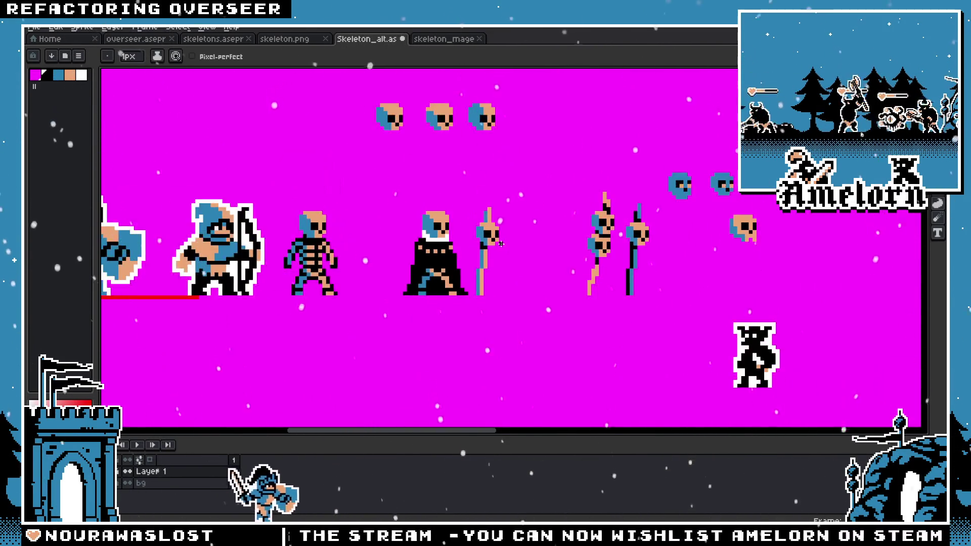
scroll(501, 243, "up", 1)
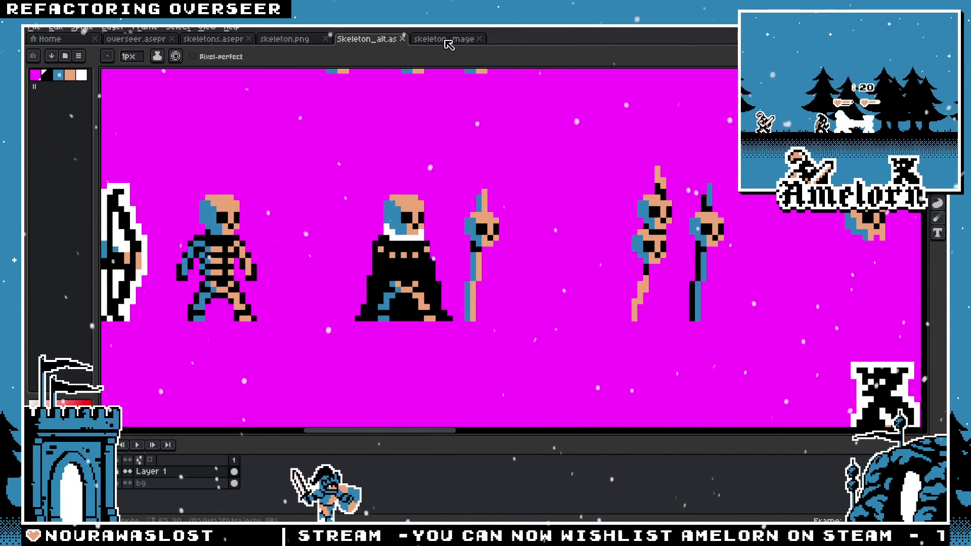
key("ctrl+Tab")
left_click(367, 41)
scroll(514, 244, "up", 2)
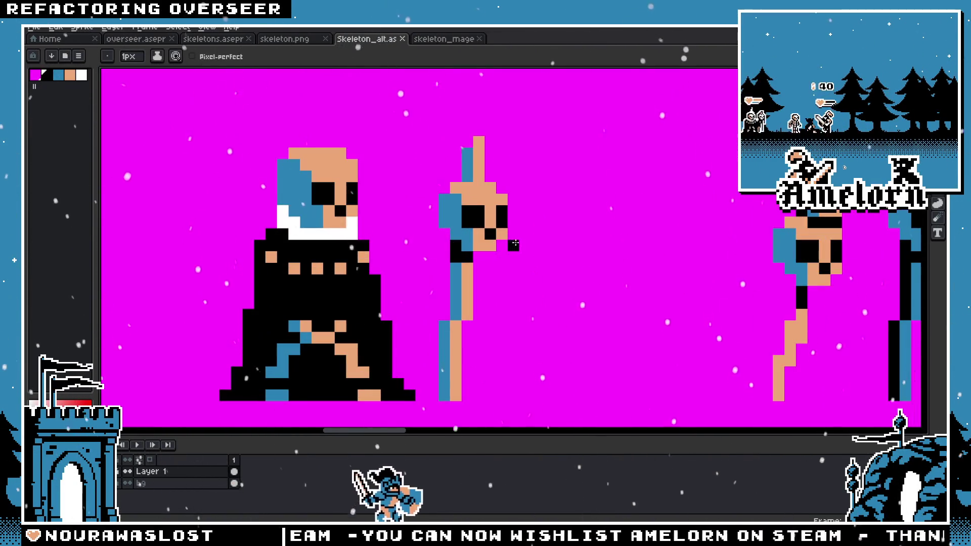
key("ctrl+z")
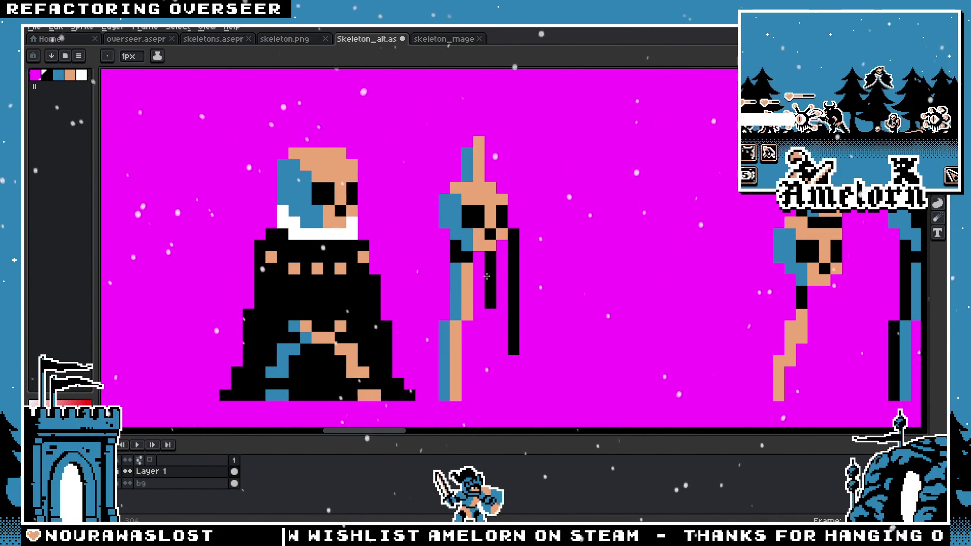
scroll(486, 276, "up", 2)
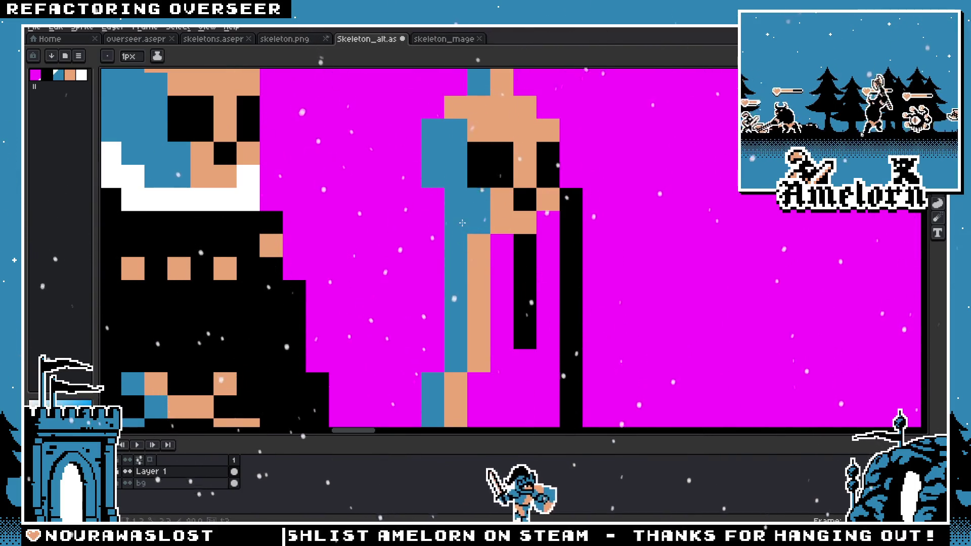
scroll(462, 223, "down", 3)
scroll(471, 220, "up", 1)
scroll(486, 212, "up", 2)
Outline the skull's right side and top in black, filling gaps in the hood edge.
mouse_move(487, 211)
left_mouse_down()
mouse_move(500, 155)
mouse_move(478, 135)
mouse_move(499, 145)
mouse_move(499, 204)
left_mouse_up()
mouse_move(456, 113)
left_mouse_down()
mouse_move(407, 116)
mouse_move(383, 137)
mouse_move(362, 137)
mouse_move(361, 125)
mouse_move(337, 171)
mouse_move(337, 198)
mouse_move(381, 251)
left_mouse_up()
key("ctrl+z")
key("ctrl+z")
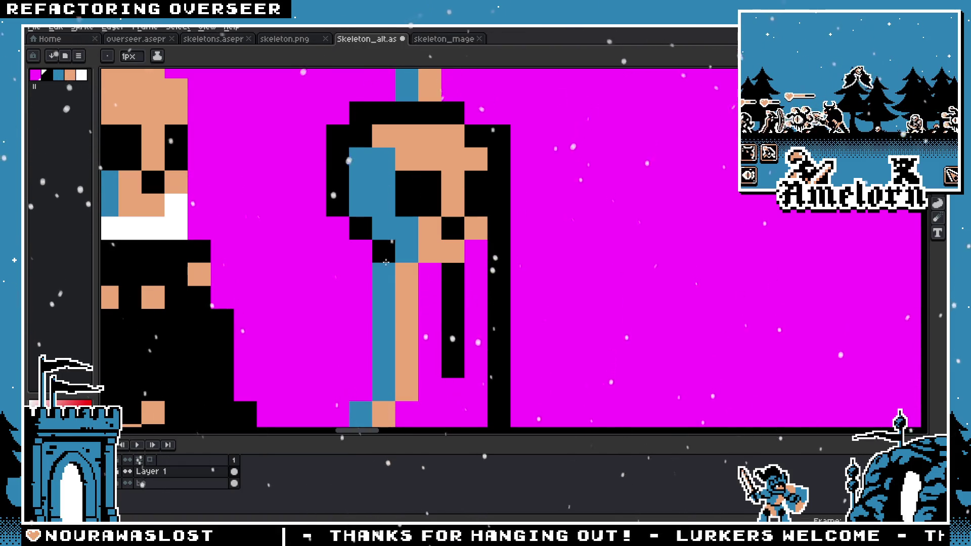
left_click(409, 272)
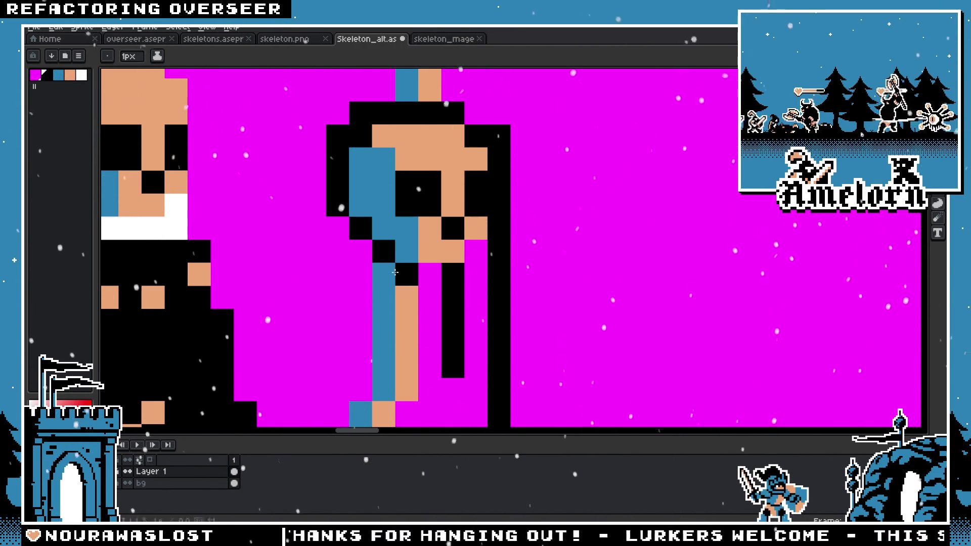
left_click(466, 115)
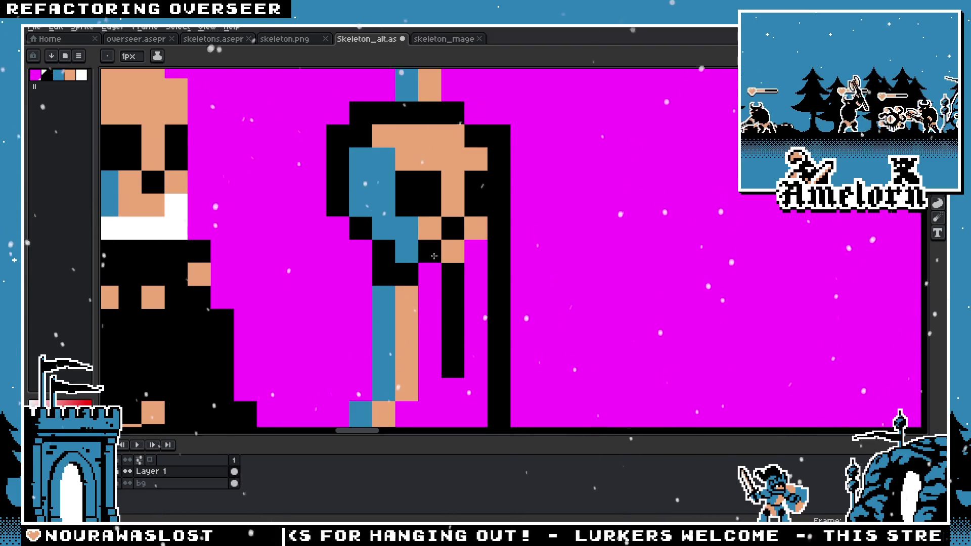
scroll(387, 267, "down", 3)
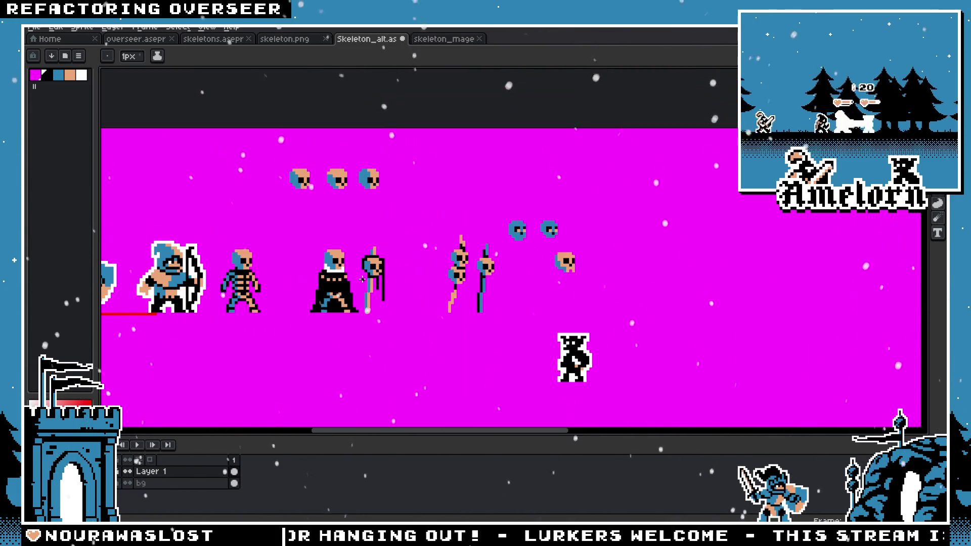
scroll(328, 247, "up", 2)
scroll(328, 248, "up", 1)
scroll(328, 248, "down", 3)
scroll(327, 247, "down", 1)
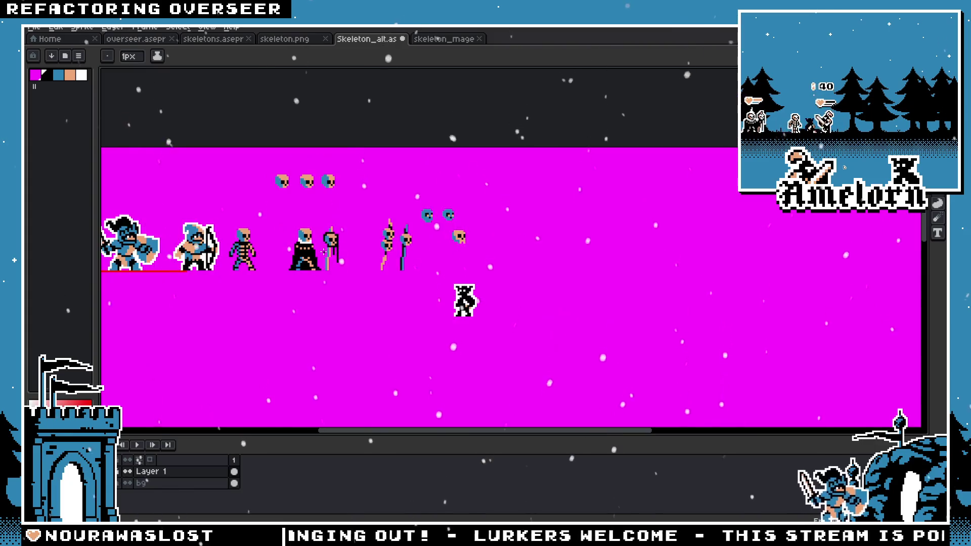
scroll(328, 243, "up", 3)
scroll(328, 228, "up", 2)
Lengthen the black drape columns downward beside the shaft.
right_click(320, 222)
left_click(366, 315)
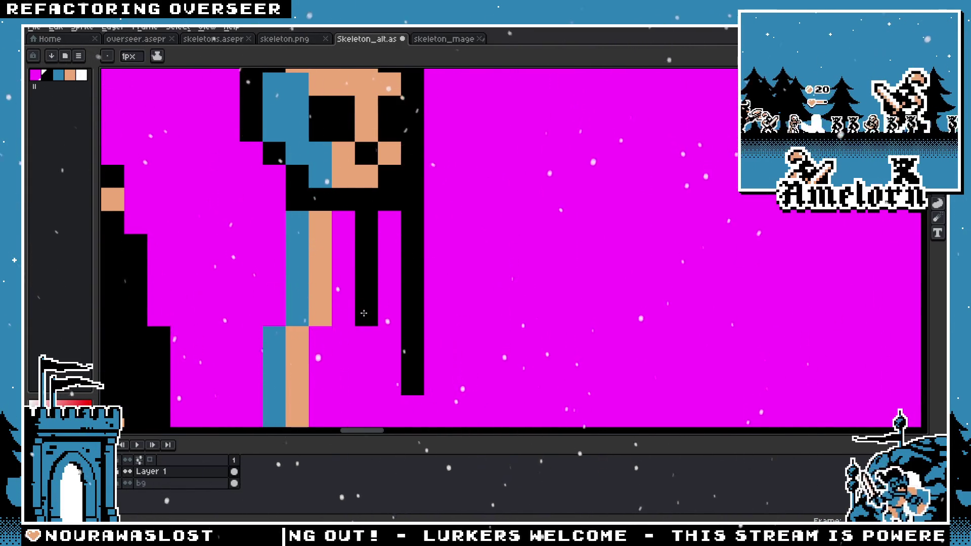
left_click_drag(344, 223, 344, 267)
left_click(390, 222)
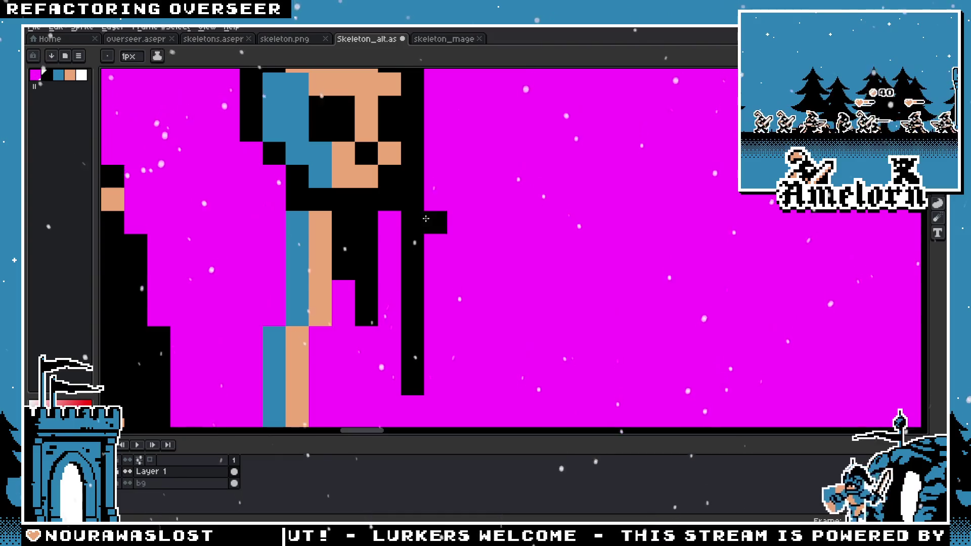
left_click_drag(393, 233, 386, 291)
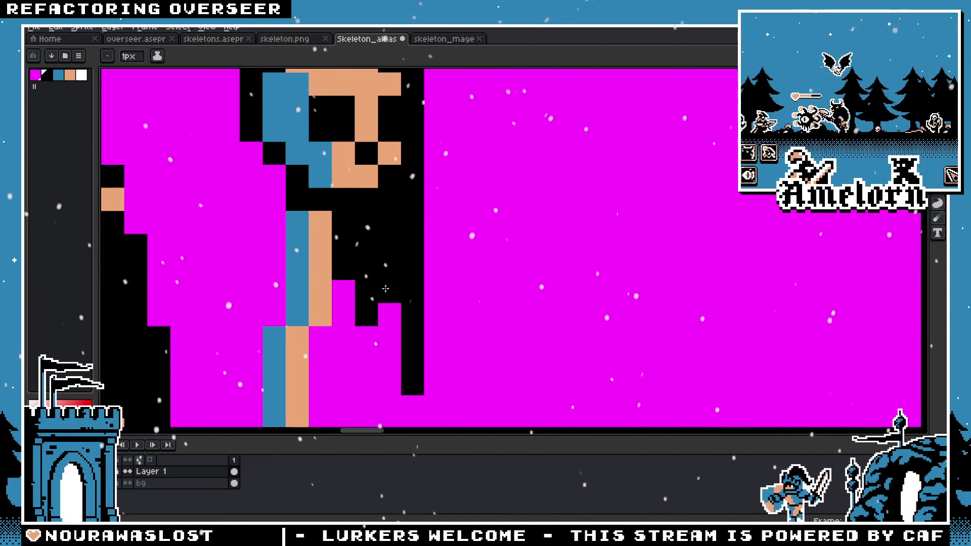
scroll(336, 228, "down", 5)
scroll(365, 252, "up", 3)
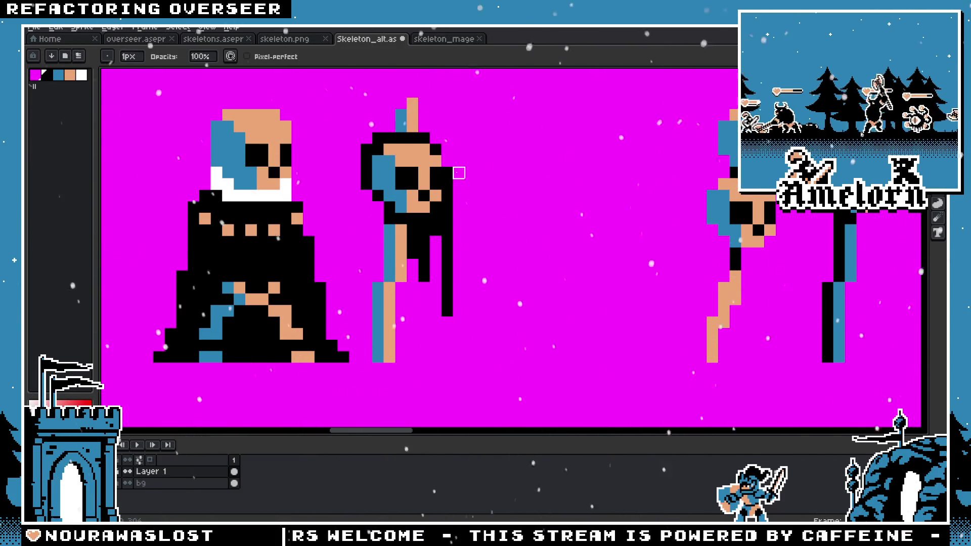
Try a black edge and erase a column, then undo the hood and drape back to the bare skull.
left_click_drag(448, 149, 448, 159)
mouse_move(447, 311)
left_mouse_down()
mouse_move(447, 229)
mouse_move(447, 312)
left_mouse_up()
scroll(448, 309, "up", 2)
scroll(456, 358, "down", 1)
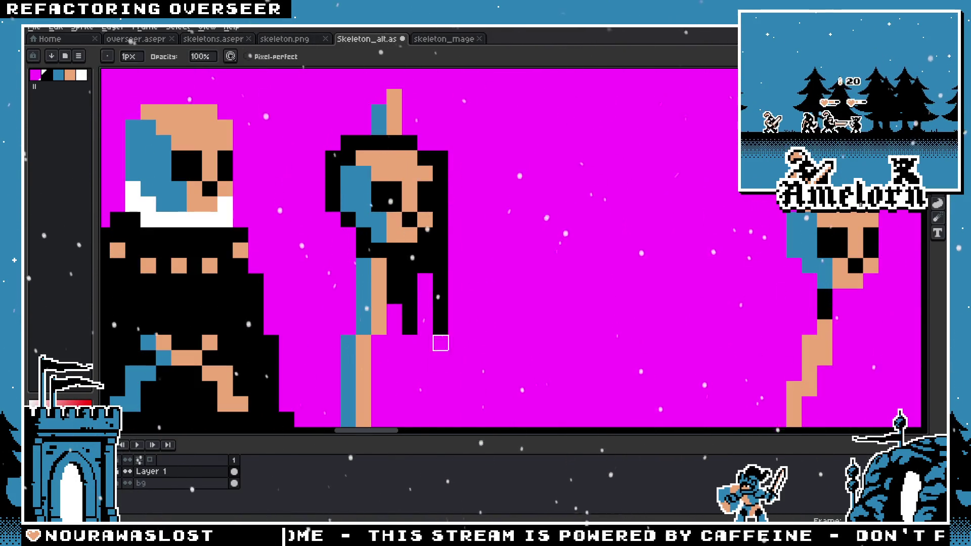
scroll(440, 251, "down", 4)
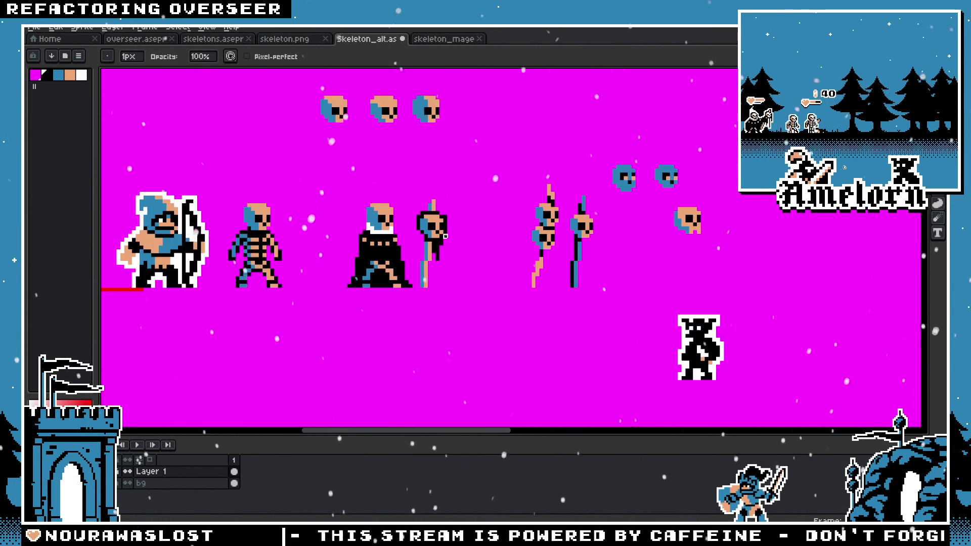
scroll(447, 236, "up", 1)
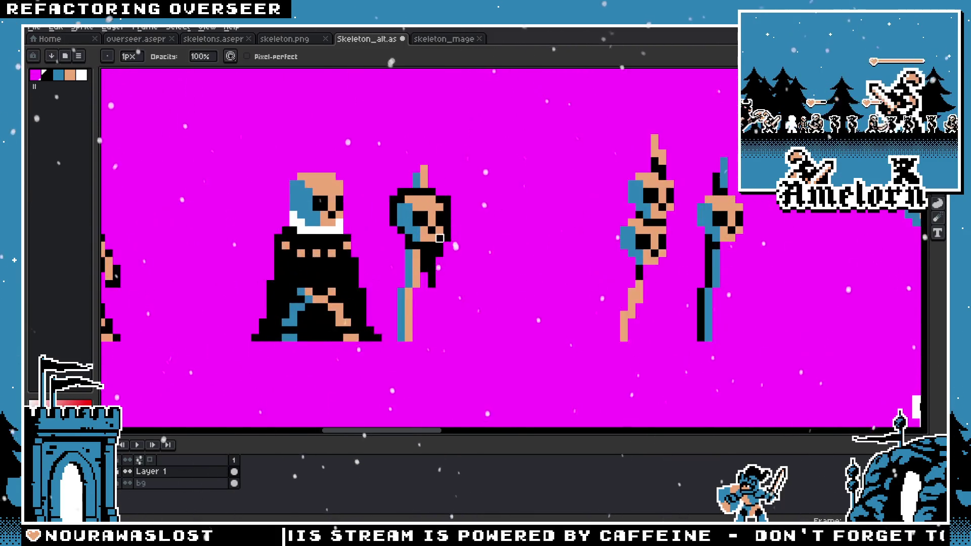
scroll(448, 237, "up", 1)
key("ctrl+y")
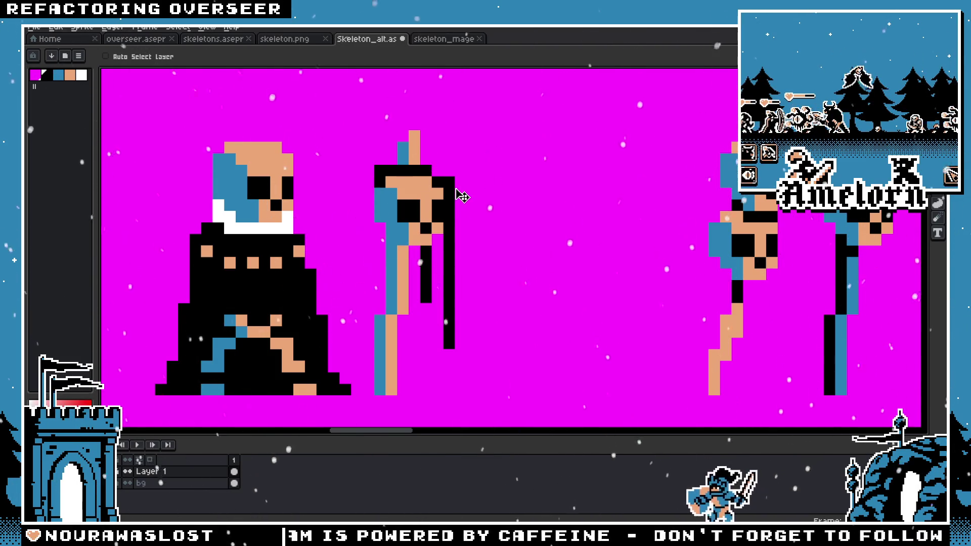
key("ctrl+z")
key("ctrl+z")
key("ctrl+z")
key("ctrl+z")
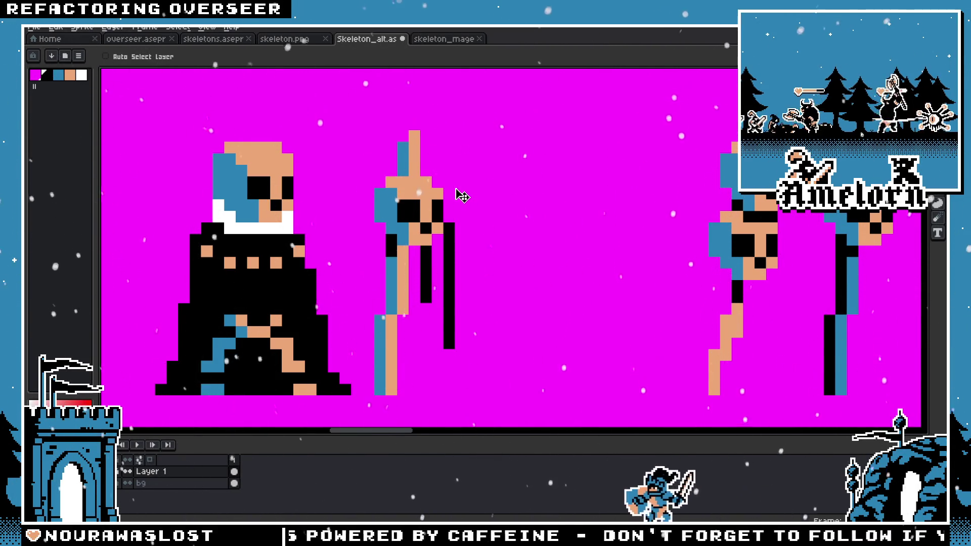
key("ctrl+z")
key("ctrl+z")
key("ctrl+z")
scroll(406, 266, "up", 2)
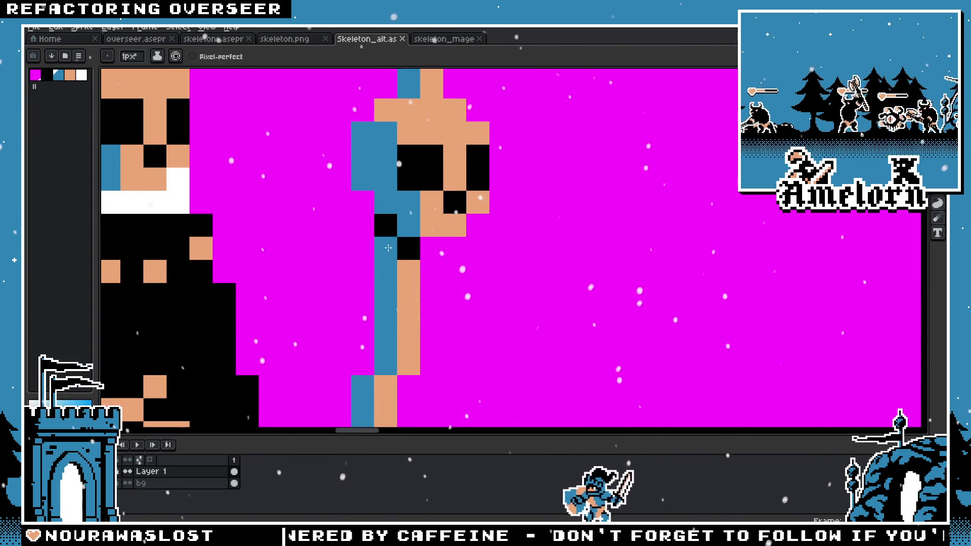
scroll(410, 271, "down", 3)
scroll(455, 270, "down", 2)
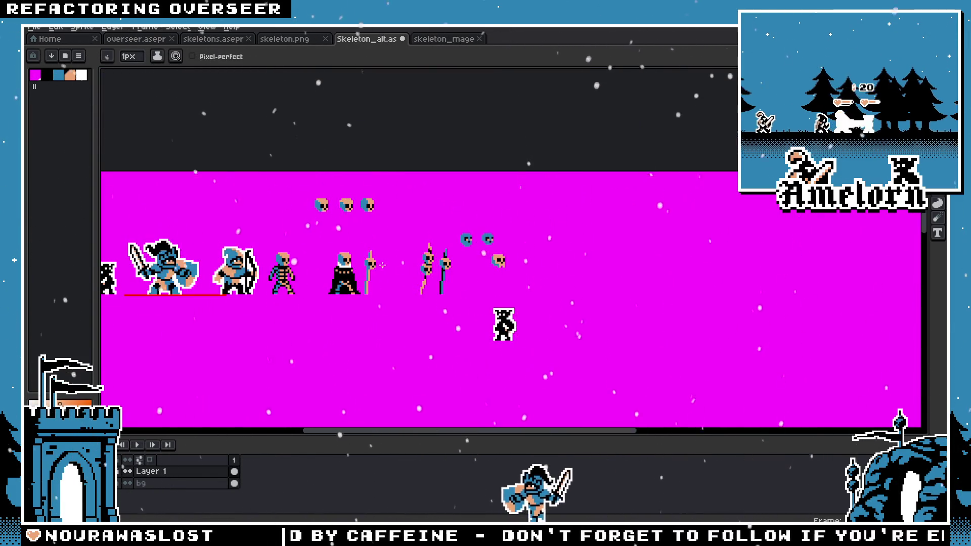
scroll(526, 267, "up", 2)
scroll(525, 267, "up", 1)
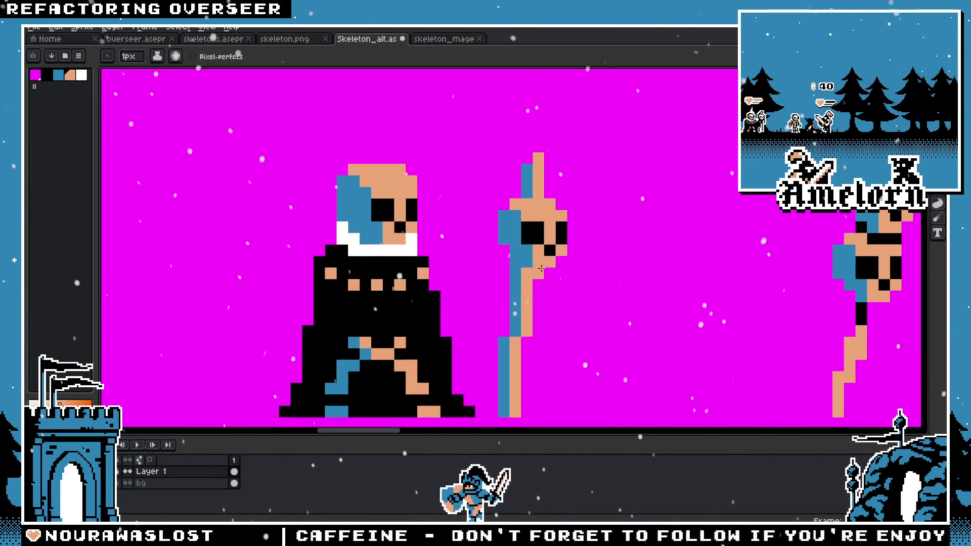
scroll(517, 275, "down", 2)
scroll(517, 276, "up", 2)
scroll(524, 271, "down", 2)
scroll(535, 267, "down", 1)
scroll(600, 304, "up", 1)
scroll(600, 304, "up", 1)
Marquee the staff, nudge it one pixel right and deselect.
key("m")
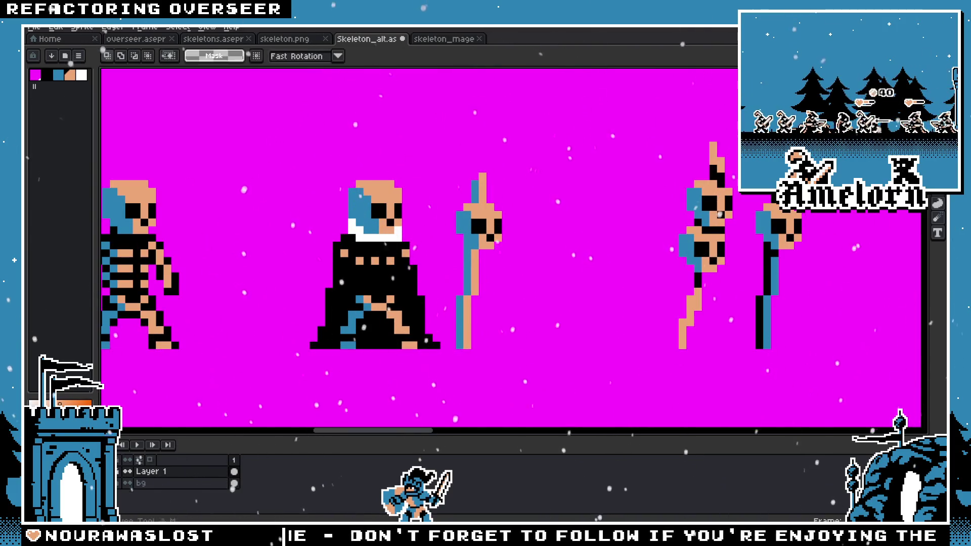
scroll(542, 214, "up", 1)
mouse_move(572, 129)
left_mouse_down()
mouse_move(452, 397)
mouse_move(493, 385)
left_mouse_up()
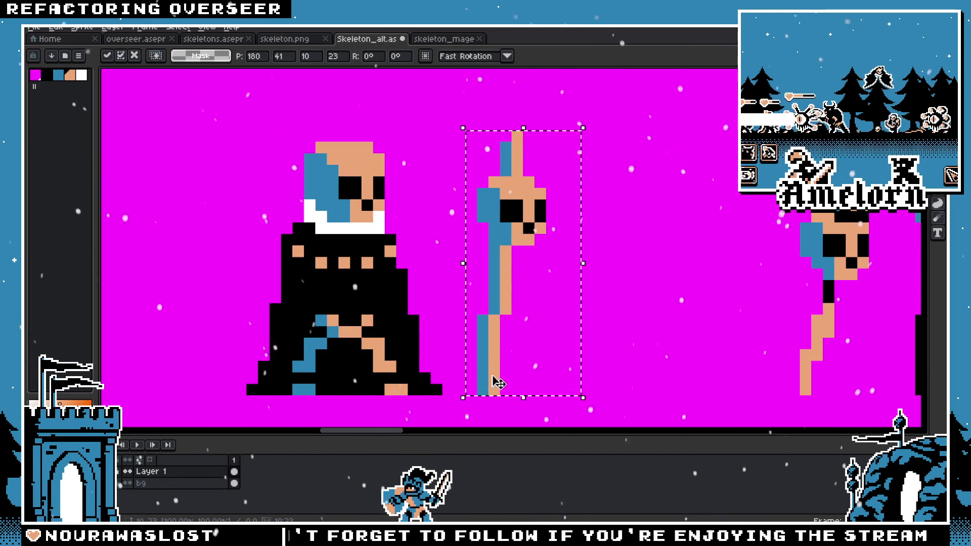
key("ctrl+d")
key("b")
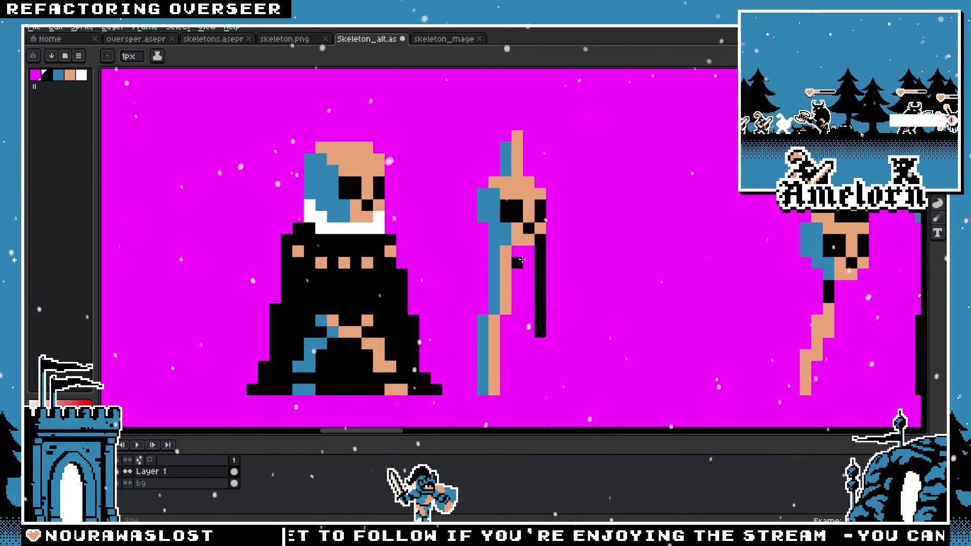
Paint black columns beside the drape and a black stripe down the left leg.
left_click_drag(529, 247, 522, 299)
key("ctrl+z")
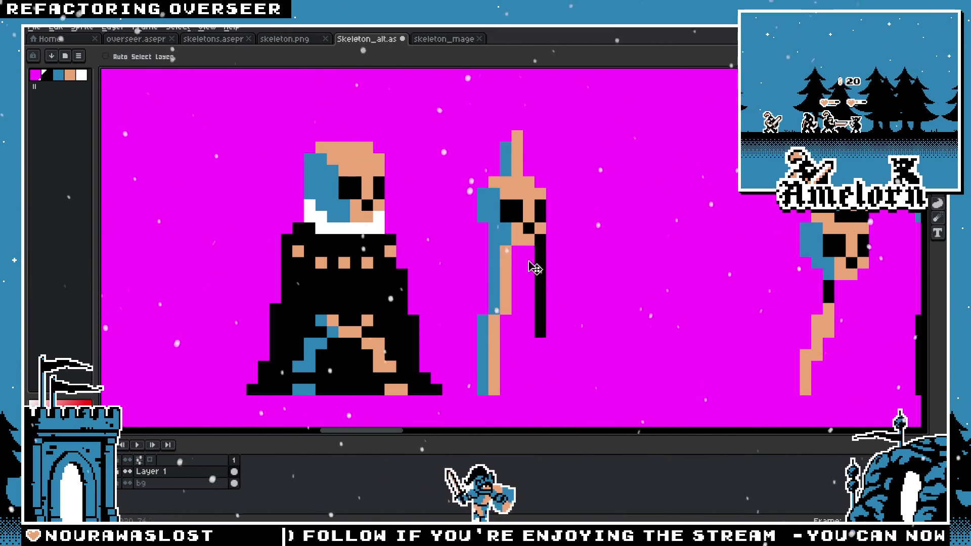
left_click_drag(518, 253, 517, 307)
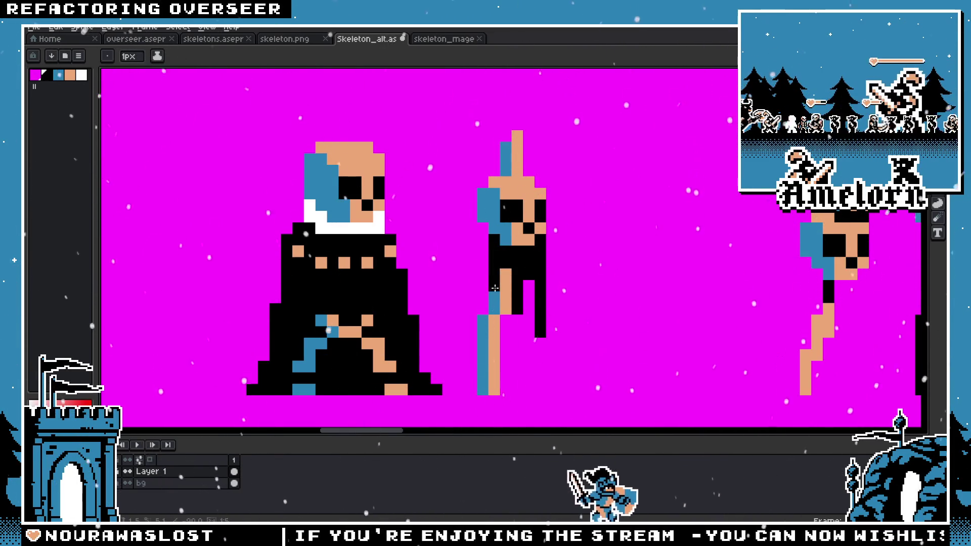
left_click_drag(496, 293, 495, 346)
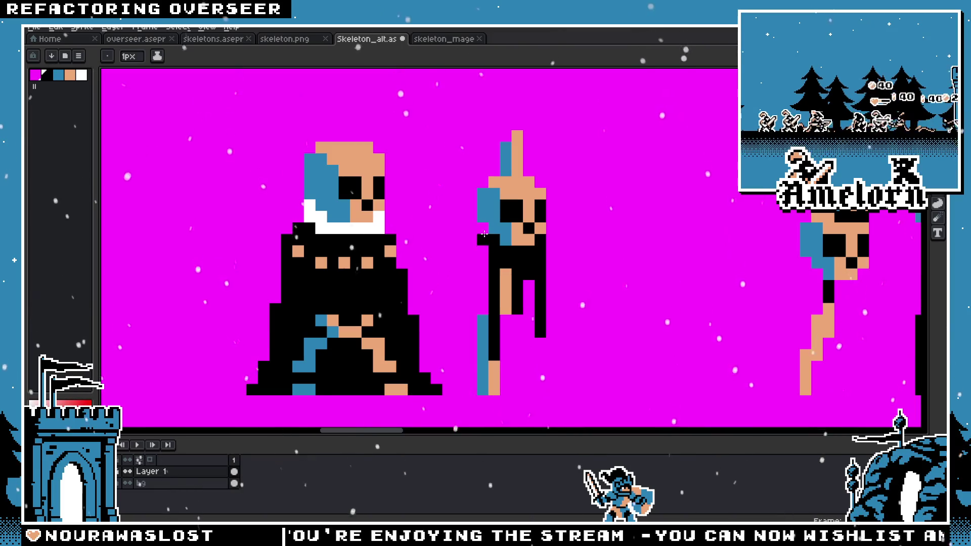
scroll(404, 282, "down", 4)
scroll(404, 282, "down", 1)
scroll(404, 282, "up", 2)
scroll(404, 283, "down", 1)
scroll(404, 282, "down", 2)
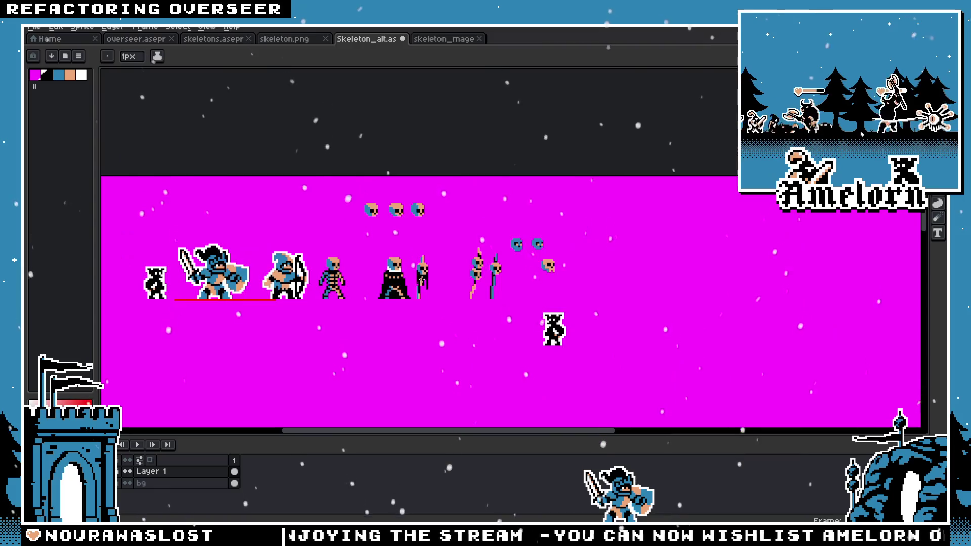
scroll(422, 265, "up", 2)
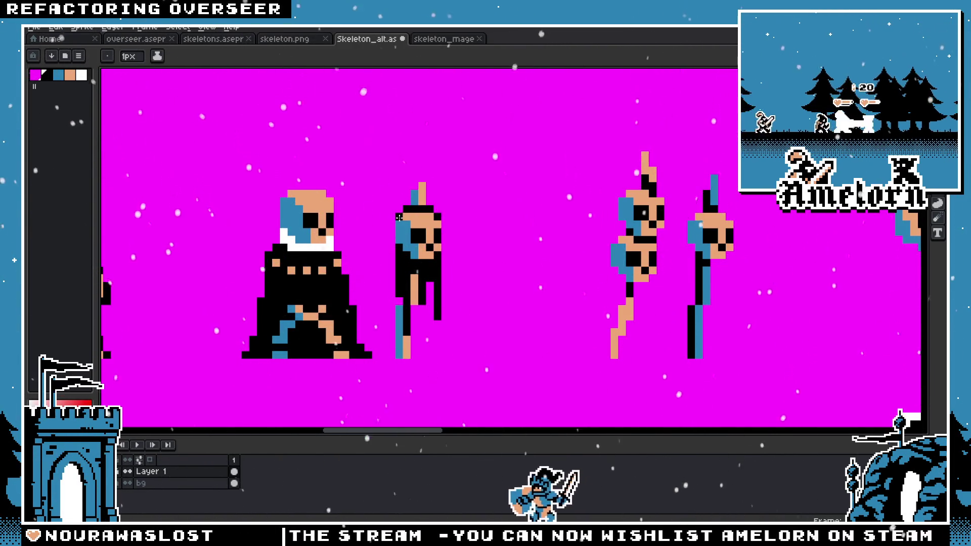
scroll(334, 301, "down", 2)
scroll(402, 262, "up", 1)
scroll(403, 262, "up", 1)
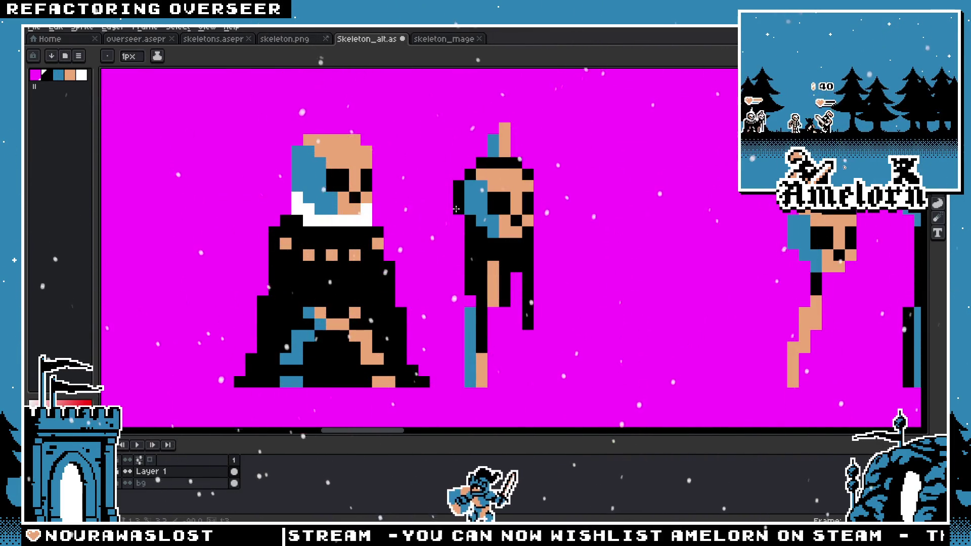
scroll(403, 262, "down", 1)
scroll(403, 263, "up", 2)
scroll(403, 262, "down", 3)
scroll(403, 264, "down", 1)
scroll(420, 255, "up", 1)
scroll(419, 254, "up", 1)
scroll(419, 255, "up", 3)
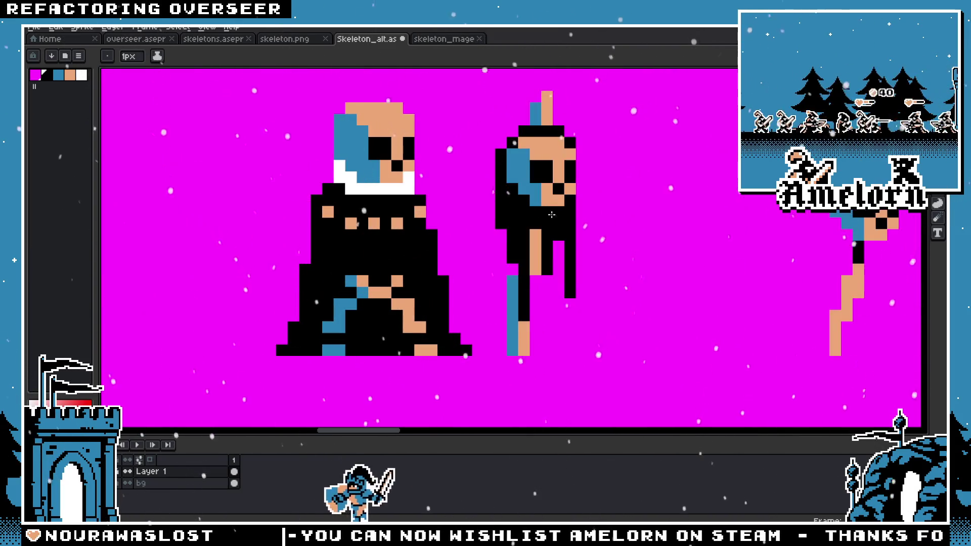
After checking skeleton_mage, draw a black line down the staff shaft below the skull.
key("b")
scroll(554, 228, "down", 3)
scroll(548, 228, "up", 3)
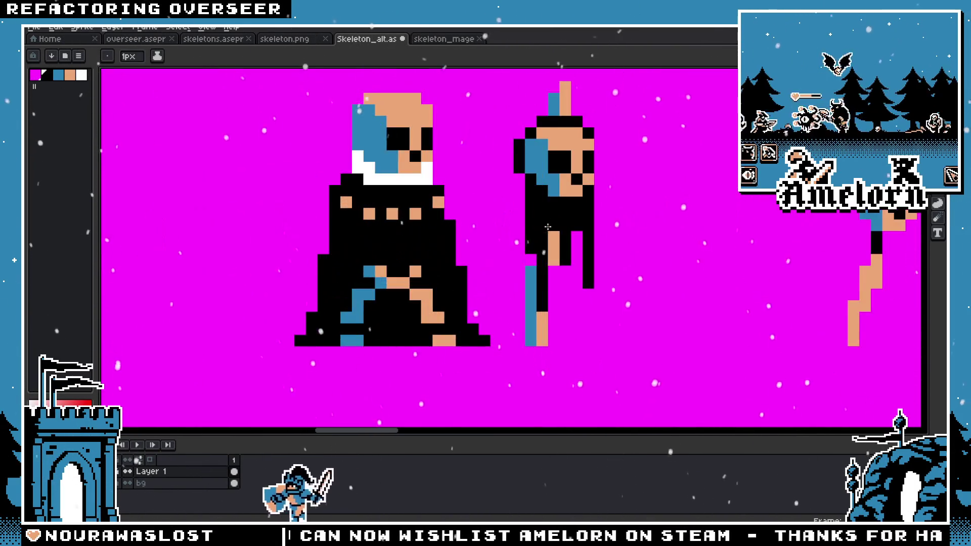
key("v")
scroll(546, 281, "down", 3)
scroll(568, 311, "up", 2)
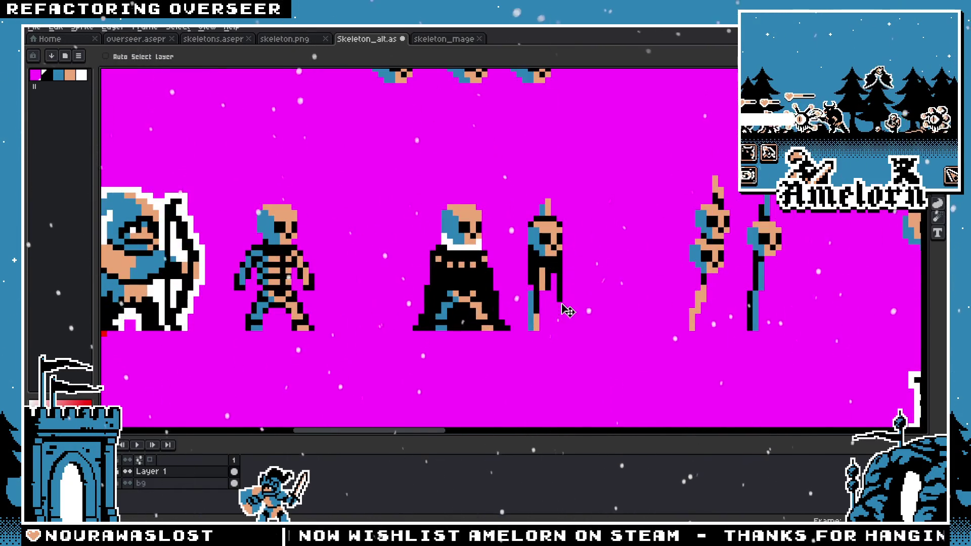
key("b")
scroll(545, 289, "up", 1)
scroll(569, 220, "up", 2)
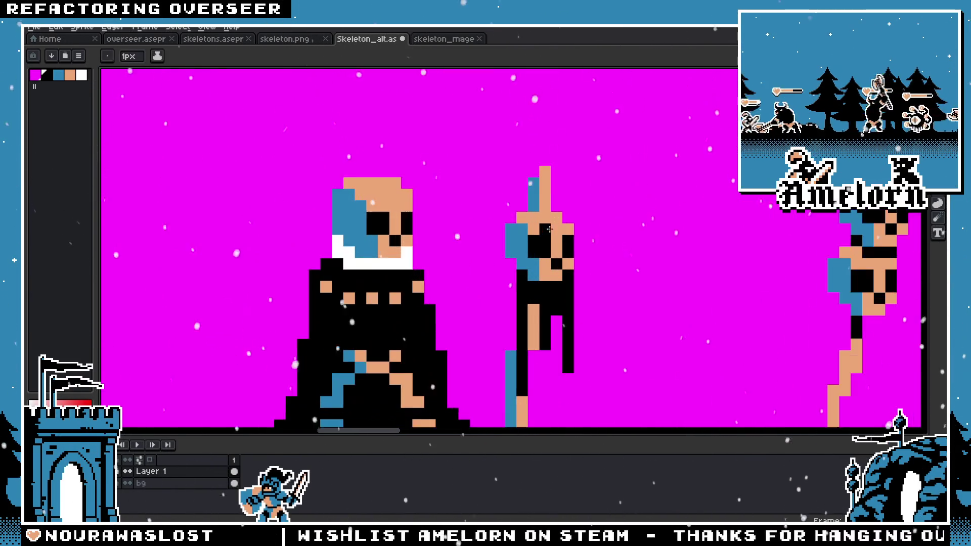
scroll(488, 292, "down", 3)
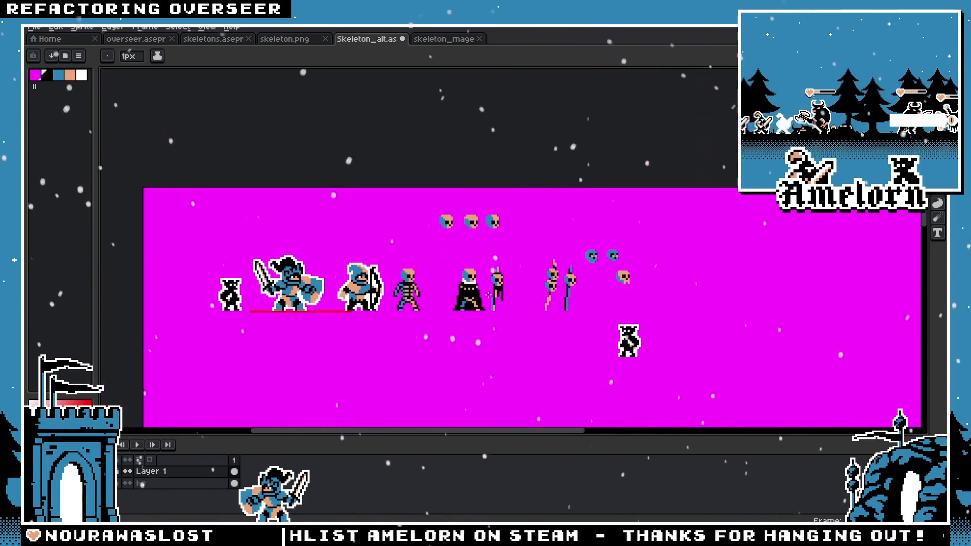
scroll(493, 281, "up", 2)
scroll(472, 245, "up", 2)
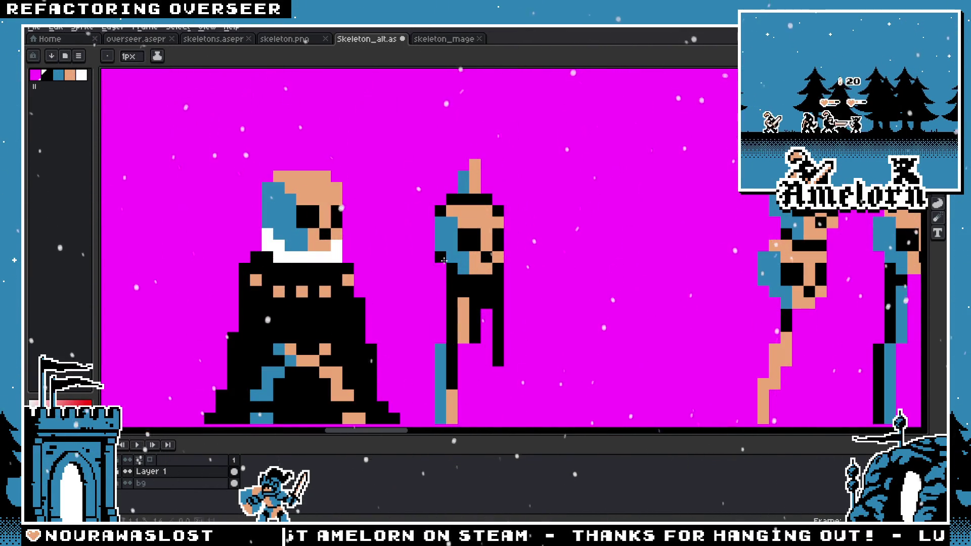
scroll(444, 262, "down", 2)
scroll(455, 274, "down", 1)
scroll(520, 305, "up", 2)
key("v")
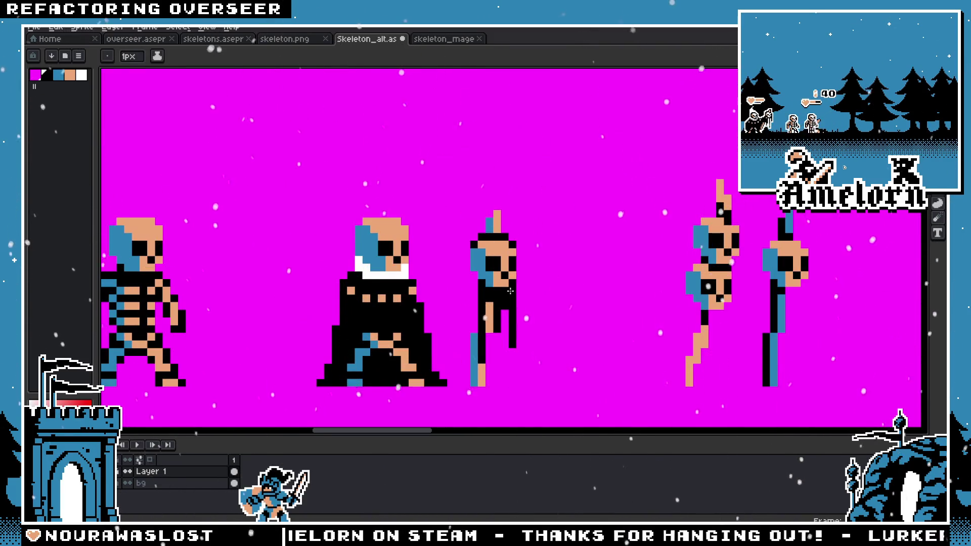
scroll(511, 291, "down", 2)
scroll(516, 319, "up", 3)
key("v")
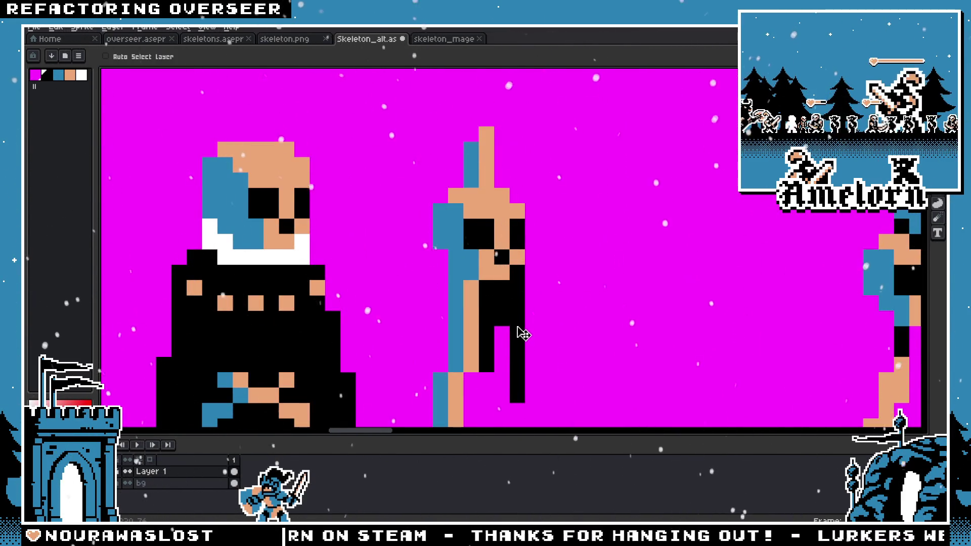
key("ctrl+Tab")
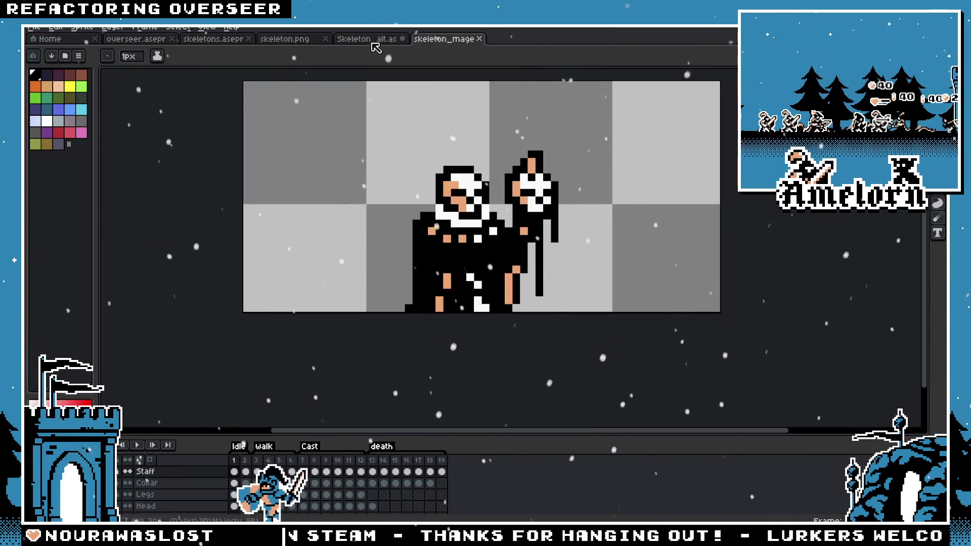
left_click(365, 39)
scroll(477, 261, "down", 2)
scroll(478, 260, "down", 1)
scroll(482, 254, "up", 2)
scroll(493, 241, "up", 1)
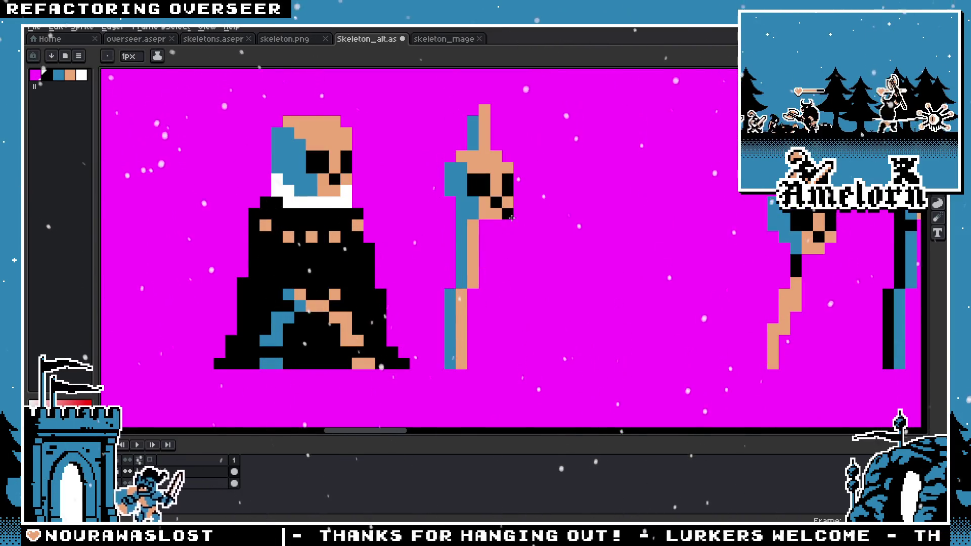
left_click_drag(473, 226, 472, 296)
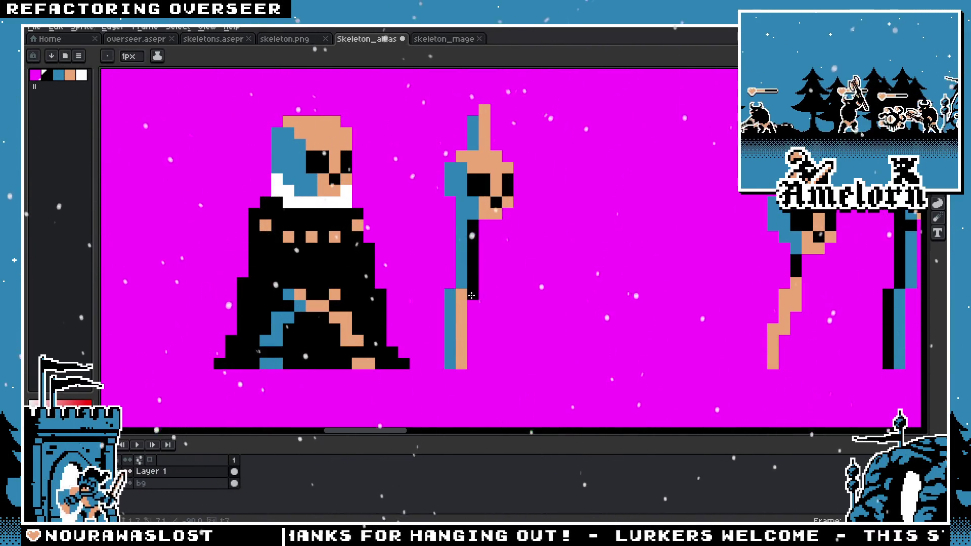
left_click(458, 224)
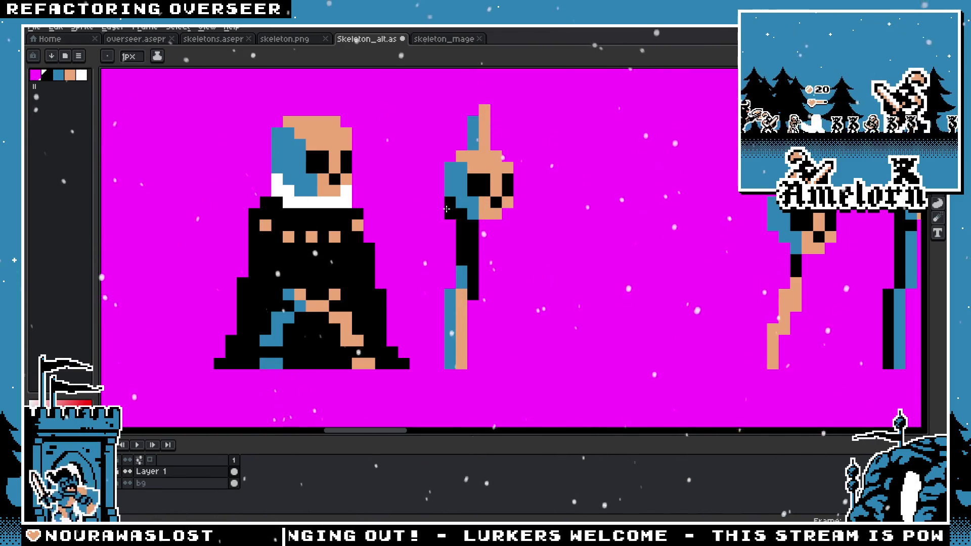
Cover the staff skull's left blue edge in black and paint drape beside the blue shaft.
key("v")
key("b")
left_click_drag(450, 203, 451, 228)
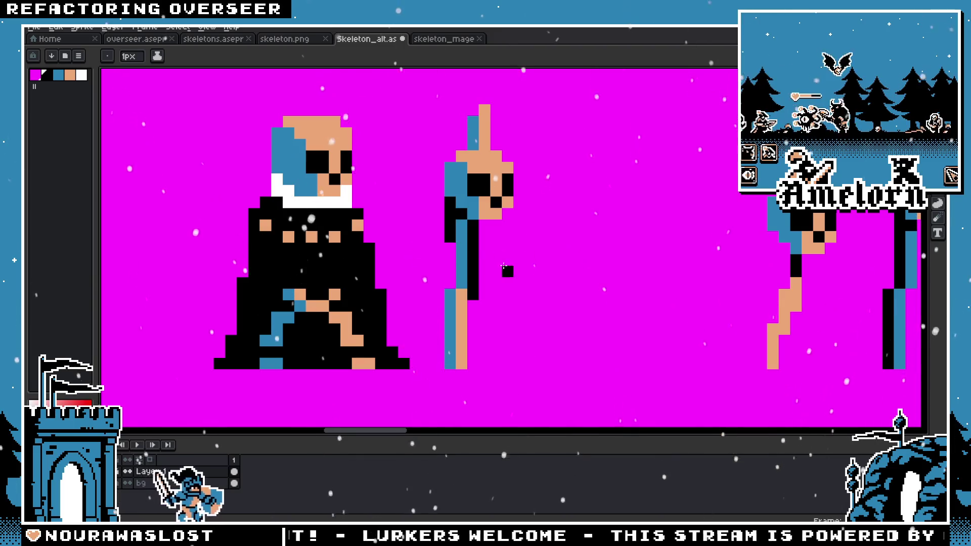
mouse_move(488, 226)
left_mouse_down()
mouse_move(494, 273)
mouse_move(507, 211)
mouse_move(507, 245)
left_mouse_up()
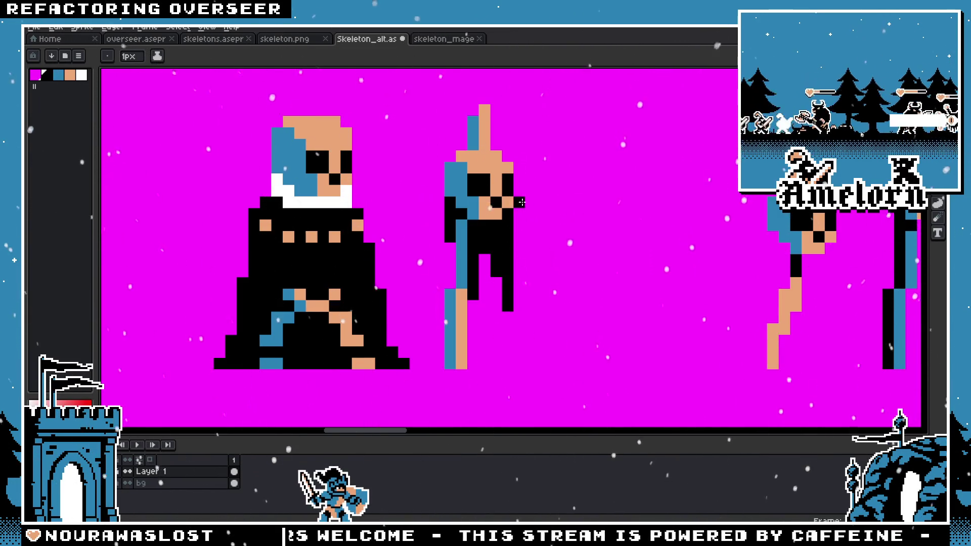
scroll(521, 202, "down", 2)
scroll(531, 228, "down", 1)
scroll(544, 248, "up", 2)
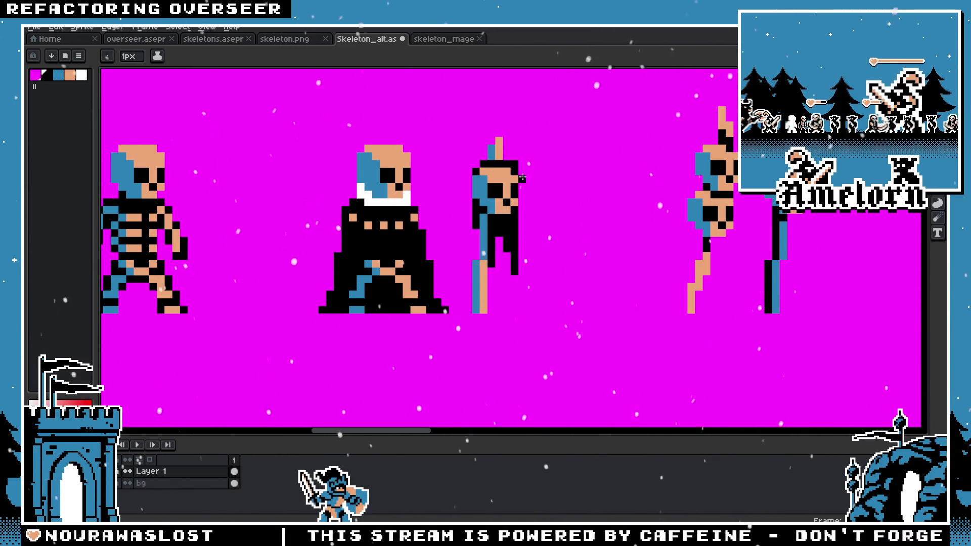
scroll(438, 194, "down", 2)
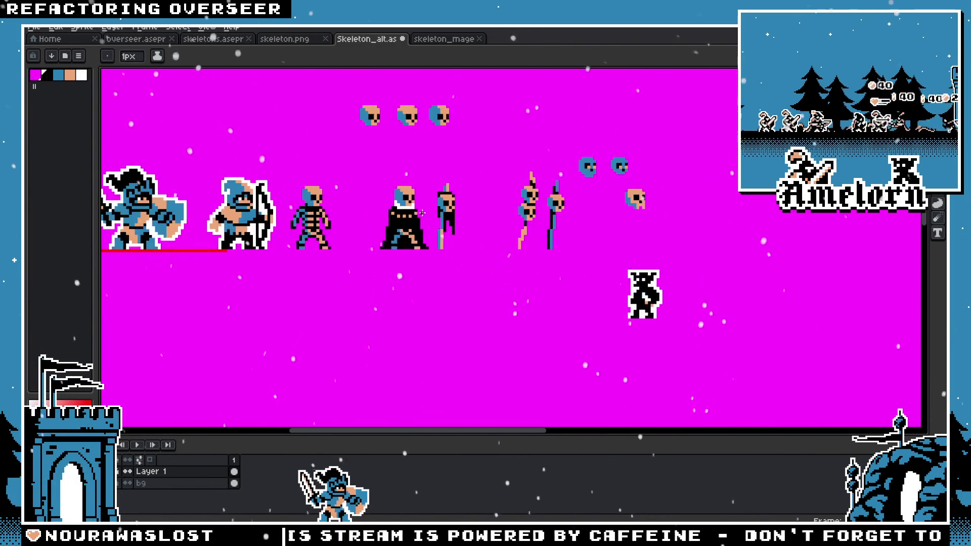
scroll(466, 156, "up", 3)
scroll(463, 162, "down", 2)
scroll(462, 161, "down", 1)
scroll(464, 160, "up", 1)
scroll(465, 160, "up", 2)
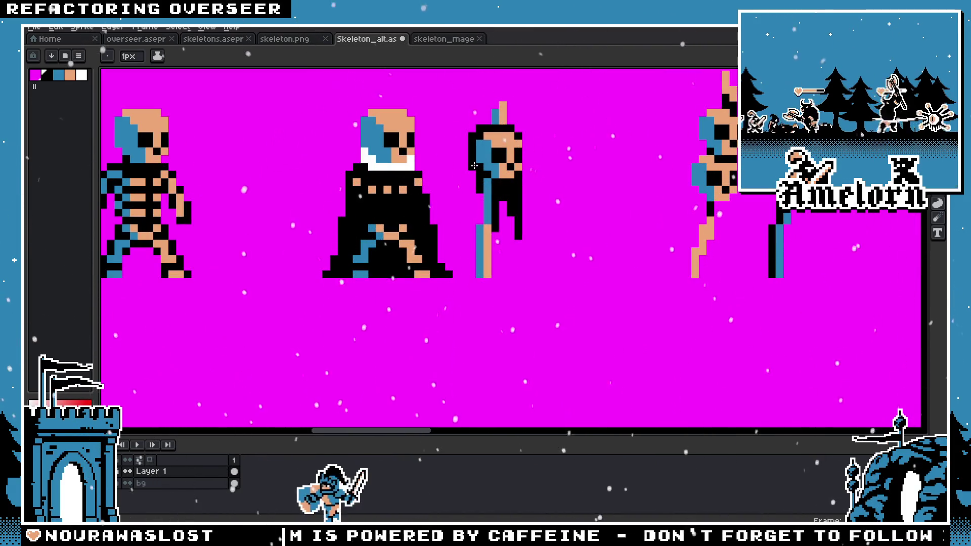
scroll(474, 166, "down", 3)
scroll(476, 249, "up", 4)
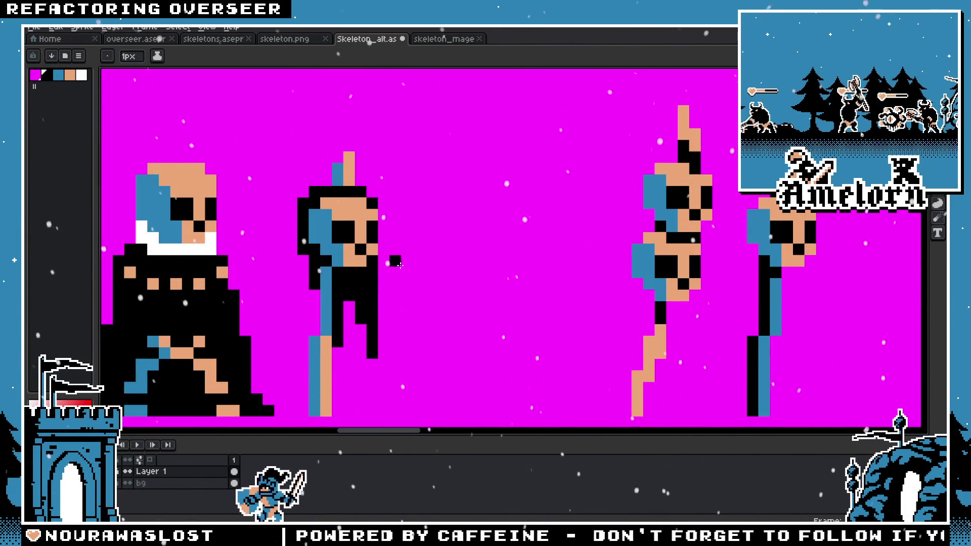
scroll(414, 271, "down", 2)
scroll(414, 271, "down", 1)
scroll(410, 269, "up", 3)
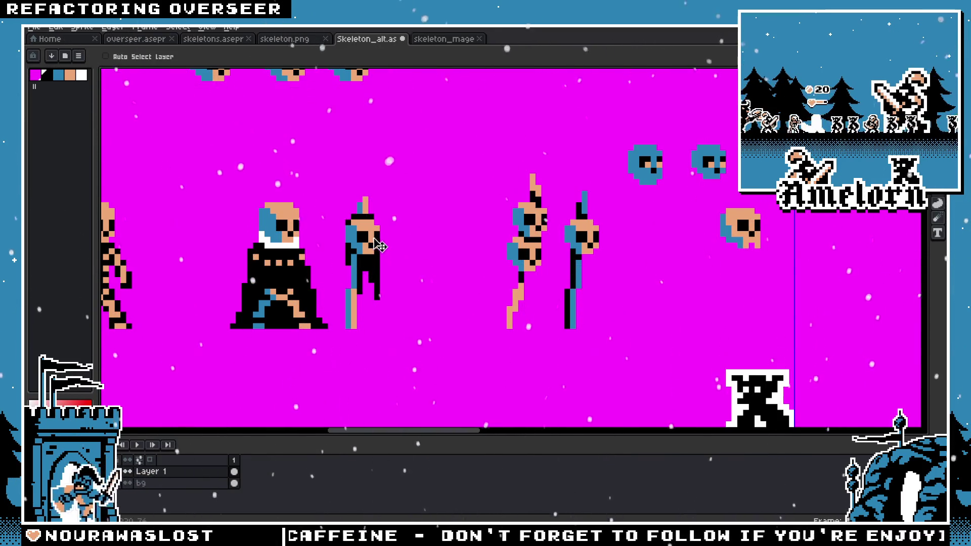
scroll(349, 264, "up", 2)
scroll(300, 263, "down", 3)
scroll(301, 262, "down", 1)
scroll(302, 263, "up", 1)
scroll(530, 243, "up", 3)
scroll(531, 244, "up", 1)
scroll(531, 243, "down", 1)
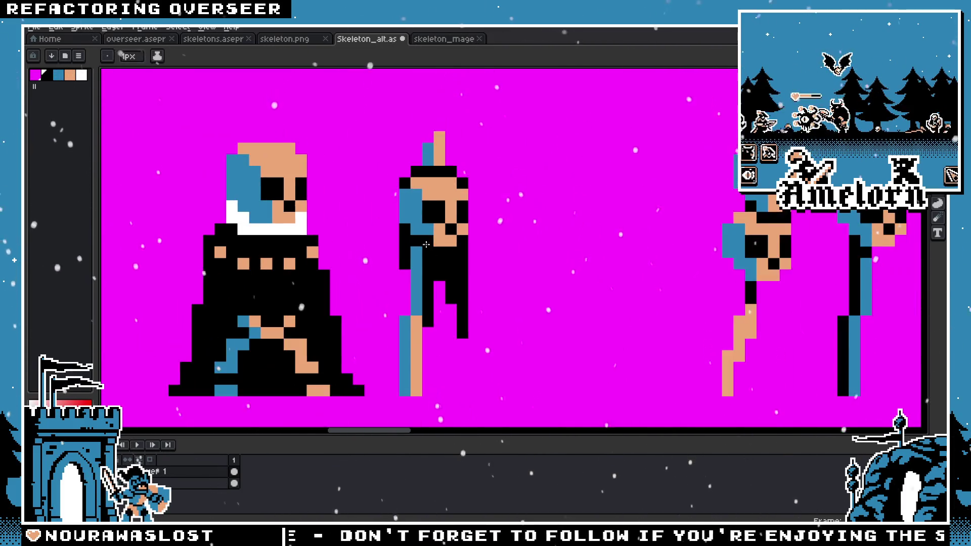